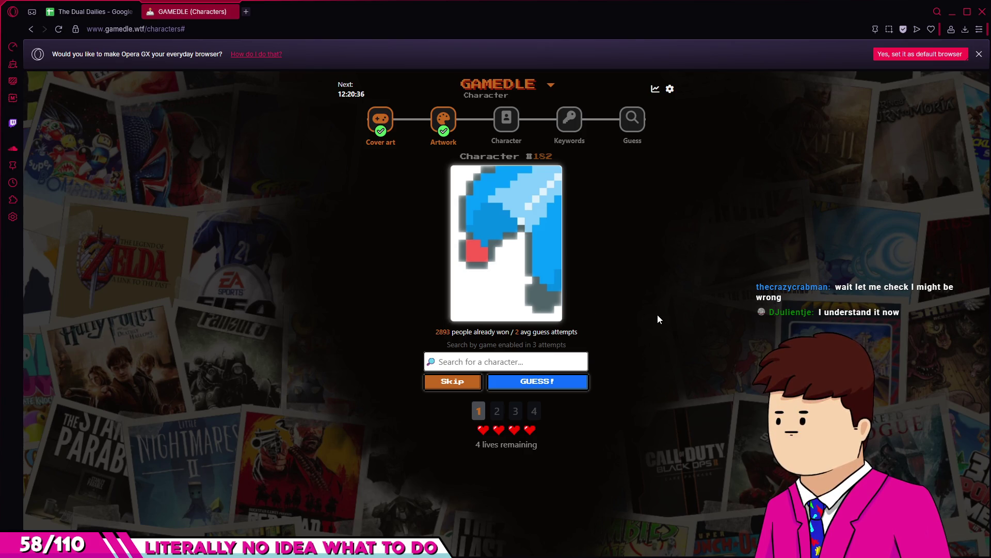
Skip the first attempt, try 'balatro' and 'clown', then guess Joker / Jimbo / Gary McCready.
left_click(486, 363)
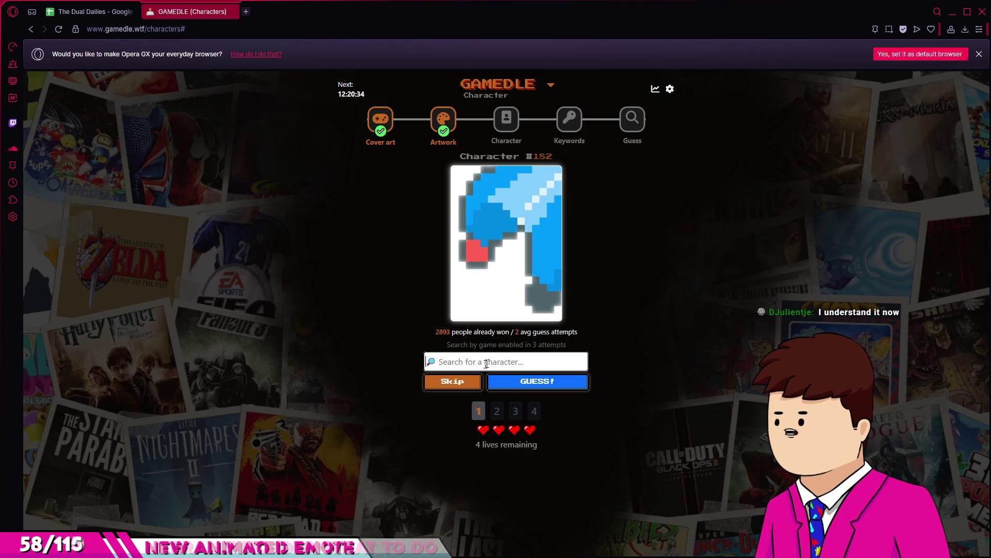
left_click(432, 387)
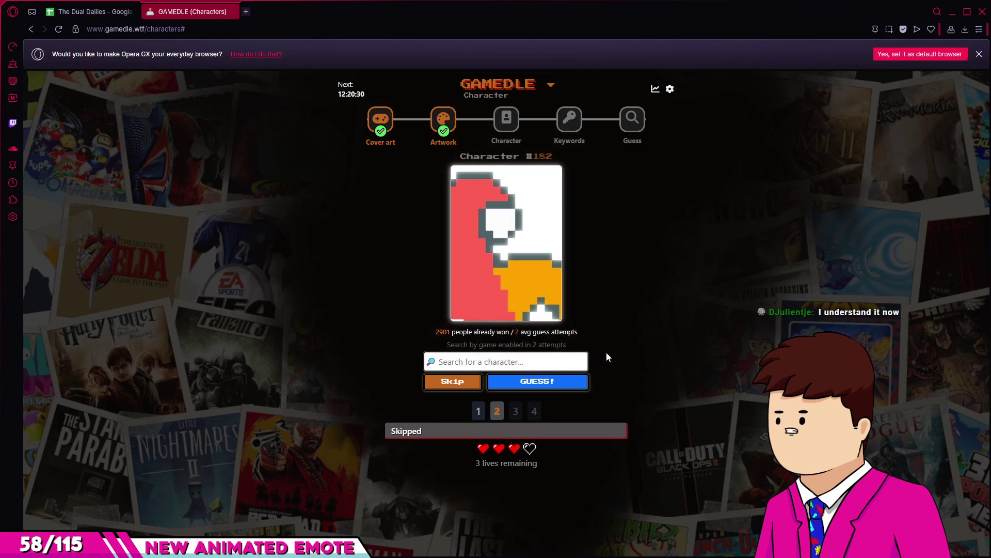
type("balatro")
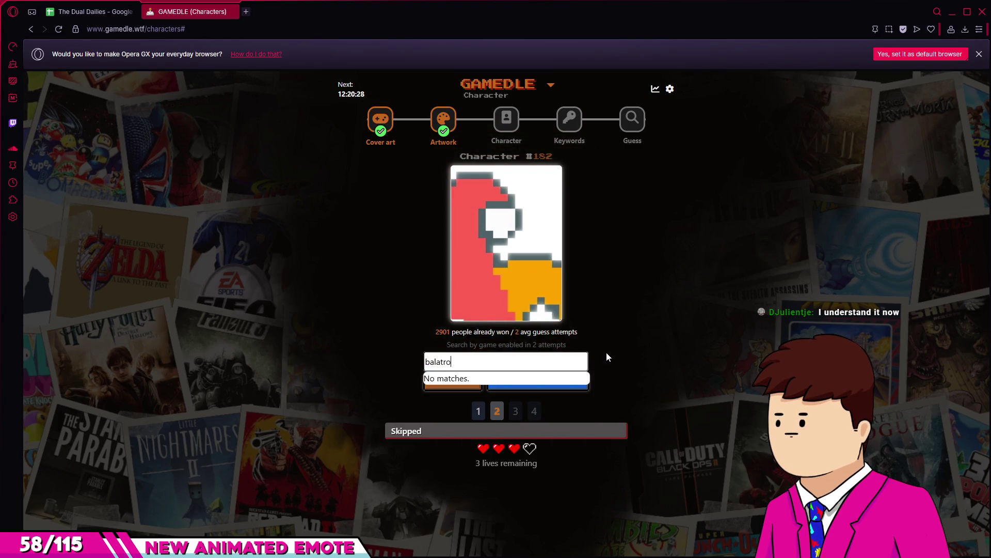
key("BackSpace")
key("BackSpace")
key("BackSpace")
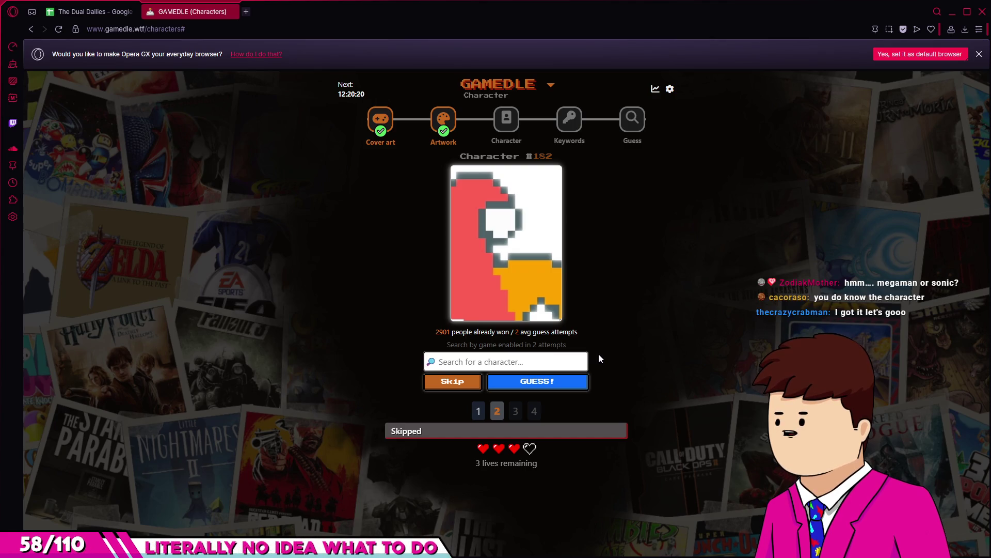
type("clown")
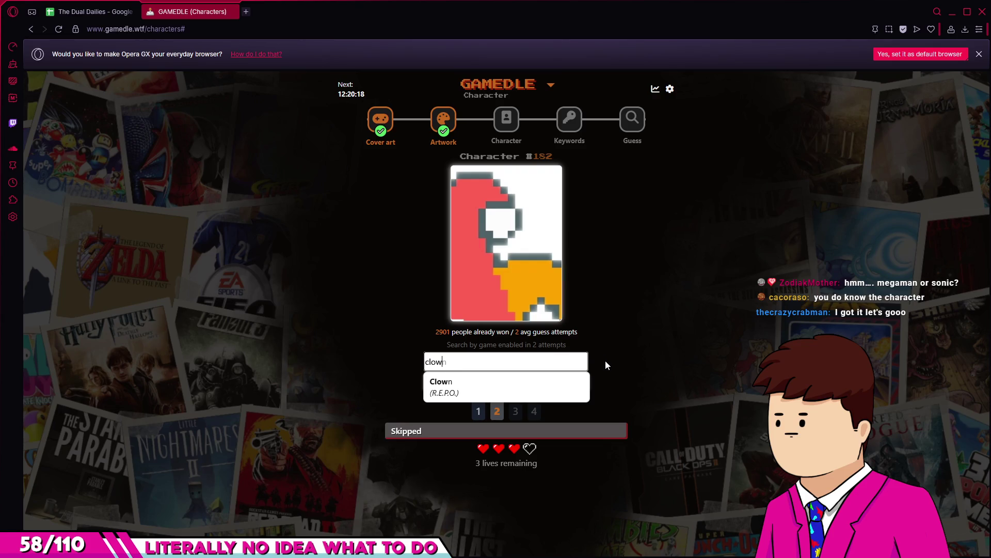
key("BackSpace")
key("BackSpace")
key("BackSpace")
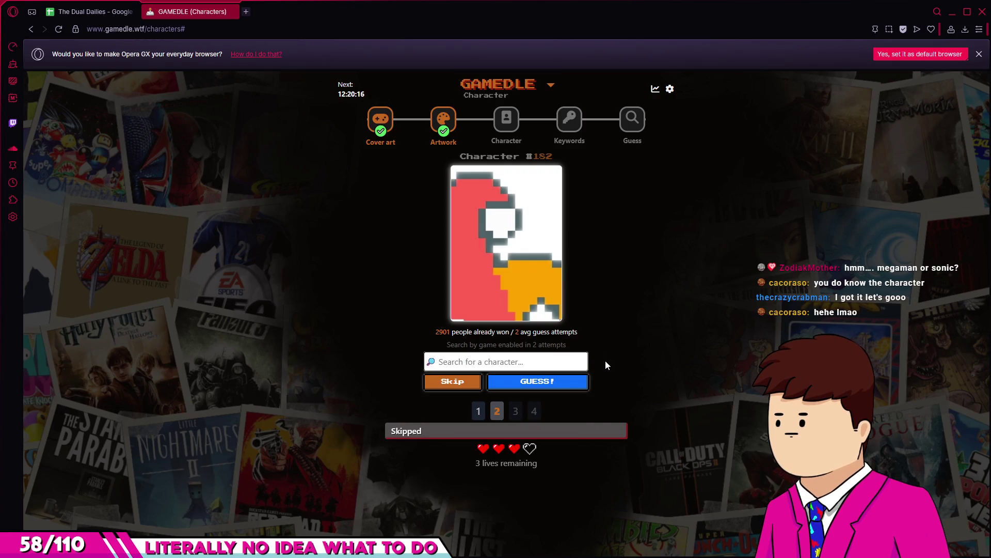
type("joker")
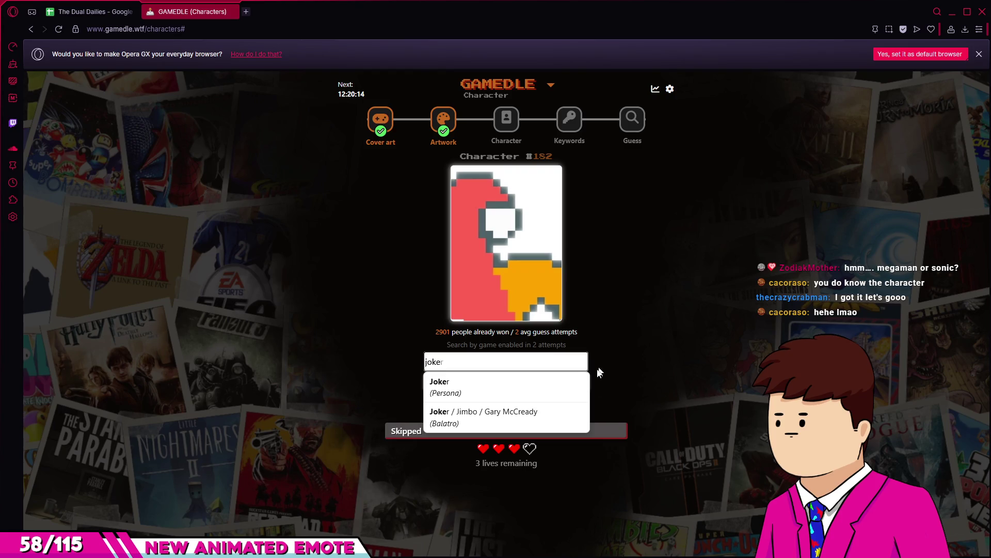
left_click(516, 413)
left_click(517, 378)
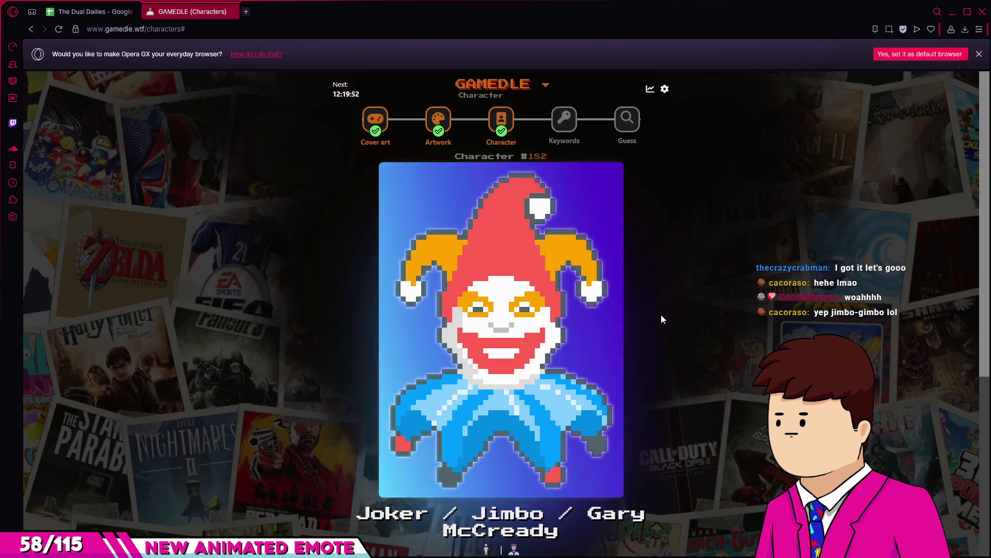
Close the solved Gamedle tab to get back to The Dual Dailies sheet.
middle_click(181, 11)
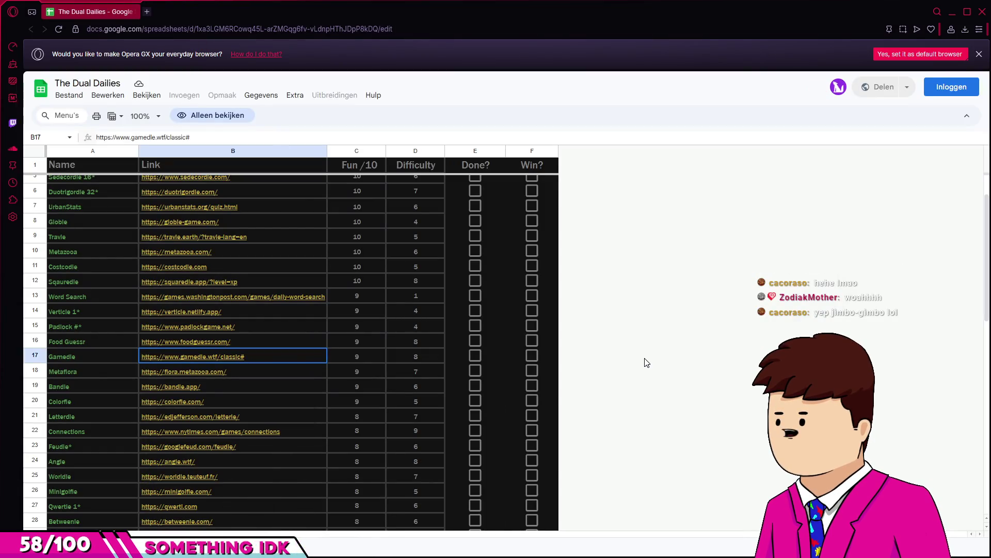
Scroll The Dual Dailies list and open the guessthe.game link from cell B37 in a new tab.
scroll(647, 362, "up", 2)
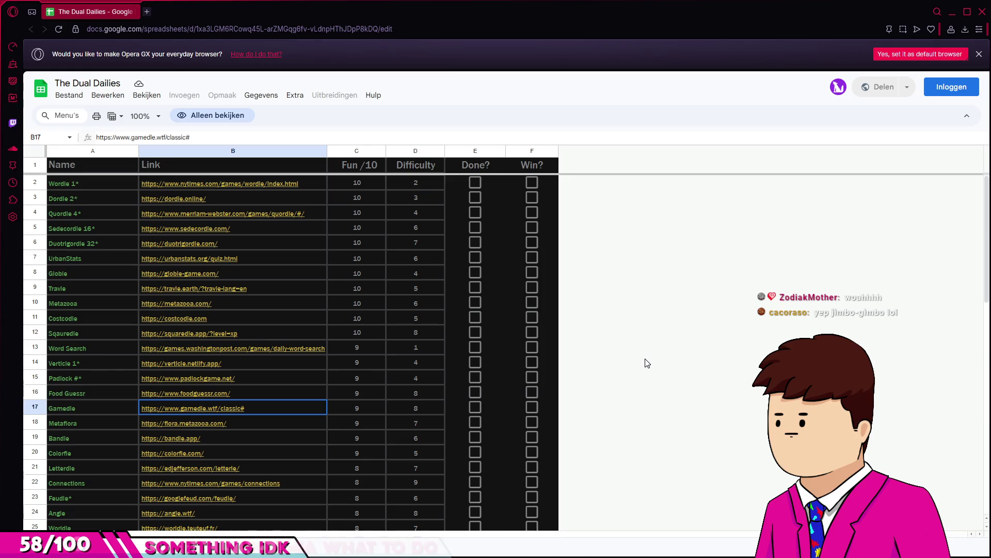
scroll(647, 363, "down", 5)
scroll(647, 363, "down", 5)
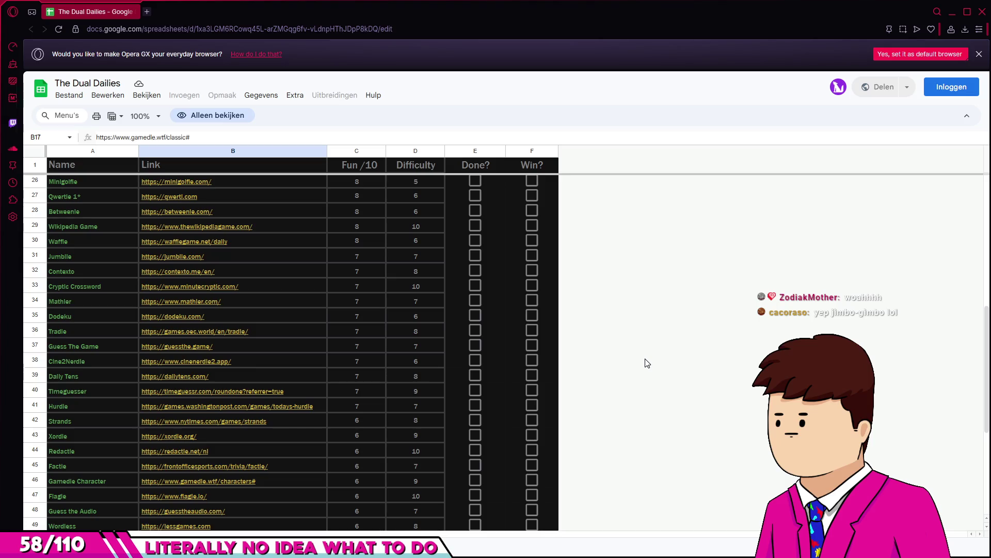
scroll(647, 363, "down", 3)
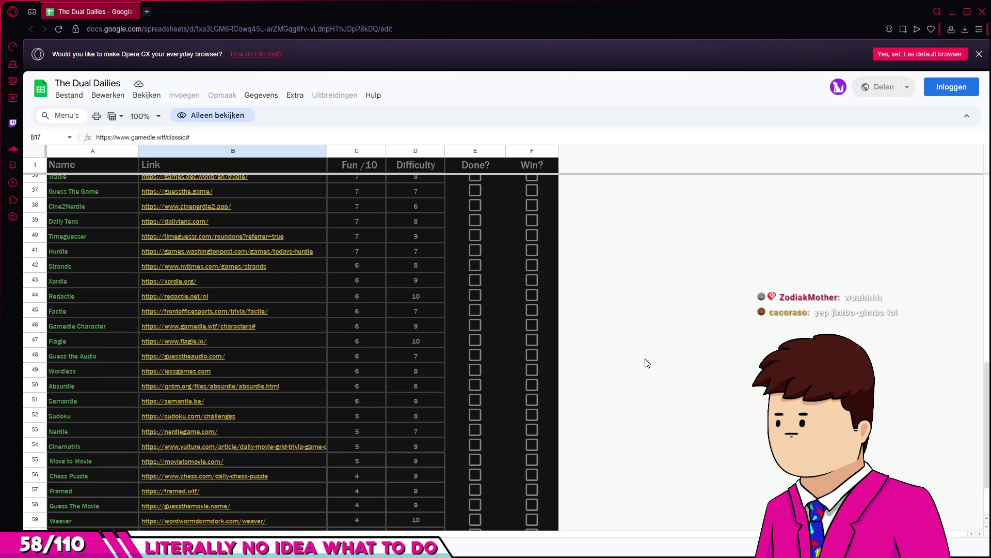
scroll(644, 363, "down", 2)
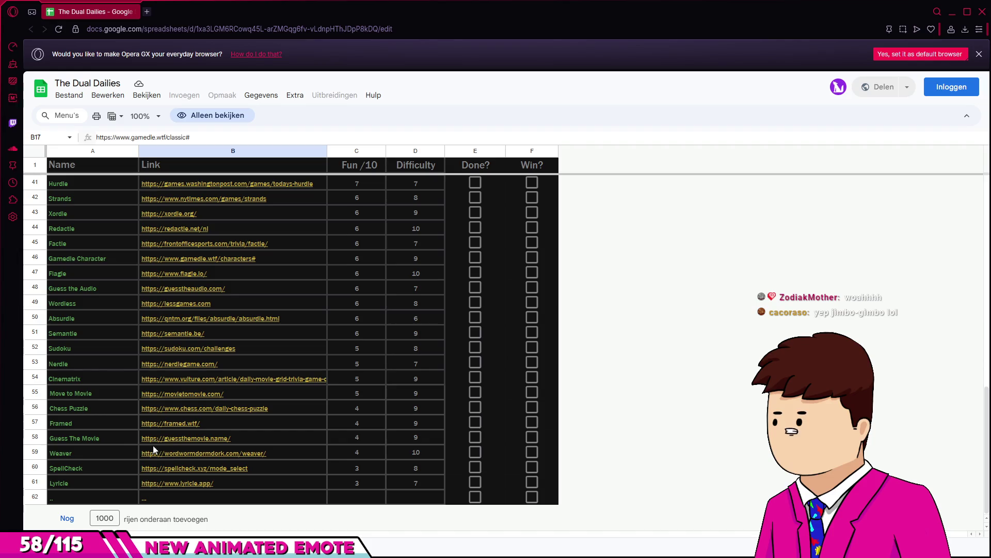
mouse_move(169, 437)
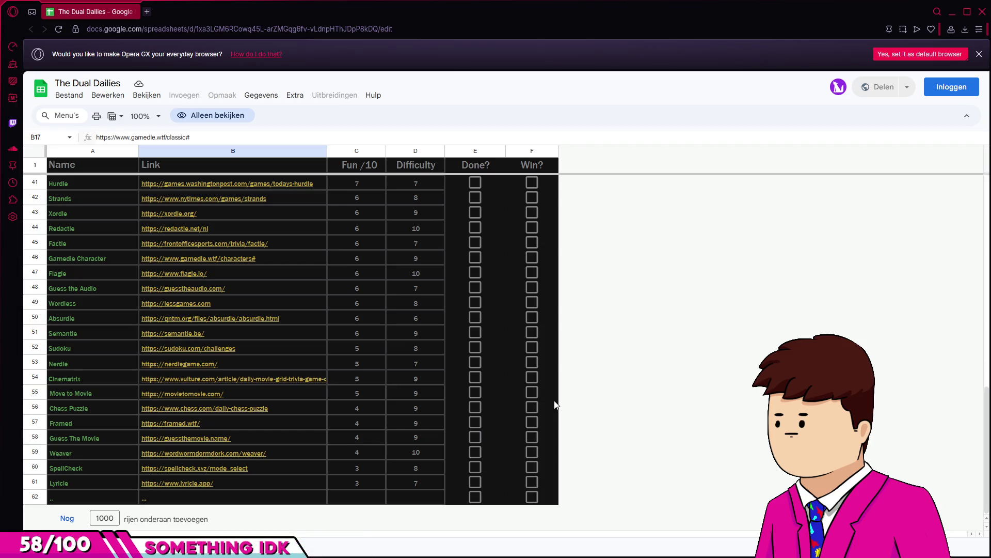
scroll(555, 404, "up", 1)
scroll(555, 405, "up", 2)
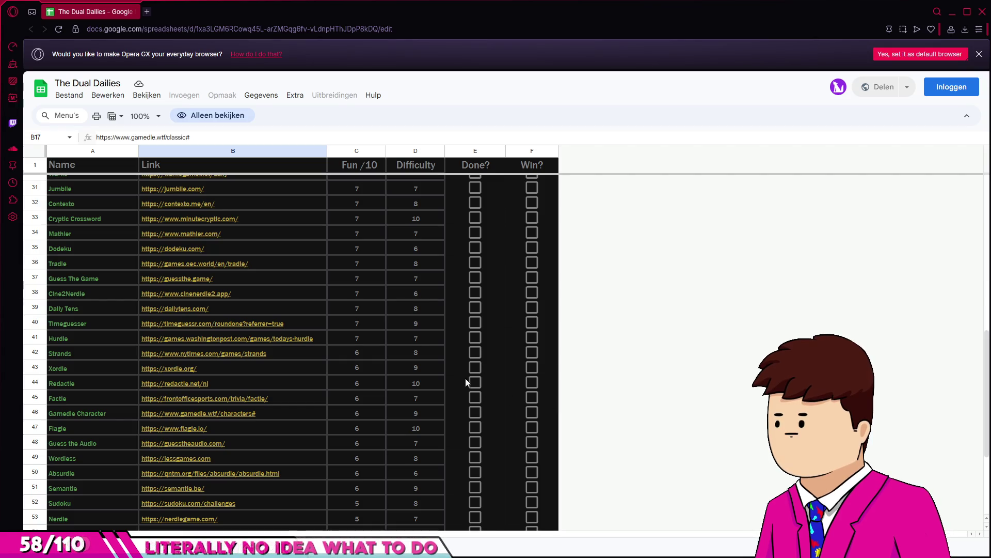
mouse_move(160, 278)
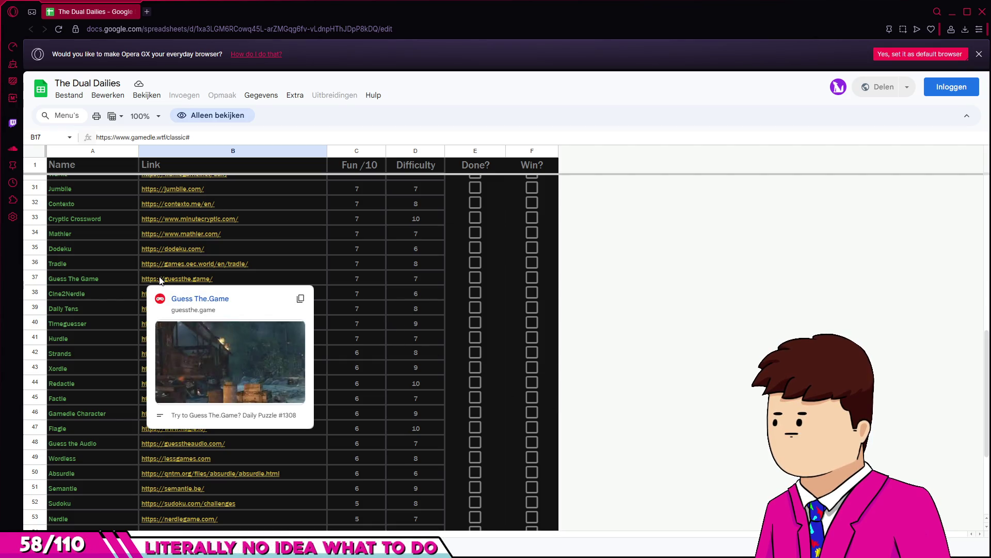
left_click(185, 302)
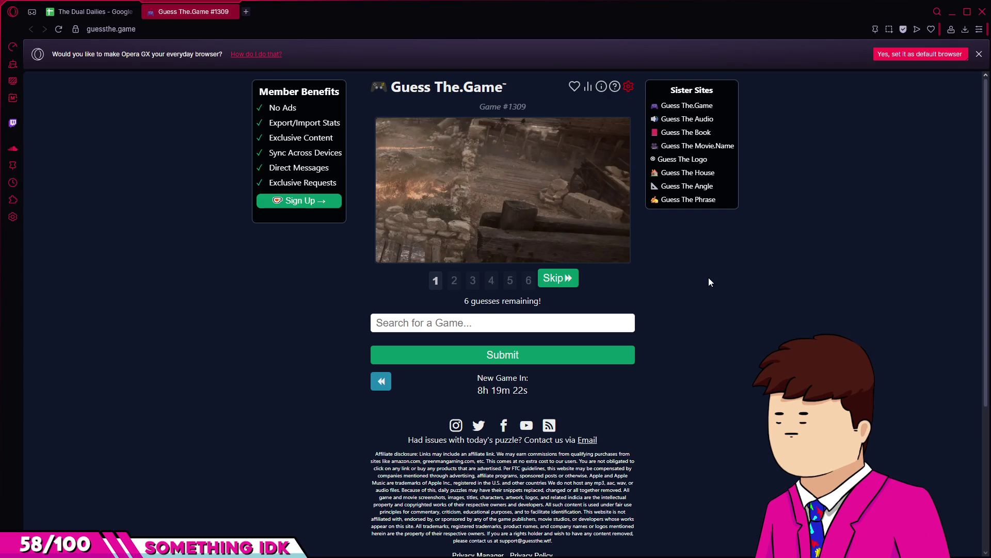
Watch puzzle #1309's gameplay clip in a pop-out player, then start searching 'a plague'.
left_click(596, 205)
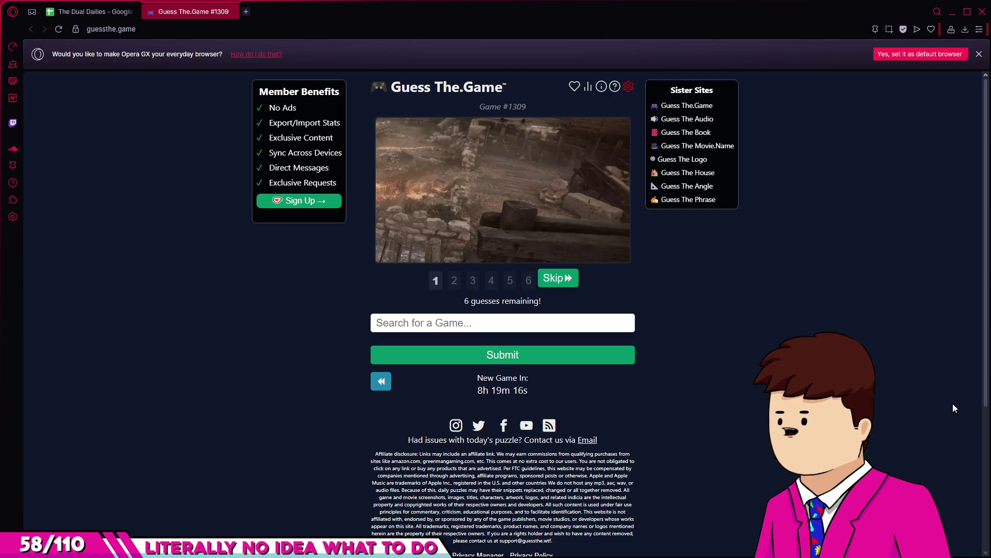
left_click(483, 133)
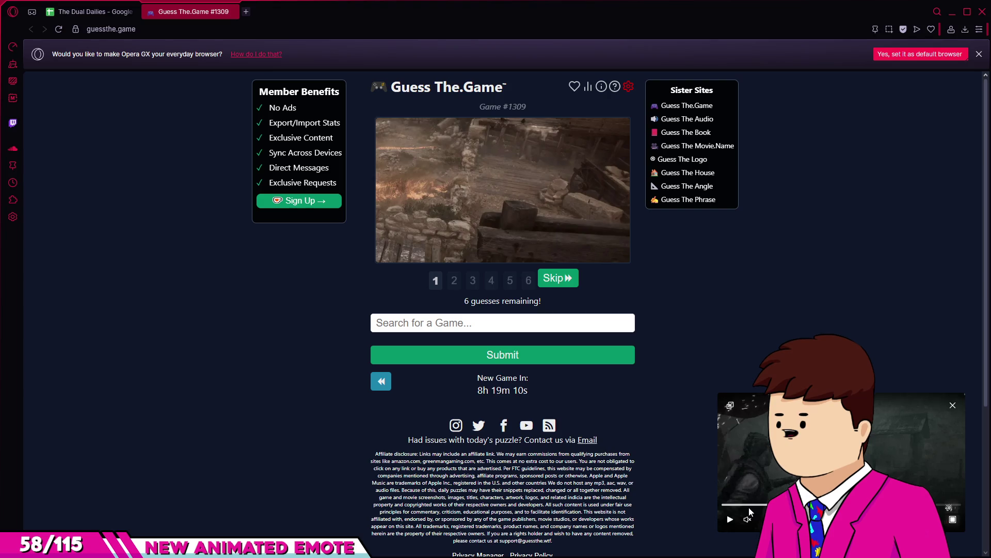
left_click(751, 505)
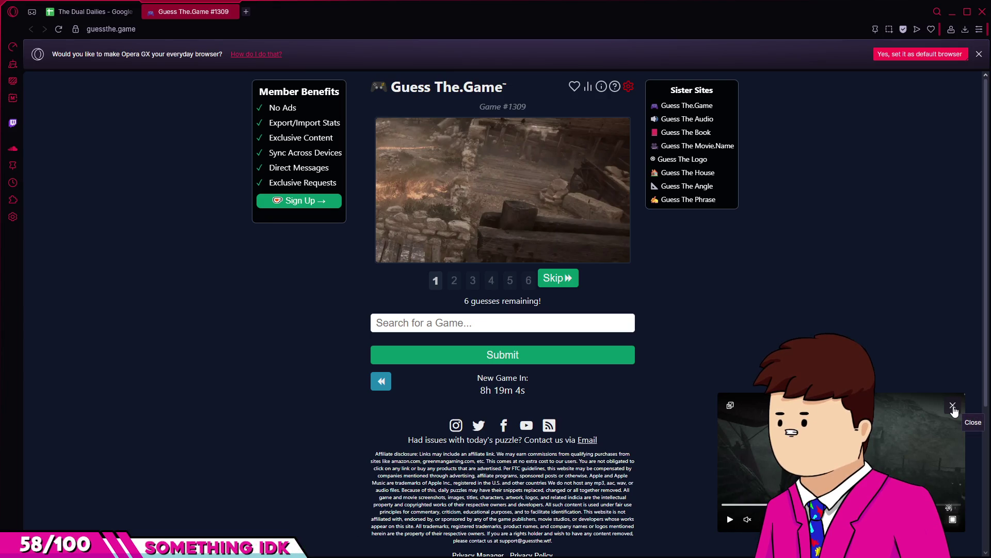
left_click(953, 408)
type("a plague")
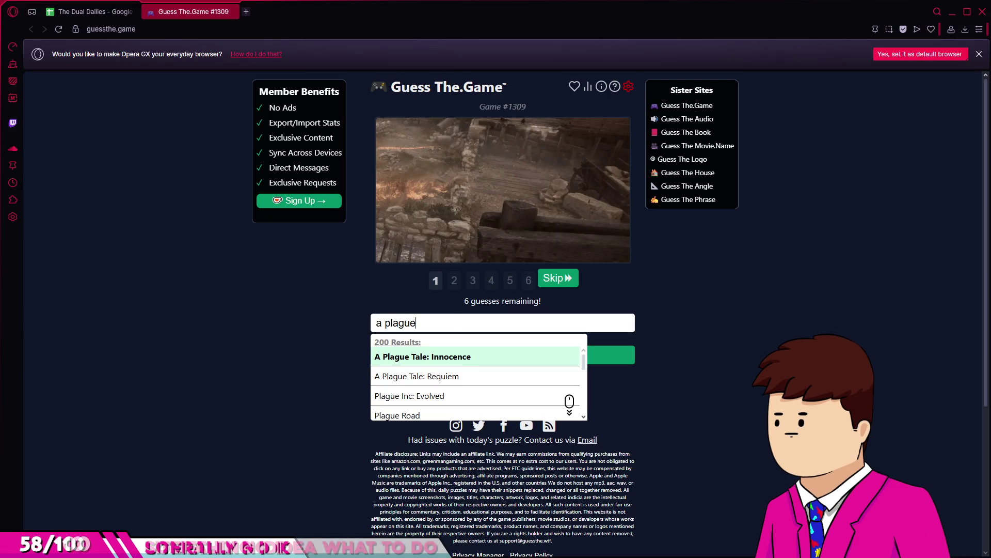
Guess A Plague Tale: Innocence (wrong), solve #1309 with A Plague Tale: Requiem, and close the tab.
left_click(497, 356)
left_click(498, 355)
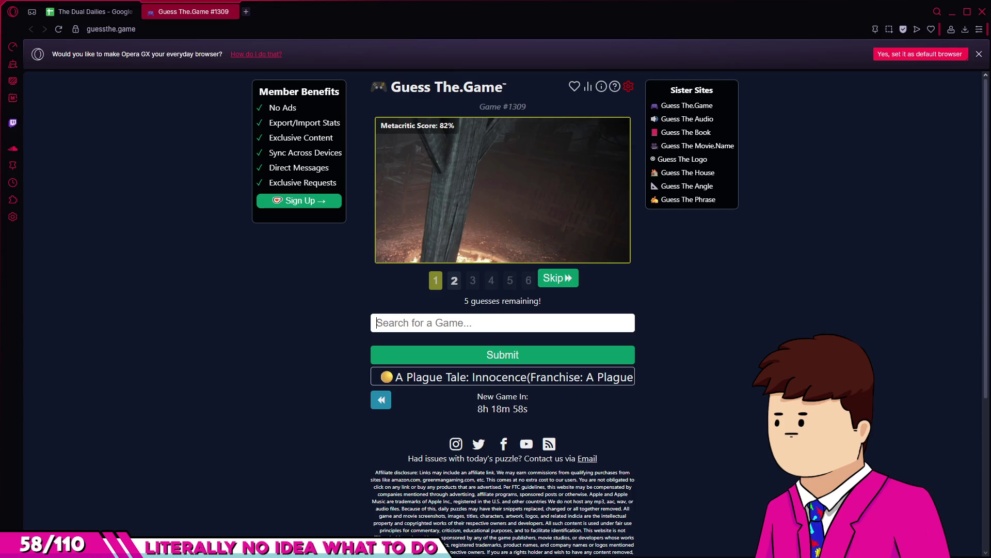
type("a plag")
key("Down")
key("Return")
left_click(472, 360)
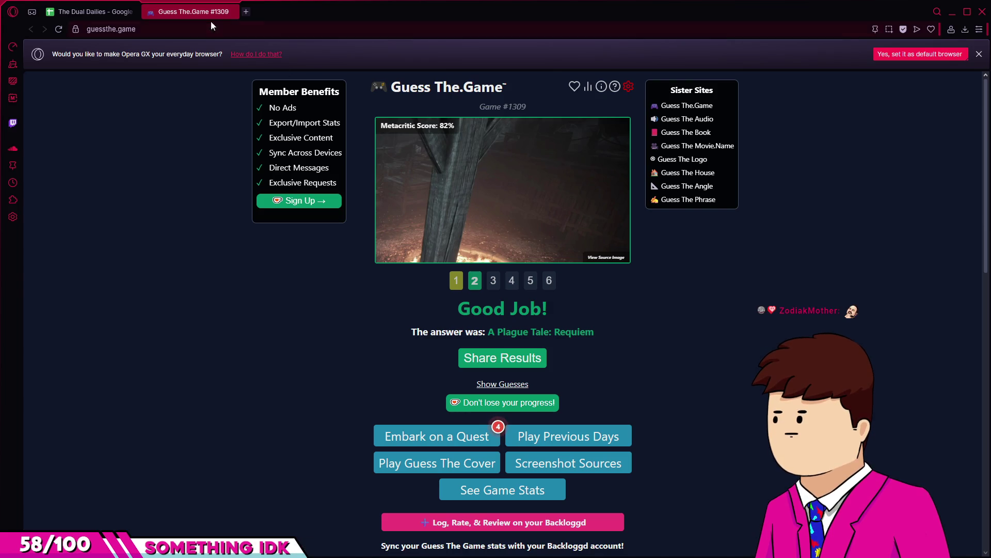
middle_click(185, 12)
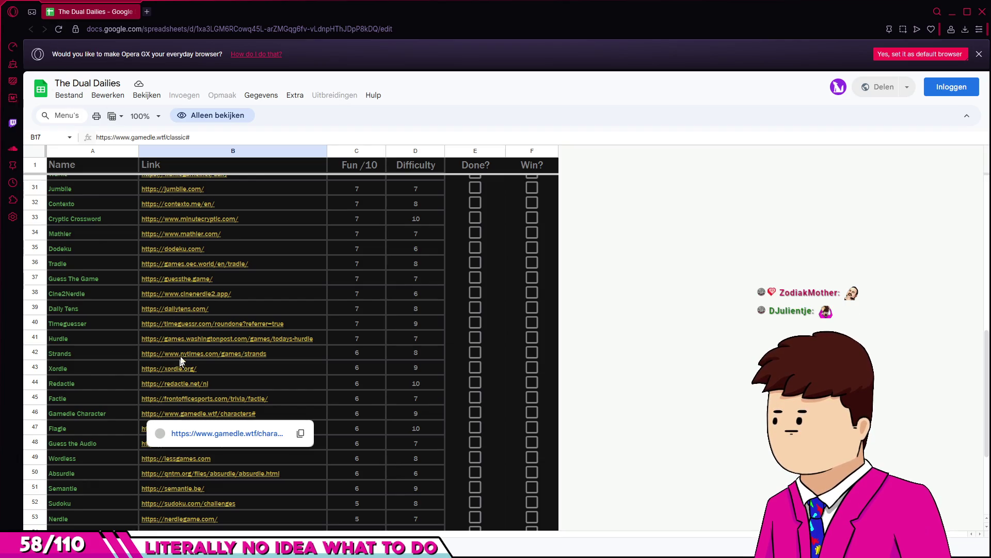
Reopen Guess The.Game from cell B37 and go to its Play Previous Days list.
left_click(174, 283)
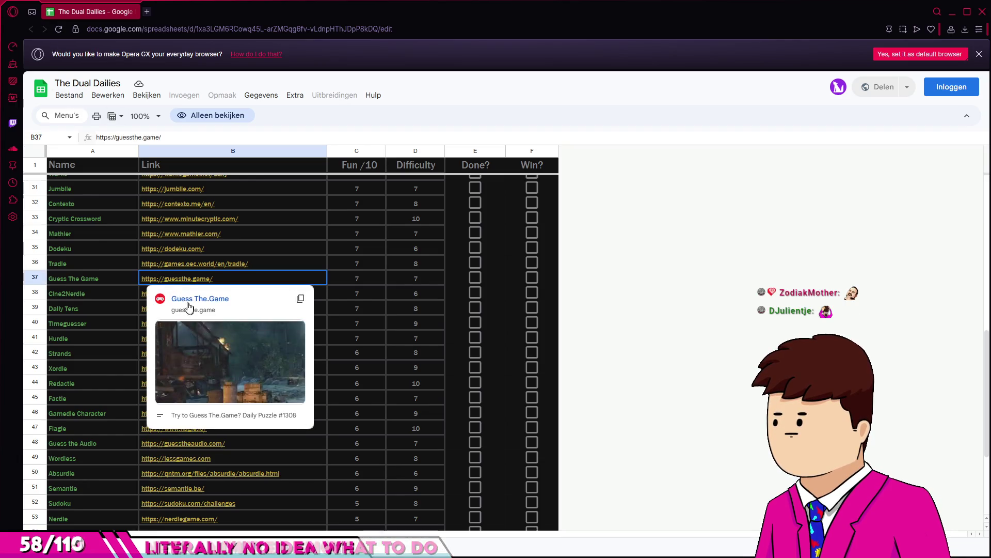
left_click(190, 297)
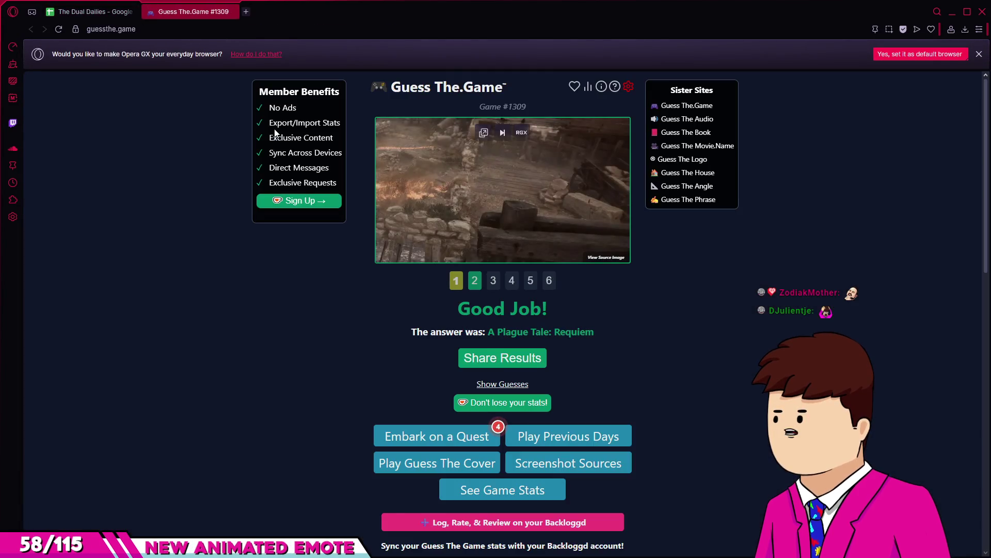
scroll(436, 397, "down", 2)
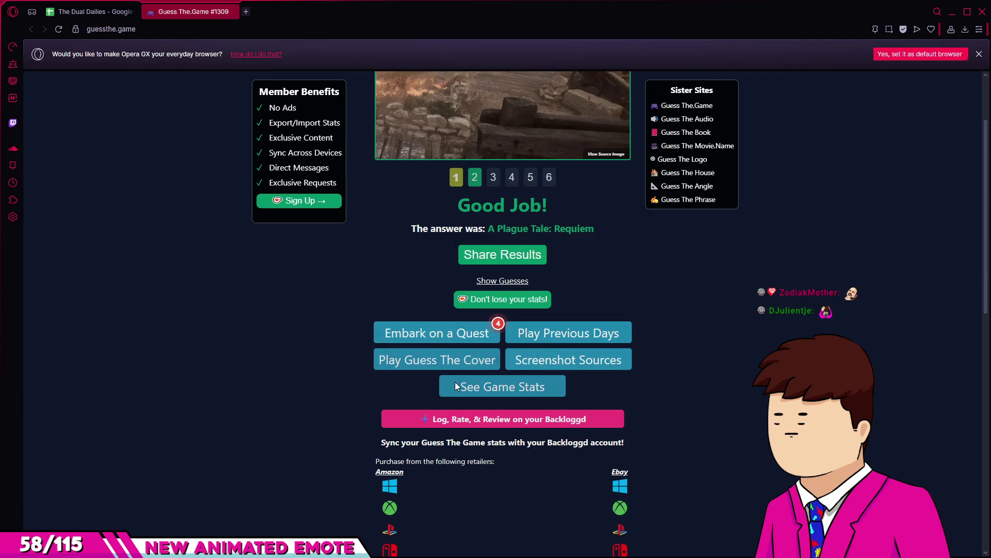
left_click(572, 339)
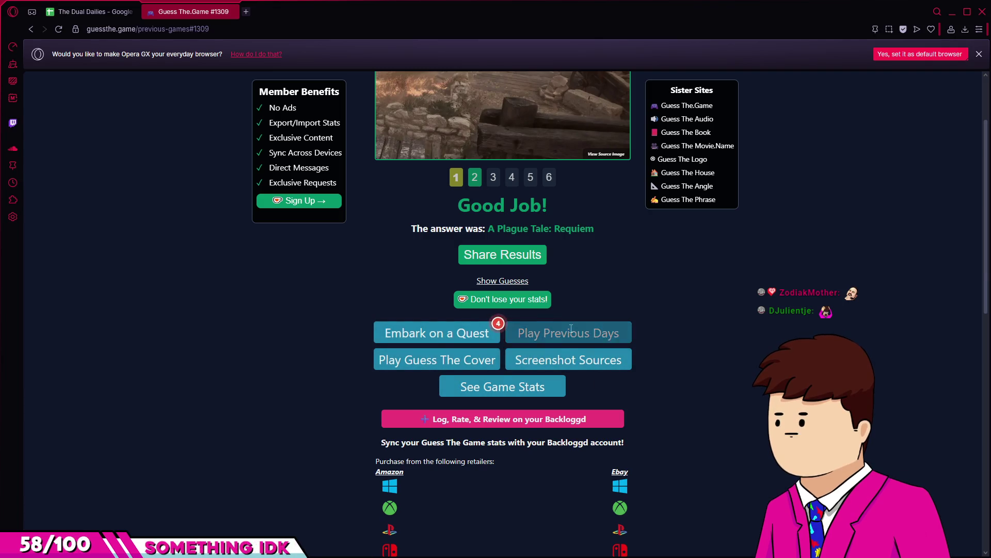
Open puzzle #1308, guess Rise of the Tomb Raider, then solve it with Call of Duty: World at War.
left_click(416, 458)
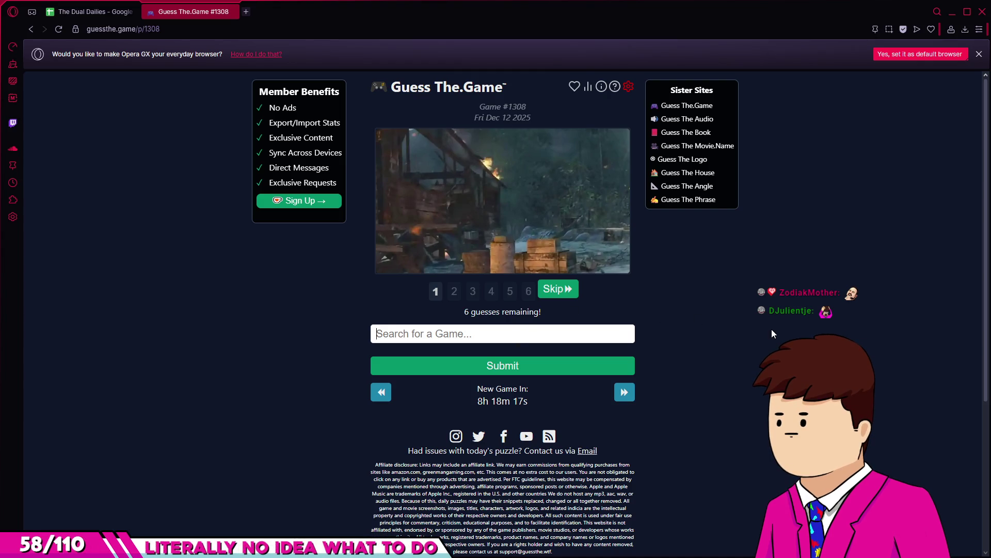
type("rise of")
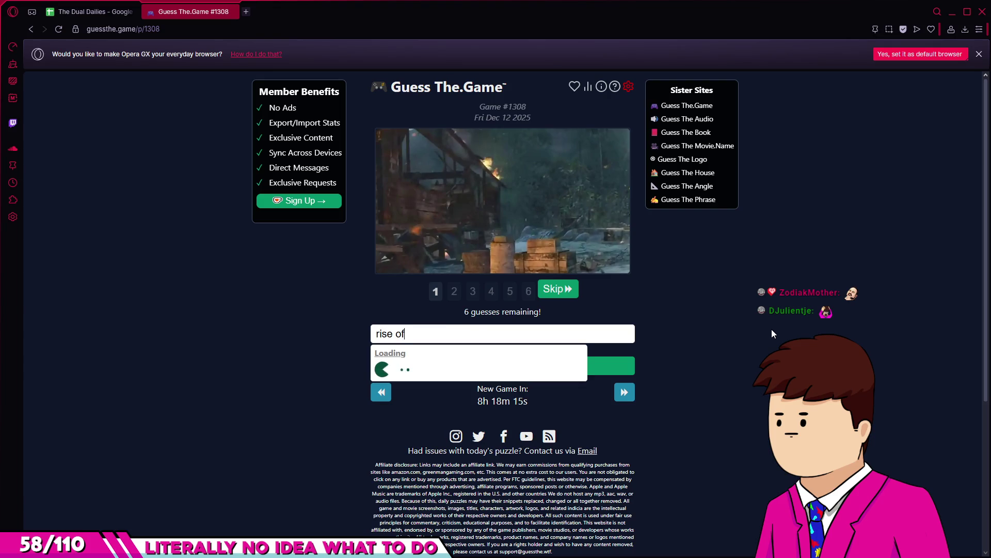
left_click(461, 366)
left_click(480, 365)
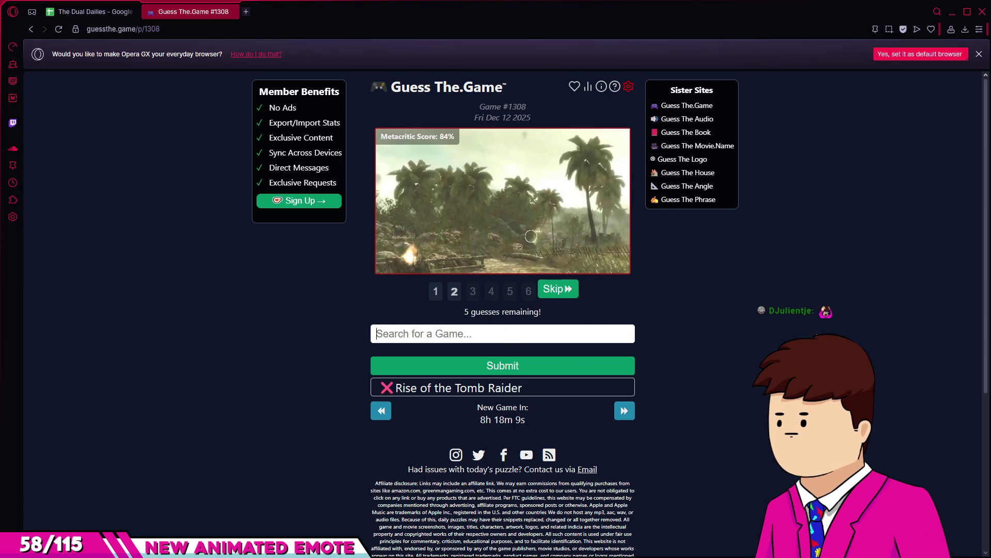
type("call of")
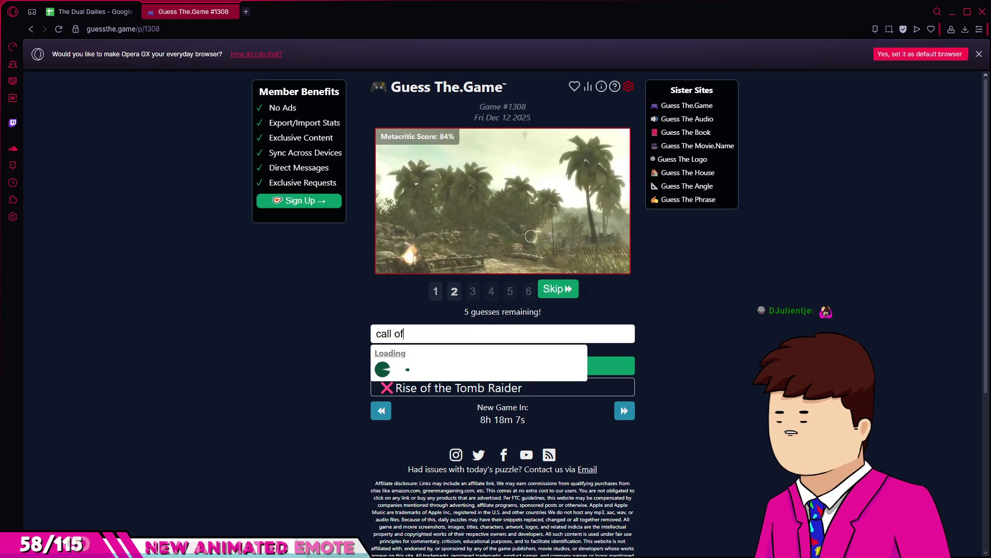
left_click(454, 385)
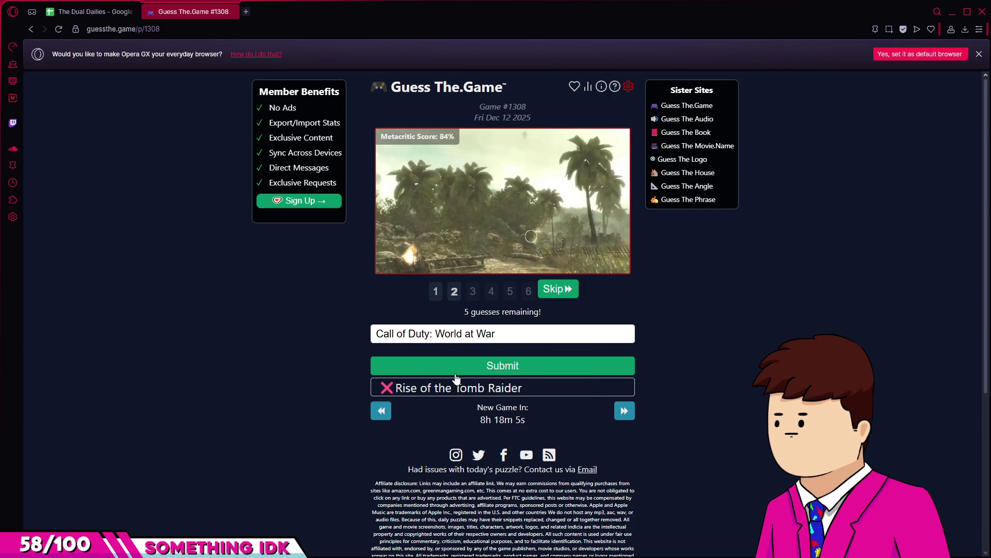
left_click(455, 374)
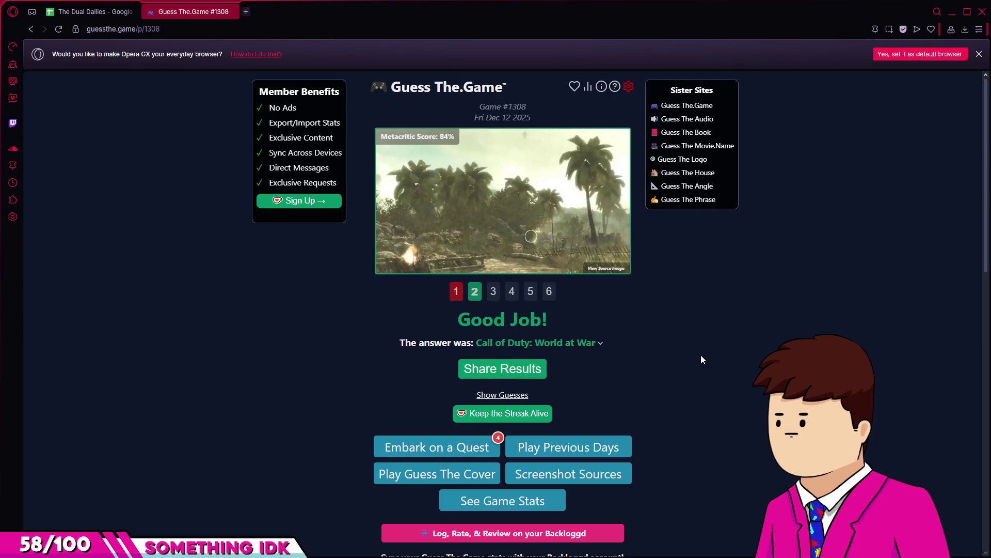
Browse #1308's screenshot clues, then return to the list and open puzzle #1307.
left_click(456, 297)
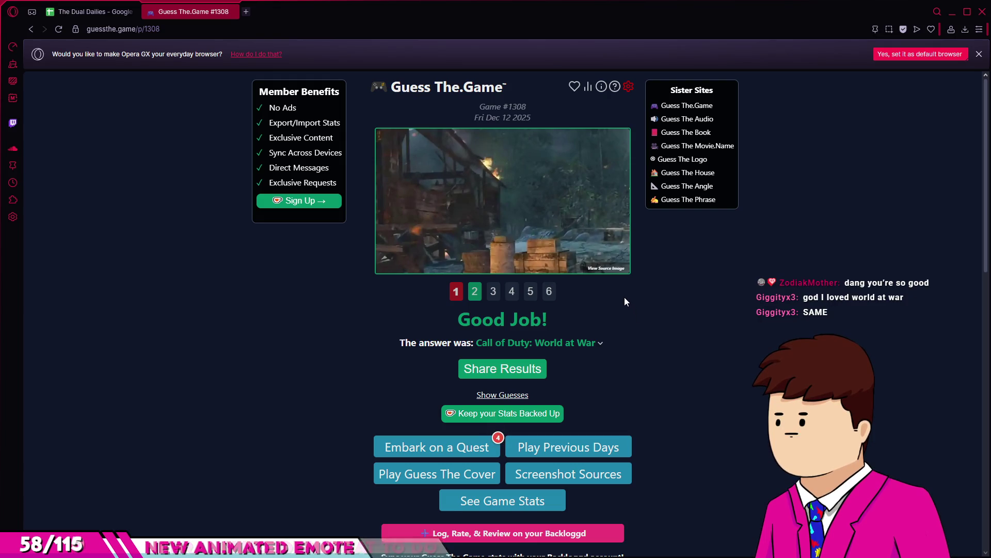
left_click(492, 292)
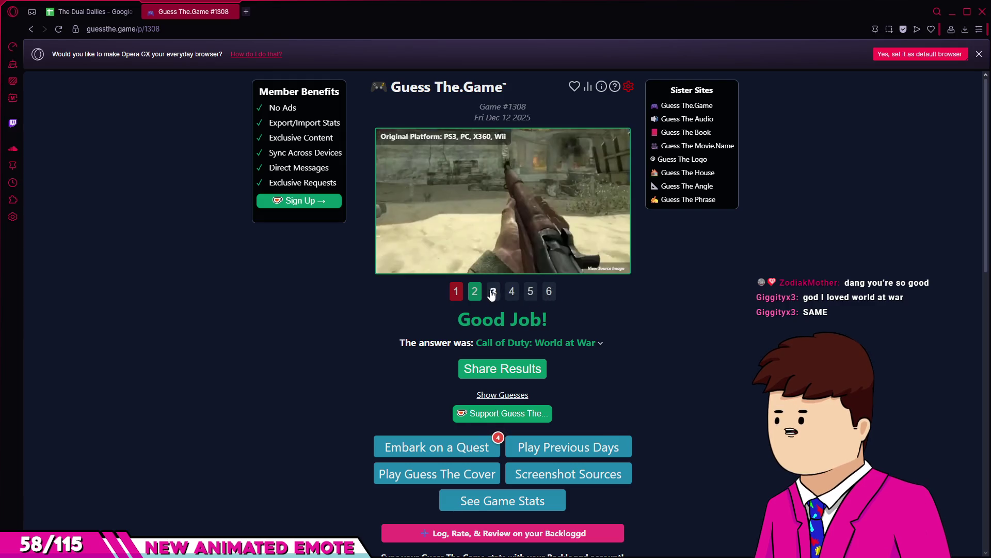
left_click(507, 295)
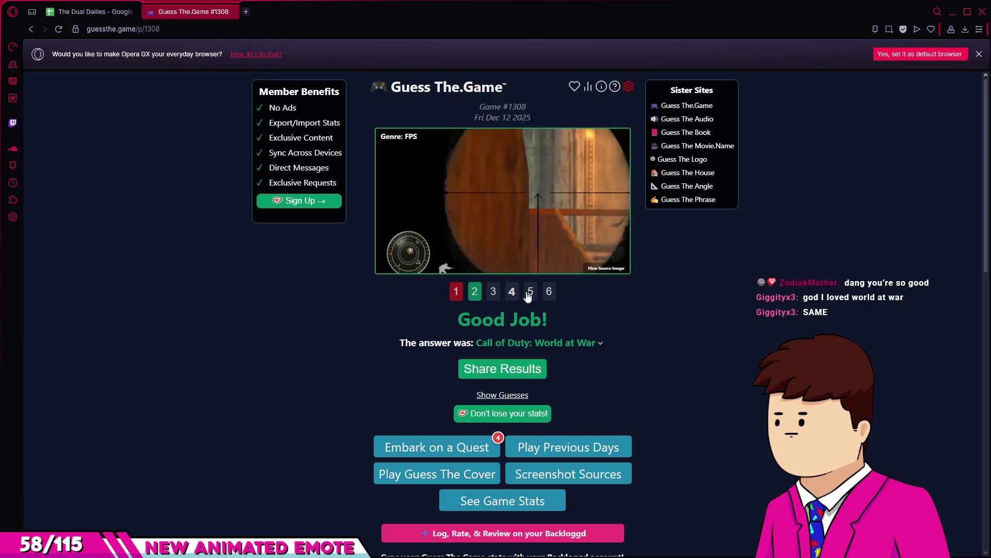
left_click(529, 292)
left_click(548, 292)
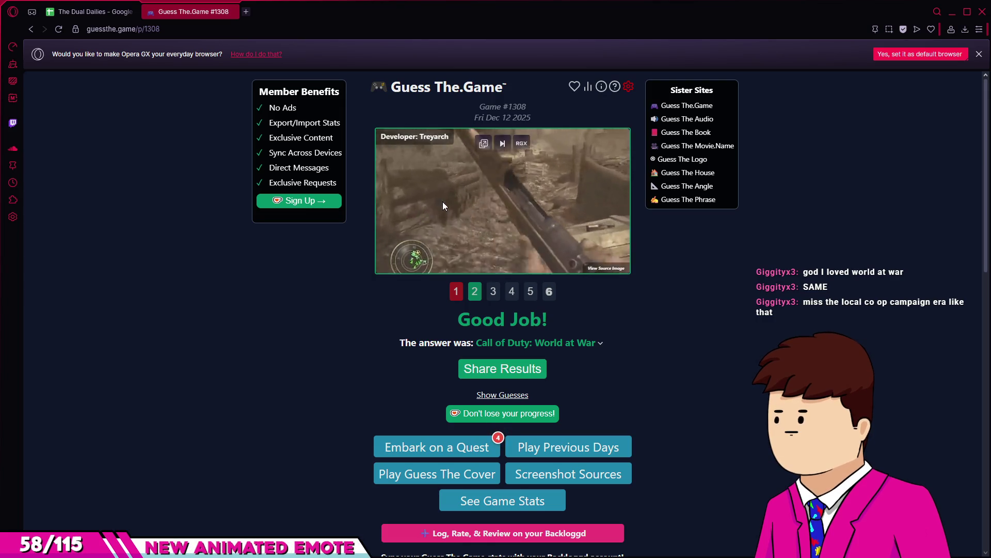
left_click(30, 29)
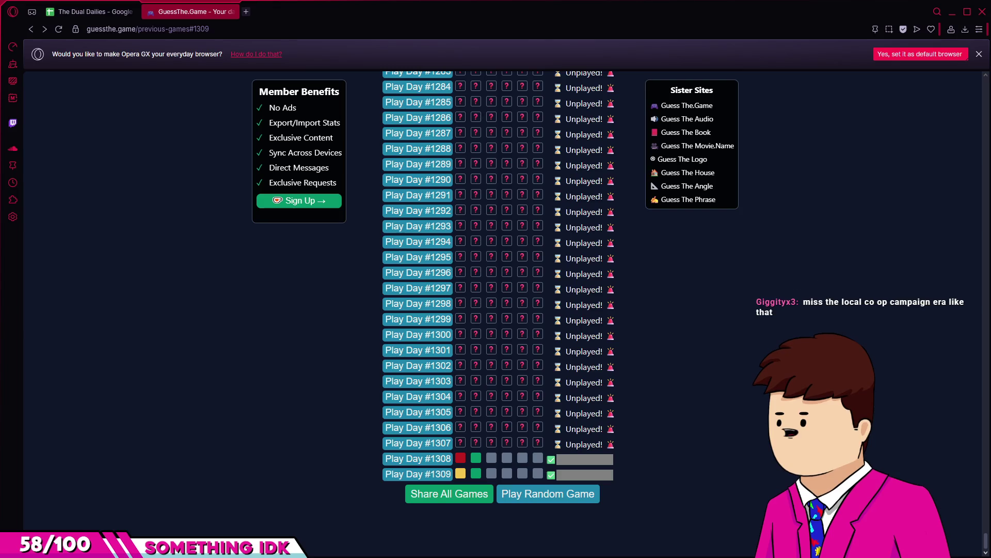
left_click(415, 443)
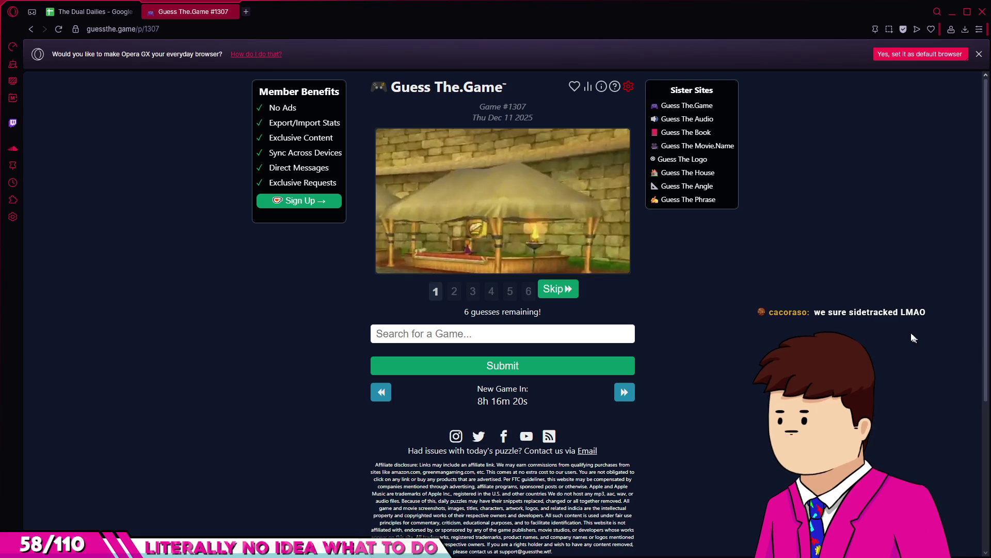
Skip #1307's first screenshot and guess The Legend of Zelda: Skyward Sword.
left_click(562, 291)
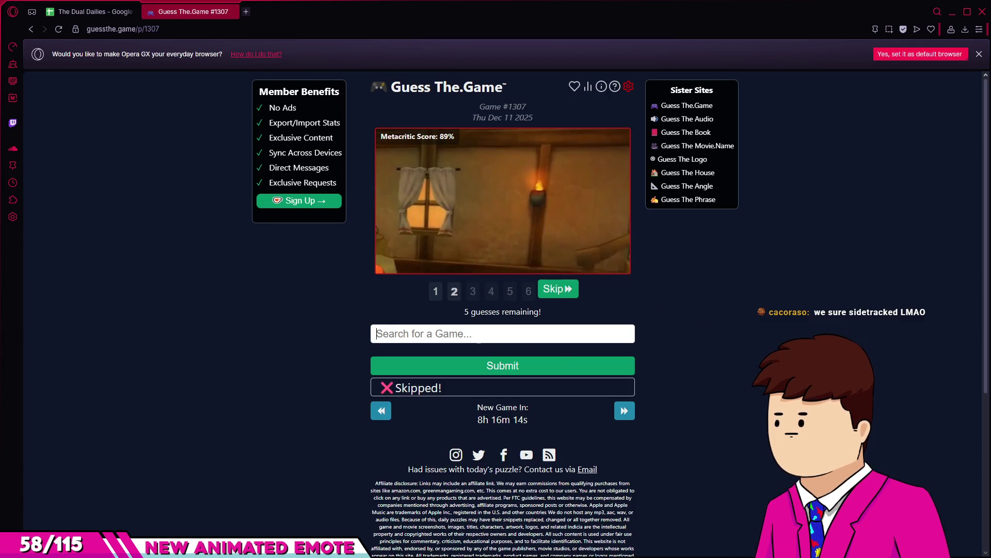
type("skyward")
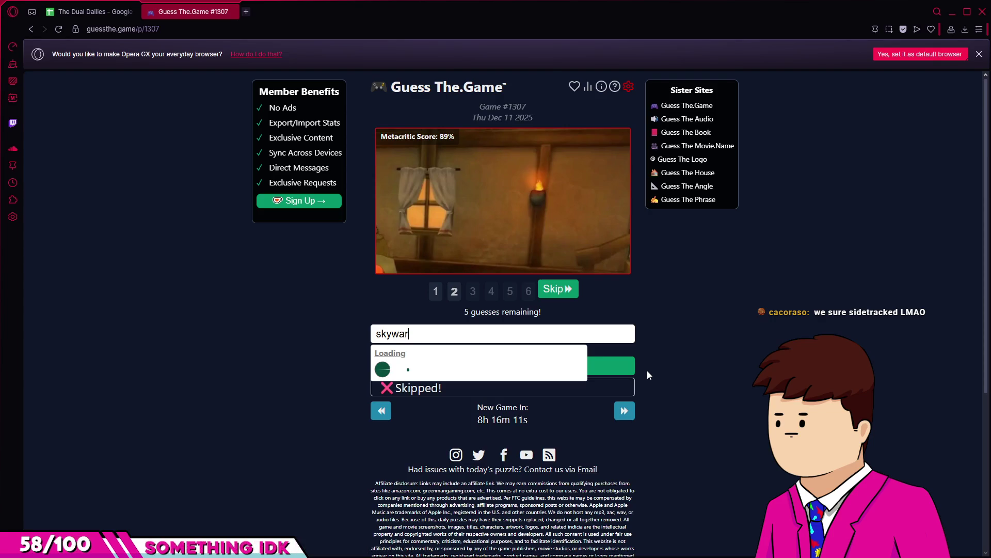
left_click(471, 372)
left_click(471, 372)
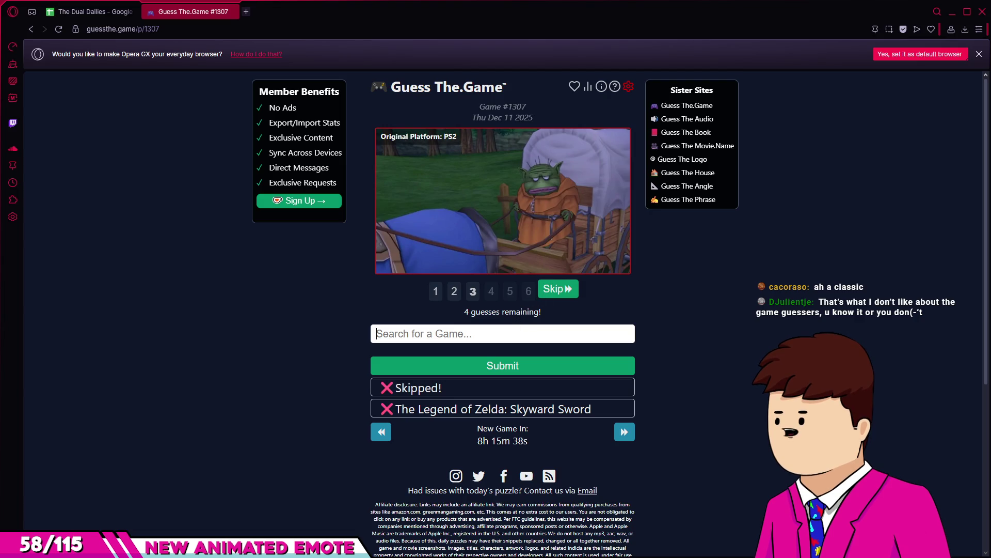
Guess Dragon Quest for puzzle #1307.
type("dr")
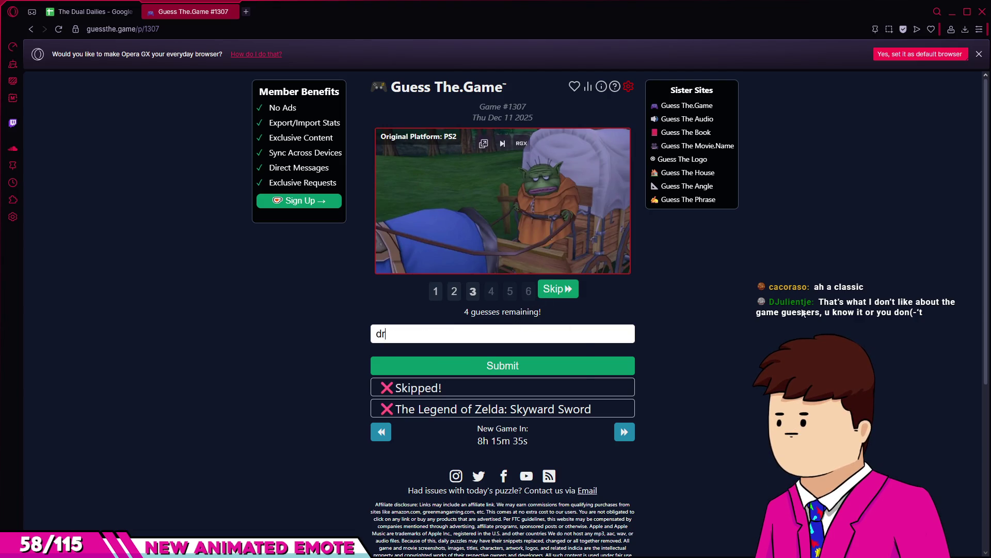
type("agon quest")
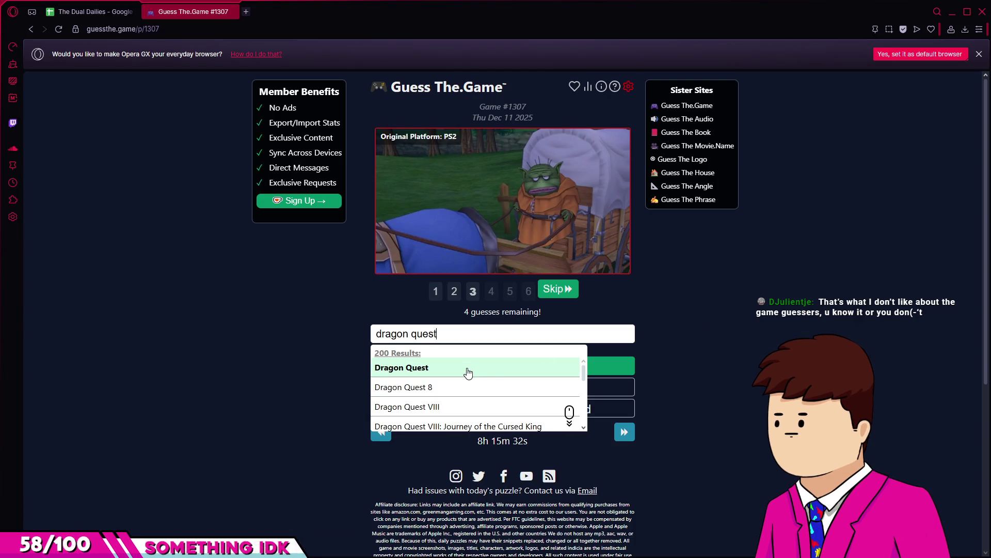
left_click(466, 367)
left_click(453, 365)
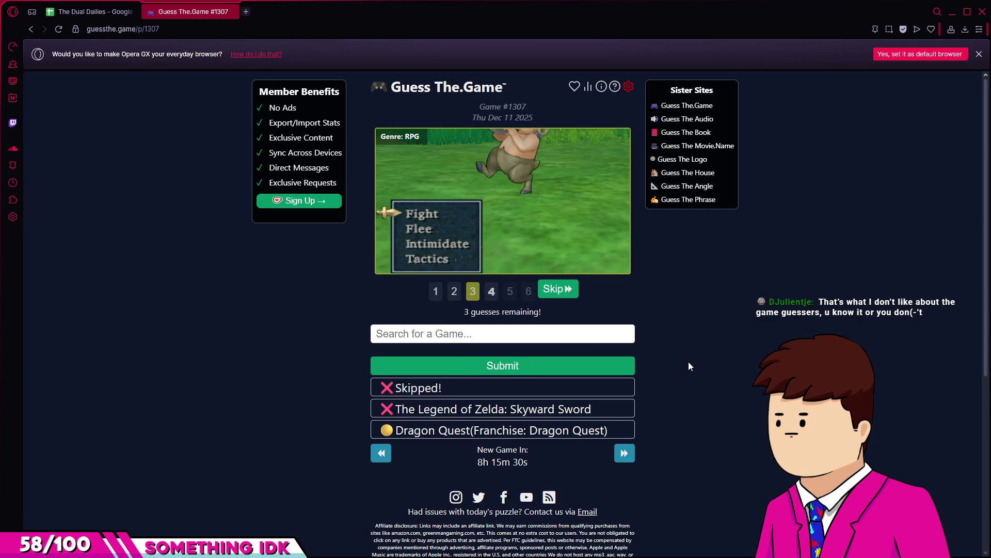
Solve #1307 with Dragon Quest VIII and return to the previous-days list.
left_click(413, 336)
type("dra")
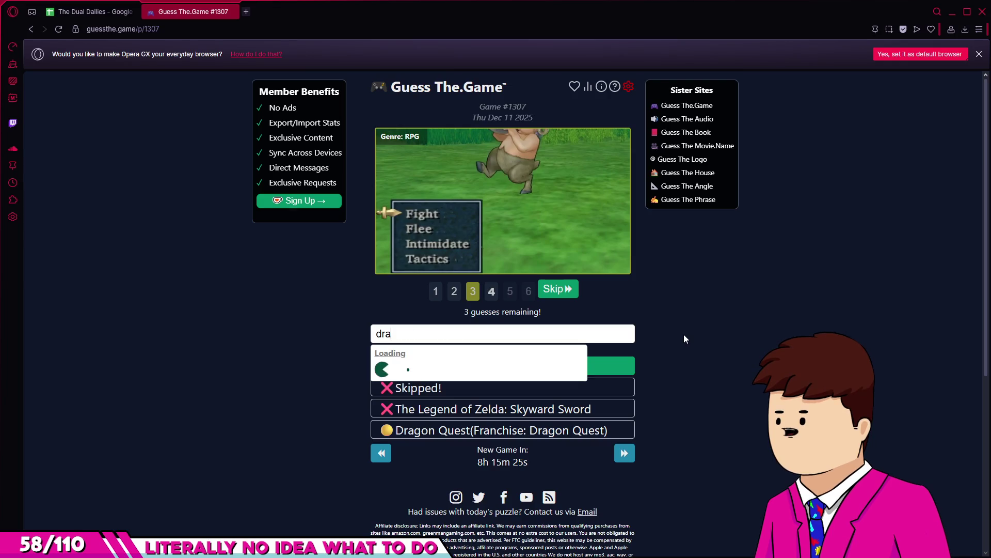
type("gon quest")
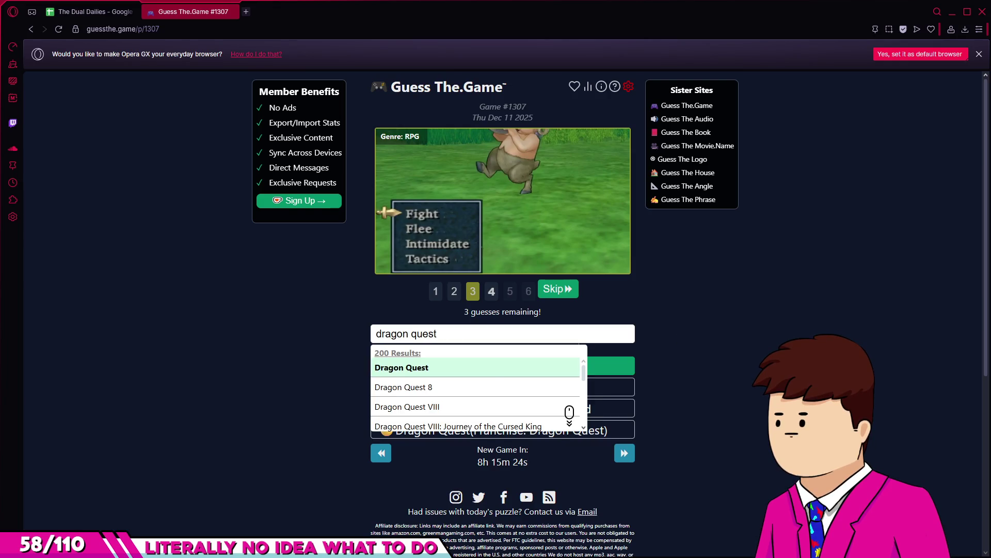
left_click(423, 392)
left_click(609, 365)
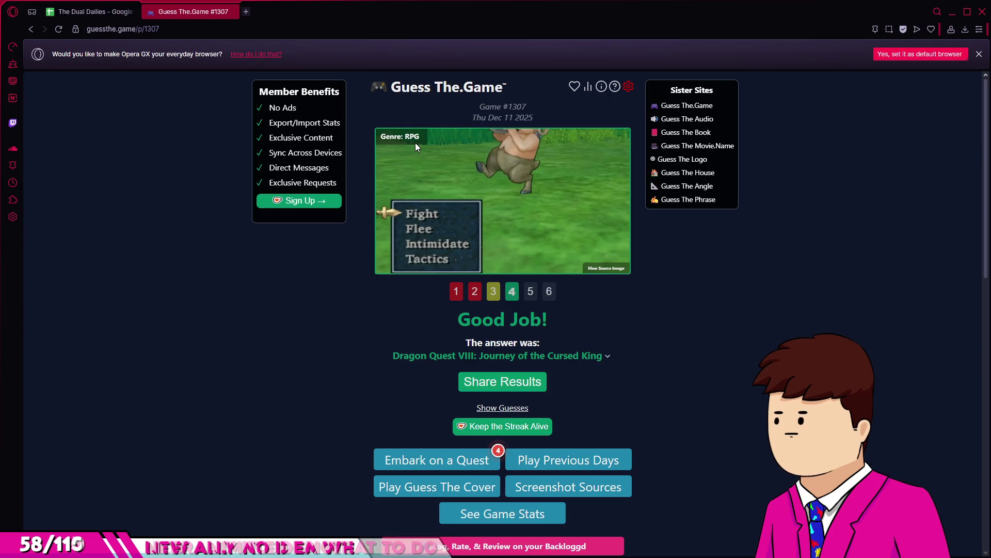
left_click(32, 31)
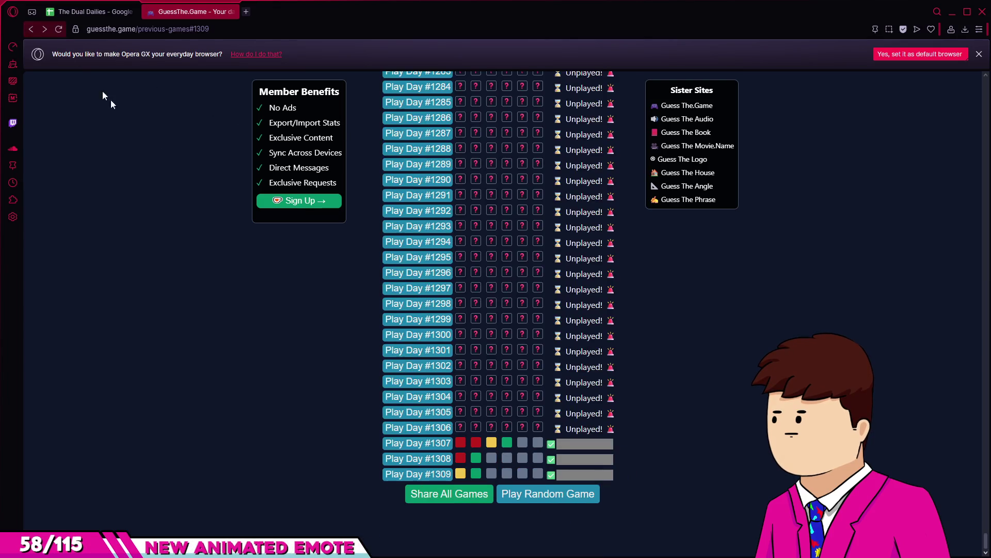
Open unplayed puzzle #1306 from Wed Dec 10 2025 and focus its guess field.
left_click(421, 427)
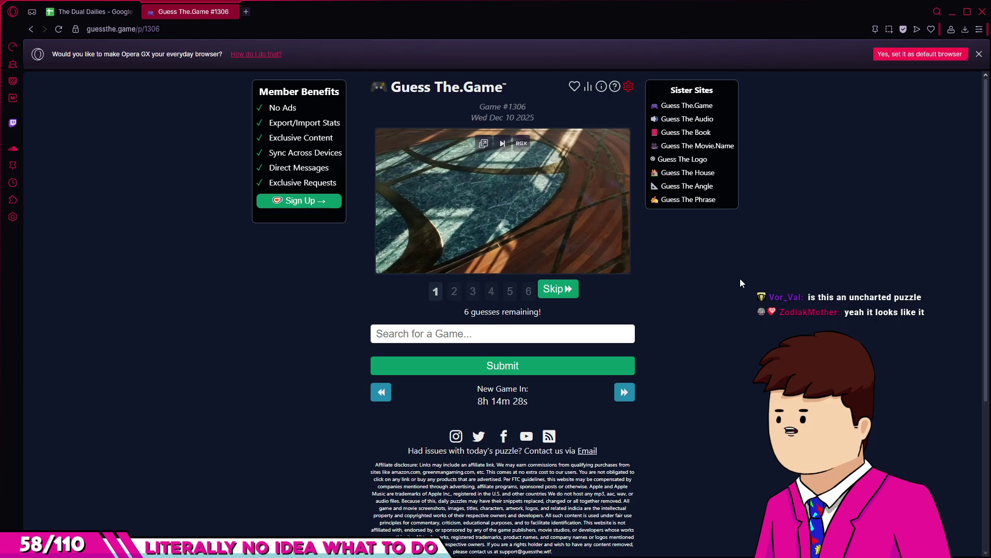
left_click(393, 334)
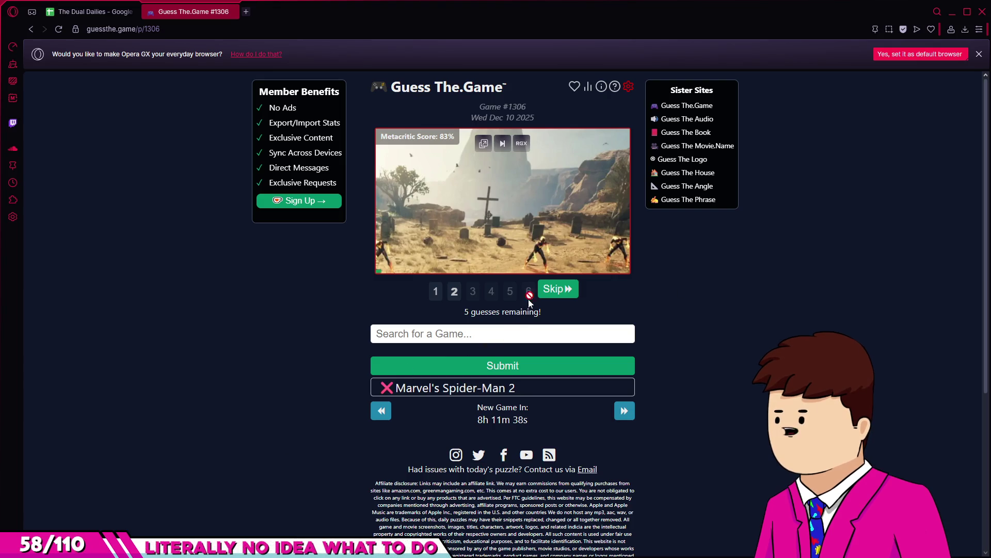
Skip a clue on puzzle #1306, then review clues 1–3: marble floor, Metacritic score, platforms.
left_click(547, 288)
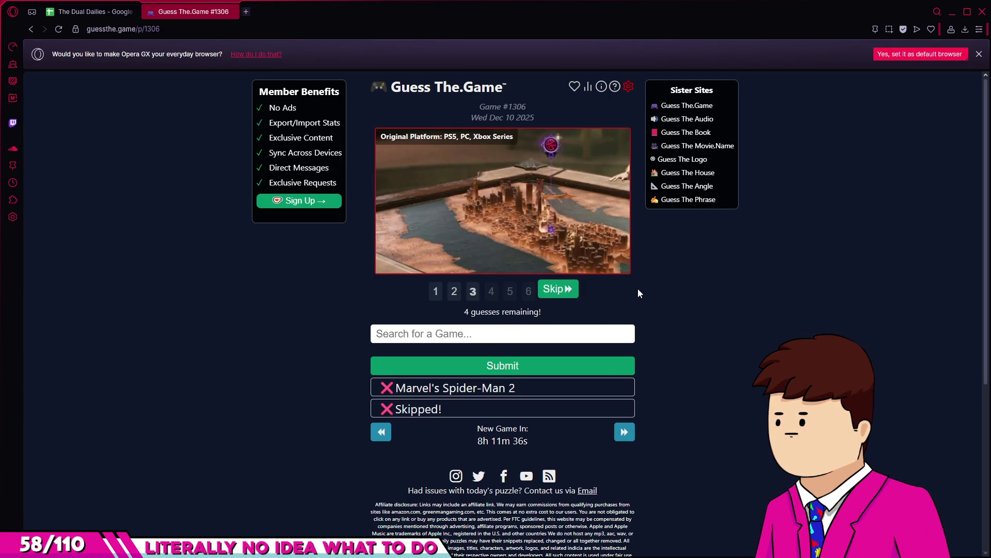
left_click(441, 171)
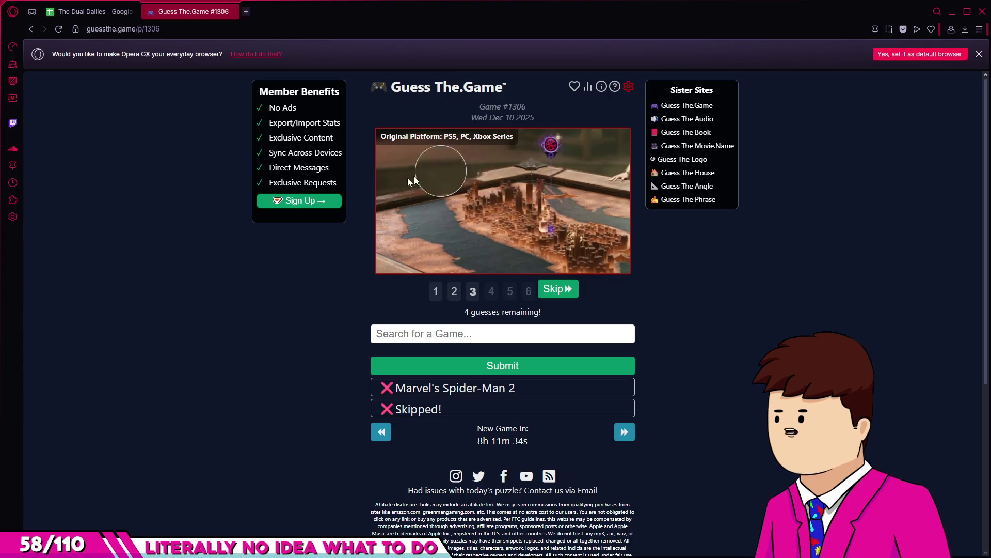
left_click(437, 291)
left_click(437, 291)
left_click(527, 202)
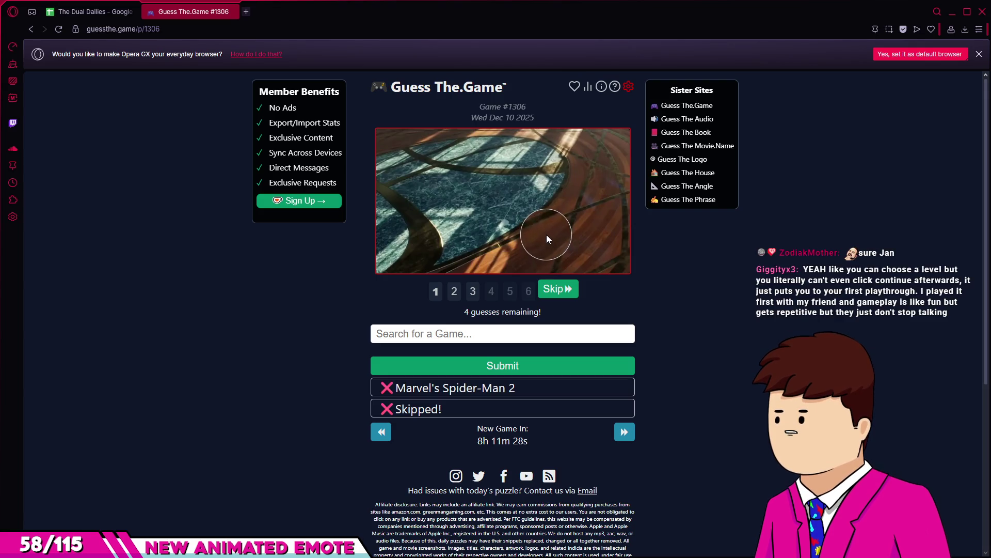
left_click(456, 292)
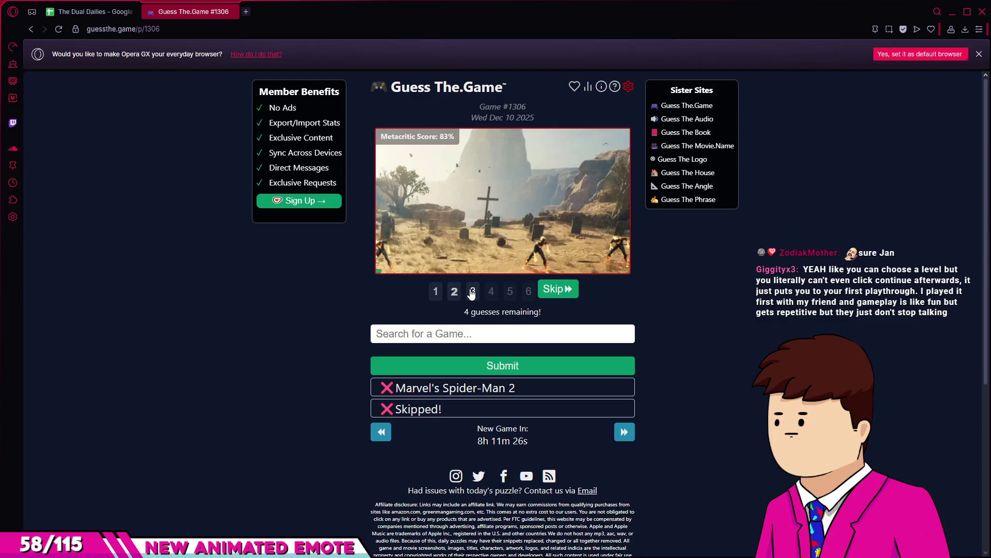
left_click(472, 293)
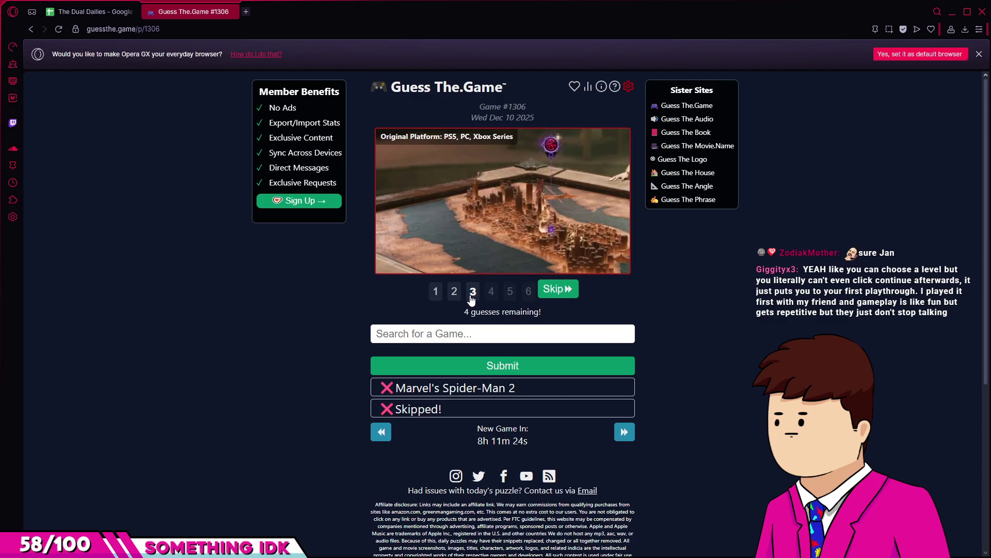
Skip again to reveal the Tactical role playing genre clue, rechecking the floor and platform clues.
left_click(560, 290)
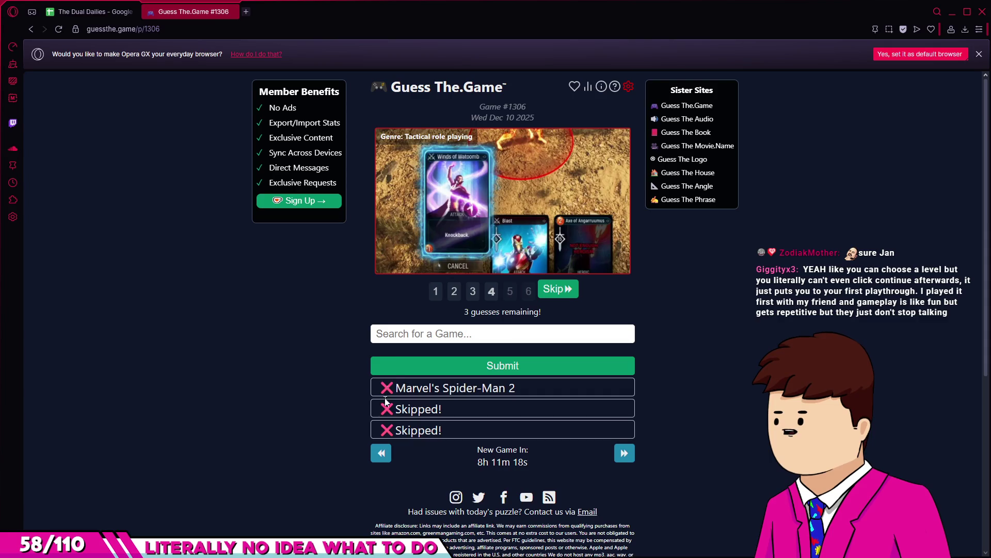
left_click(441, 295)
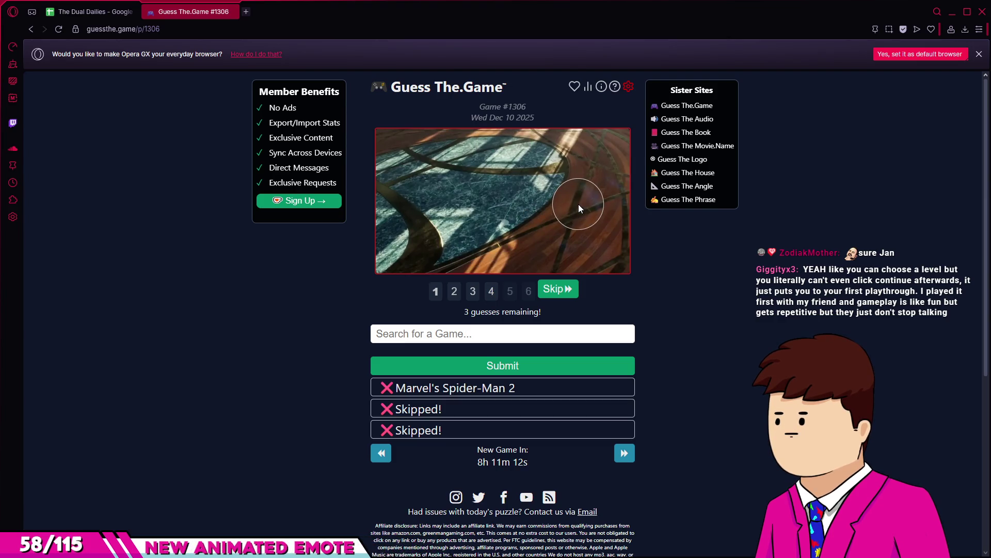
left_click(492, 292)
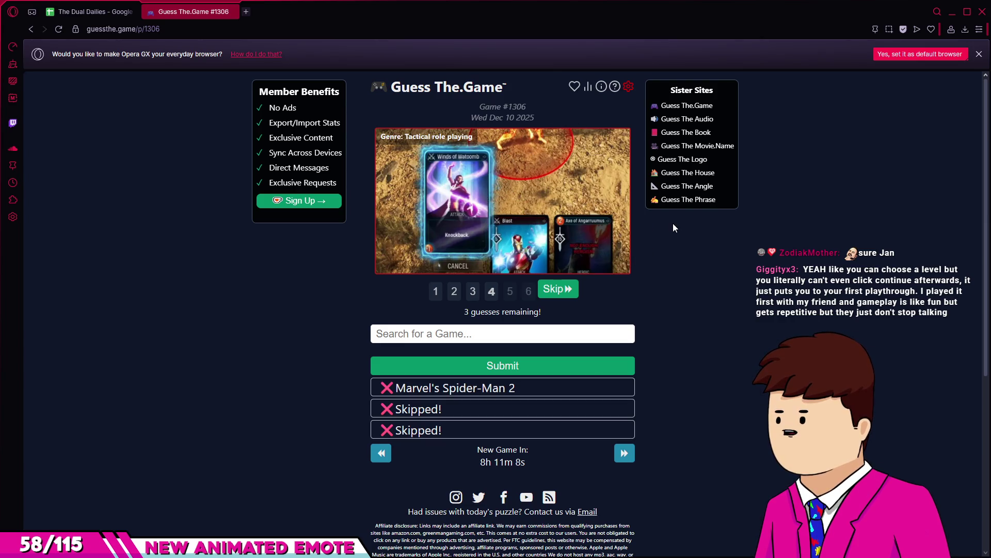
left_click(504, 145)
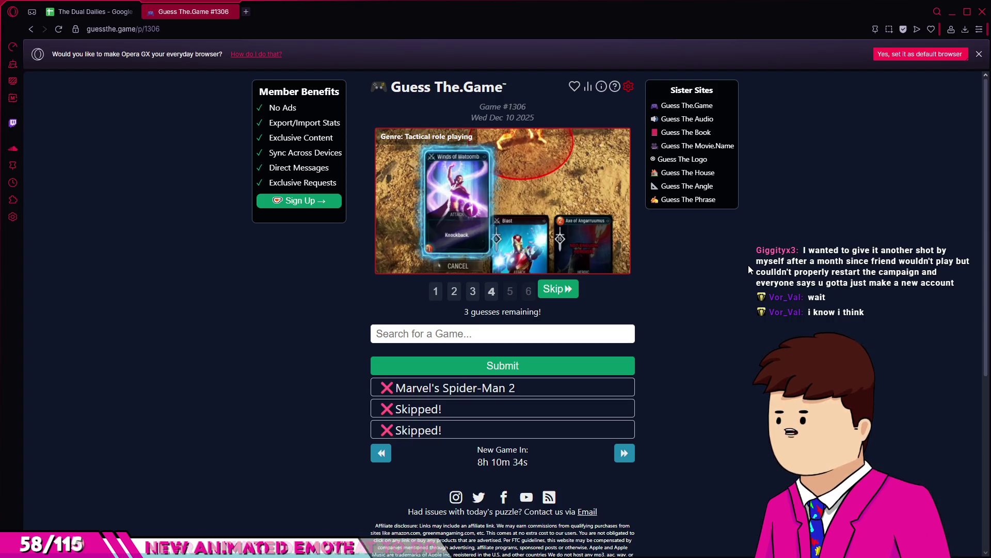
left_click(473, 292)
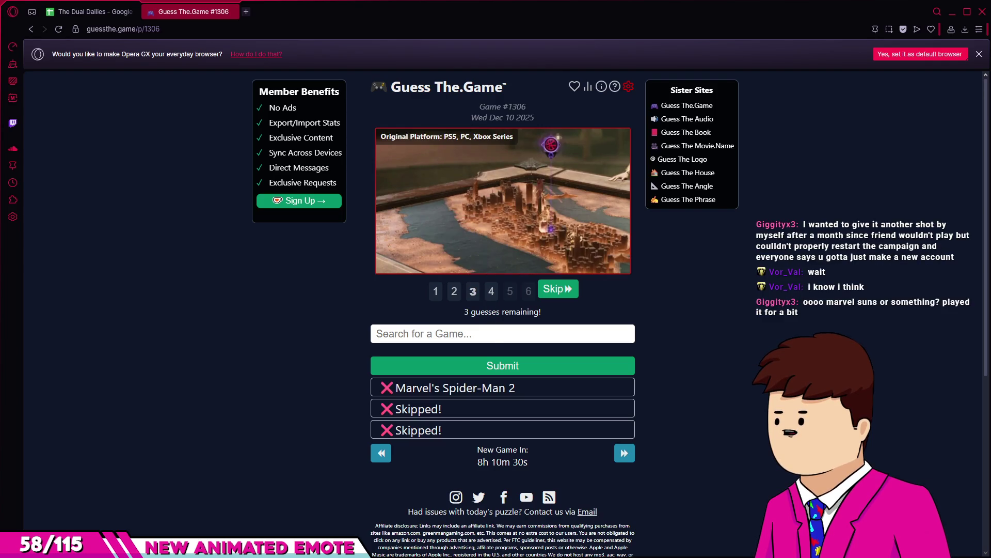
Search 'marvel suns' and submit Marvel's Midnight Suns as the guess, solving #1306.
left_click(491, 293)
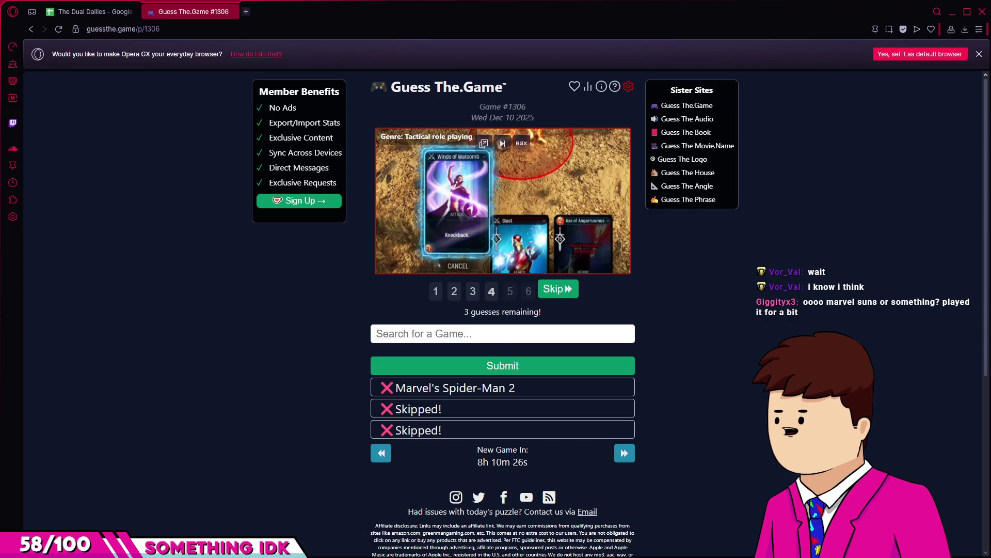
type("marvel ")
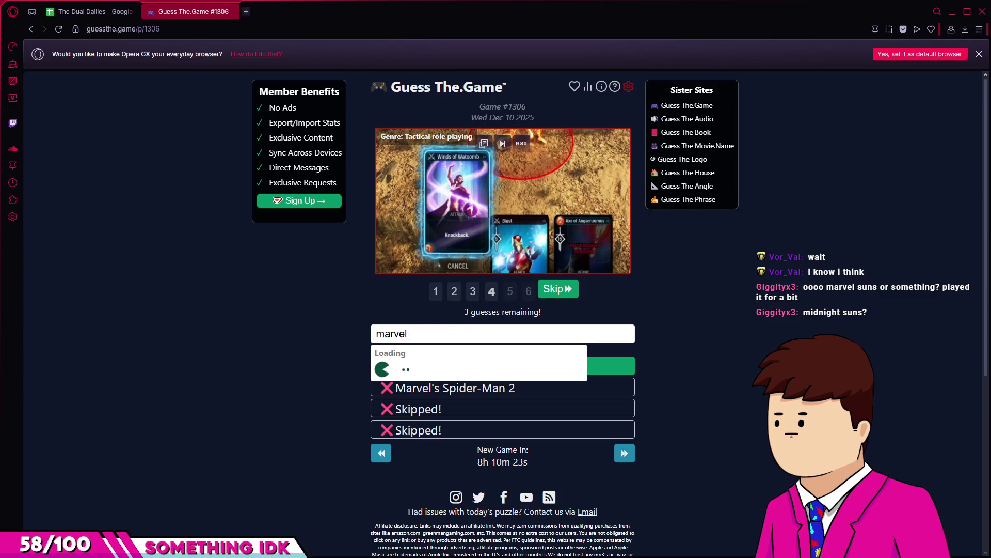
type("su")
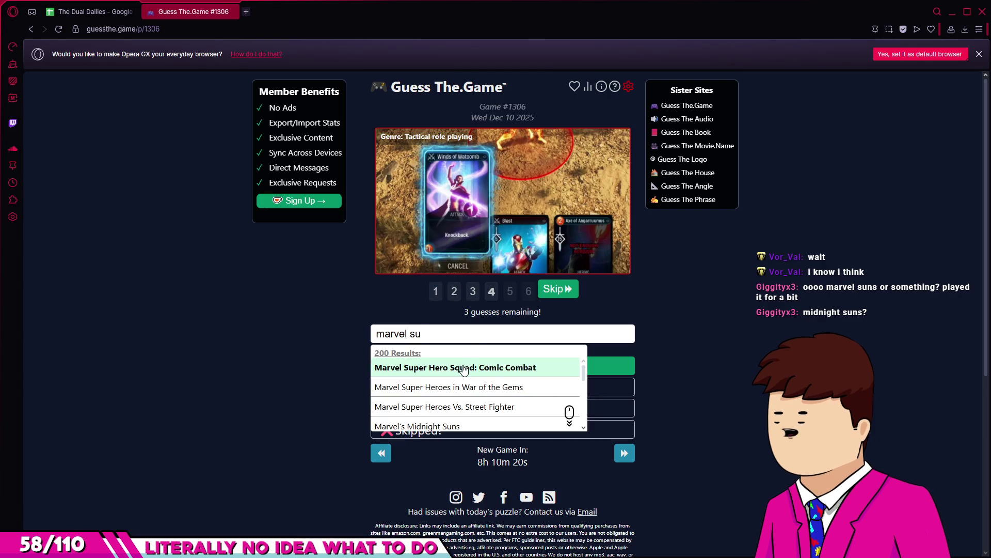
type("ns")
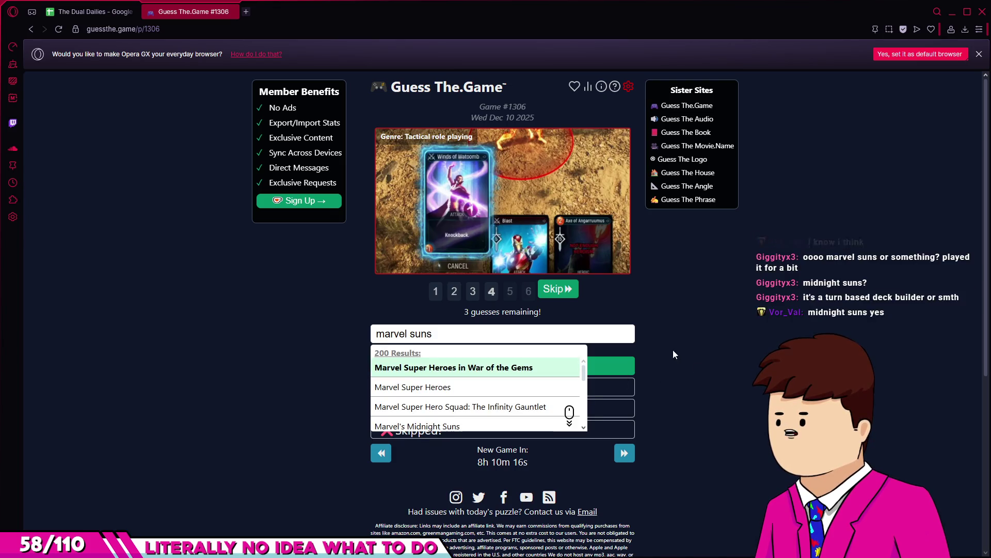
scroll(504, 403, "down", 1)
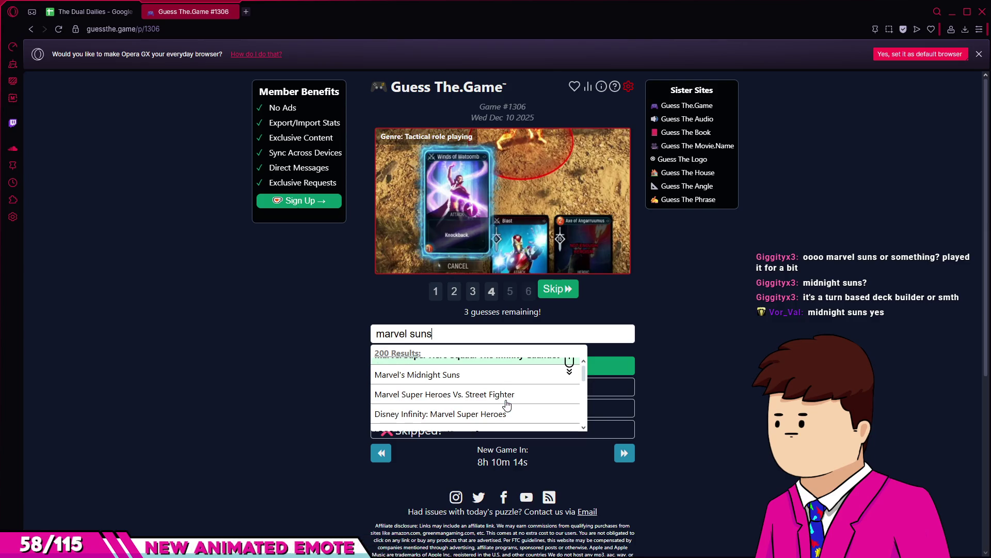
left_click(464, 376)
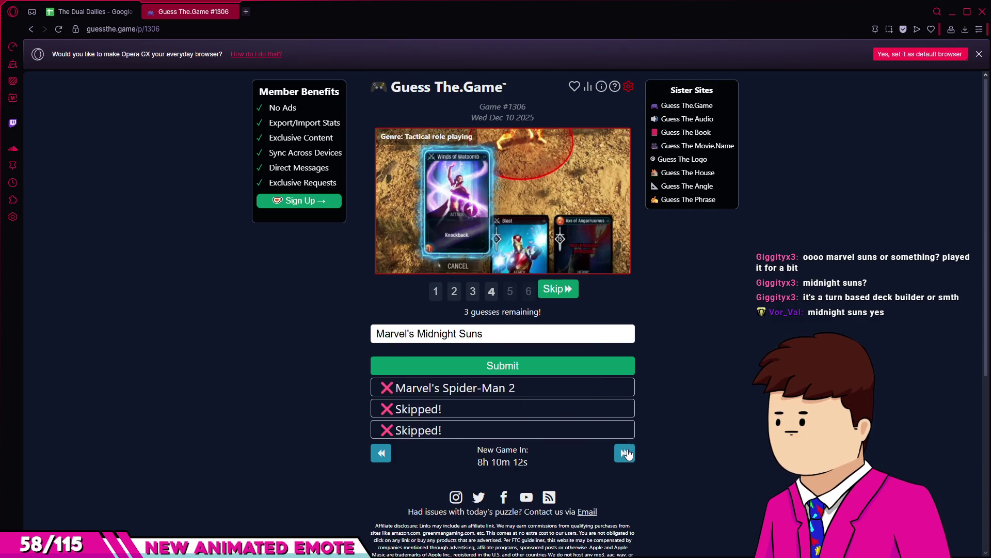
left_click(566, 367)
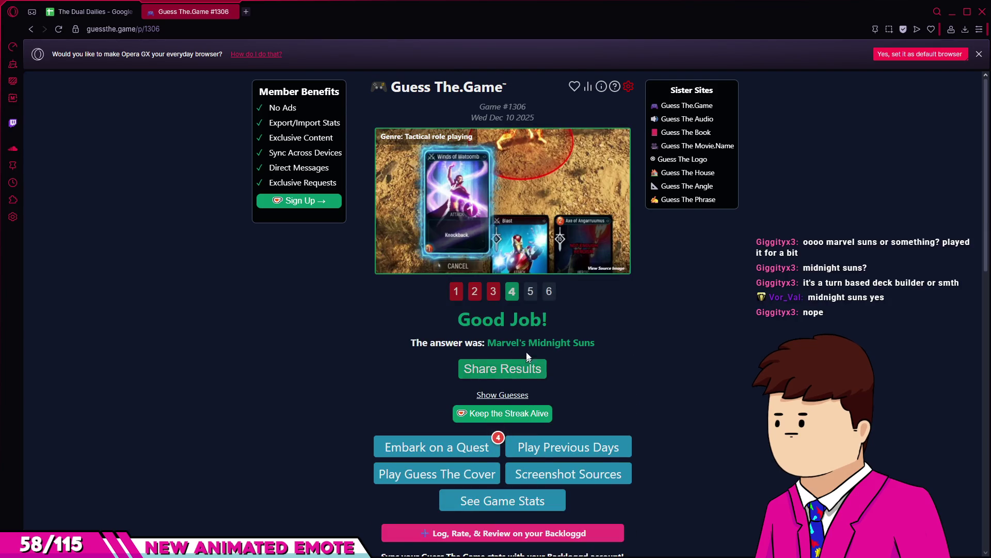
View the release-year and developer clues, then return to the previous-days list.
left_click(529, 295)
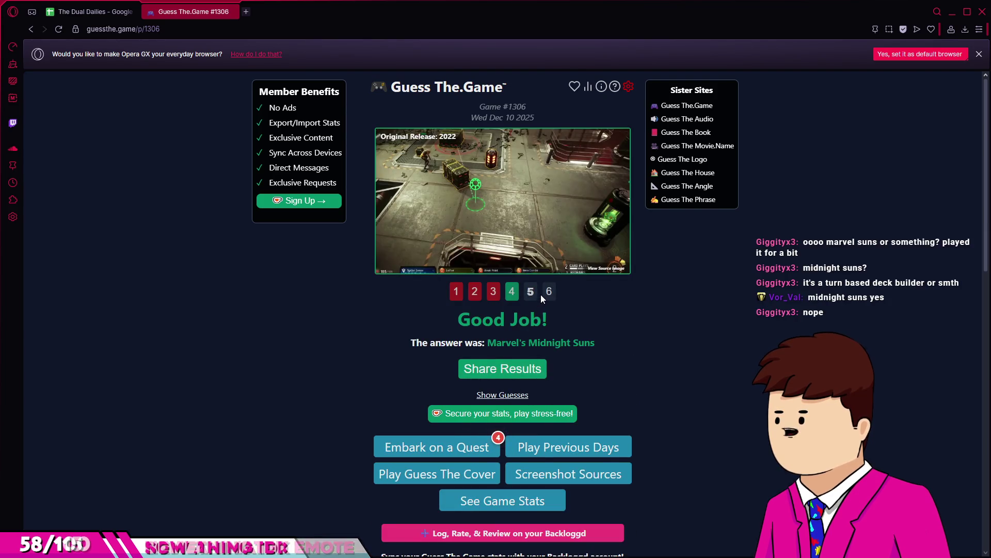
left_click(546, 297)
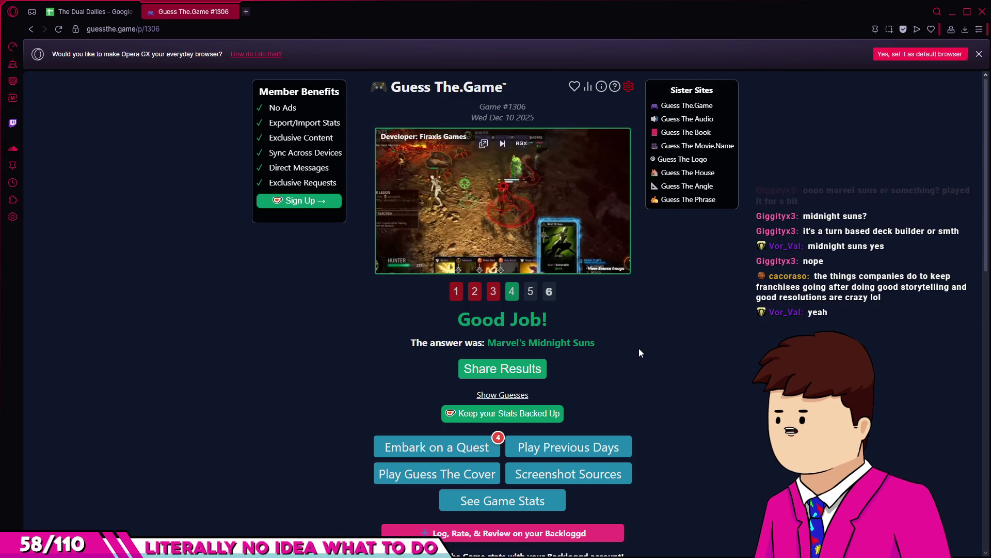
left_click(30, 29)
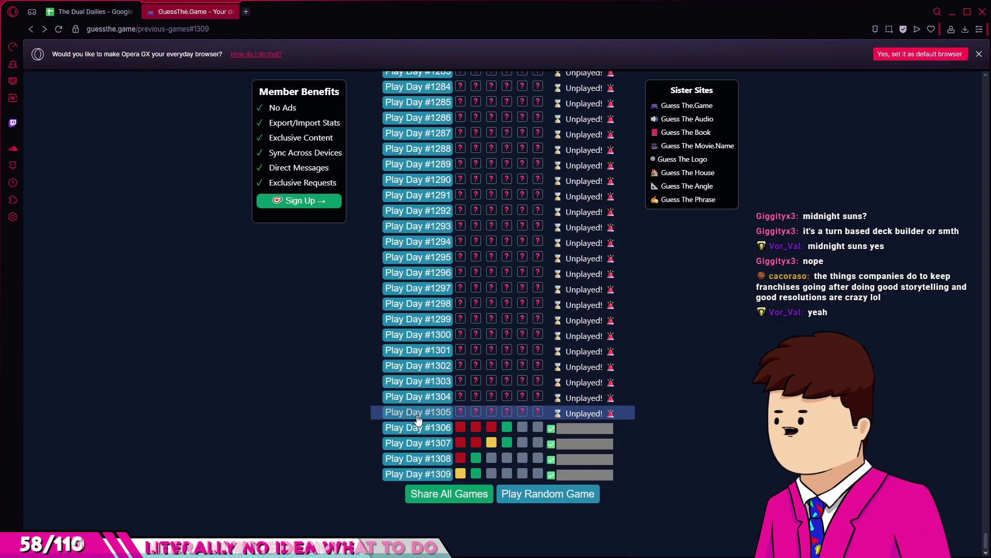
Open the Day #1305 puzzle and scroll down to its first clip clue.
left_click(418, 412)
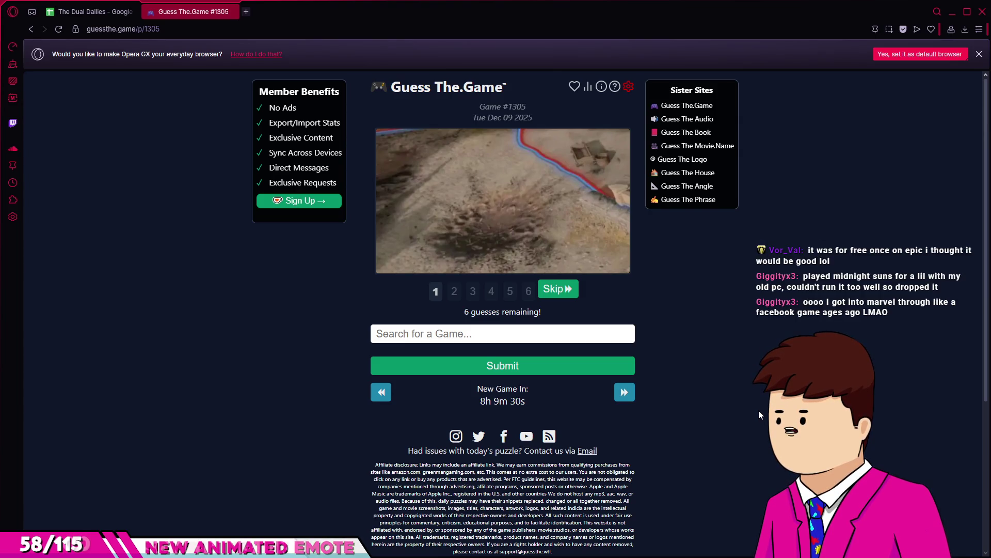
scroll(759, 415, "down", 1)
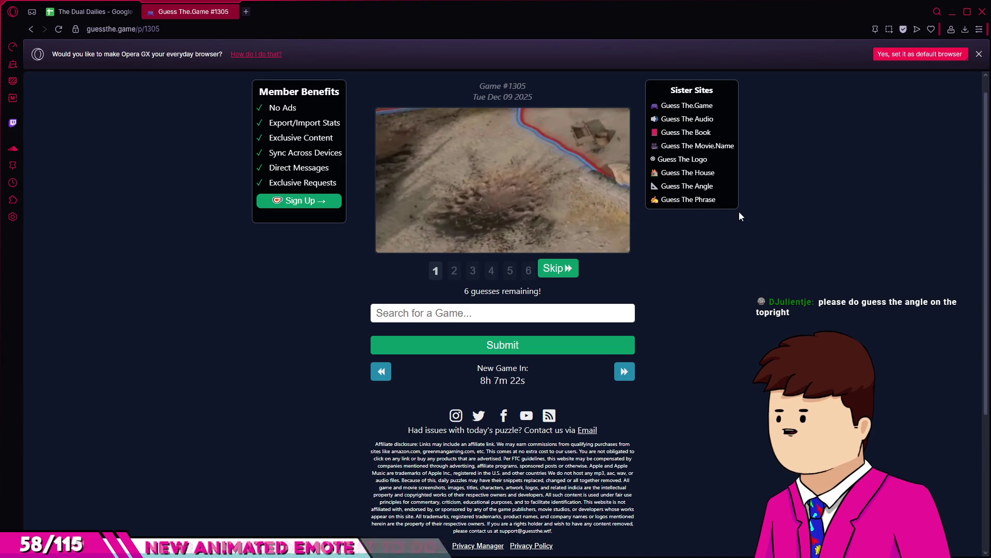
Open Guess The Angle #308, dismiss the instructions and submit a first guess of 325.
left_click(695, 189)
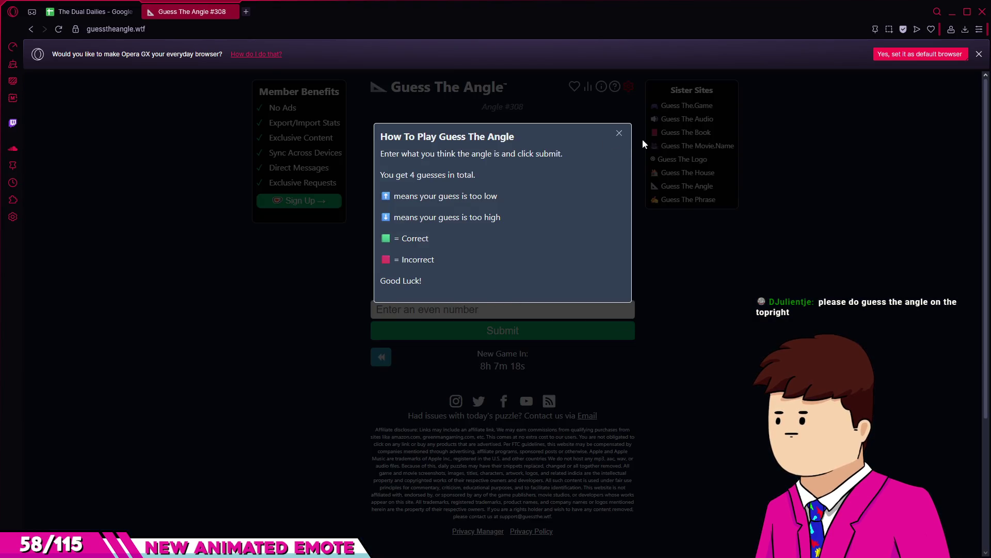
left_click(620, 135)
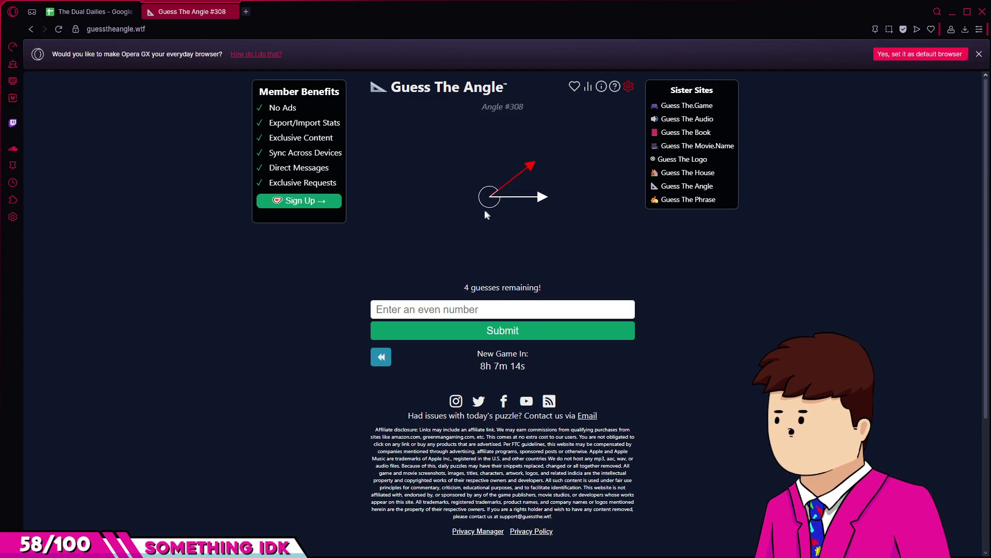
left_click(484, 310)
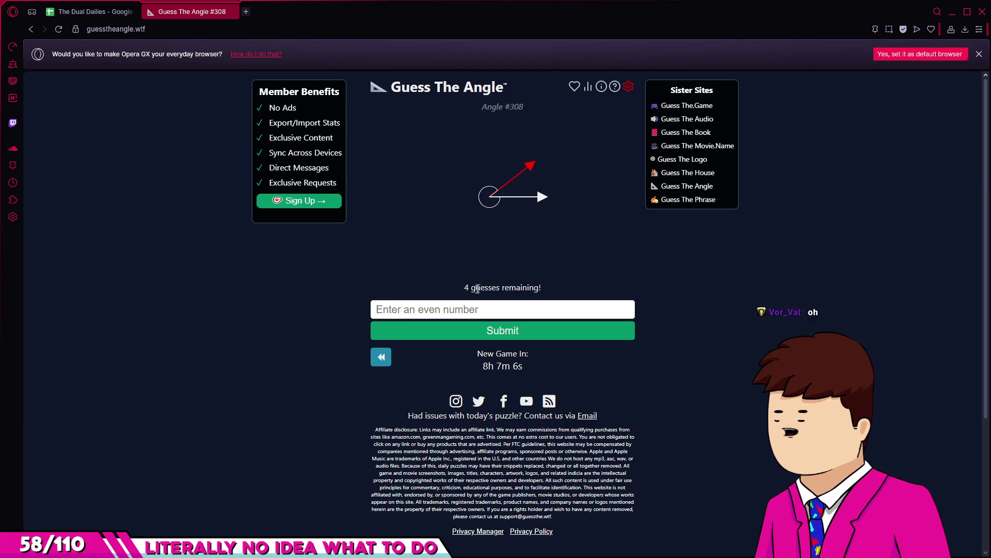
type("325")
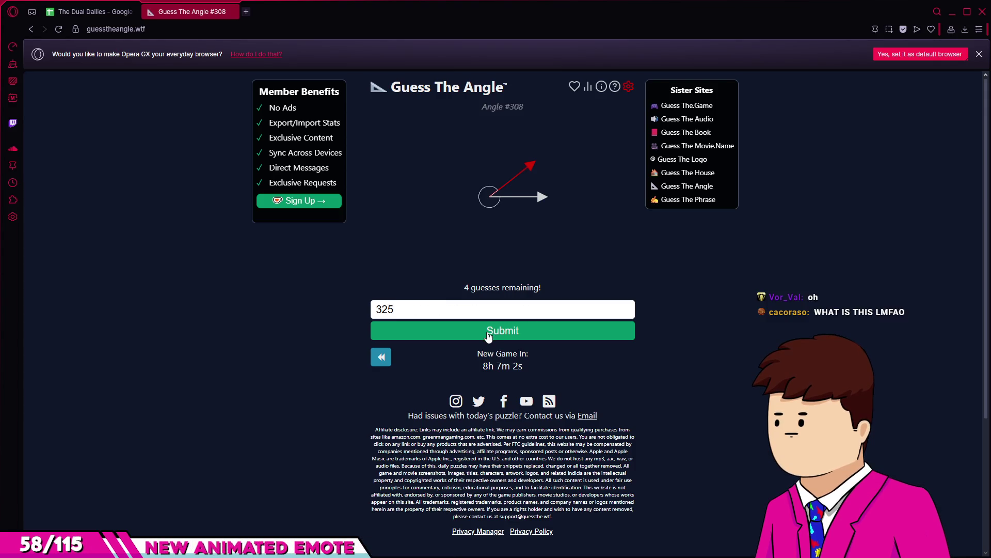
left_click(489, 333)
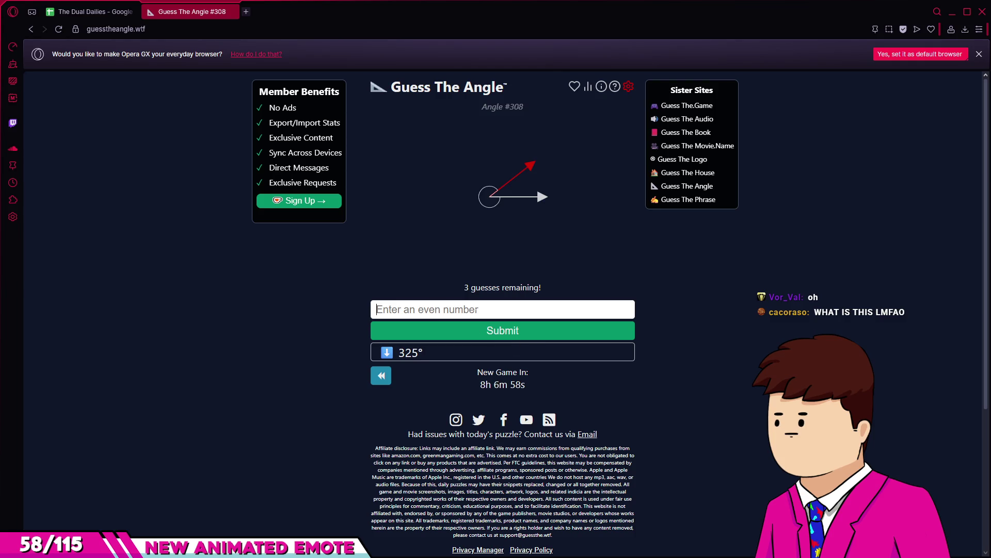
Submit the remaining guesses 315, 320 and 324, ending on the 322 result.
type("315")
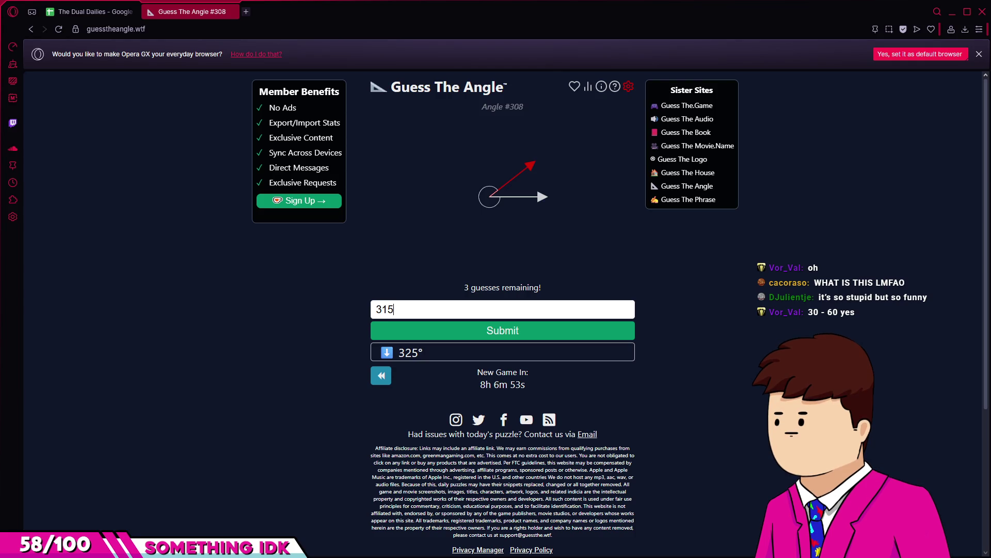
left_click(486, 329)
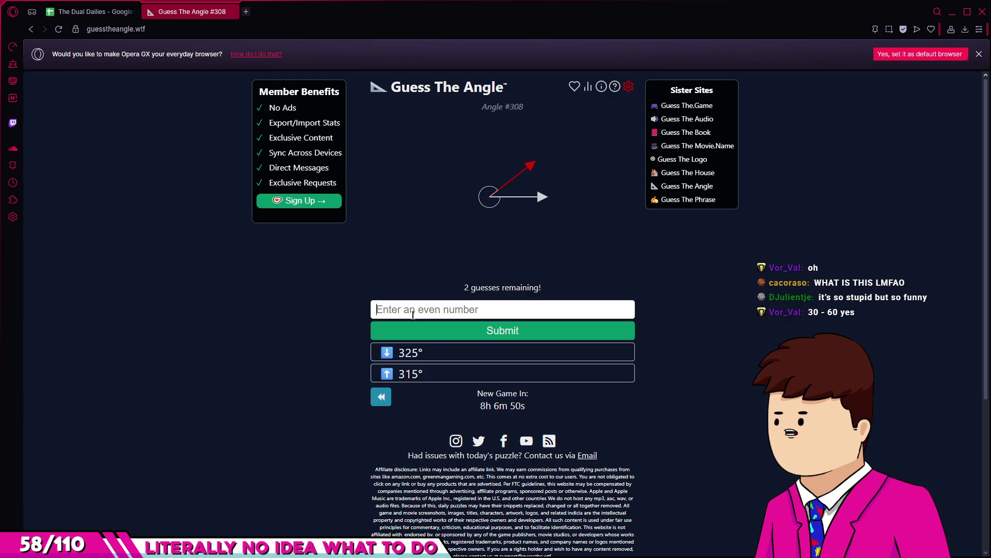
type("320")
key("Return")
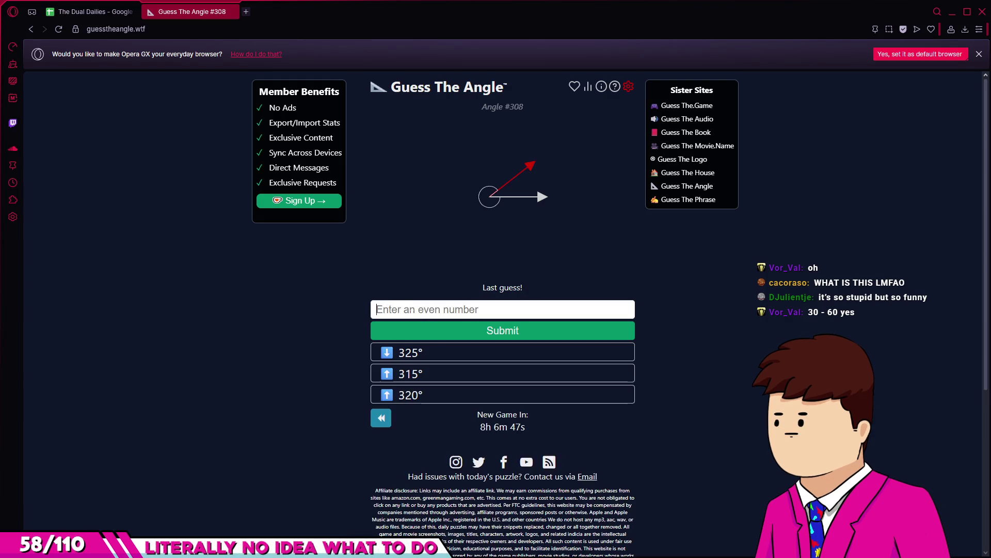
type("324")
key("Return")
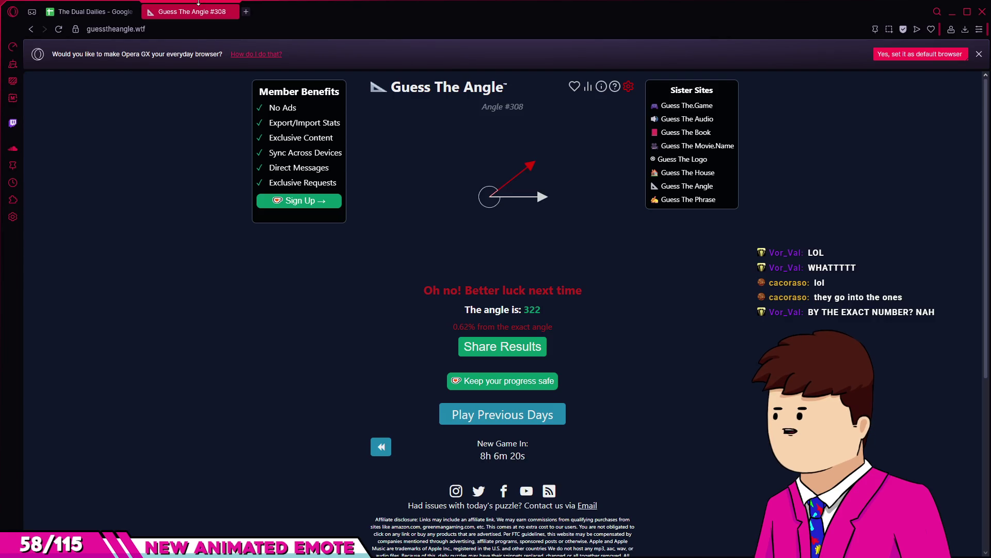
Close the Opera GX window with its 2 tabs and switch to Photoshop.
left_click(986, 9)
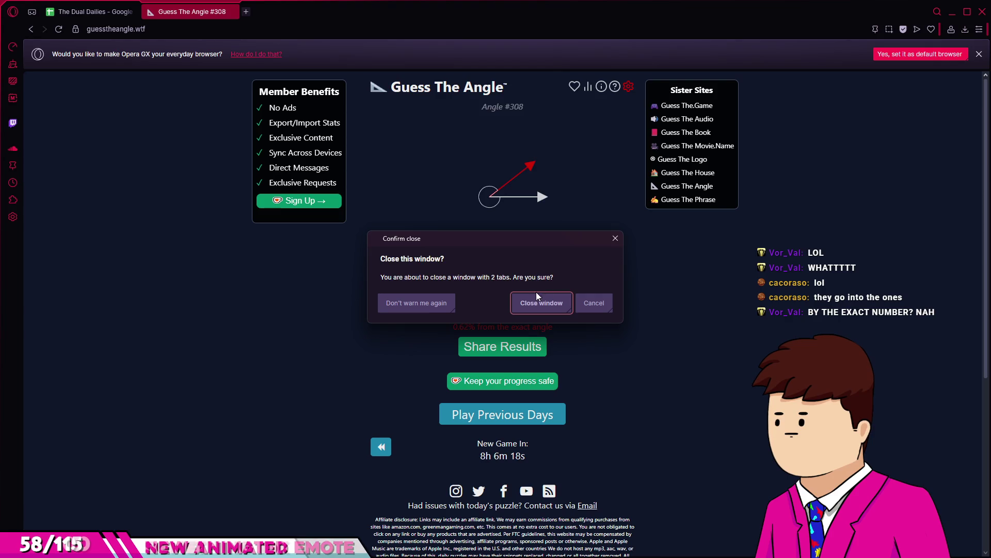
left_click(550, 305)
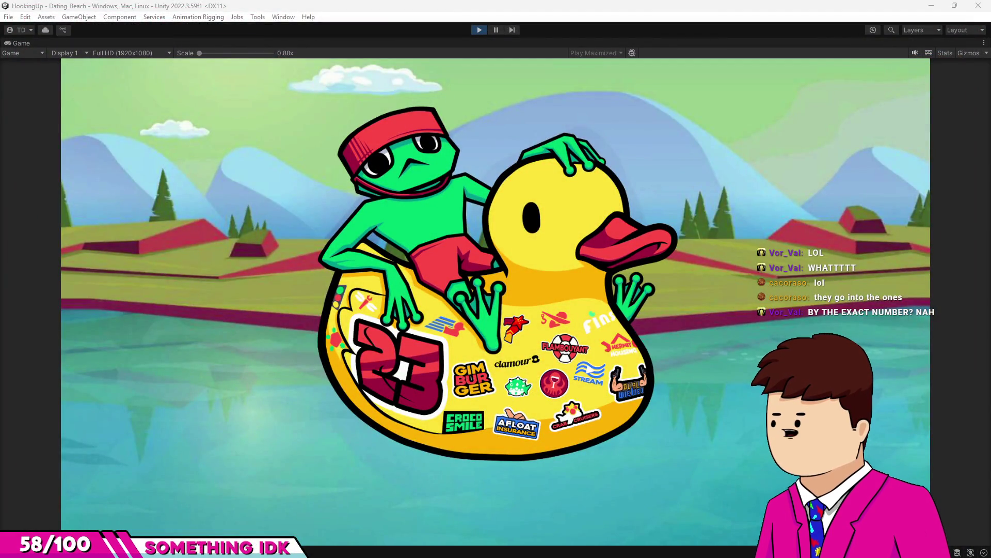
key("alt+Tab")
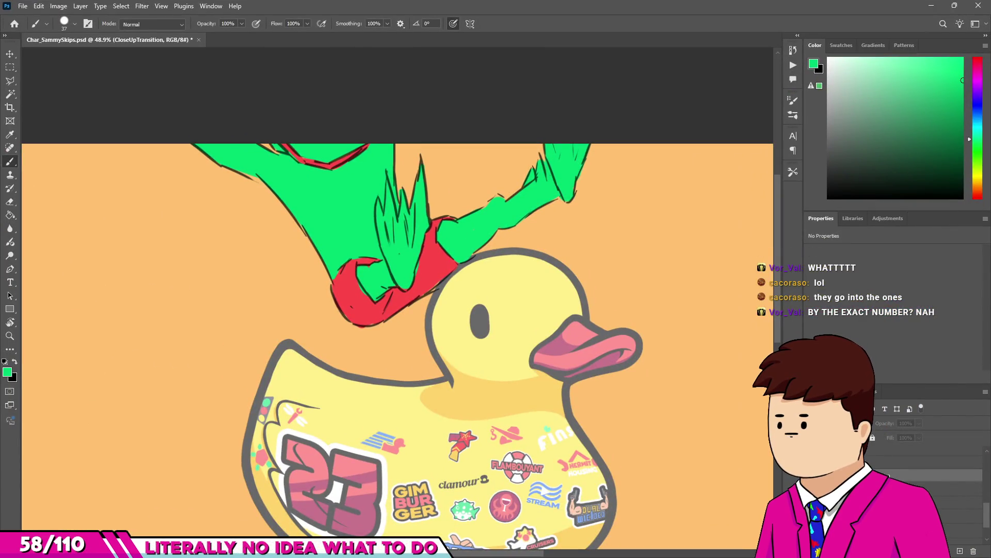
Select Layer 182, reset the paint colour to black and adjust the brush size.
scroll(925, 491, "up", 3)
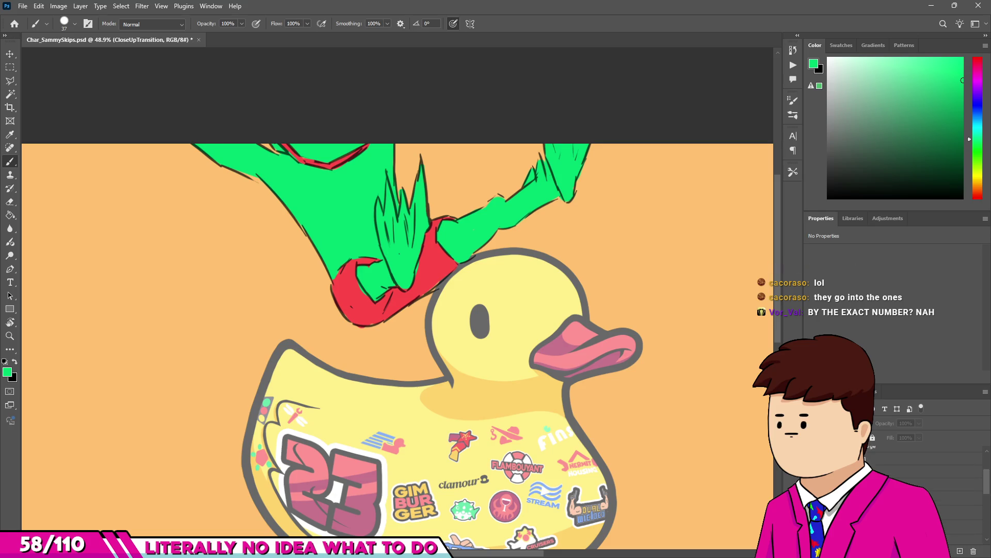
left_click(956, 498)
key("d")
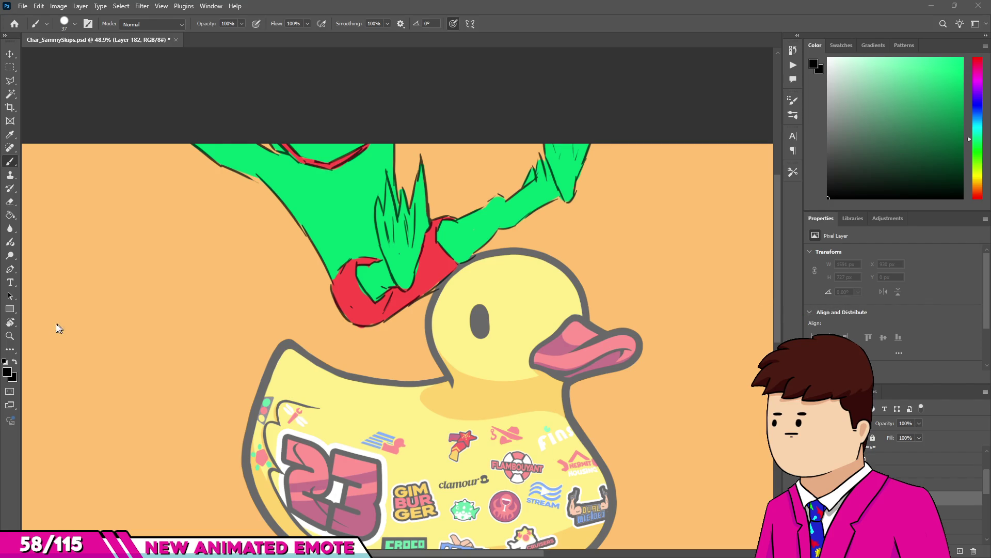
scroll(196, 141, "up", 4)
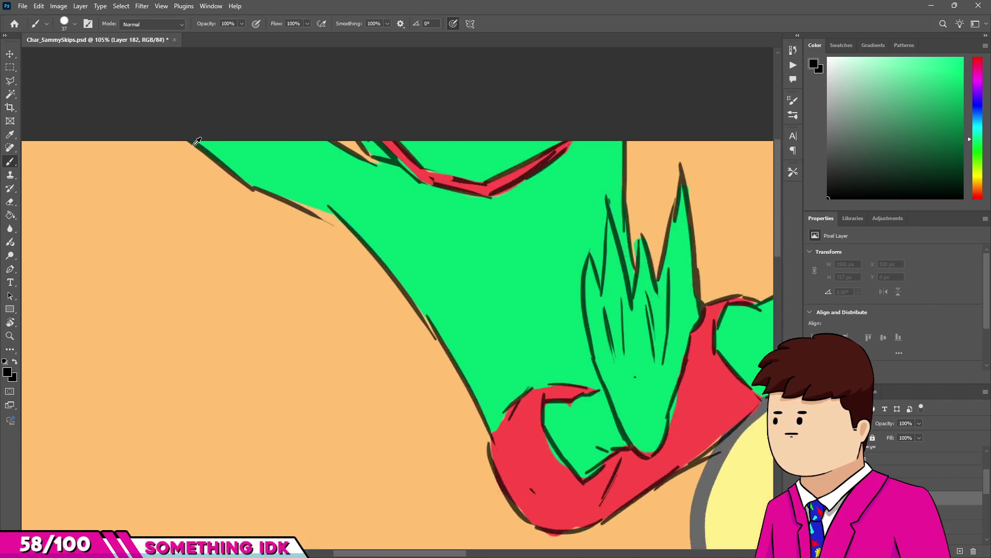
scroll(197, 141, "up", 2)
scroll(260, 190, "up", 2)
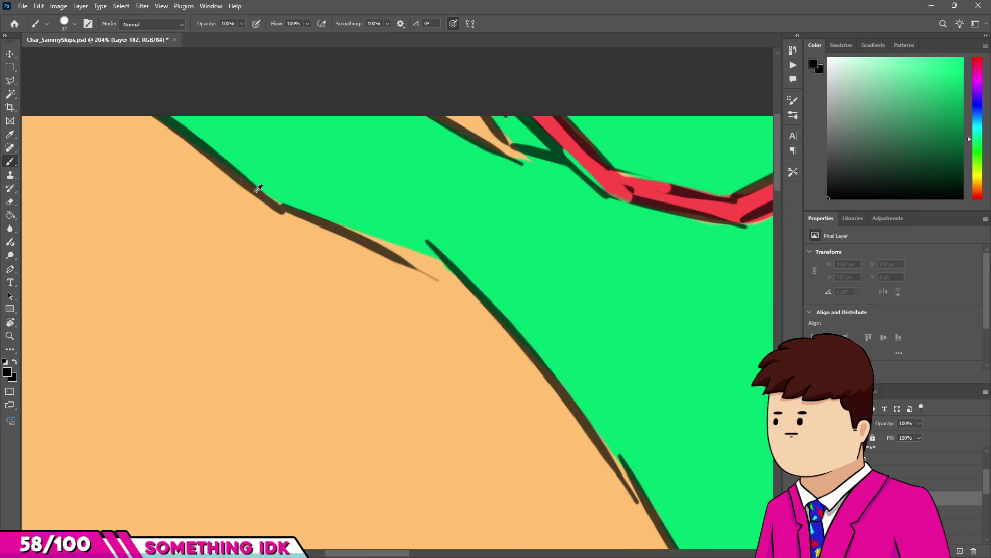
right_click(257, 191, "alt")
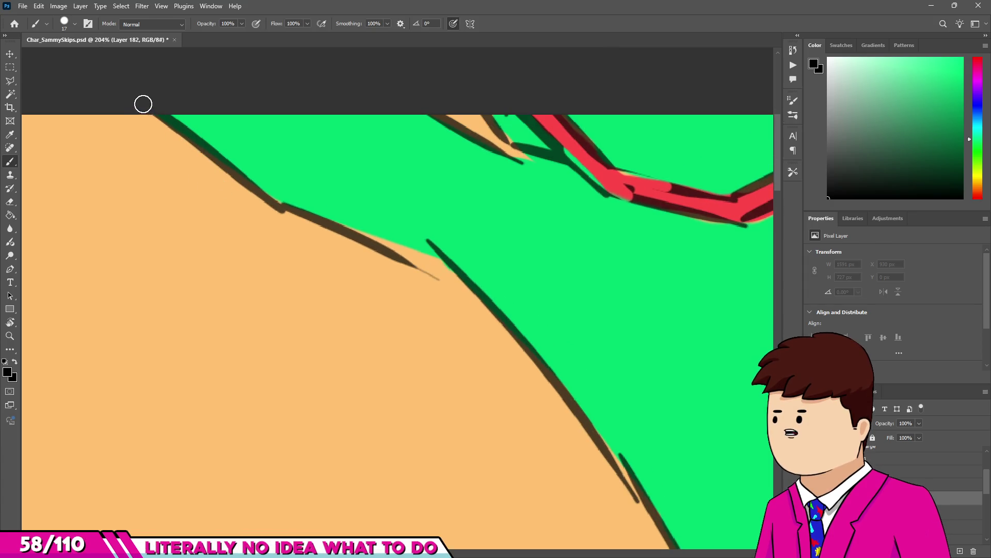
Ink a thick black line along the frog's left edge down to its red shorts.
left_click(299, 202, "shift")
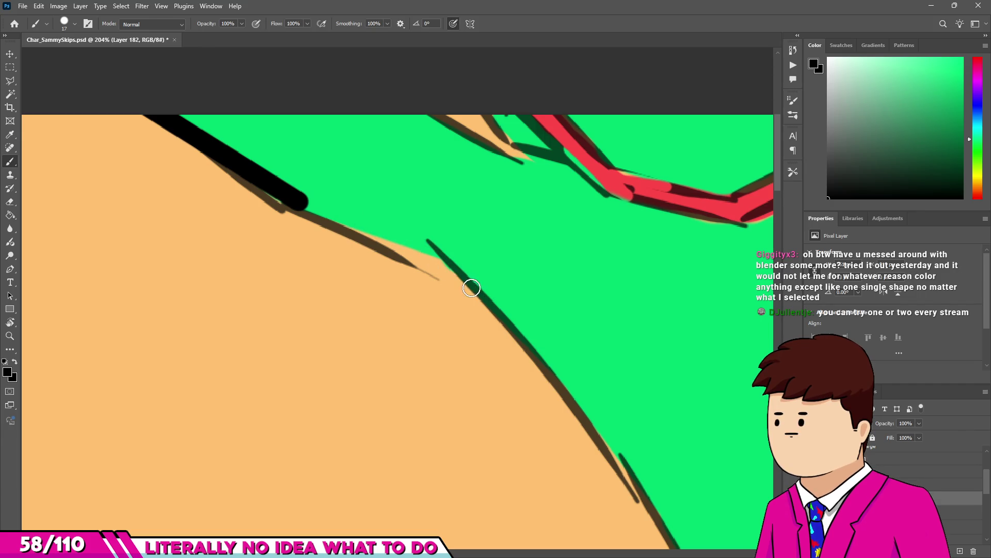
scroll(450, 263, "down", 4)
scroll(457, 294, "up", 3)
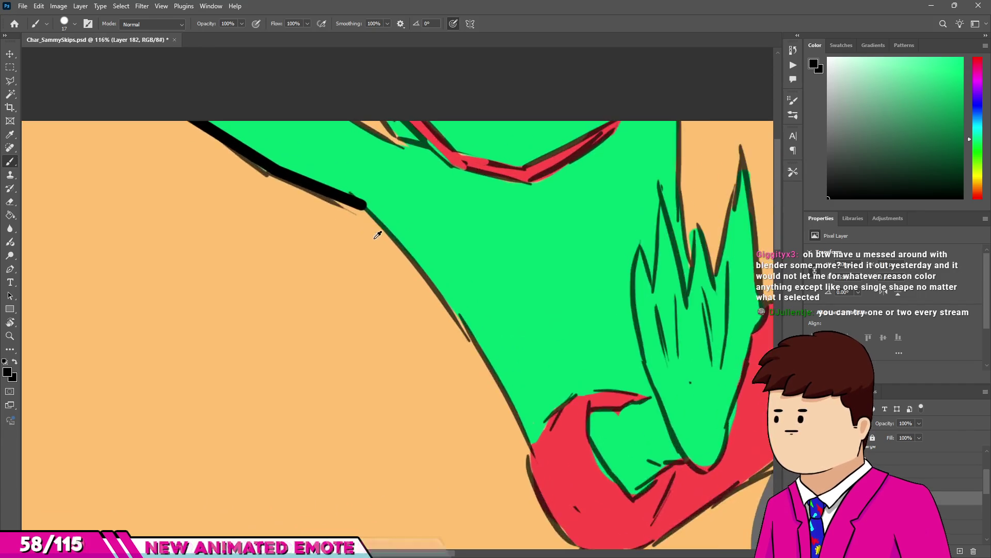
left_click(481, 339, "shift")
scroll(435, 232, "down", 3)
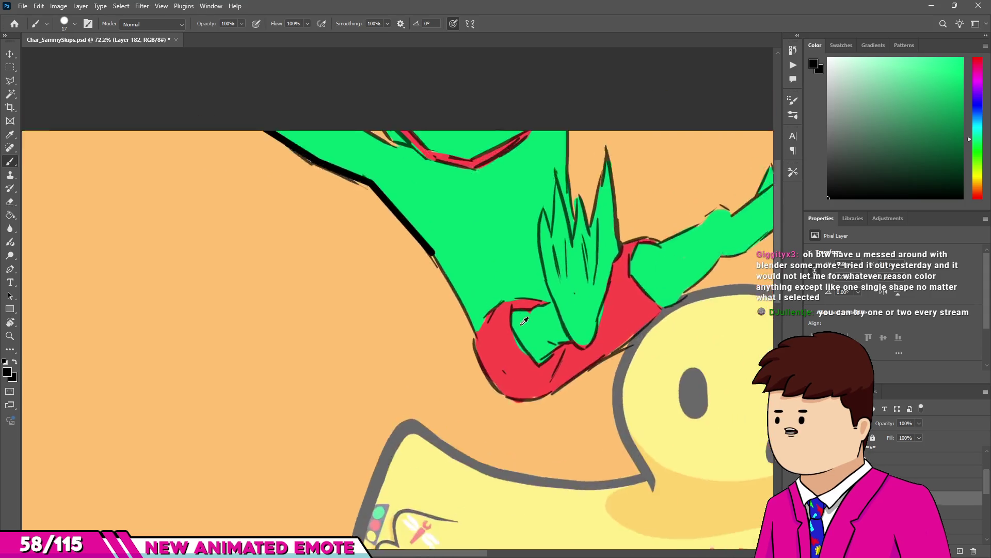
scroll(460, 329, "up", 3)
left_click(439, 343, "shift")
scroll(439, 343, "down", 3)
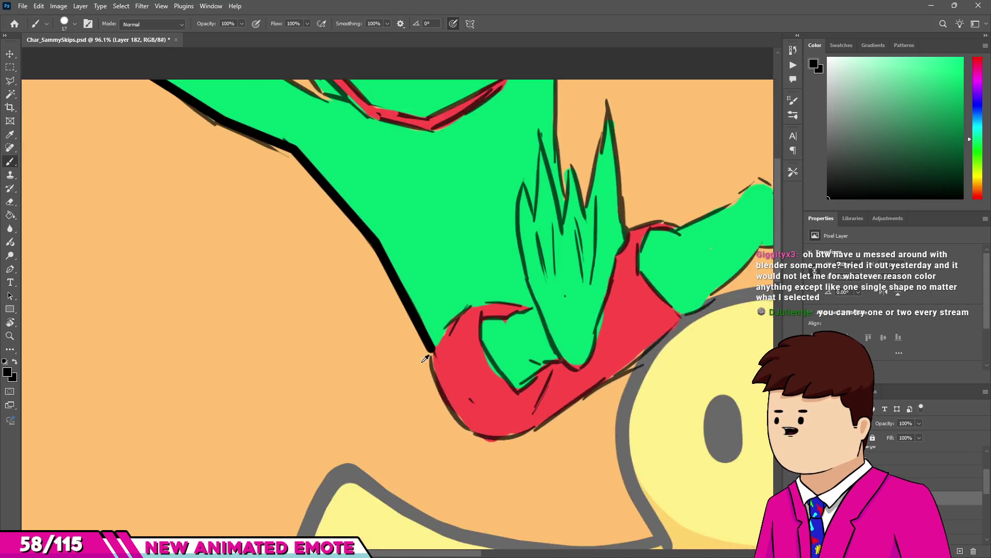
scroll(292, 193, "up", 4)
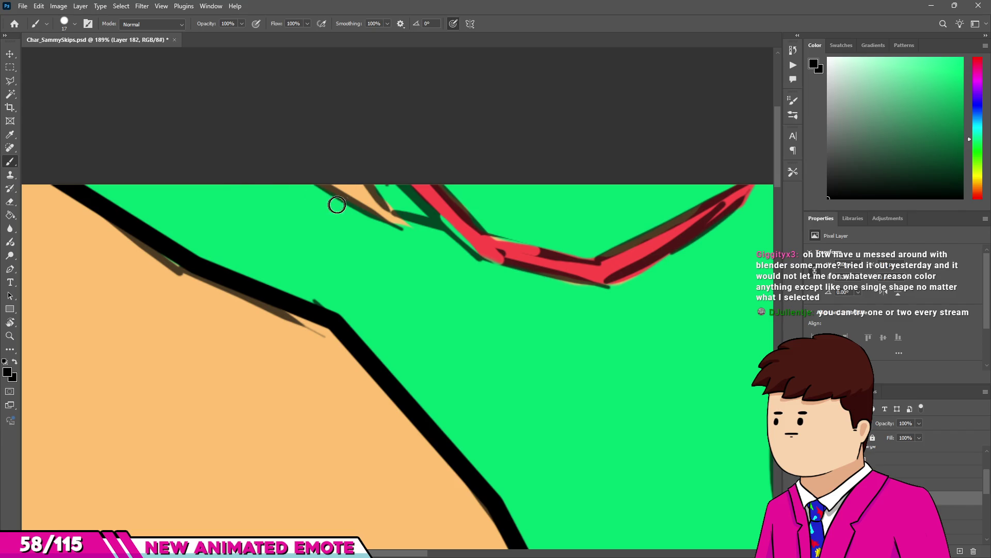
Draw a straight outline stroke near the top and erase its overshooting end.
left_click(380, 211, "shift")
left_click(429, 220, "shift")
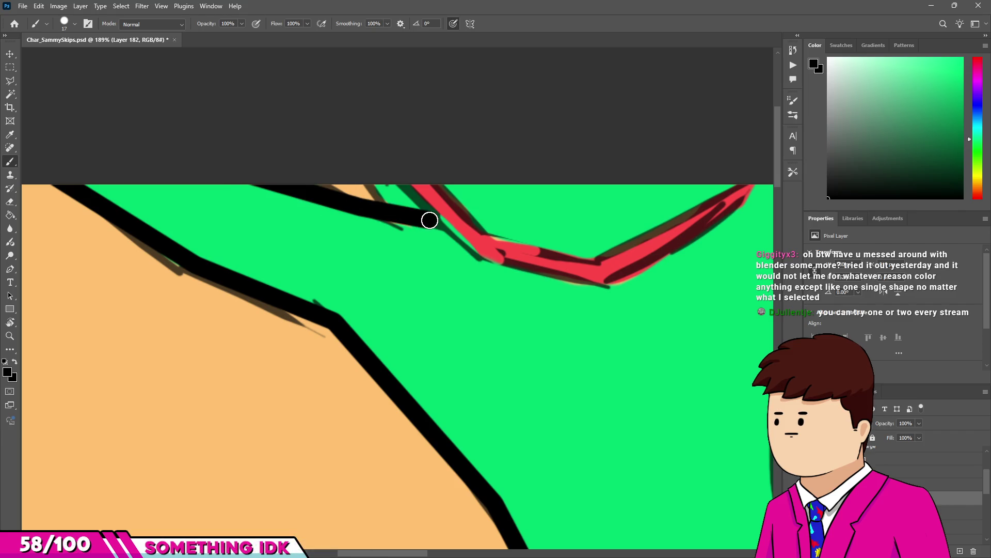
scroll(413, 221, "up", 3)
key("e")
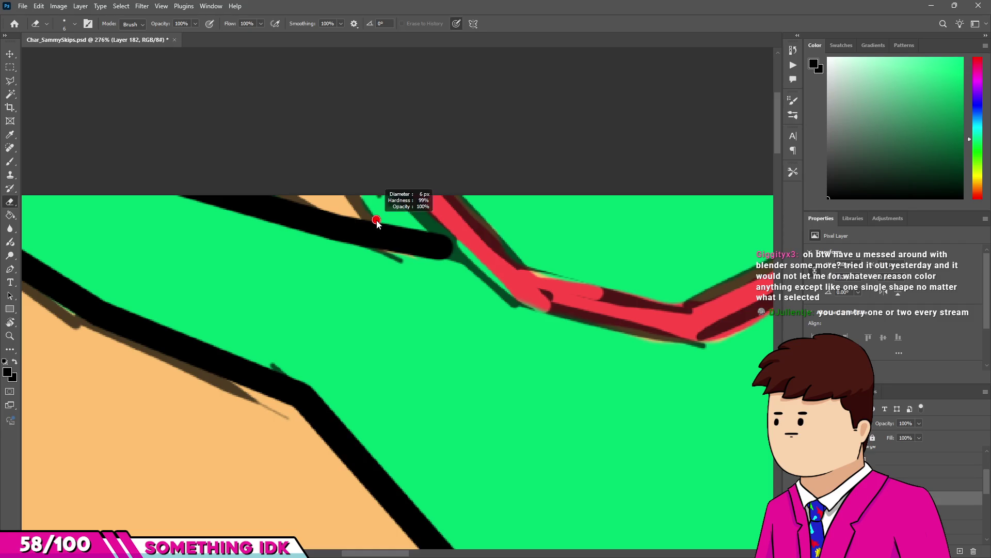
mouse_move(381, 218)
left_mouse_down()
mouse_move(455, 240)
mouse_move(434, 255)
left_mouse_up()
key("b")
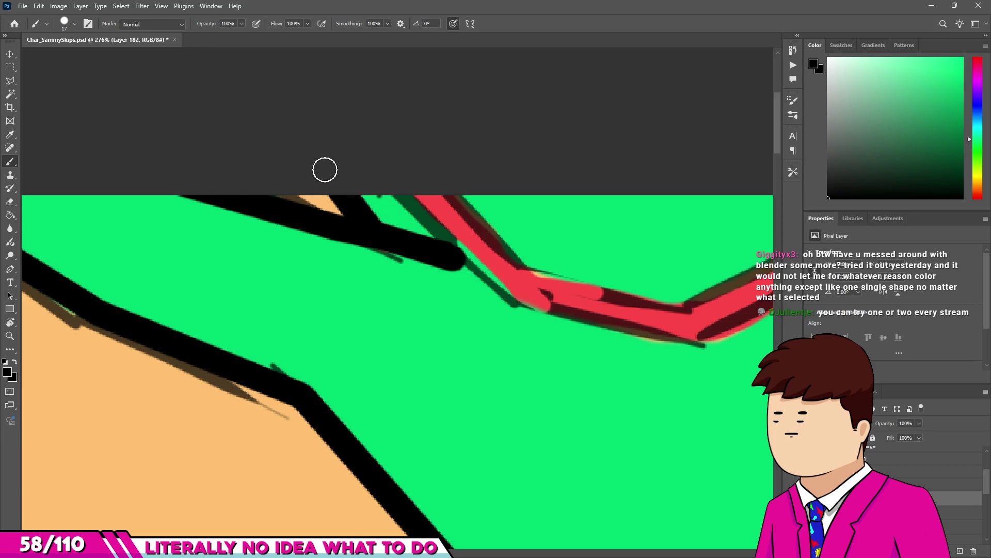
Draw a vertical black line from above the hand down to the fingers.
scroll(325, 169, "down", 5)
scroll(463, 204, "up", 4)
left_click(558, 190)
left_click(558, 301, "shift")
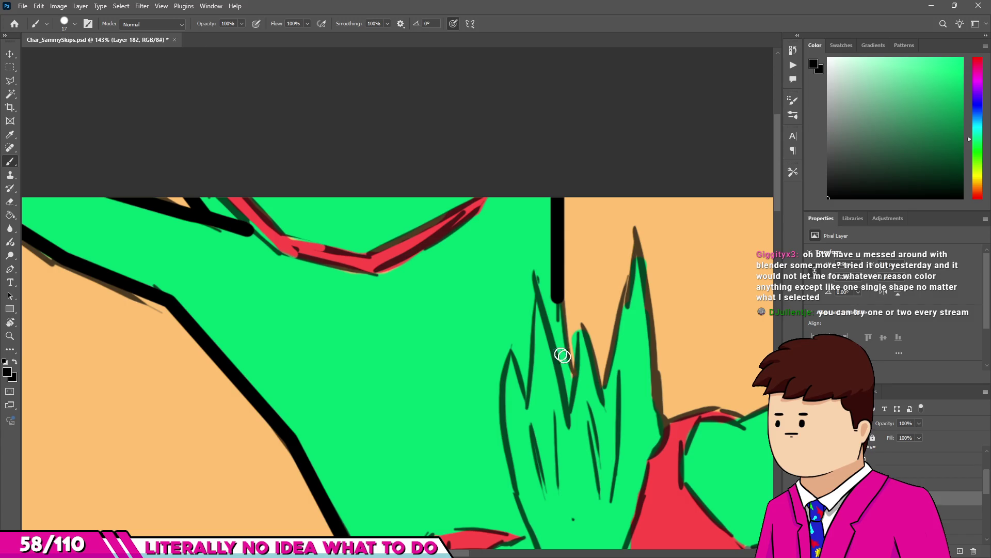
scroll(516, 320, "down", 2)
scroll(492, 219, "down", 2)
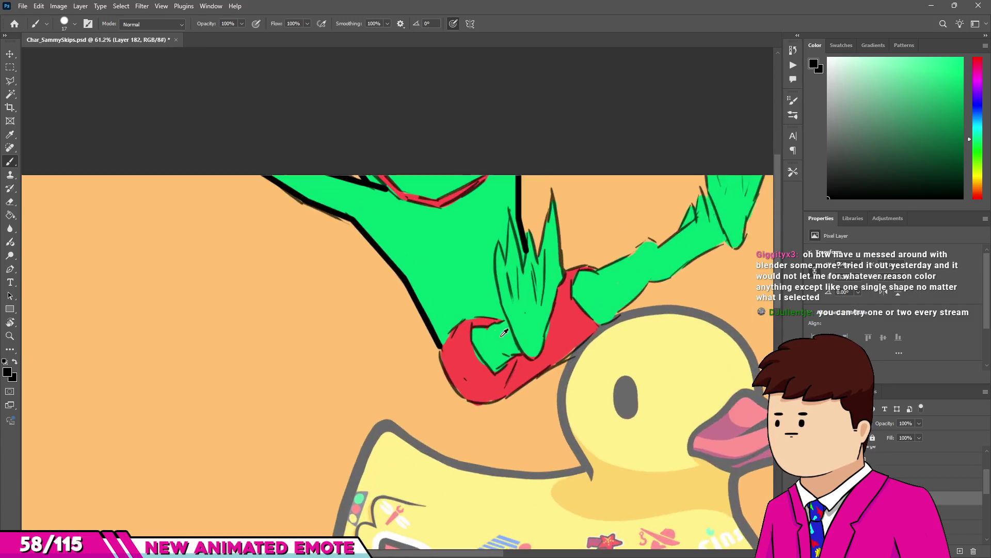
scroll(415, 349, "up", 3)
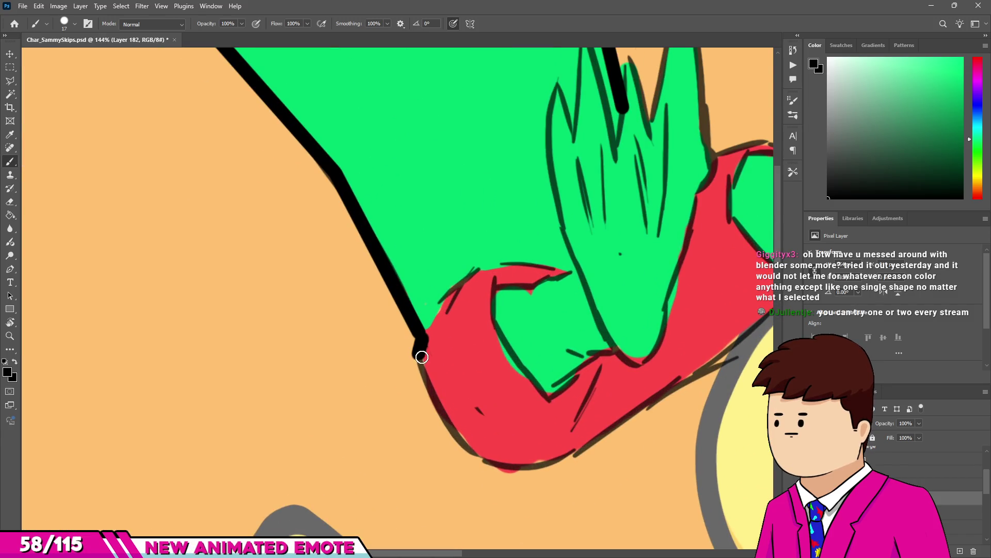
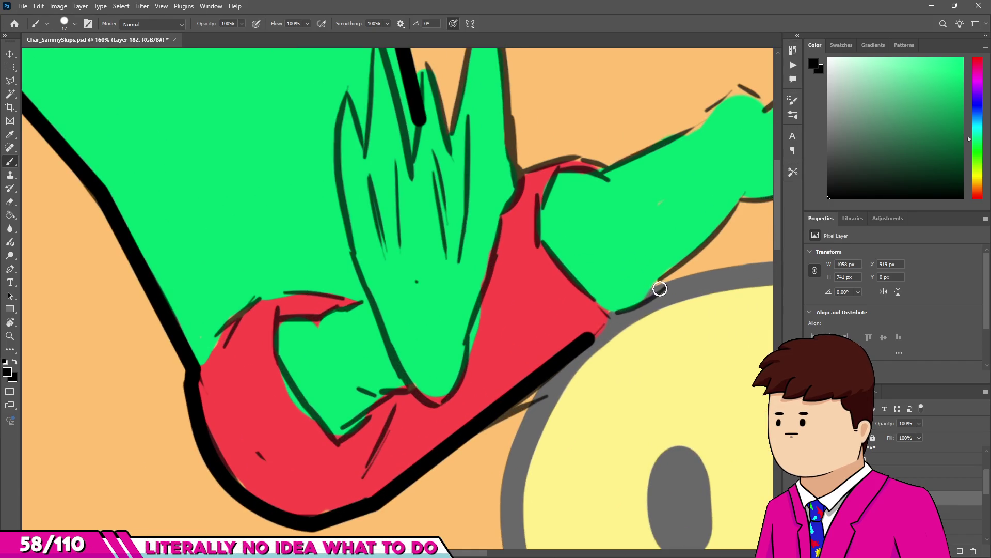
Ink black outline strokes along the arm's underside and top down to the red cuff.
left_click(659, 288, "shift")
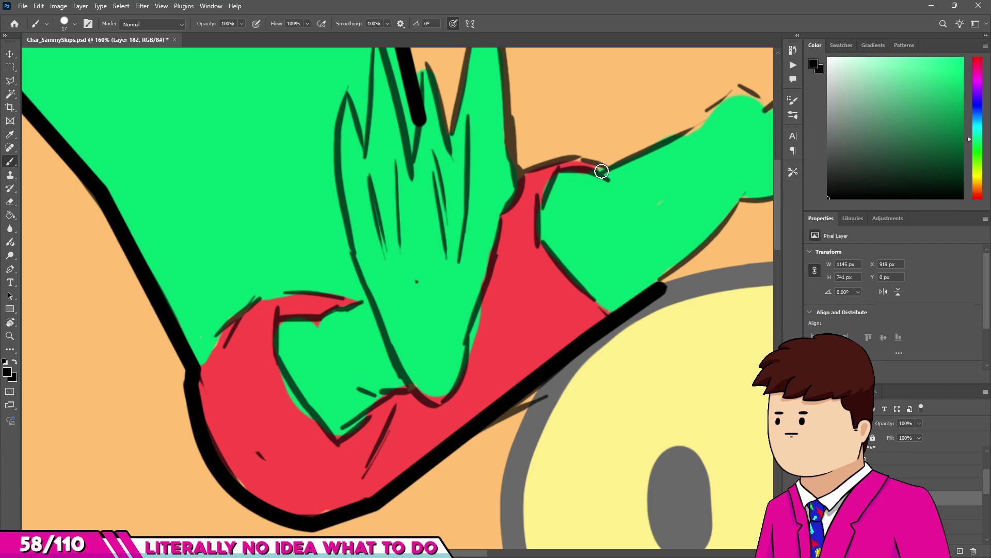
mouse_move(559, 175)
left_mouse_down()
mouse_move(537, 206)
mouse_move(539, 243)
mouse_move(604, 308)
left_mouse_up()
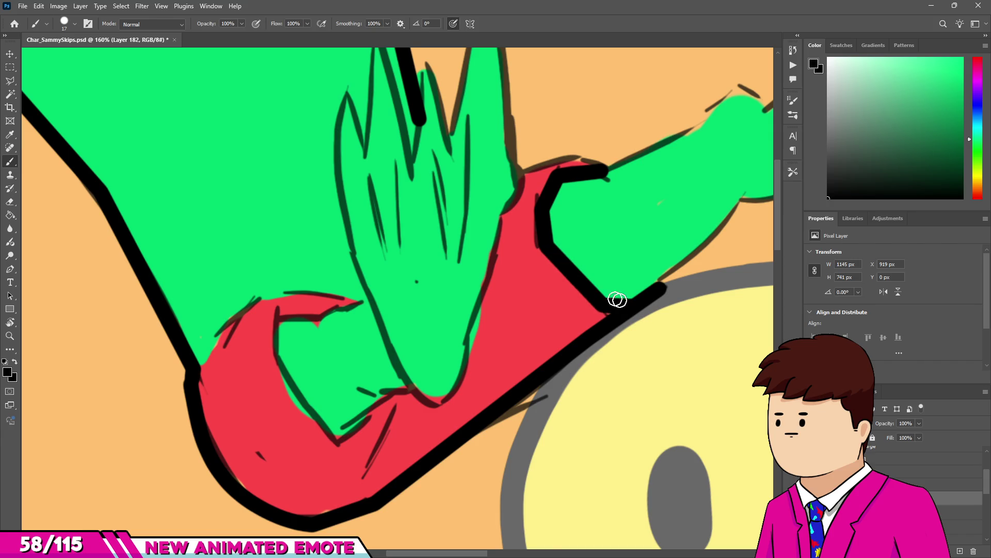
scroll(617, 300, "down", 5)
scroll(614, 299, "up", 8)
Switch to the Eraser and enlarge it to 27 px.
key("e")
key("bracketright")
key("bracketright")
key("bracketright")
scroll(624, 246, "down", 4)
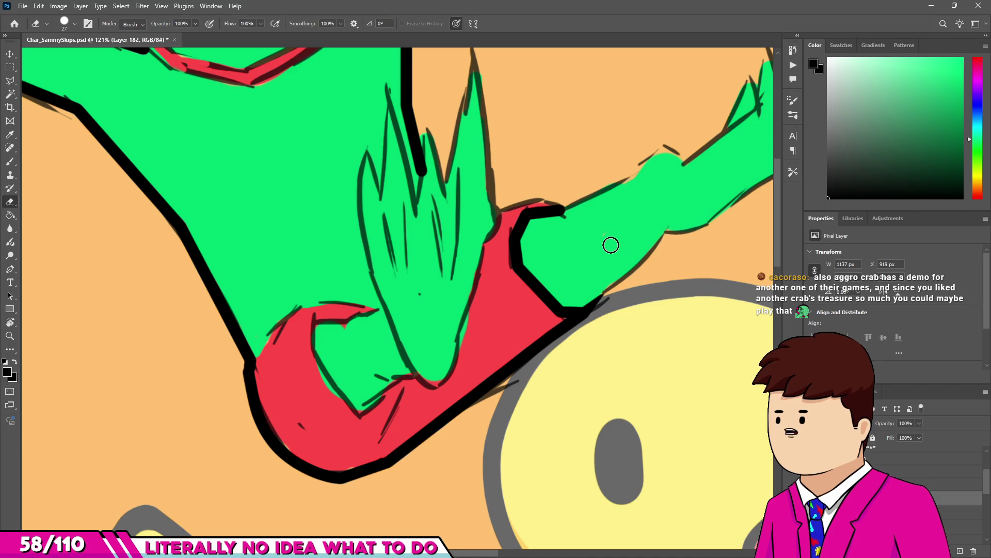
Ink the arm's lower edge in black and continue the outline around its end.
key("b")
scroll(505, 318, "up", 5)
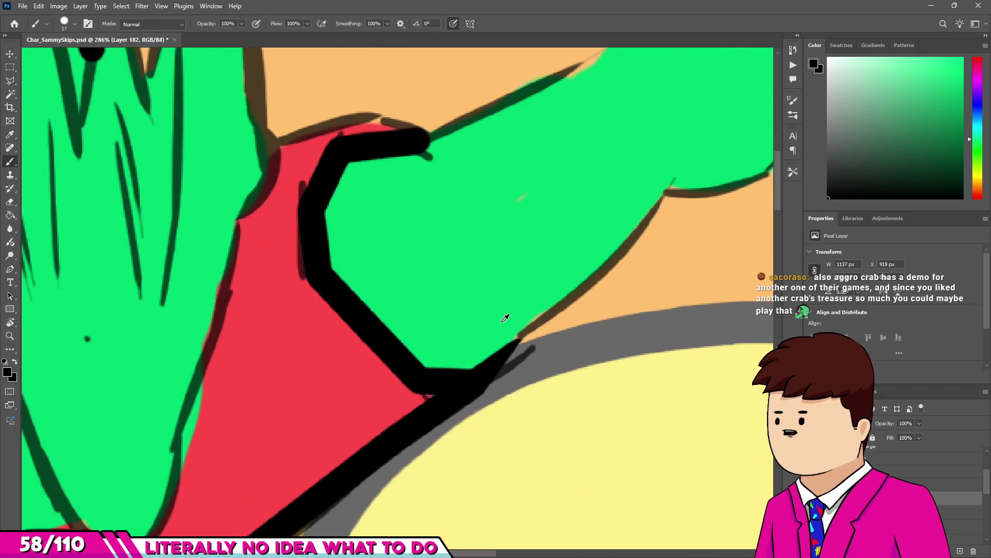
left_click_drag(458, 379, 616, 263)
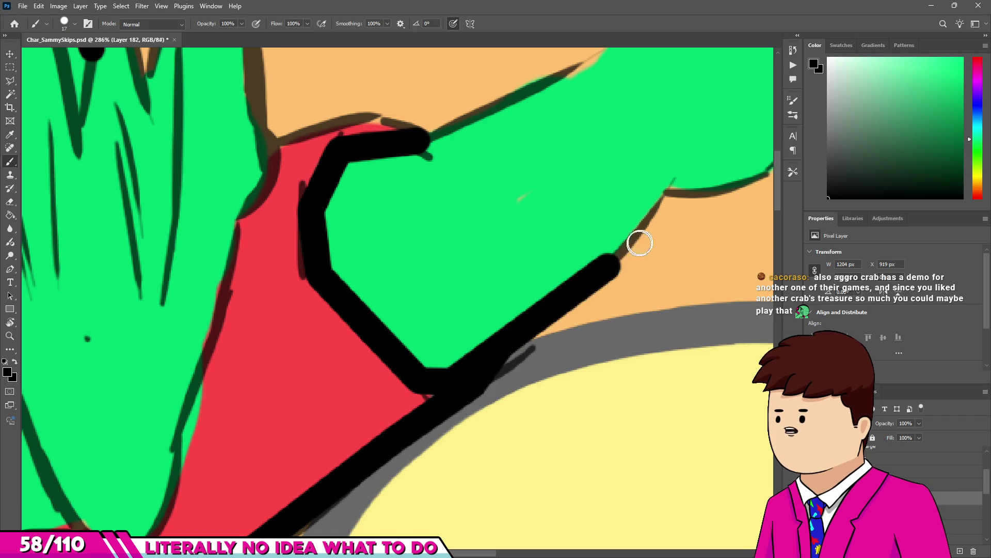
scroll(668, 197, "down", 2)
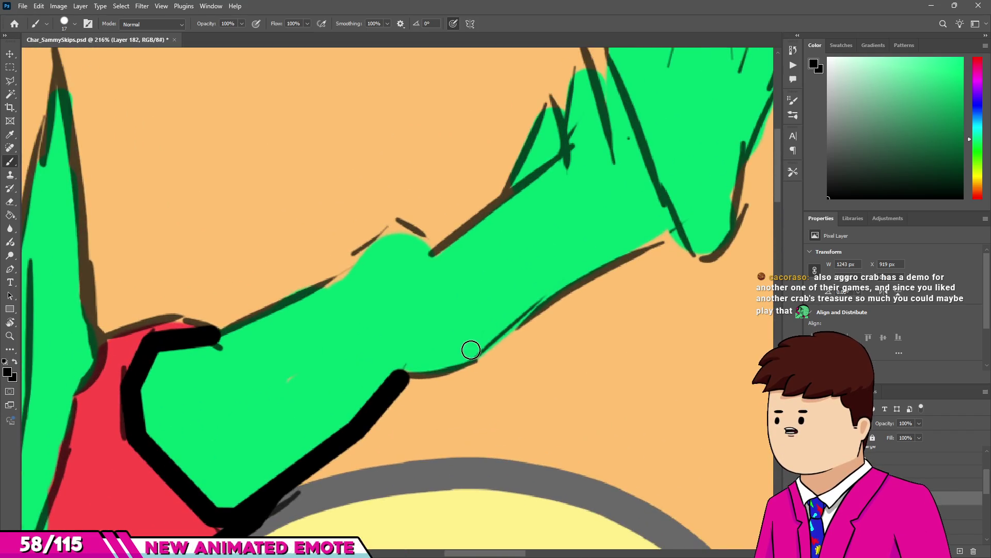
left_click_drag(400, 372, 486, 351)
left_click_drag(648, 239, 671, 230)
scroll(671, 230, "down", 1)
left_click_drag(588, 330, 730, 82)
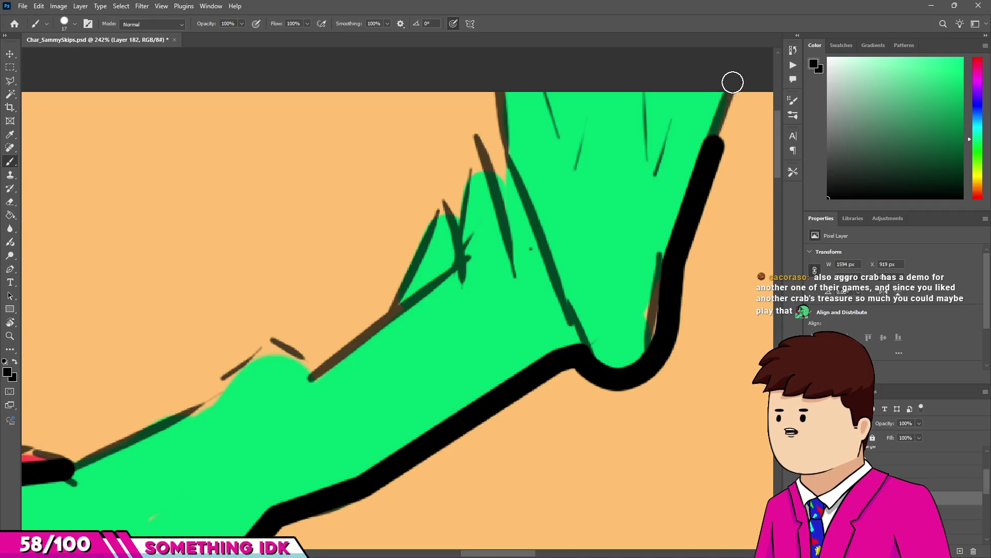
scroll(360, 310, "down", 1)
scroll(196, 420, "up", 3)
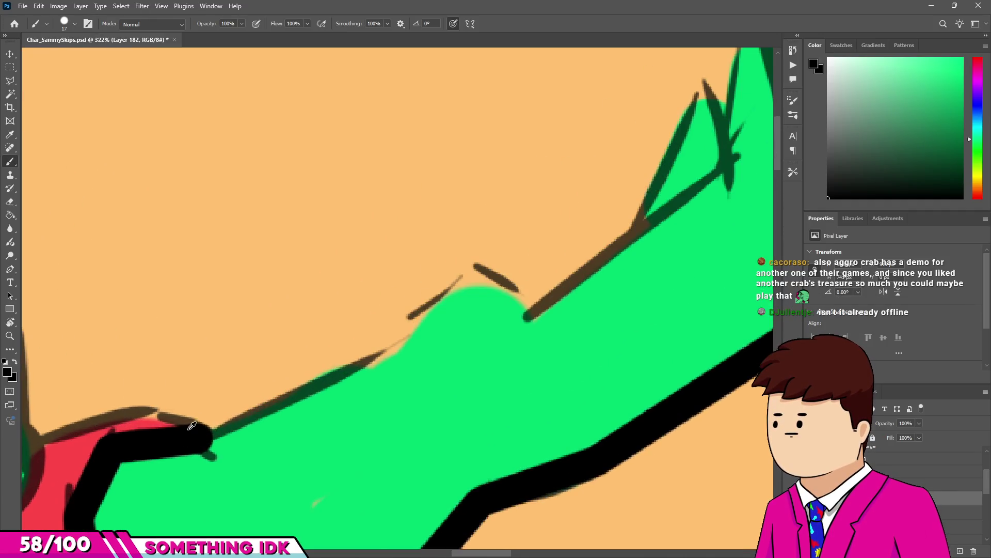
Outline the arm's upper edge along the brown edge and erase the overshooting tip.
mouse_move(396, 348)
left_mouse_down()
mouse_move(444, 294)
mouse_move(485, 288)
left_mouse_up()
left_click(534, 312, "shift")
scroll(607, 248, "down", 1)
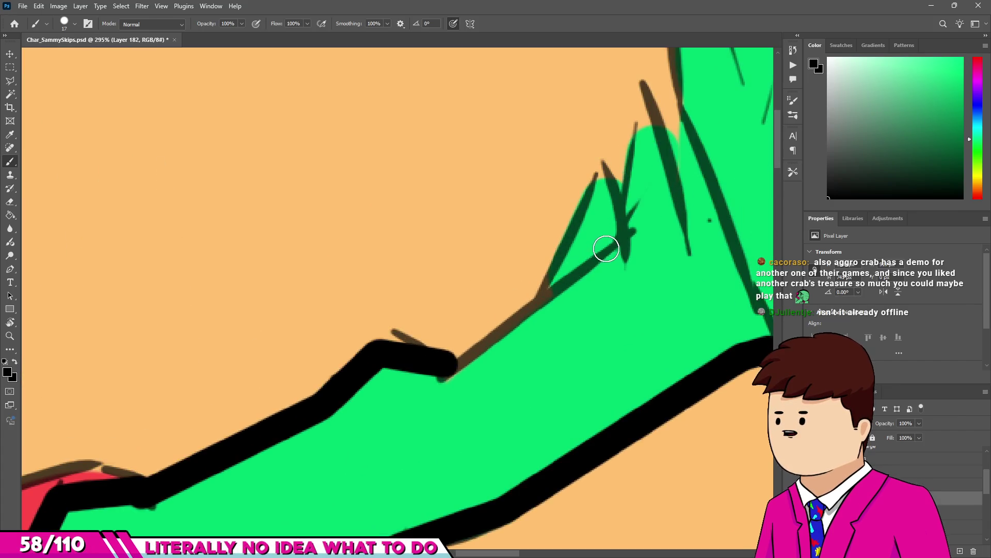
left_click(617, 248, "shift")
scroll(617, 248, "down", 1)
key("e")
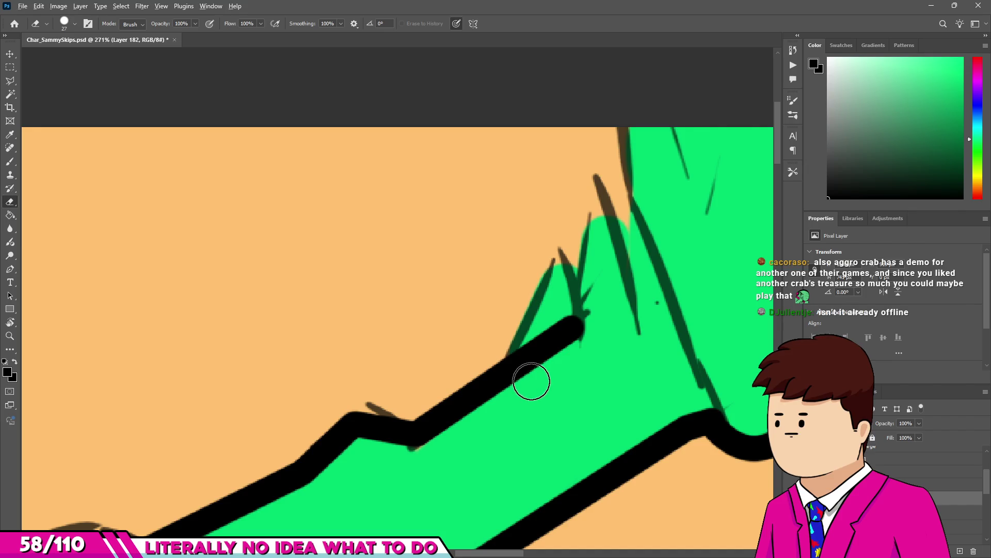
left_click_drag(563, 318, 516, 355)
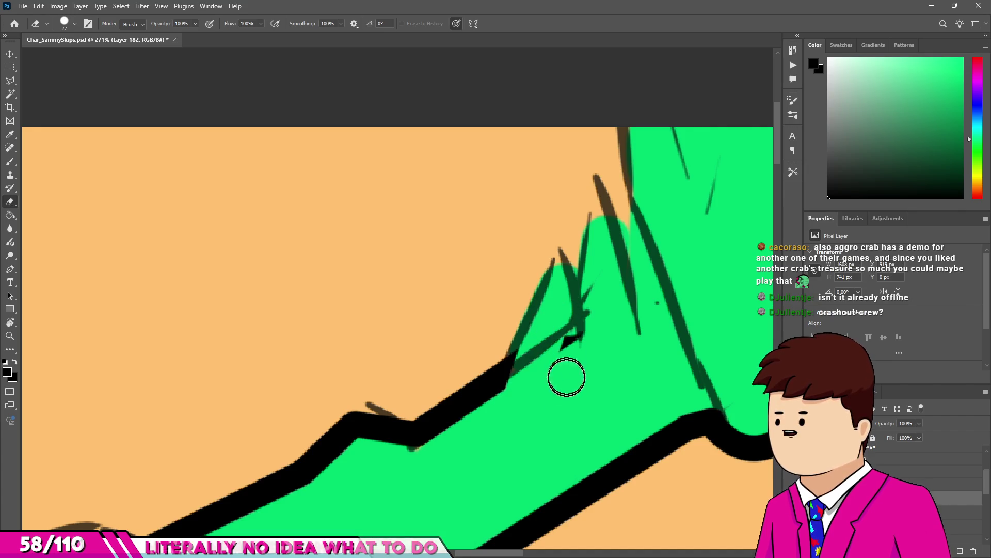
Draw straight zigzag lines up and down the spike peaks, undoing the last stray segment.
key("b")
left_click(552, 250, "shift")
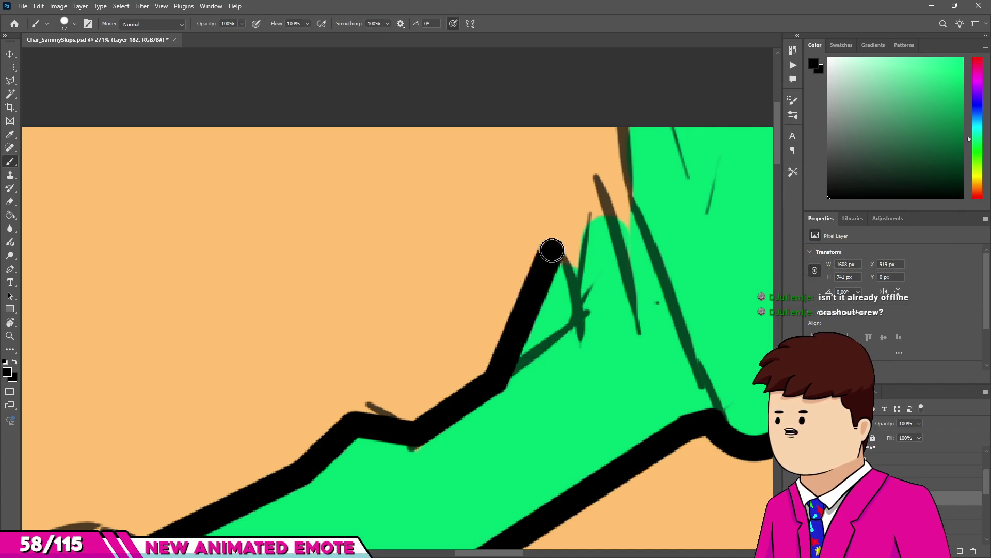
left_click(582, 331, "shift")
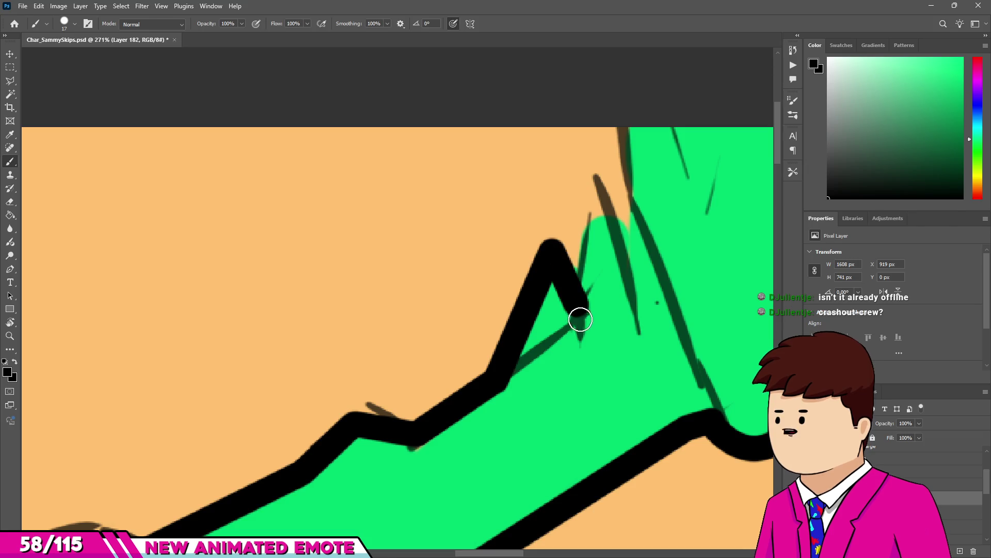
left_click(600, 171, "shift")
left_click(635, 271, "shift")
left_click(621, 112, "shift")
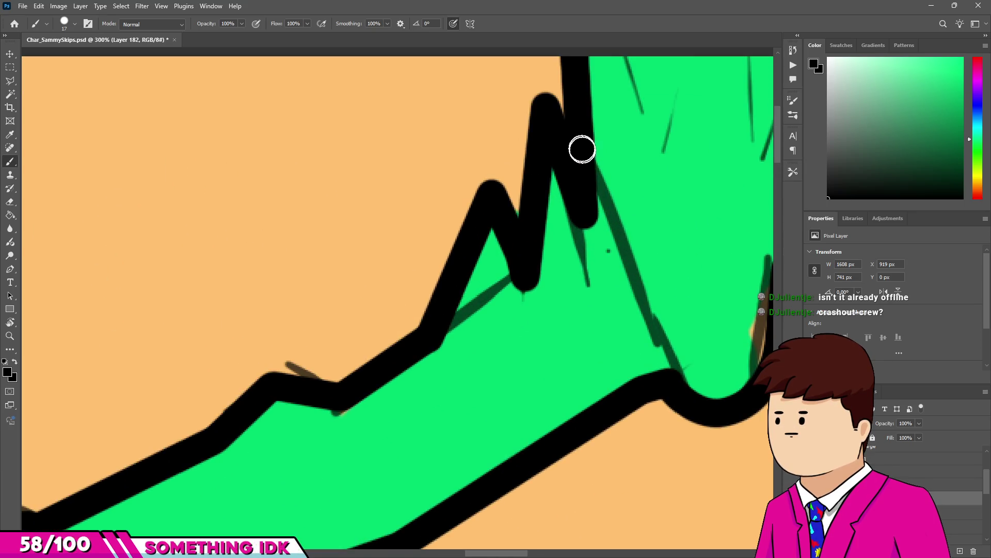
left_click(632, 267, "shift")
key("e")
key("ctrl+z")
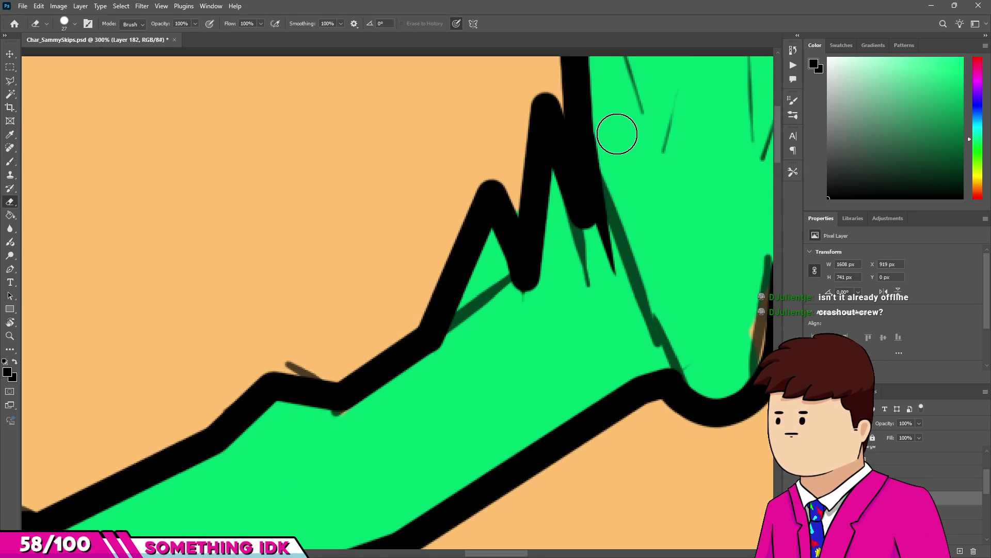
scroll(580, 228, "down", 5)
scroll(594, 195, "up", 3)
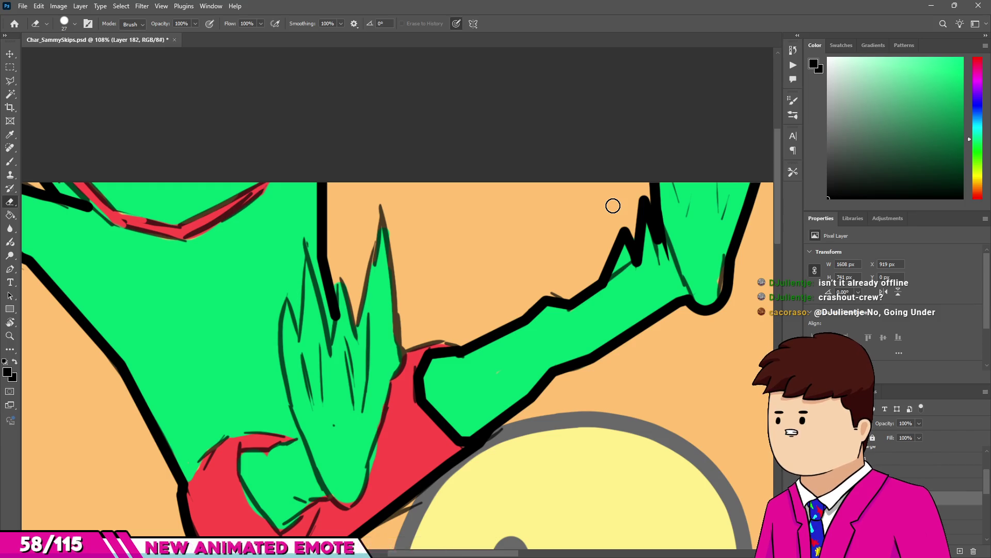
Zoom in, shrink the brush to 14, and paint two black strands on the green hand.
key("b")
scroll(611, 170, "up", 4)
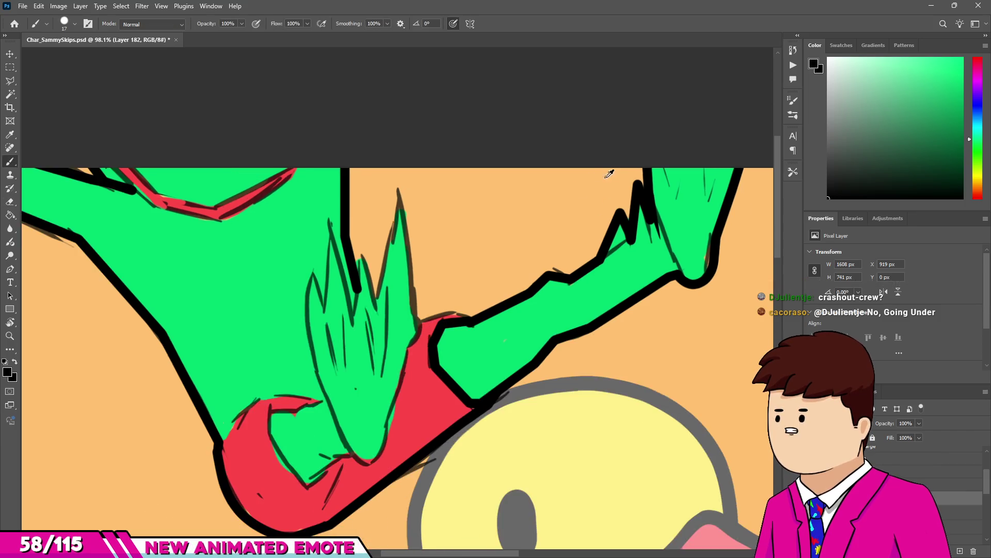
scroll(545, 140, "right", 3)
scroll(545, 140, "up", 4)
key("bracketleft")
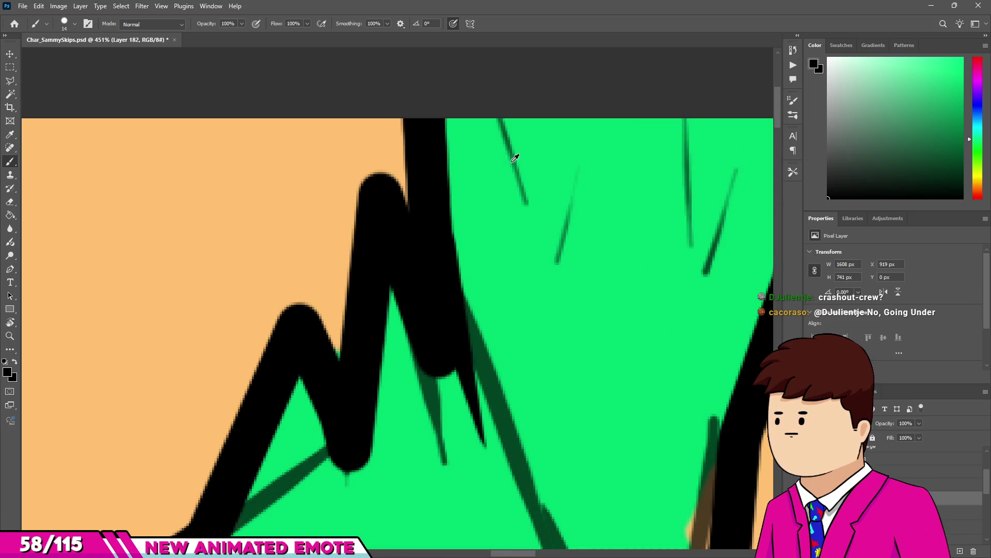
left_click_drag(537, 276, 498, 122)
left_click_drag(573, 258, 589, 121)
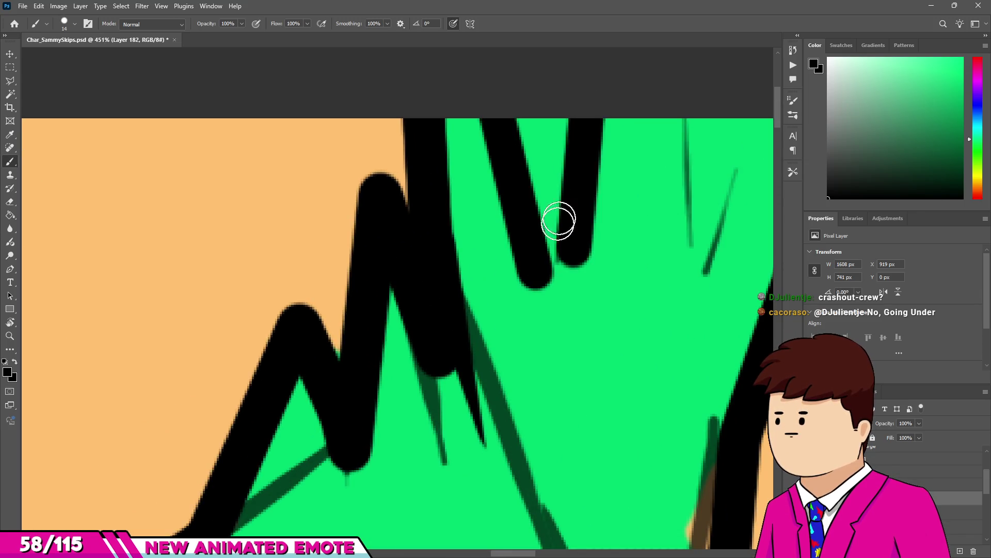
Try tapering the strands with the Eraser, then undo the unsatisfactory strokes.
key("e")
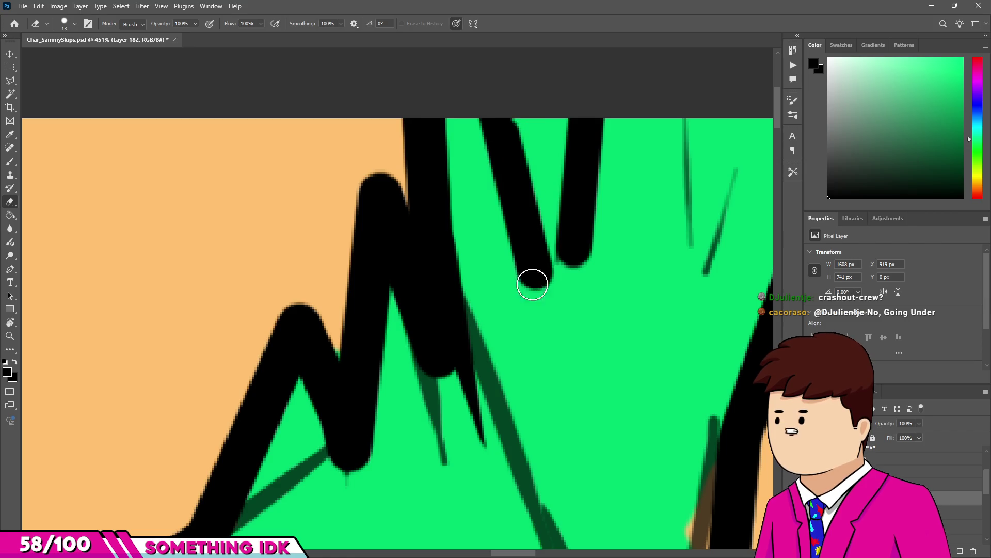
key("ctrl+z")
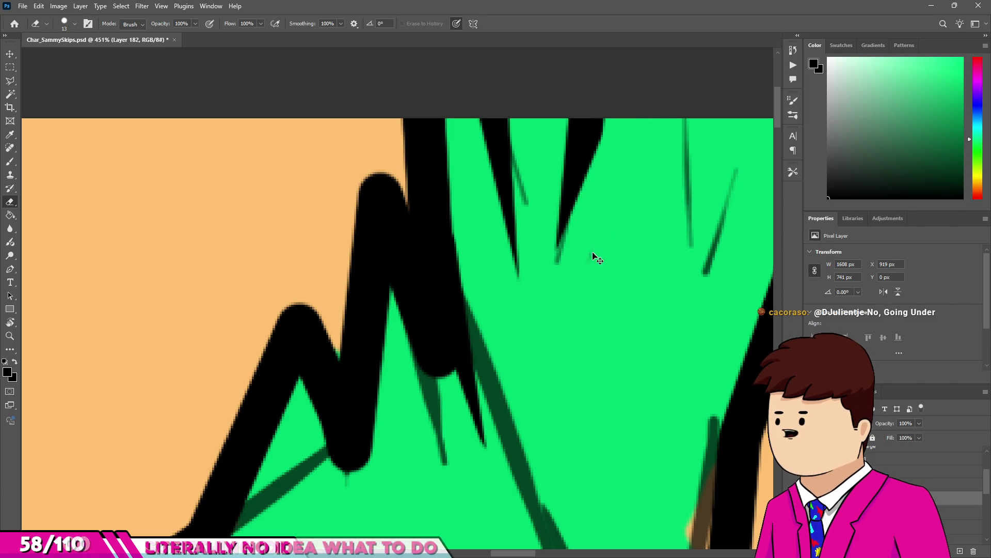
left_click_drag(585, 129, 574, 249)
key("ctrl+z")
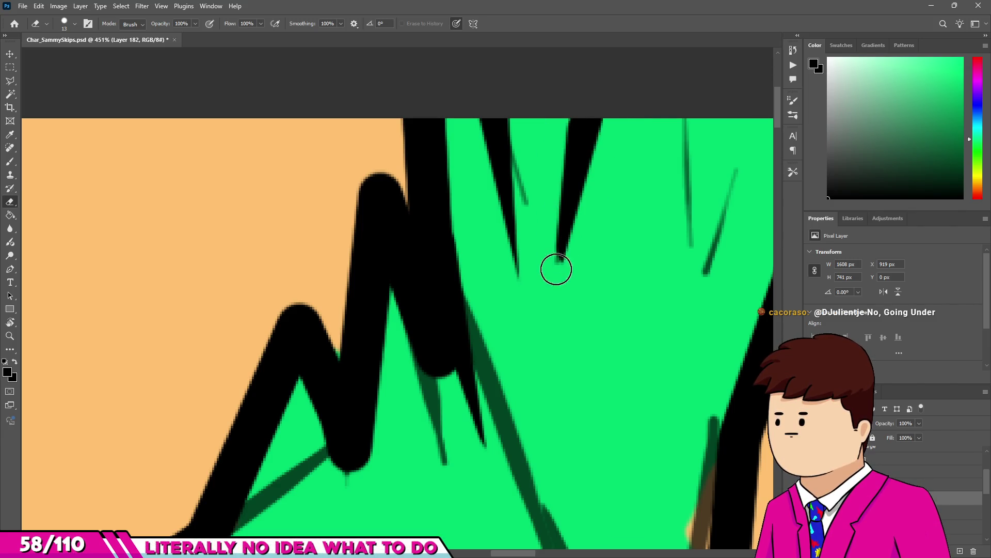
key("ctrl+z")
scroll(531, 264, "down", 3)
scroll(646, 228, "up", 3)
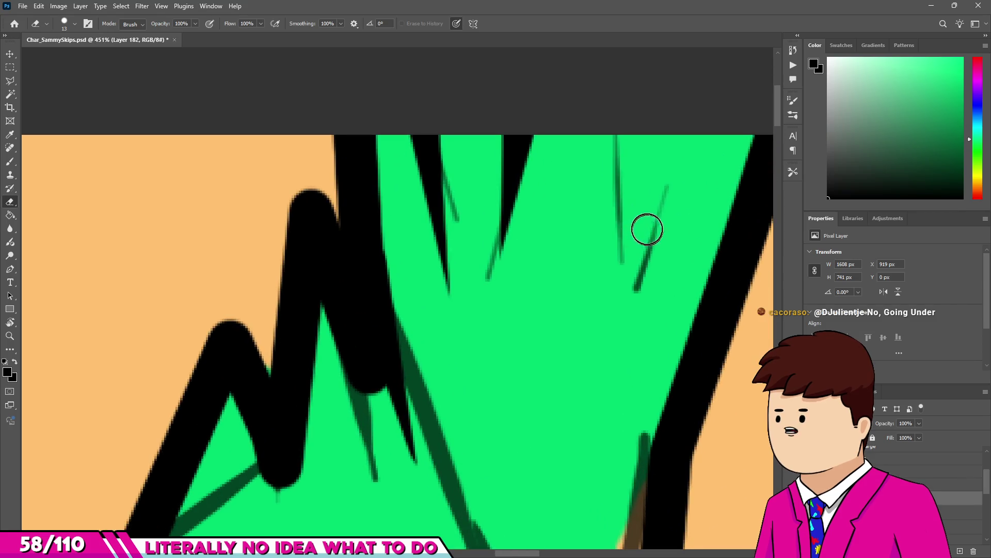
Paint a thick vertical strand and a straight diagonal strand up to the top.
key("b")
left_click_drag(612, 137, 611, 258)
left_click(643, 286)
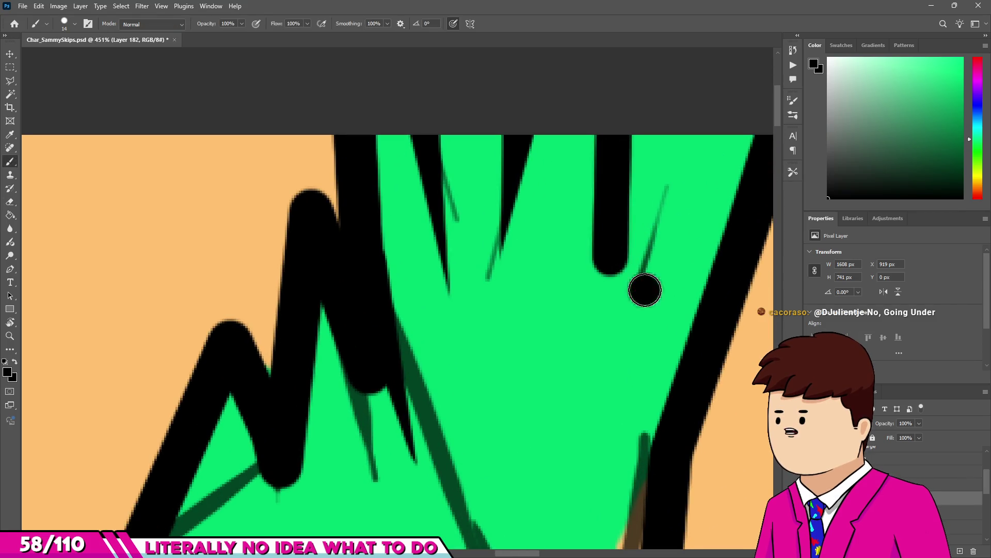
left_click(692, 133, "shift")
Erase the strands into tapered points and shorten two black spikes on the hand.
key("e")
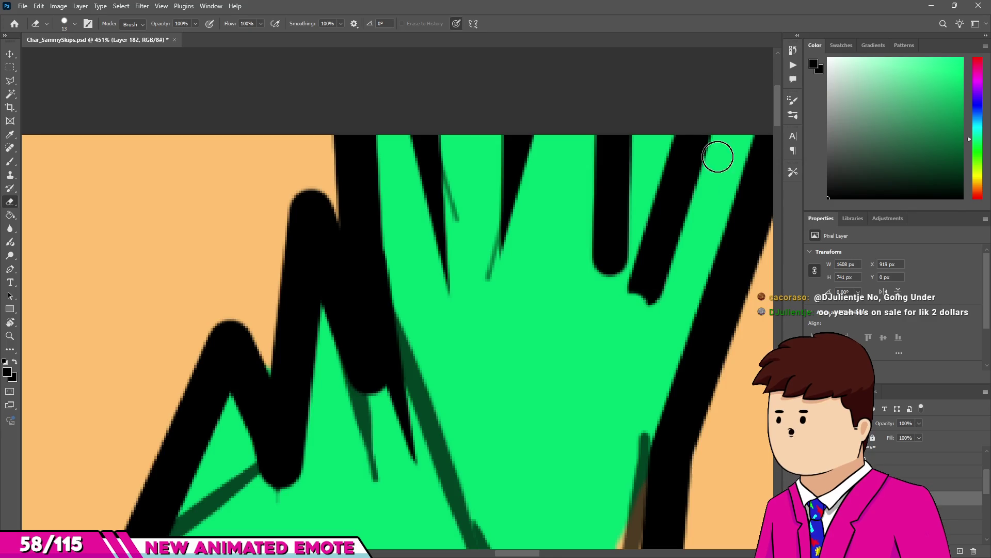
left_click_drag(727, 128, 670, 258)
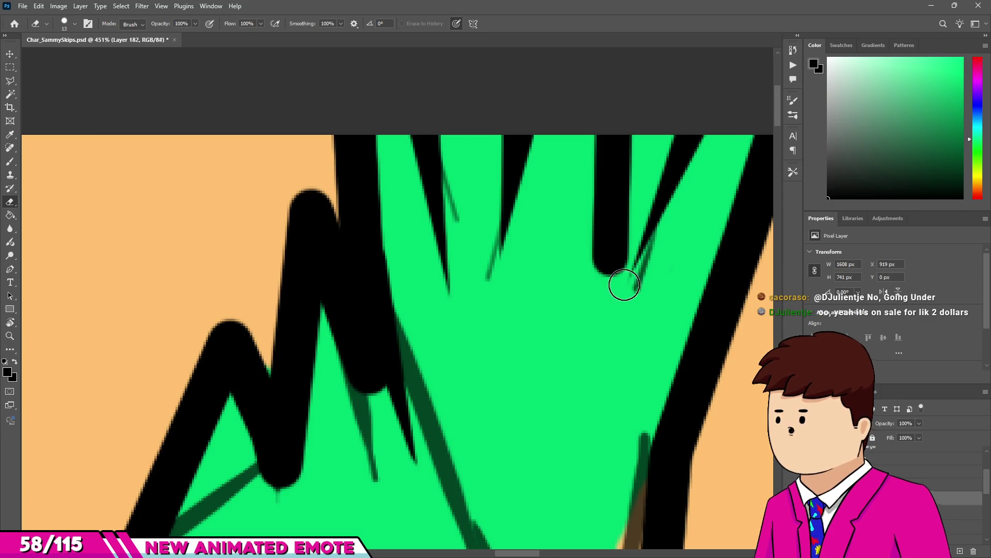
left_click_drag(638, 137, 617, 297)
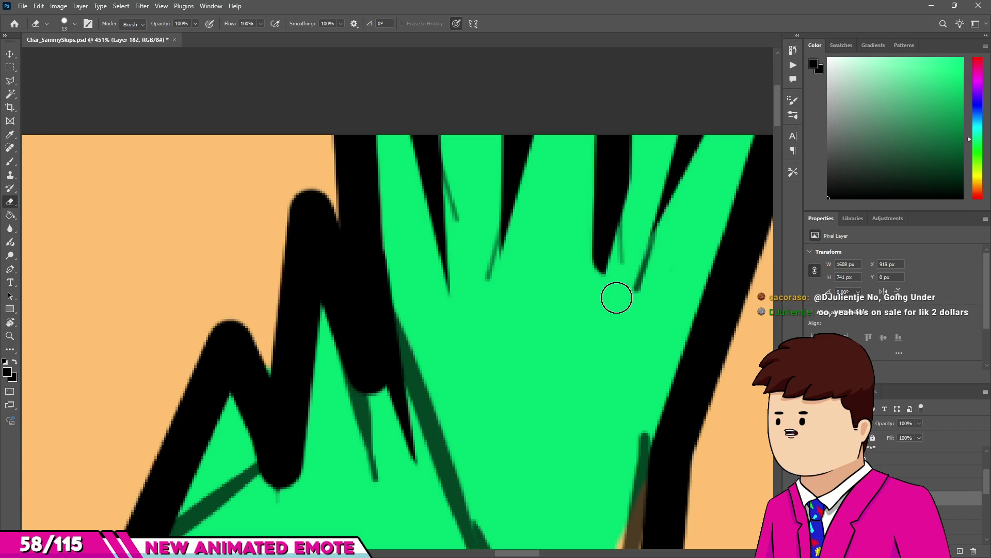
left_click_drag(584, 133, 624, 270)
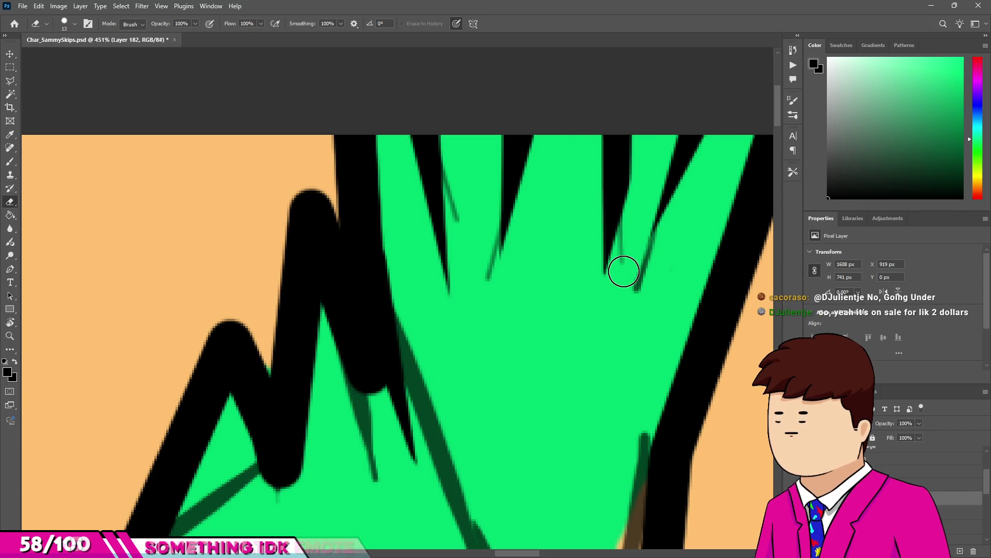
left_click_drag(640, 142, 622, 208)
scroll(621, 208, "down", 1)
scroll(621, 208, "down", 5)
scroll(646, 184, "up", 5)
left_click_drag(624, 301, 631, 175)
left_click_drag(564, 176, 544, 231)
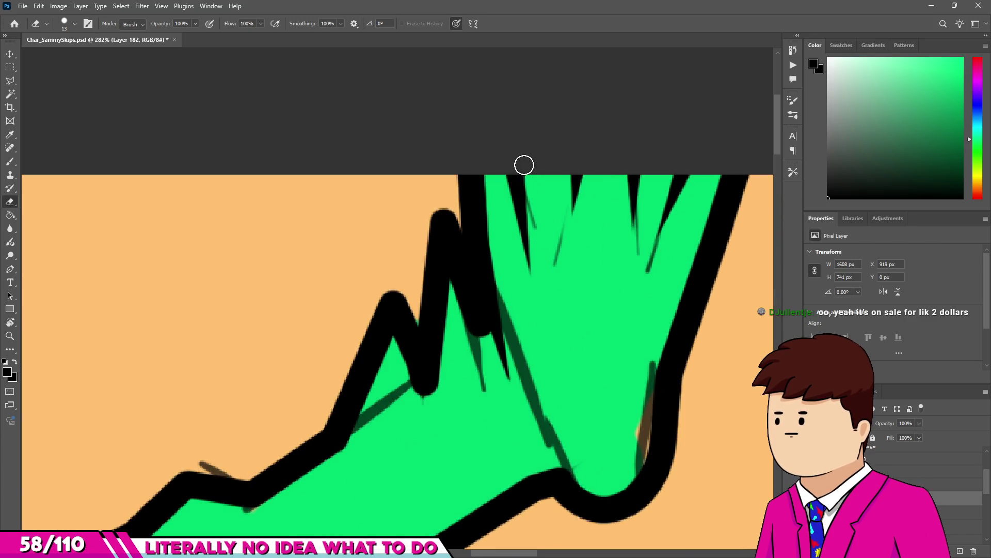
scroll(544, 287, "down", 5)
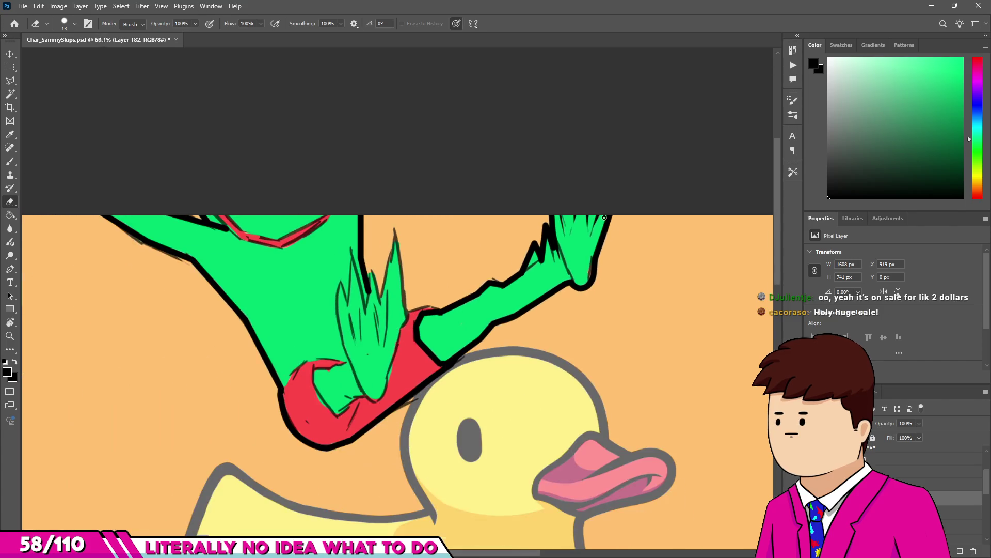
Remove a stray black dot under the spike and thin its right edge.
scroll(558, 297, "up", 5)
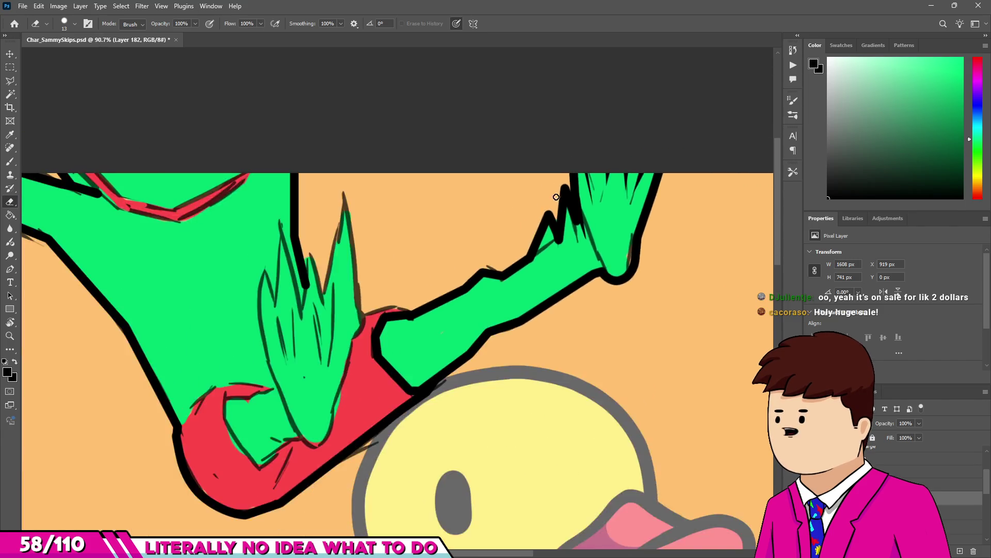
scroll(574, 254, "up", 2)
key("b")
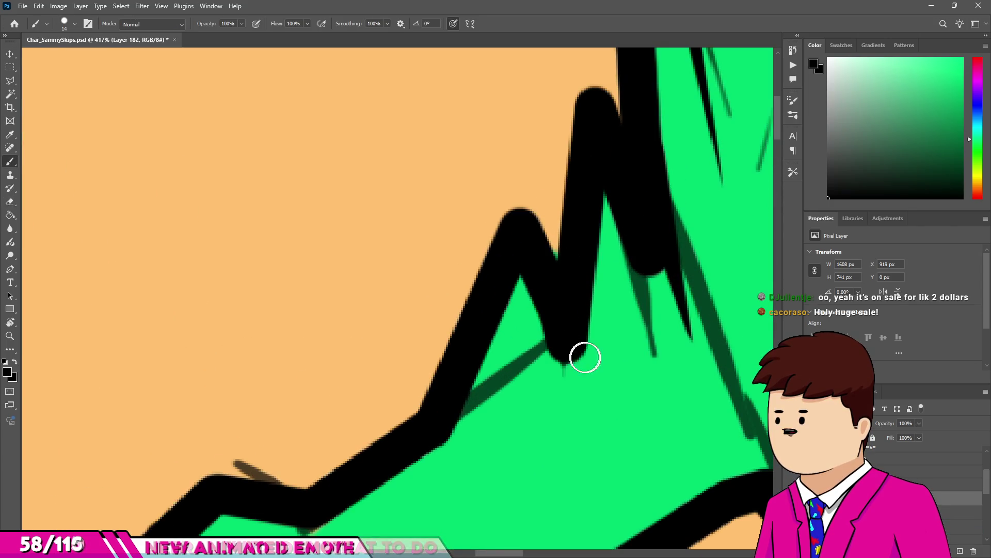
left_click_drag(584, 354, 592, 355)
key("ctrl+z")
key("e")
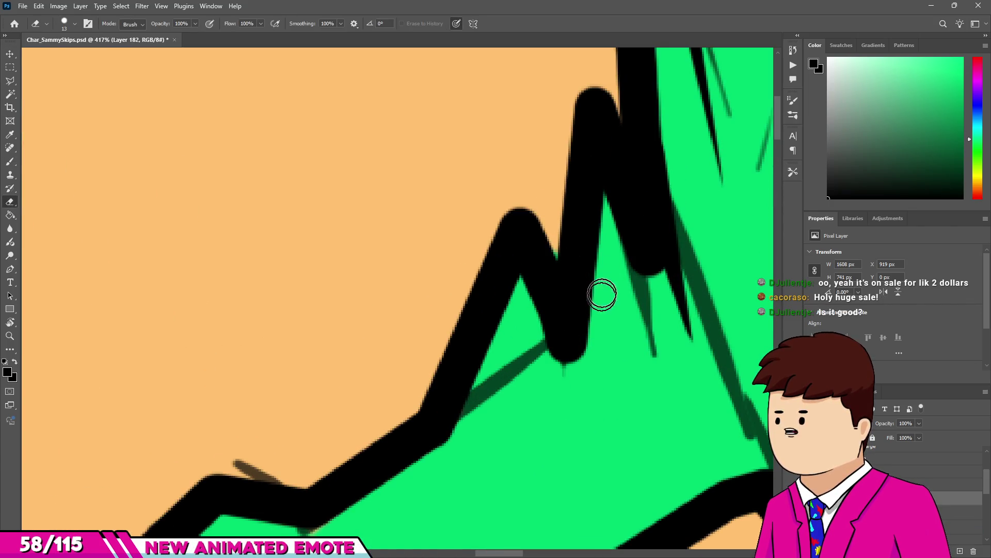
left_click_drag(602, 294, 608, 280)
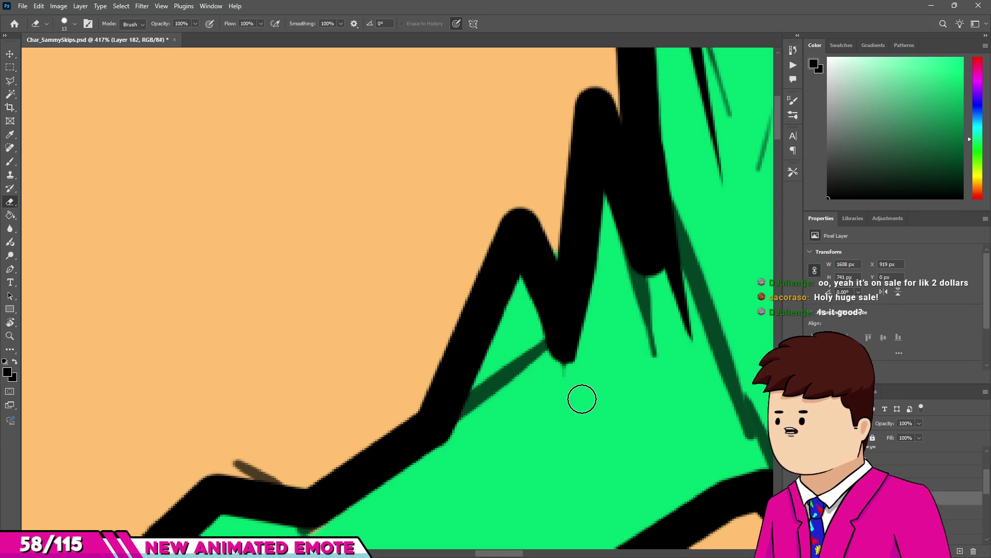
scroll(549, 279, "down", 3)
scroll(518, 274, "up", 3)
Redraw the spike peak higher, then erase it into a sharper point with trimmed edges.
key("b")
mouse_move(521, 204)
left_mouse_down()
mouse_move(539, 253)
mouse_move(580, 253)
left_mouse_up()
key("e")
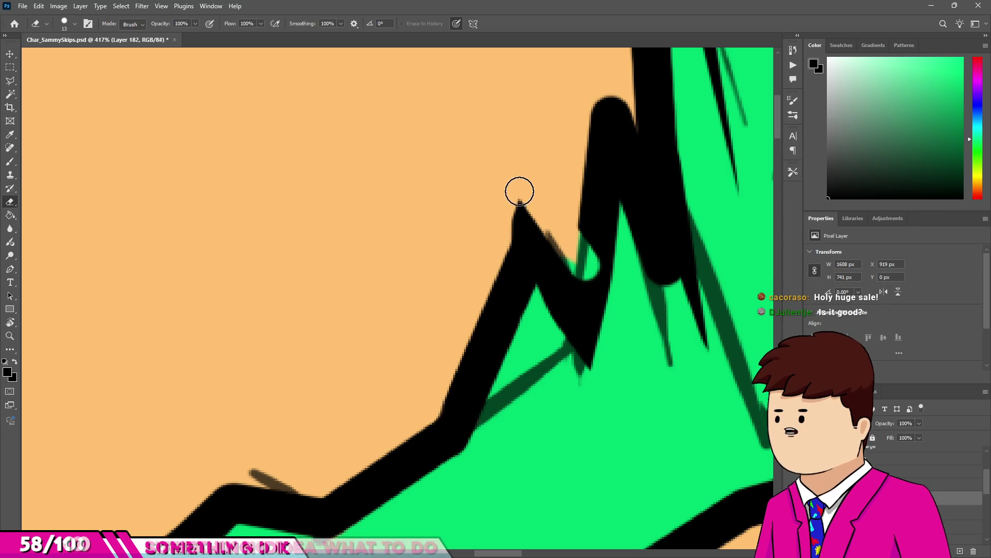
left_click_drag(518, 195, 545, 244)
key("b")
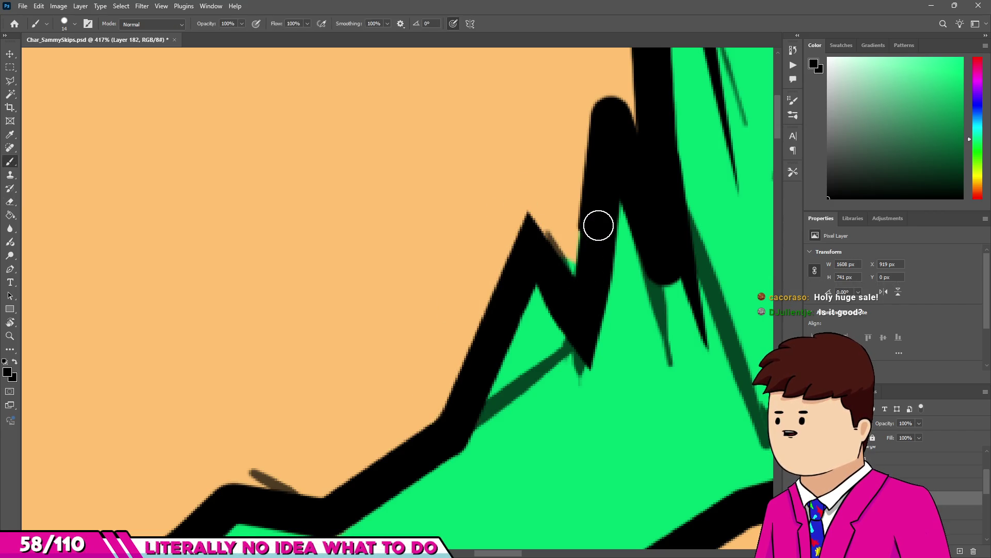
key("e")
left_click(579, 278)
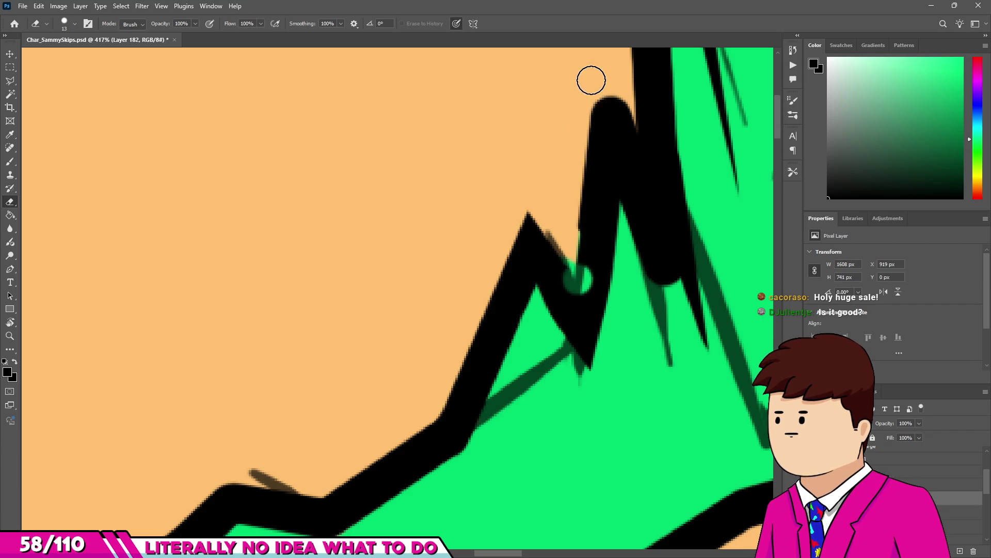
left_click_drag(591, 80, 583, 279)
left_click(643, 135)
Cover the green sliver, extend the spike into a taller point, and fill the green notch black.
key("b")
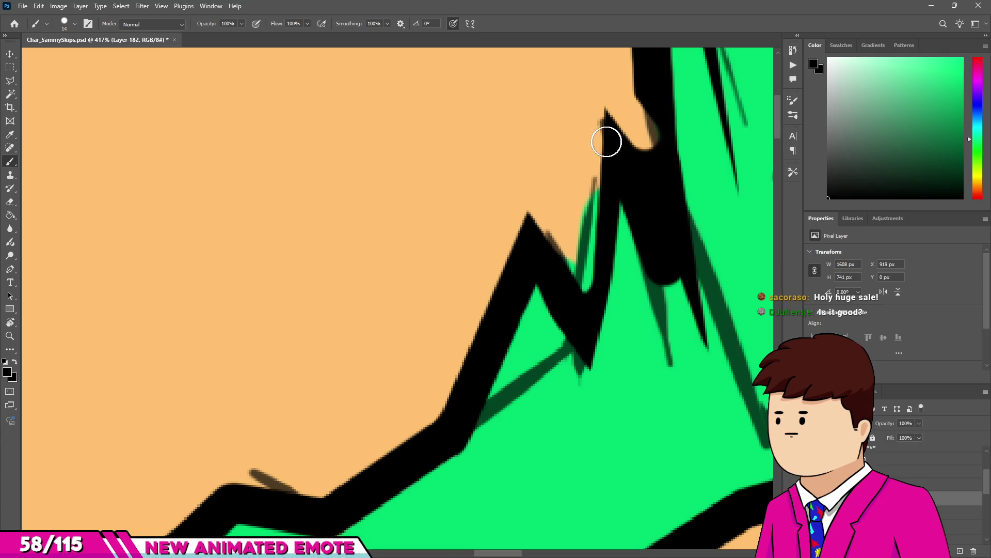
left_click(610, 153, "shift")
left_click_drag(608, 129, 597, 72)
key("e")
key("b")
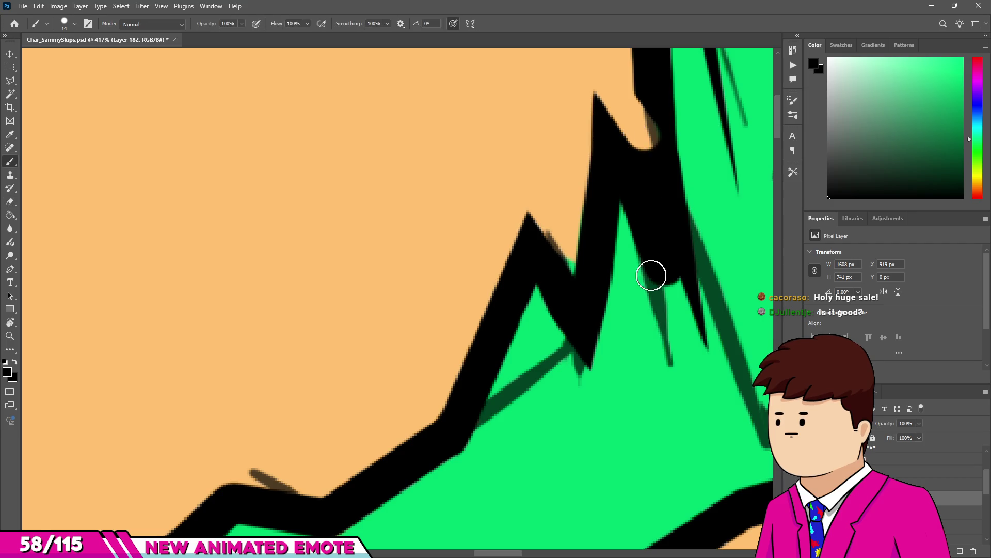
mouse_move(652, 264)
left_mouse_down()
mouse_move(659, 321)
mouse_move(686, 247)
mouse_move(679, 231)
left_mouse_up()
key("e")
key("b")
left_click_drag(692, 290, 680, 227)
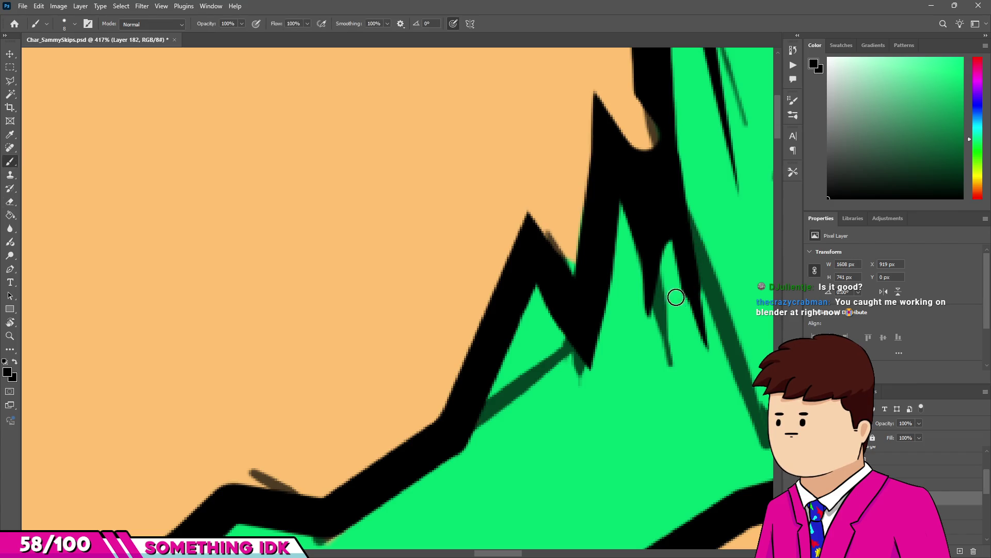
key("e")
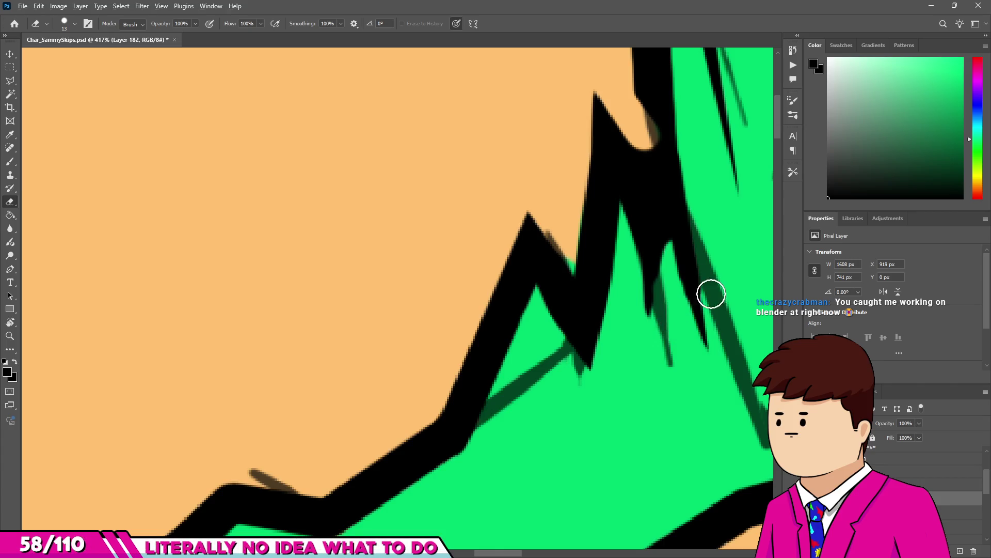
left_click_drag(653, 289, 668, 267)
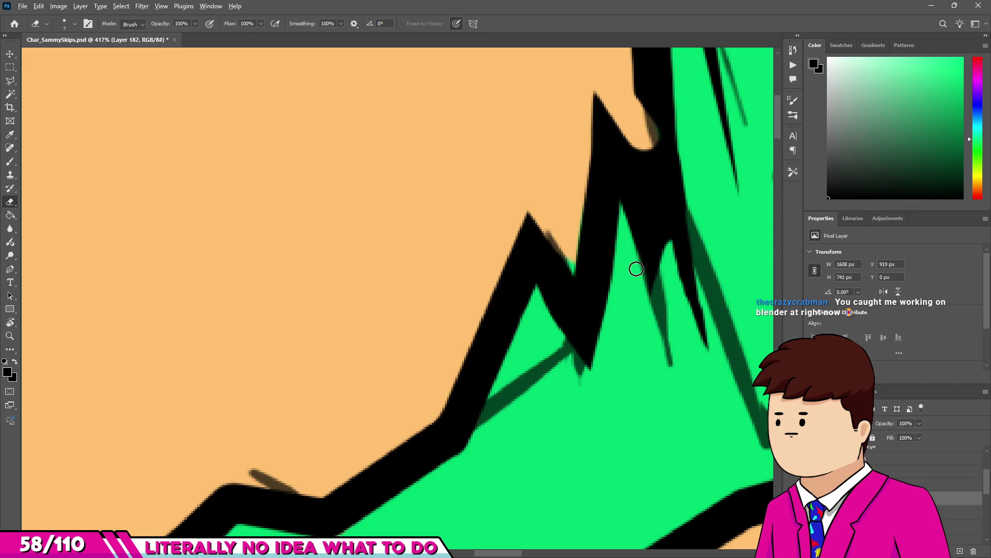
Trim the spike tip's right edge and carve the background gap below it deeper.
scroll(636, 269, "down", 3)
scroll(645, 266, "up", 4)
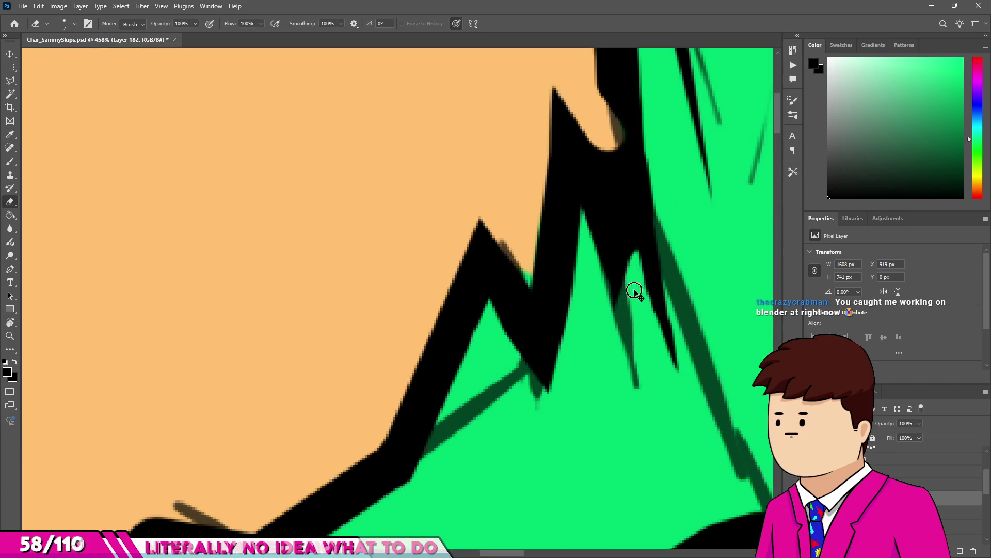
scroll(634, 290, "down", 5)
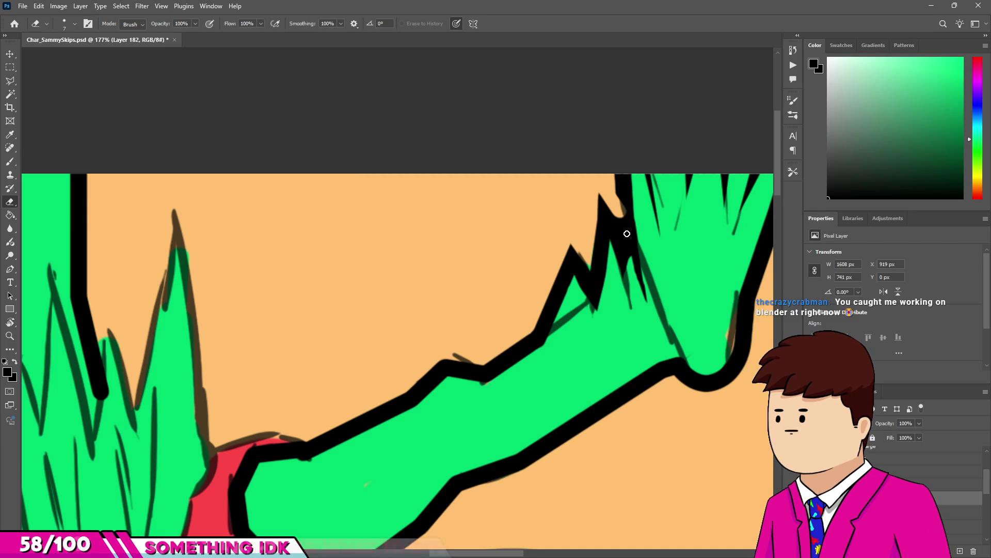
key("b")
scroll(630, 229, "up", 5, "alt")
scroll(634, 223, "up", 2, "alt")
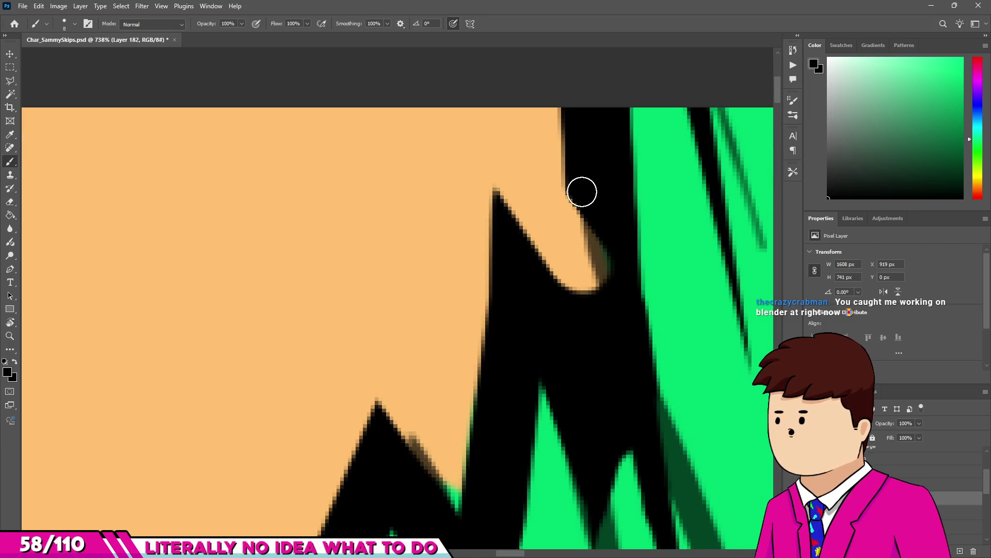
key("e")
left_click_drag(579, 274, 576, 272)
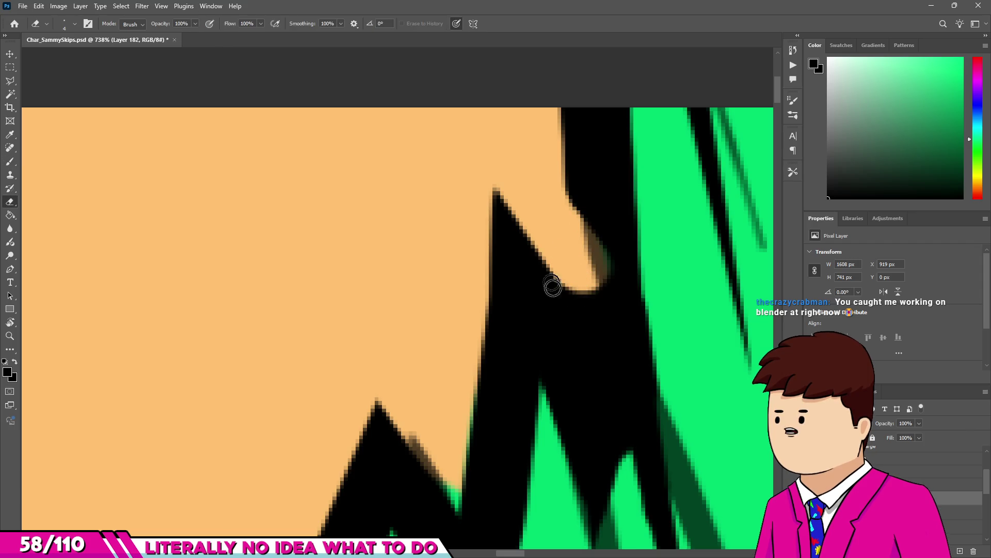
mouse_move(596, 360)
left_mouse_down()
mouse_move(588, 268)
mouse_move(587, 317)
left_mouse_up()
Straighten the spike edges with black and fill the green corner where the lines meet.
key("b")
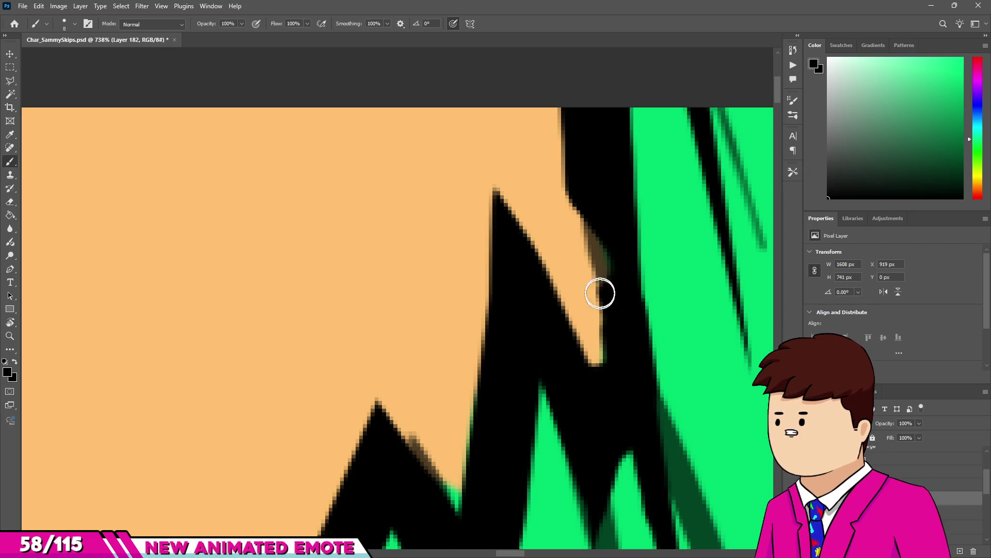
mouse_move(597, 211)
left_mouse_down()
mouse_move(593, 243)
mouse_move(593, 198)
left_mouse_up()
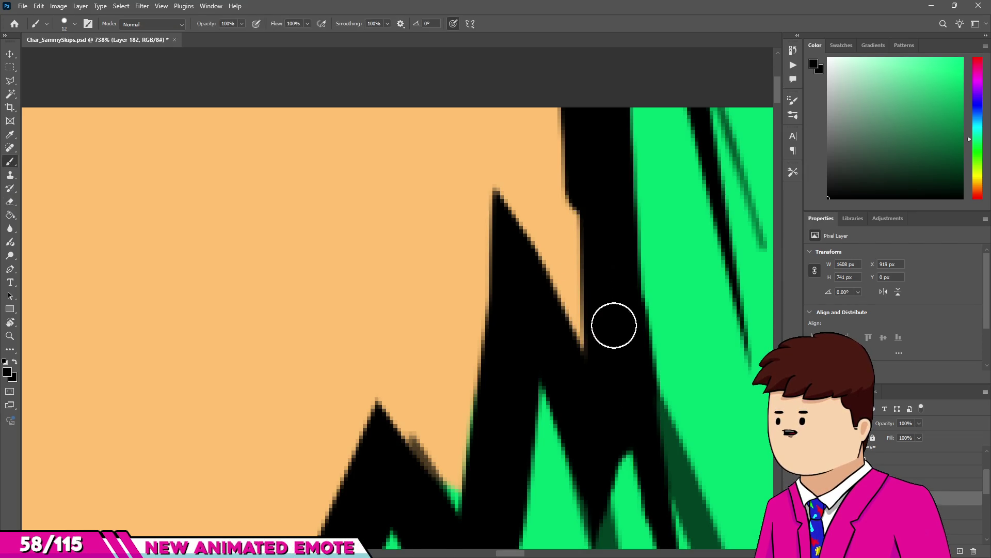
left_click_drag(614, 325, 604, 328)
scroll(605, 328, "down", 5)
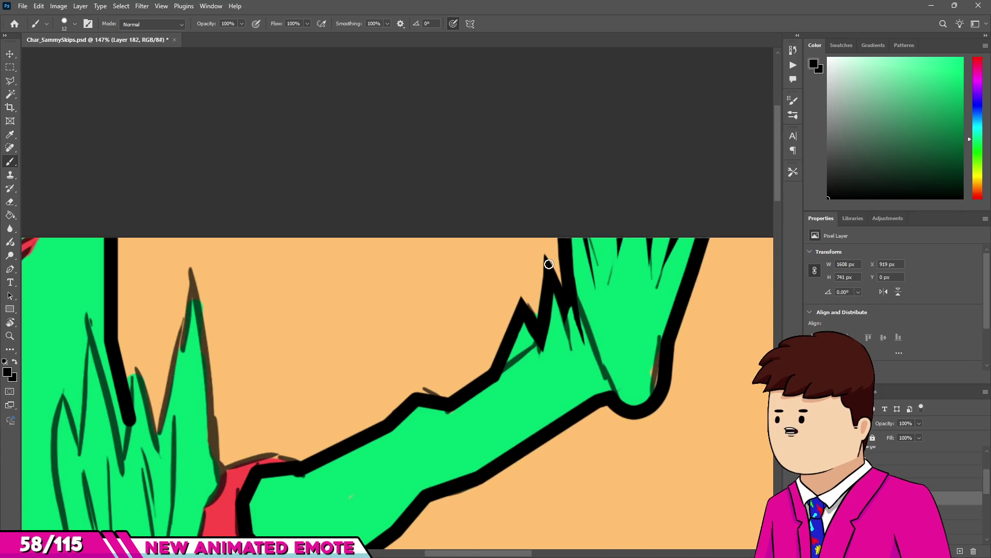
scroll(593, 353, "up", 5)
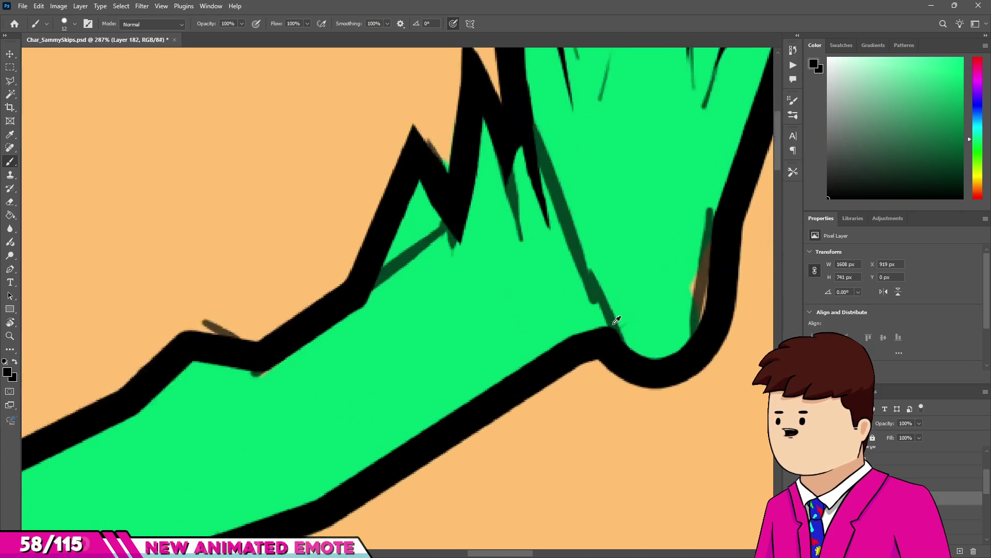
mouse_move(573, 308)
left_mouse_down()
mouse_move(582, 322)
mouse_move(560, 243)
left_mouse_up()
key("e")
scroll(574, 268, "down", 1)
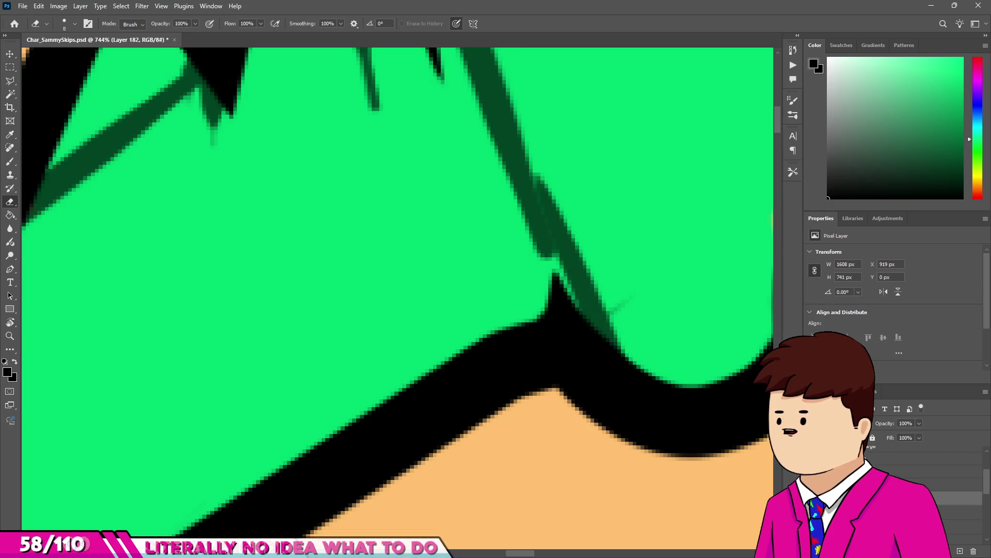
scroll(595, 312, "down", 10)
scroll(531, 303, "up", 5)
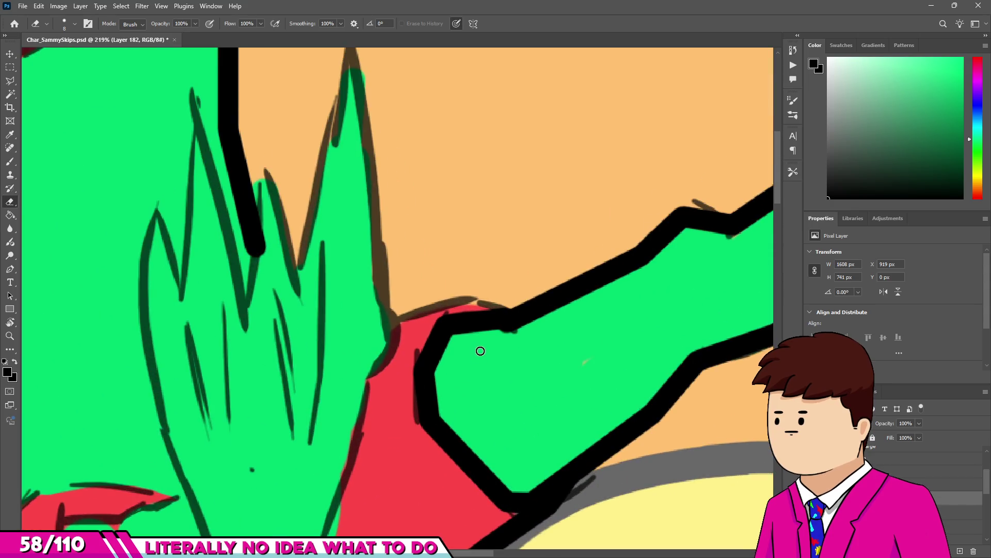
Draw a straight black line over the brown outline ending above the red cuff.
key("b")
scroll(434, 303, "up", 3)
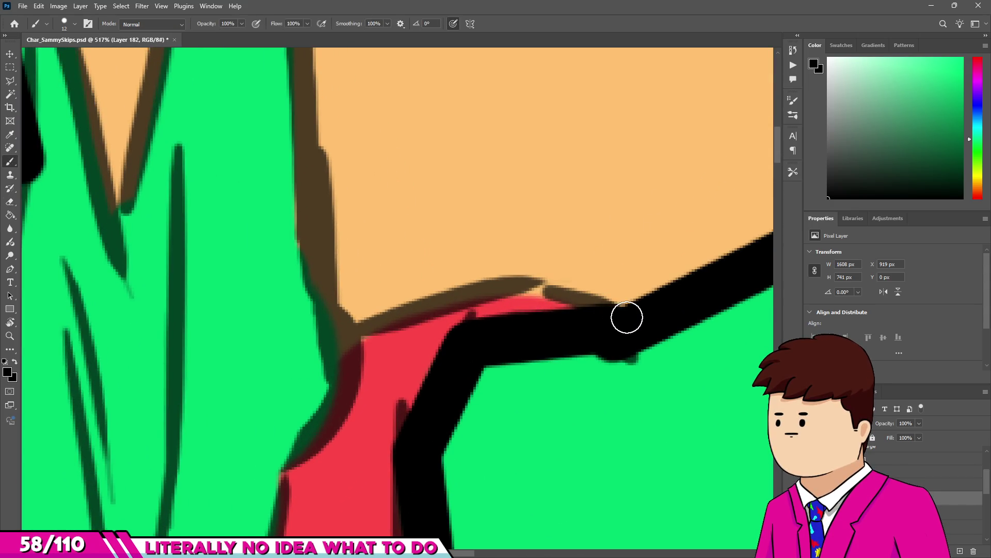
left_click(539, 279, "shift")
left_click(338, 330, "shift")
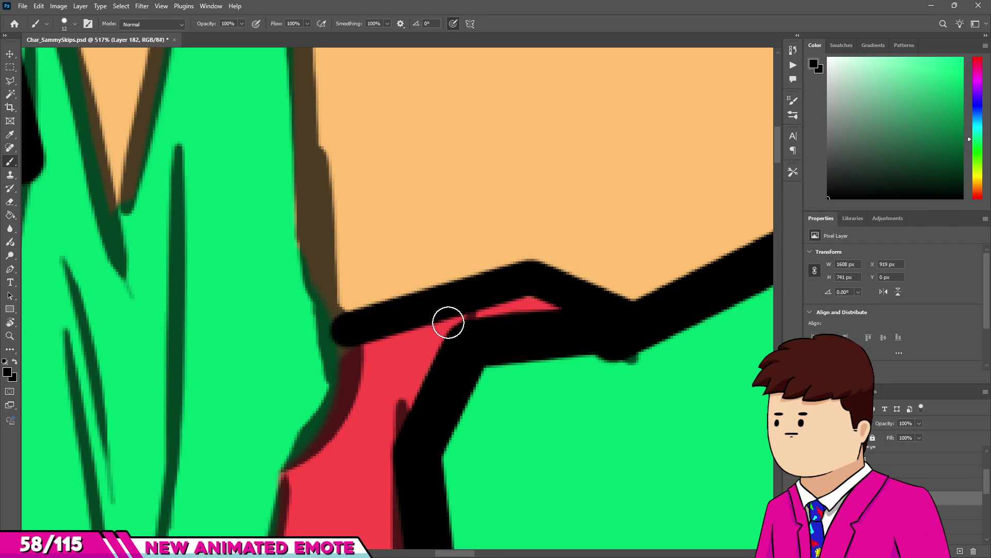
scroll(448, 322, "down", 6)
scroll(526, 276, "up", 5)
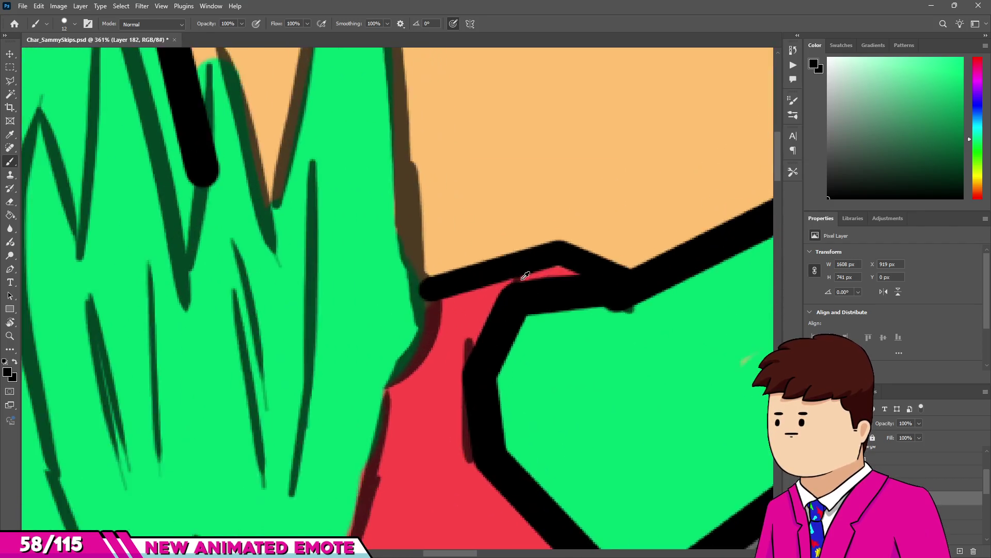
key("e")
scroll(509, 281, "up", 3)
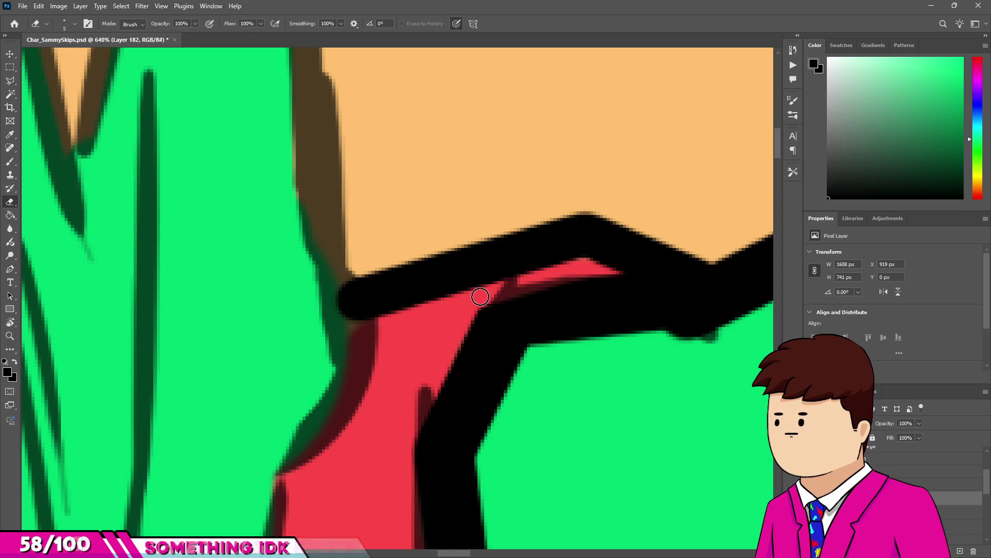
scroll(485, 327, "down", 5)
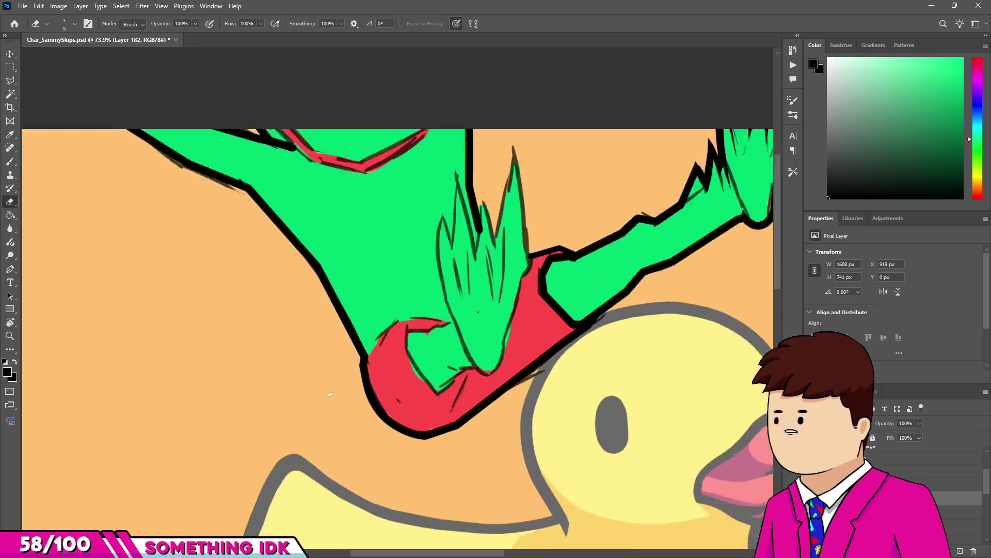
Ink the tall spike's left and right edges in black down to the glove.
key("b")
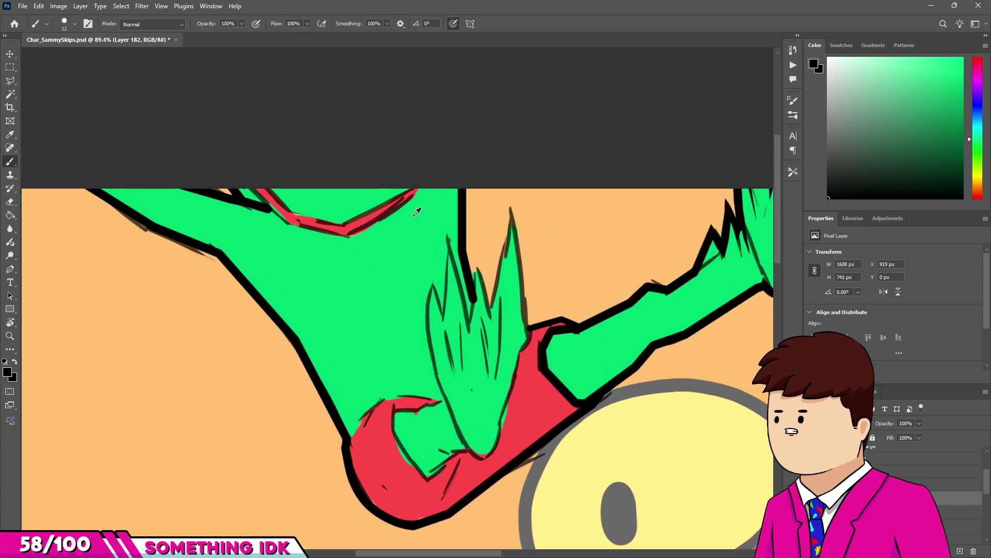
scroll(478, 220, "up", 3)
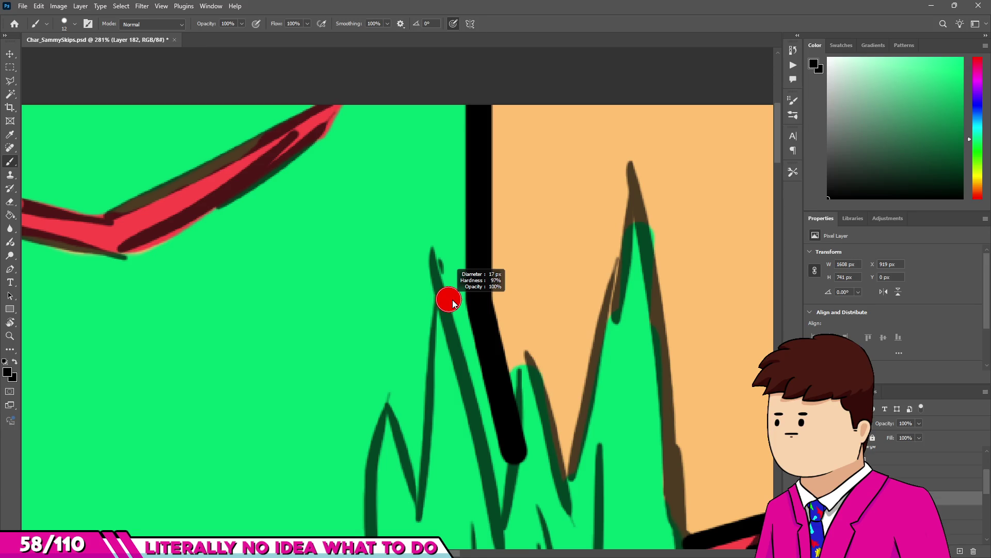
scroll(451, 291, "down", 4)
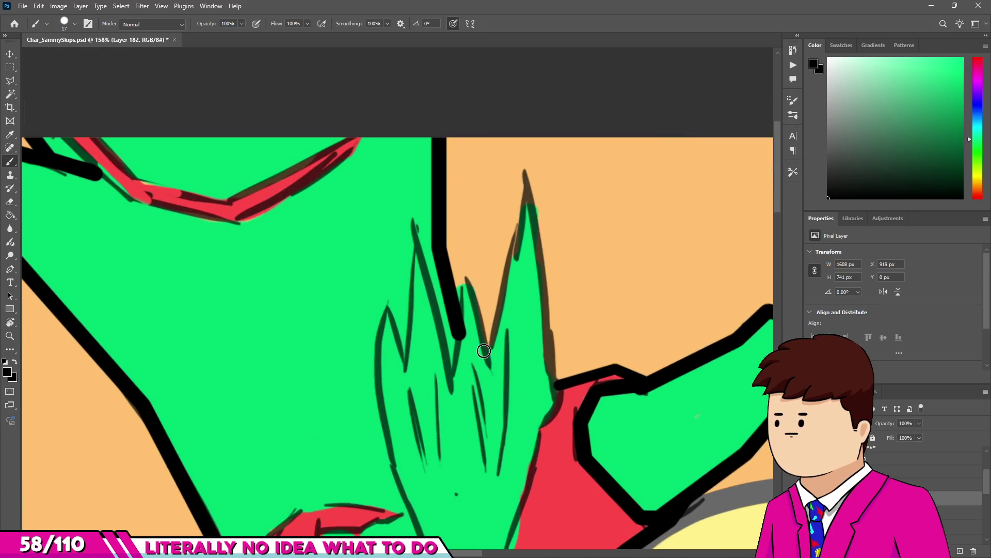
left_click_drag(527, 165, 488, 351)
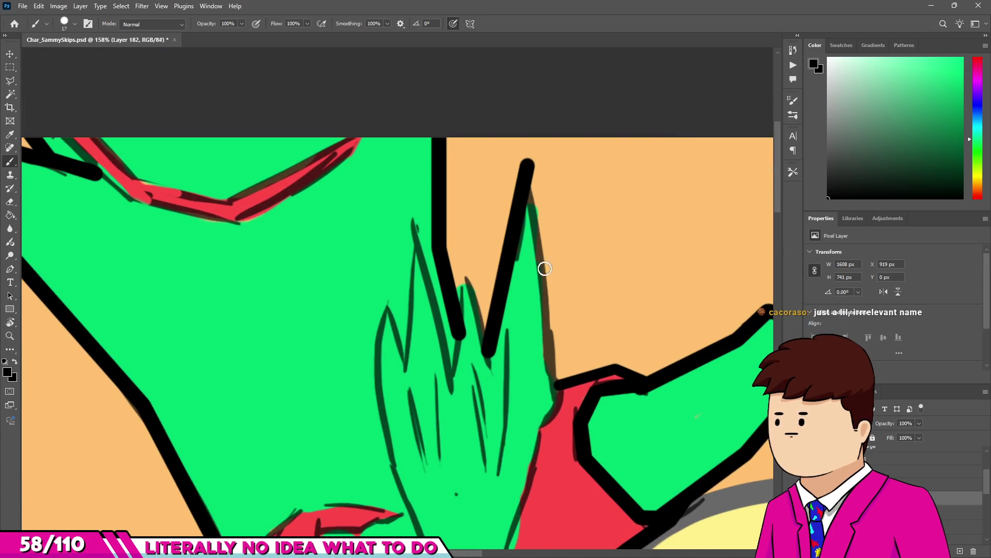
left_click_drag(549, 308, 527, 162)
left_click_drag(555, 398, 544, 321)
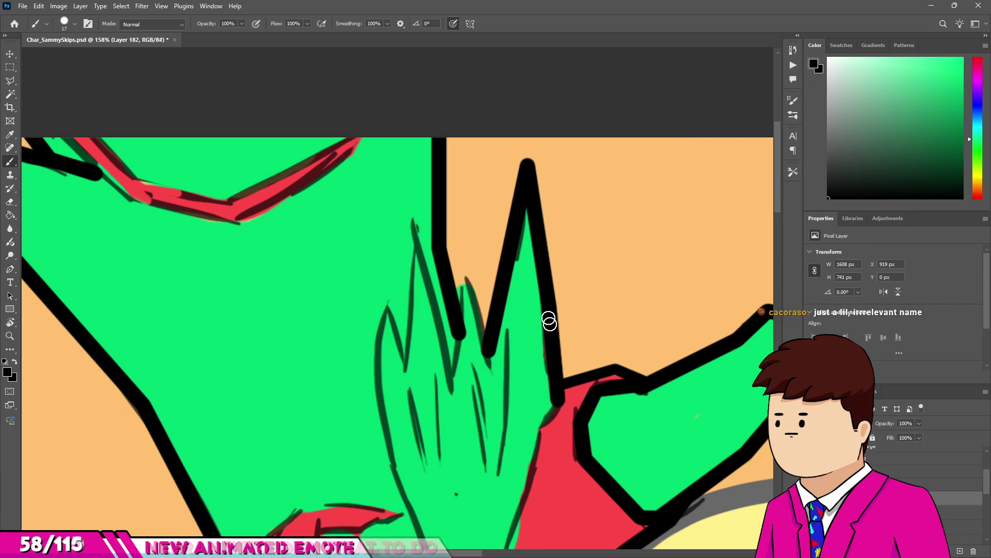
scroll(530, 201, "down", 3)
scroll(502, 346, "up", 5)
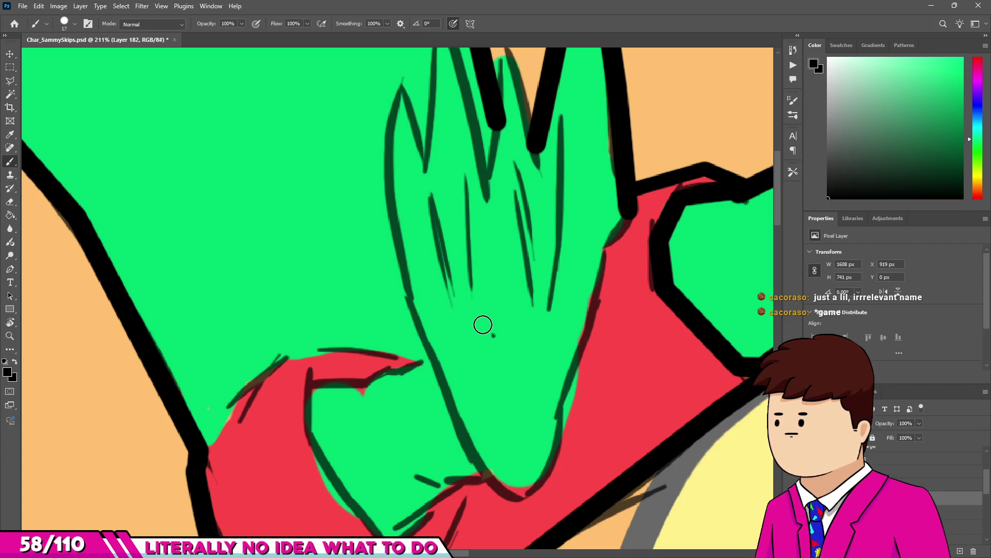
scroll(487, 211, "down", 5)
scroll(261, 185, "up", 6)
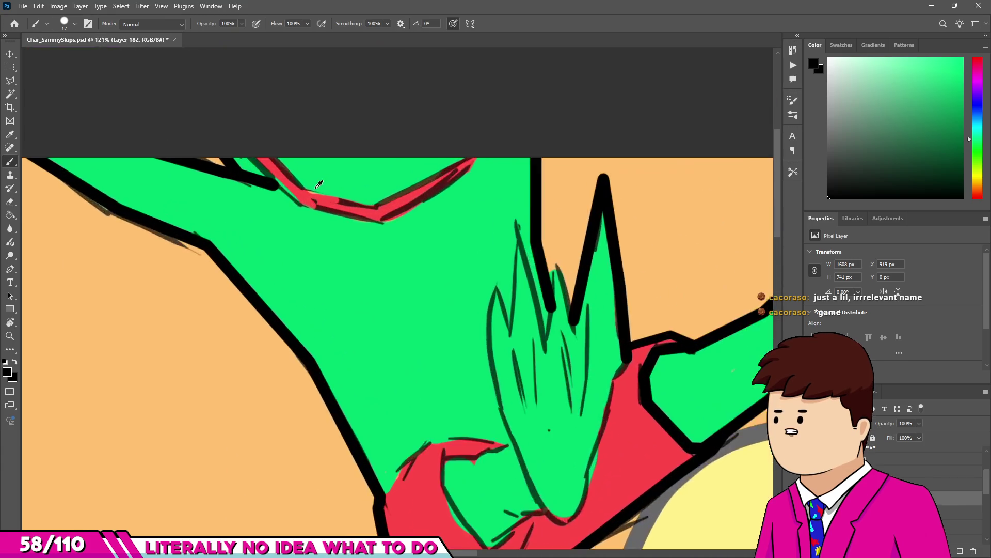
right_click(261, 184, "alt")
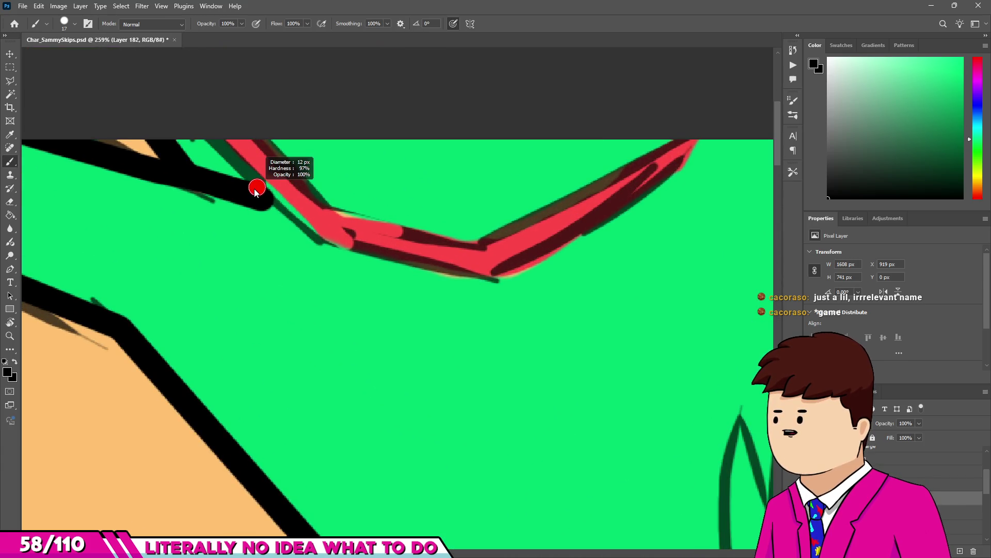
Shrink the brush to 14 px and ink thin black lines over the red V-shaped outline.
left_click_drag(261, 195, 253, 190)
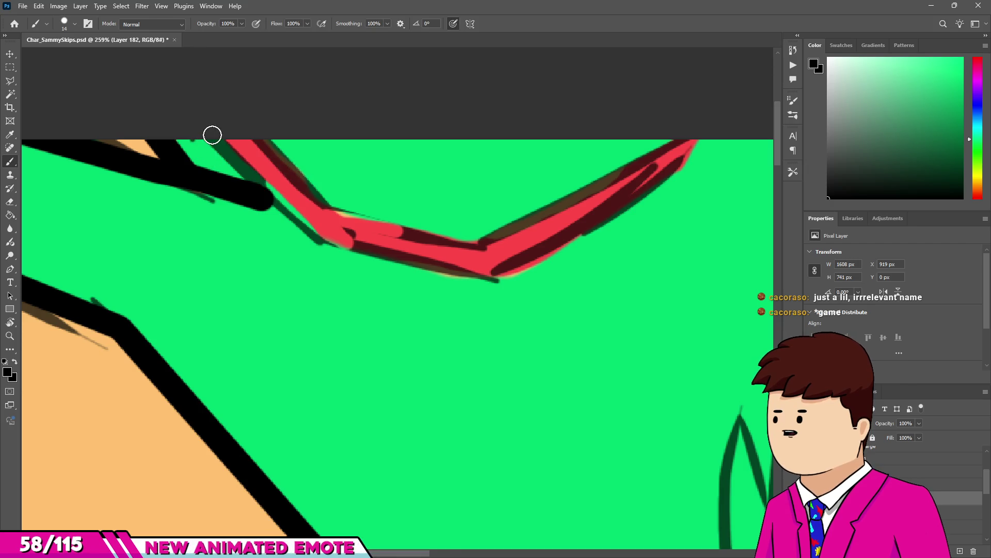
left_click_drag(222, 142, 333, 252)
left_click_drag(492, 274, 496, 277)
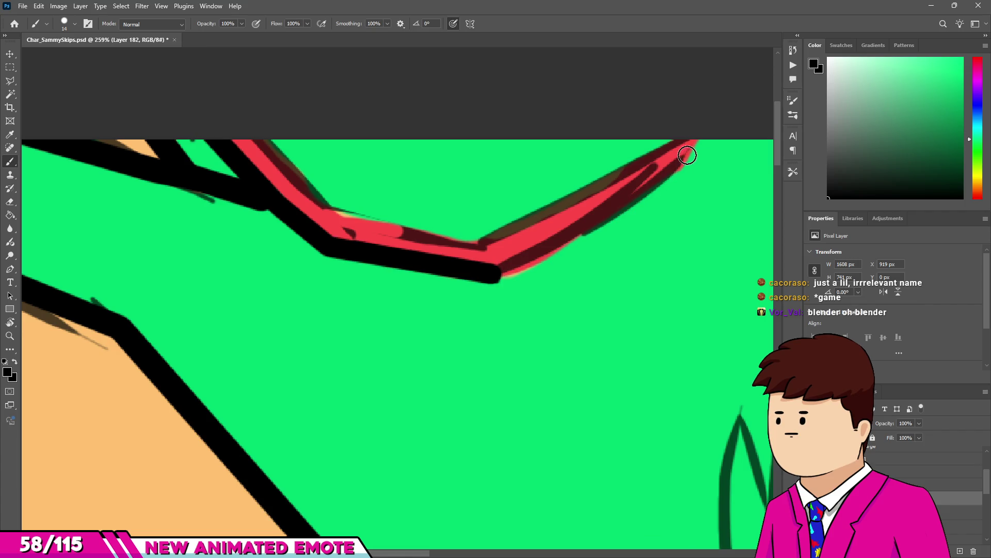
left_click_drag(687, 154, 691, 153)
left_click_drag(487, 230, 672, 131)
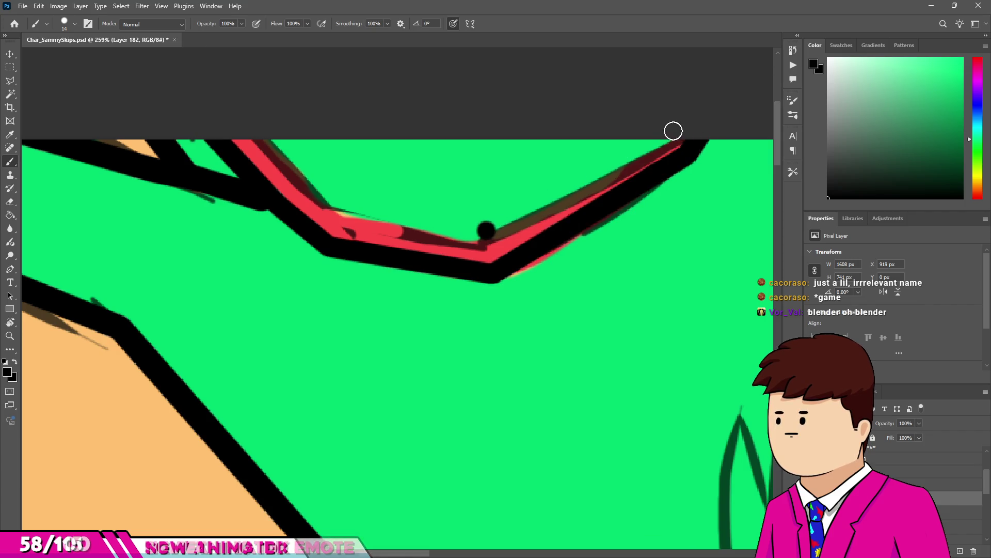
left_click(334, 211, "shift")
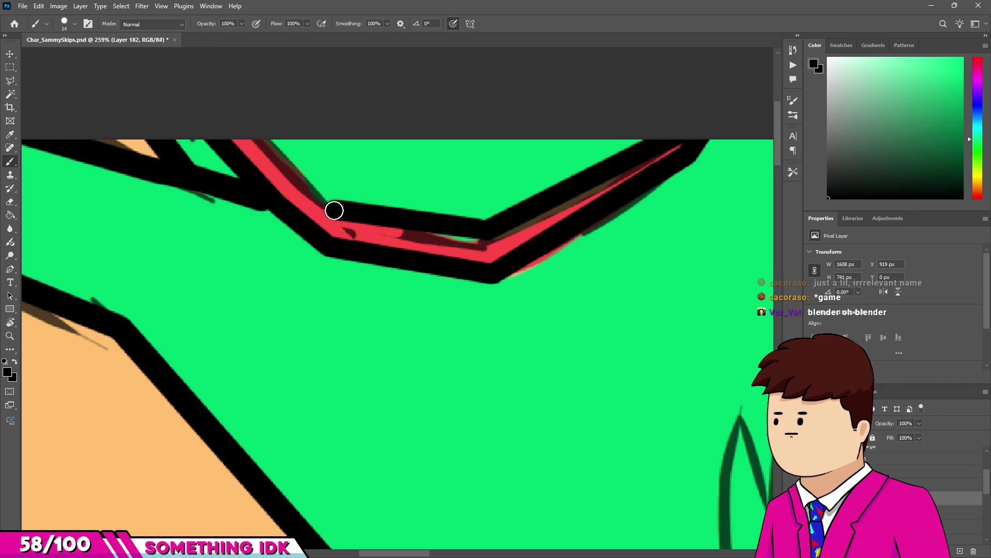
scroll(320, 227, "down", 10)
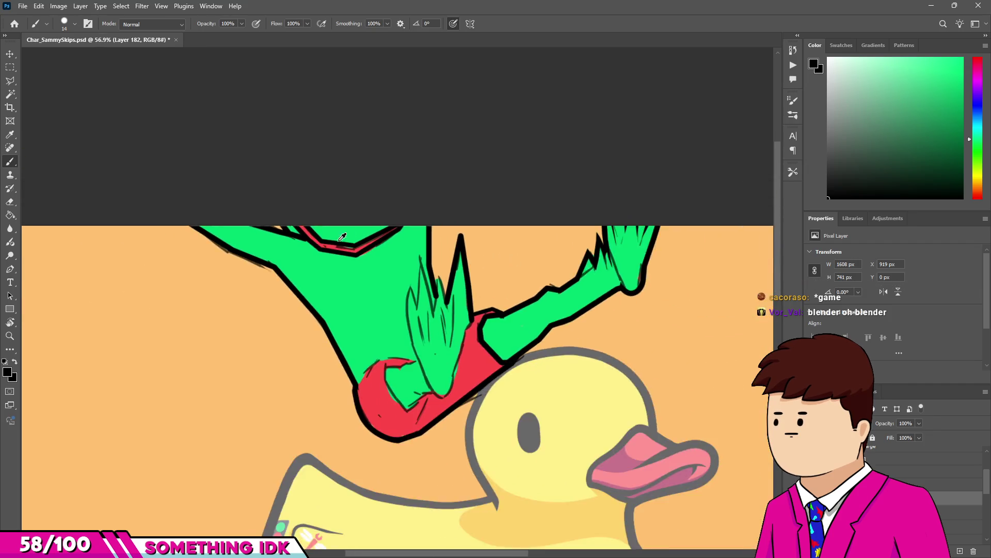
scroll(297, 438, "up", 5)
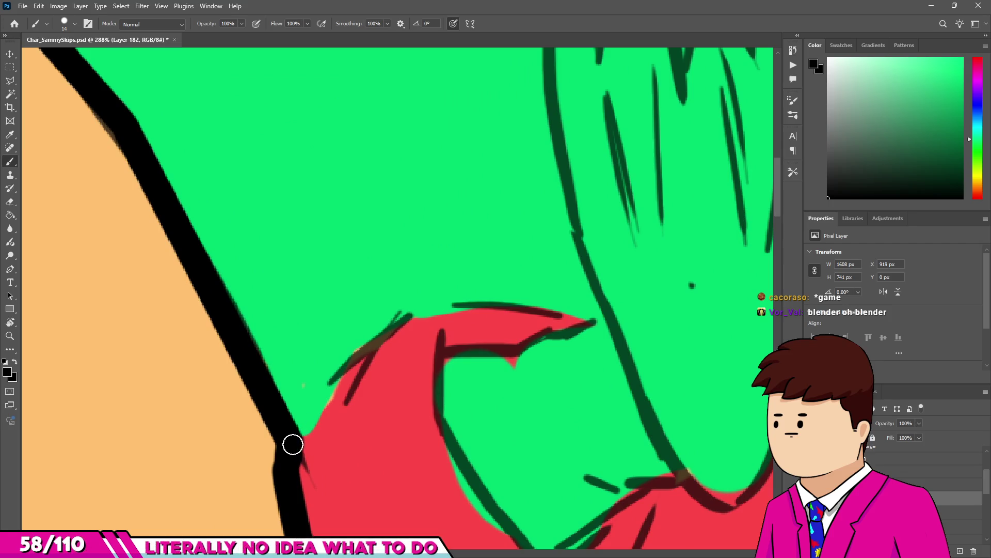
Ink straight black lines around the curled red glove's top, tip and inner curl.
left_click(370, 345, "shift")
left_click(411, 316, "shift")
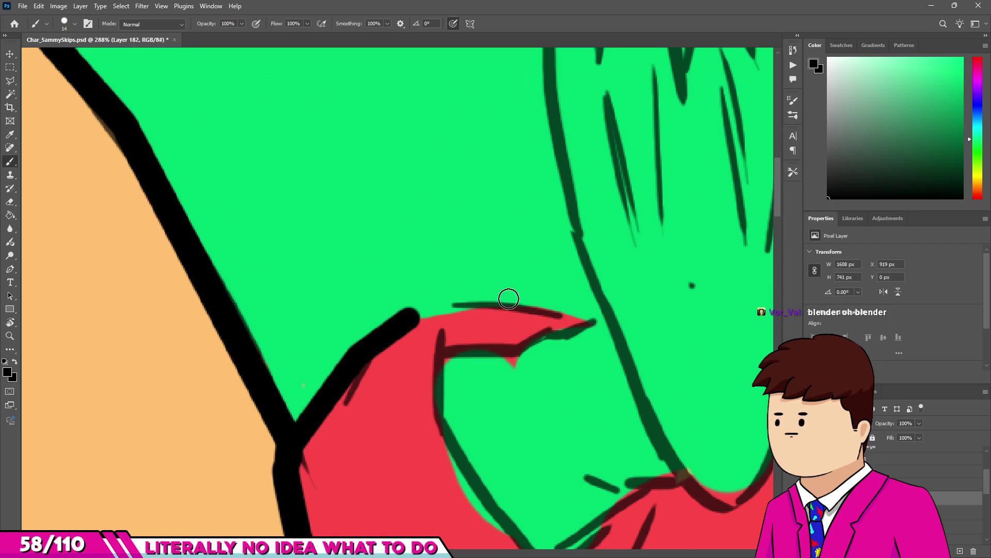
left_click(503, 305, "shift")
left_click(585, 329, "shift")
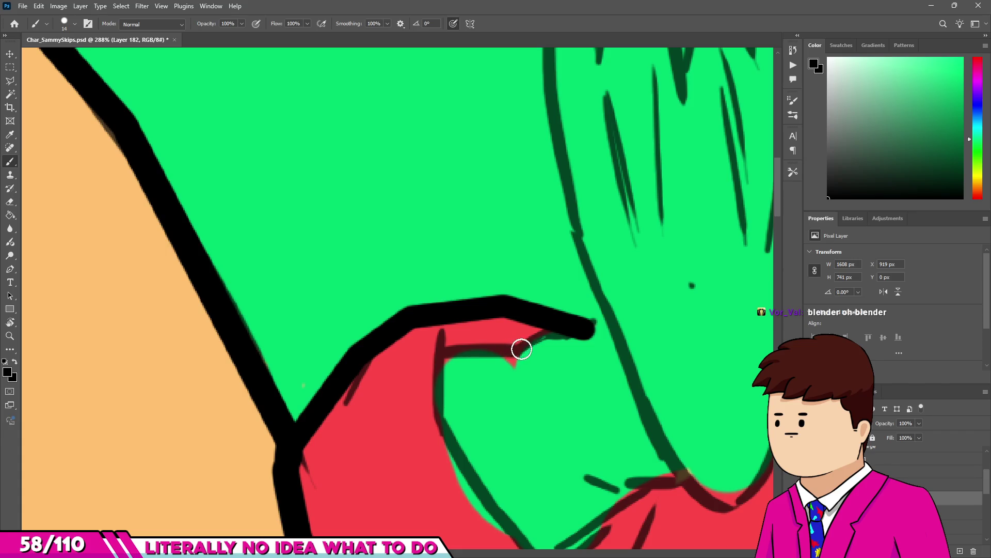
left_click(451, 355, "shift")
left_click(434, 421, "shift")
scroll(435, 398, "down", 1)
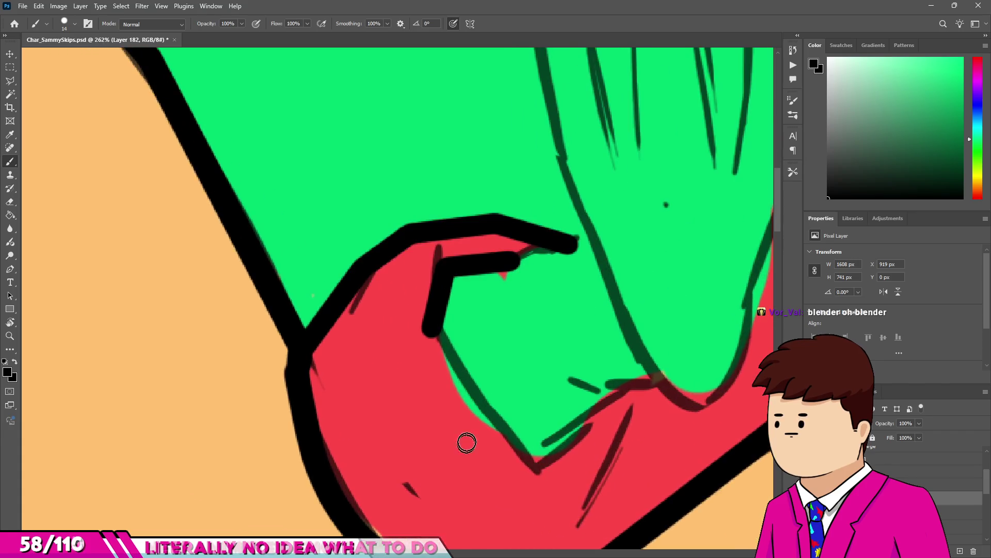
left_click(499, 440, "shift")
left_click(549, 455, "shift")
left_click(583, 416, "shift")
scroll(516, 415, "up", 1)
Tidy the glove lines with a larger eraser, then paint black over the curl tip's red gap.
key("e")
key("bracketright")
key("bracketright")
key("bracketright")
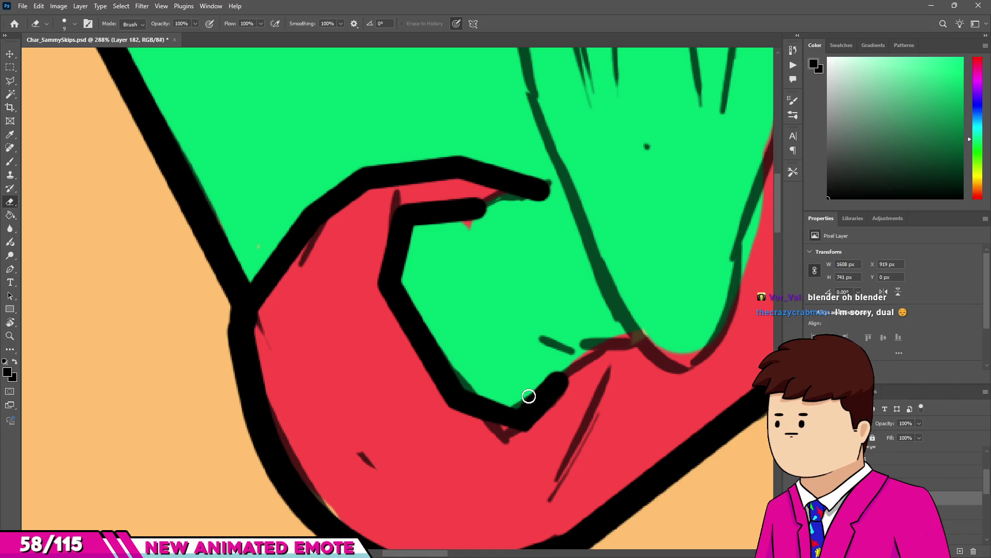
scroll(496, 320, "down", 3)
scroll(431, 307, "up", 4)
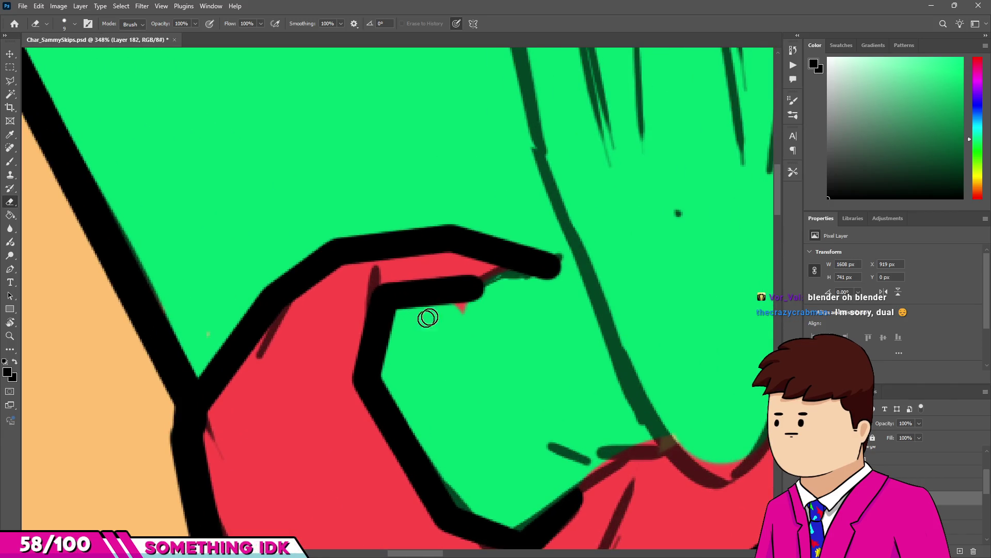
key("b")
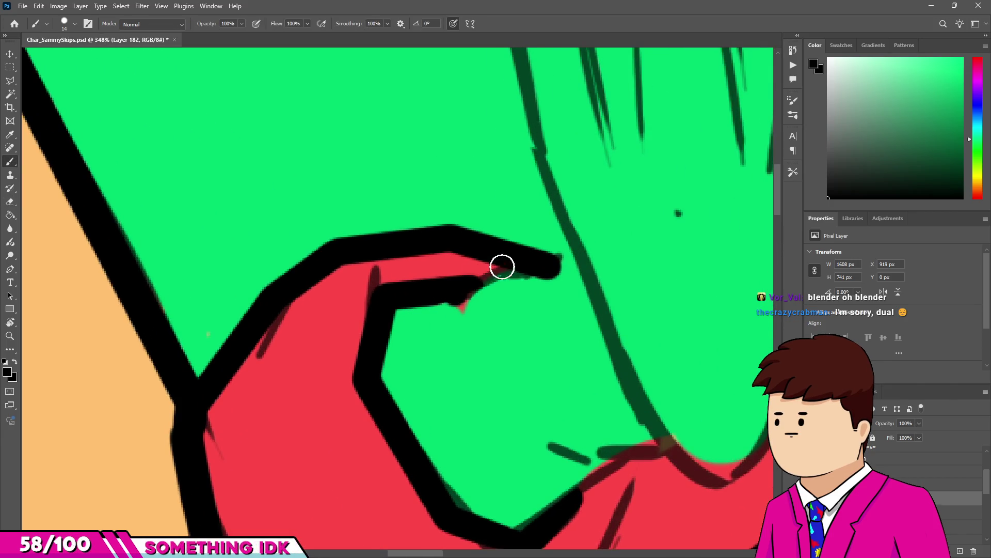
left_click_drag(502, 267, 556, 265)
scroll(563, 239, "down", 3)
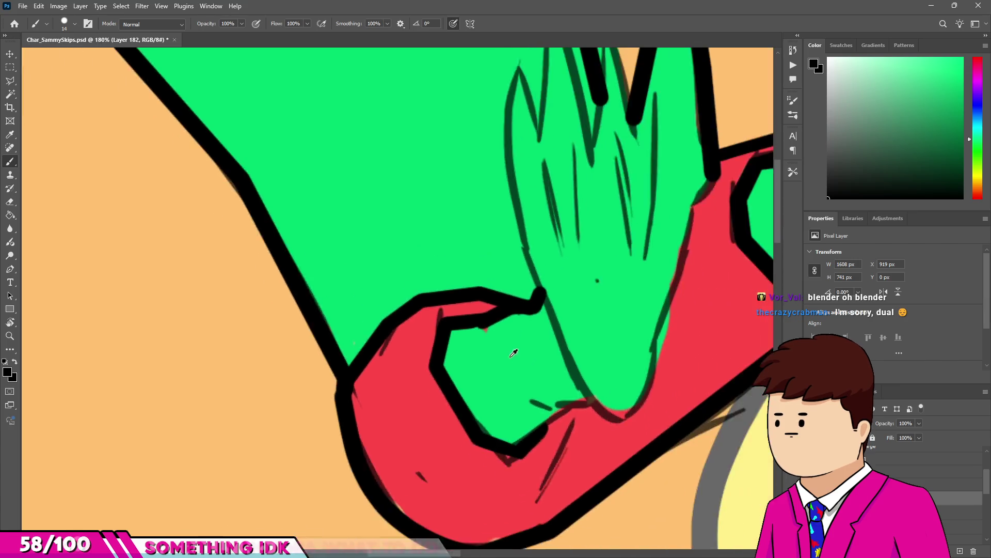
Outline the hand's finger spikes in black, up to each peak and back down.
left_click_drag(493, 299, 516, 386)
mouse_move(493, 302)
left_mouse_down()
mouse_move(489, 137)
mouse_move(518, 209)
left_mouse_up()
left_click(528, 58, "shift")
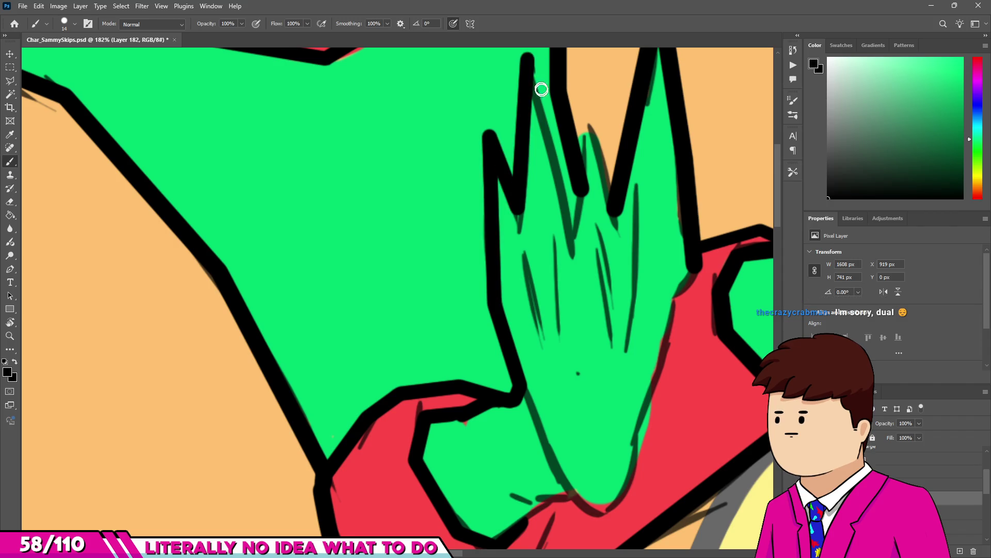
scroll(564, 171, "down", 2)
scroll(568, 320, "up", 2)
left_click(569, 336, "shift")
left_click(590, 215, "shift")
left_click(614, 325, "shift")
scroll(614, 325, "down", 3)
scroll(564, 257, "up", 4)
Erase and redraw the finger's lower-left edge as a straight line.
key("e")
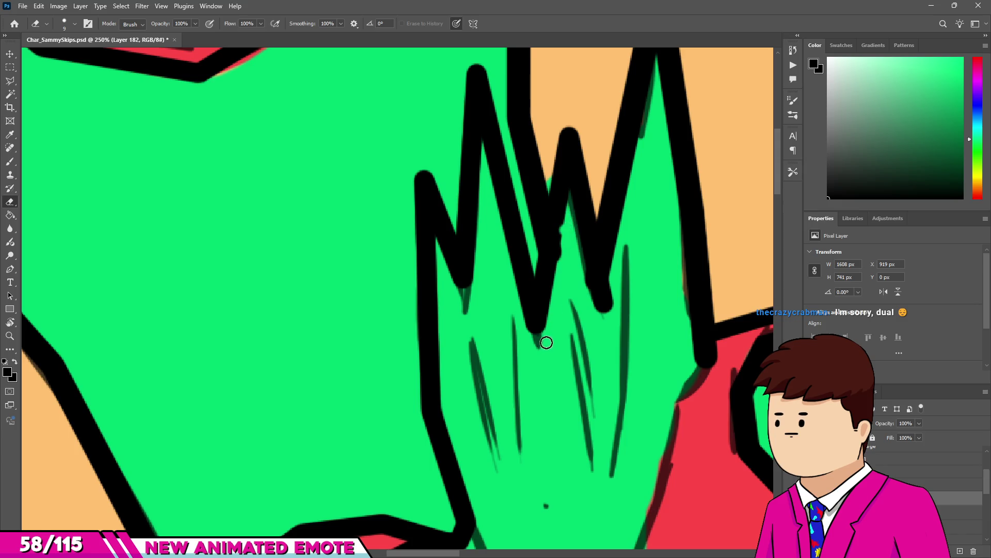
left_click_drag(546, 342, 544, 311)
key("b")
left_click(562, 179)
left_click(535, 324, "shift")
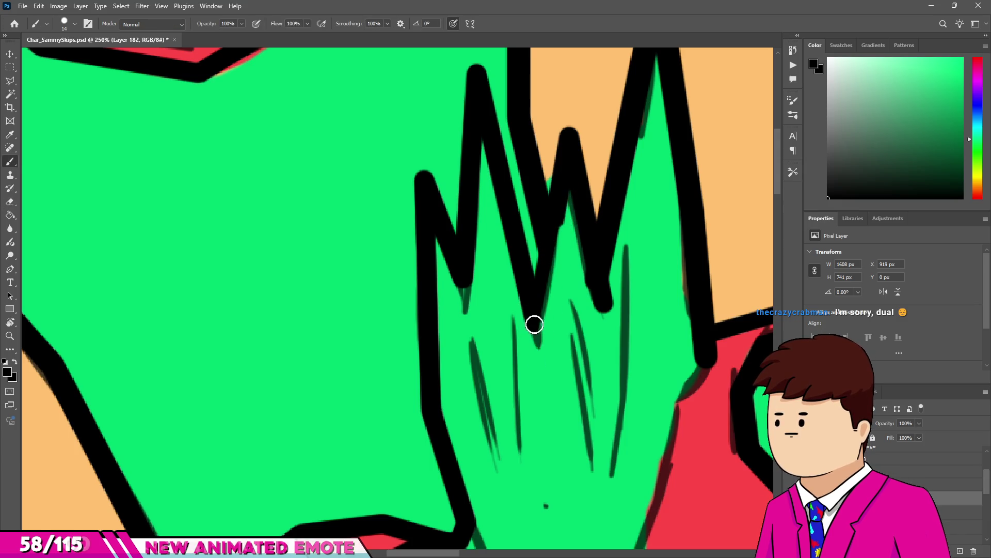
left_click(518, 356, "shift")
Erase the extra short stroke and trim its tip with a smaller eraser.
key("e")
mouse_move(520, 331)
left_mouse_down()
mouse_move(528, 370)
mouse_move(561, 310)
left_mouse_up()
key("bracketright")
key("bracketright")
scroll(531, 332, "down", 2)
scroll(580, 299, "up", 3)
key("bracketleft")
key("bracketleft")
left_click_drag(531, 348, 538, 378)
scroll(538, 378, "down", 5)
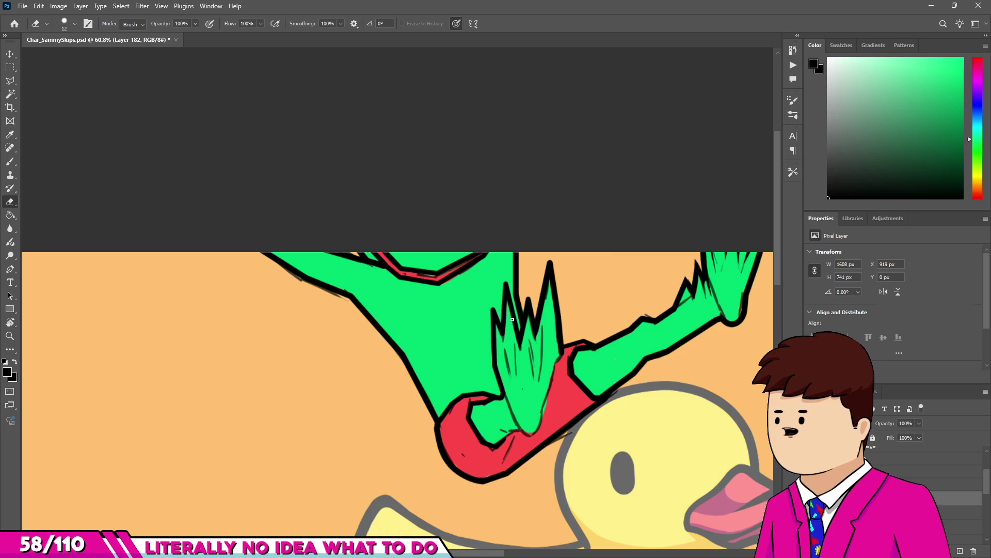
Extend the tall spike's black outline upward.
key("b")
scroll(606, 252, "up", 3)
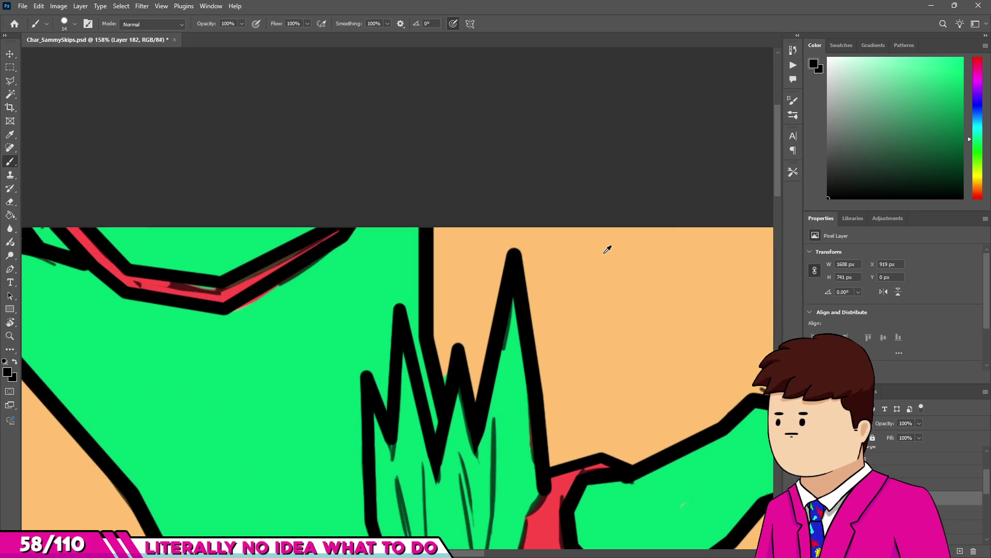
scroll(608, 249, "down", 2)
scroll(605, 251, "up", 2)
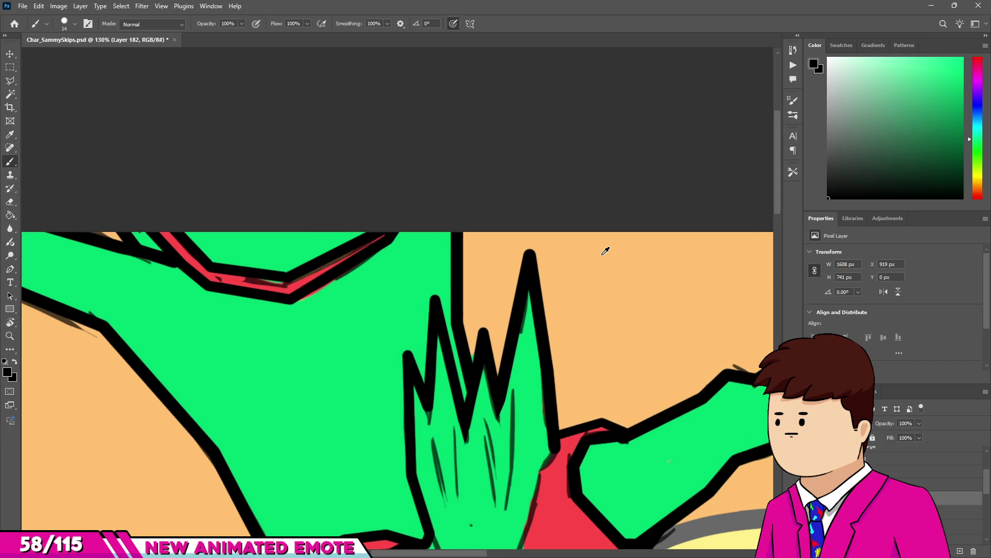
scroll(606, 251, "up", 8)
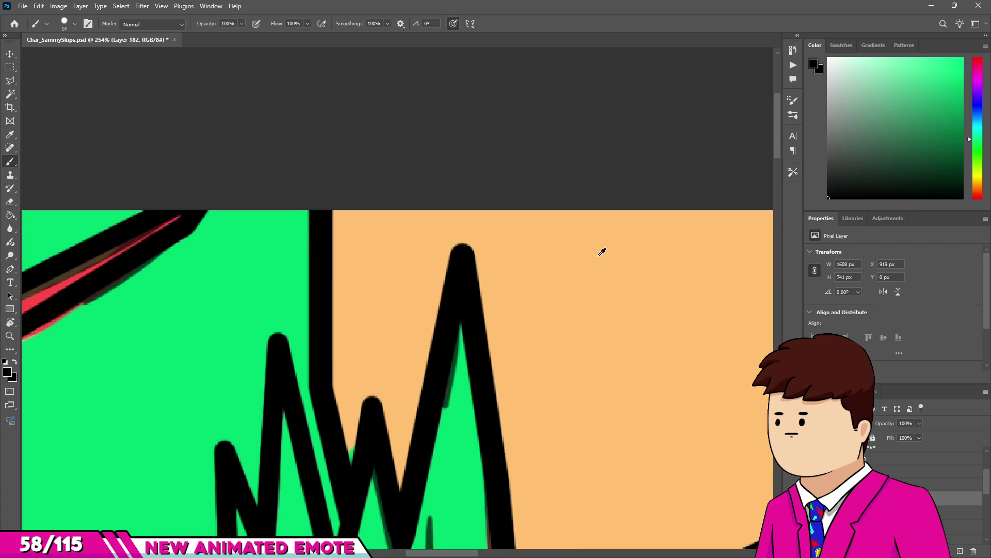
scroll(599, 251, "up", 1)
scroll(580, 265, "down", 3)
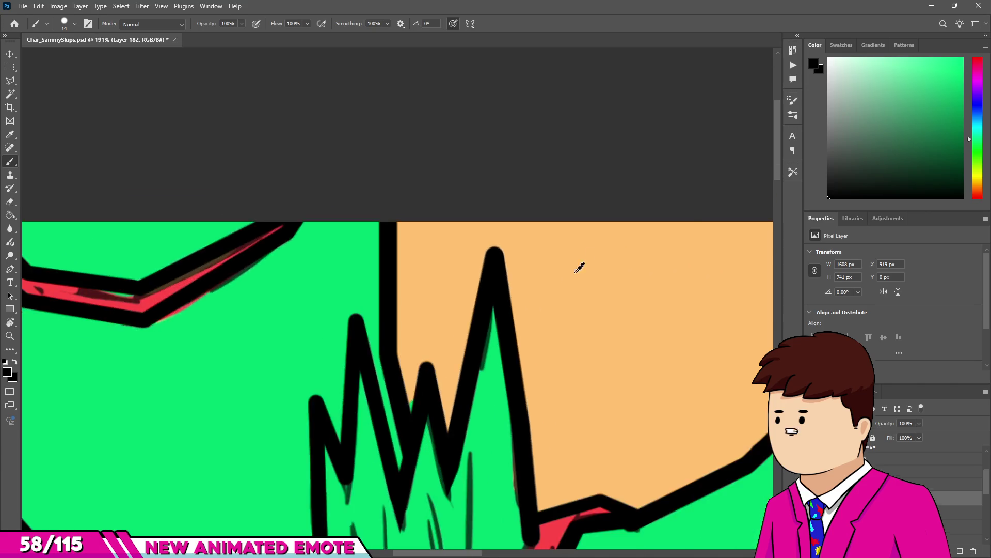
scroll(464, 216, "up", 5)
mouse_move(496, 124)
left_mouse_down()
mouse_move(507, 230)
mouse_move(492, 101)
mouse_move(580, 381)
left_mouse_up()
Extend the smaller spike's outline and its black tip upward.
key("e")
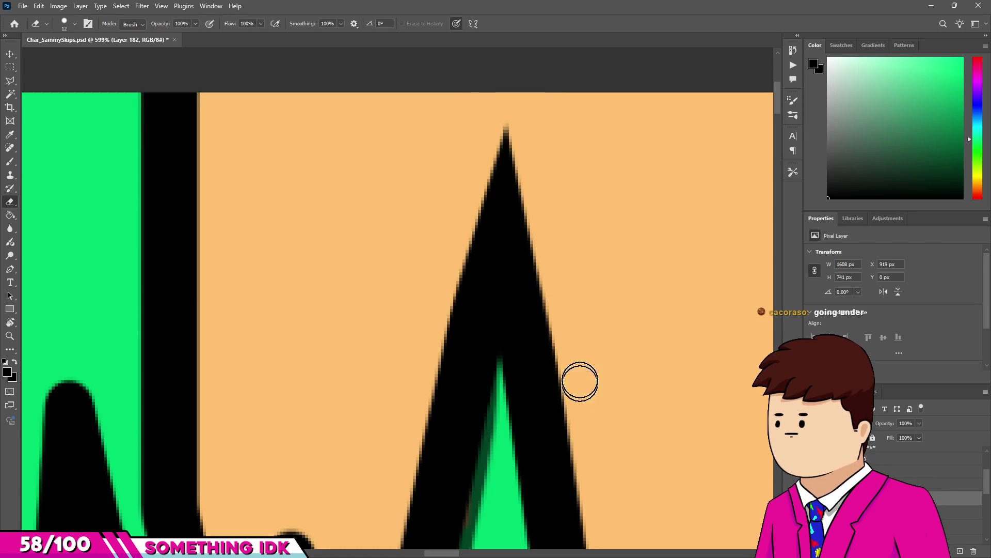
scroll(580, 381, "down", 4)
scroll(473, 266, "up", 3)
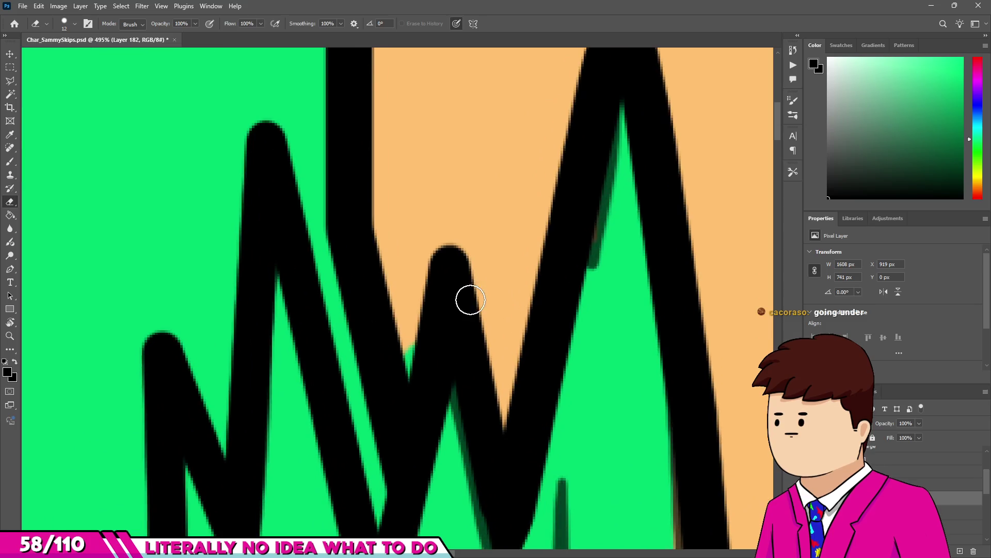
key("b")
mouse_move(447, 255)
left_mouse_down()
mouse_move(447, 168)
mouse_move(434, 248)
left_mouse_up()
key("e")
scroll(496, 256, "down", 3)
scroll(478, 248, "up", 3)
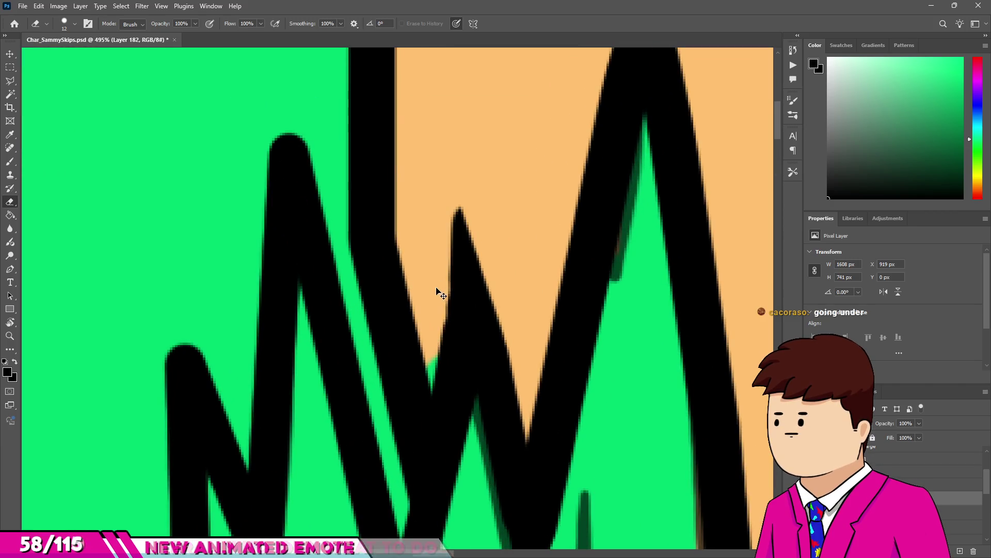
scroll(447, 179, "down", 3)
scroll(571, 305, "up", 4)
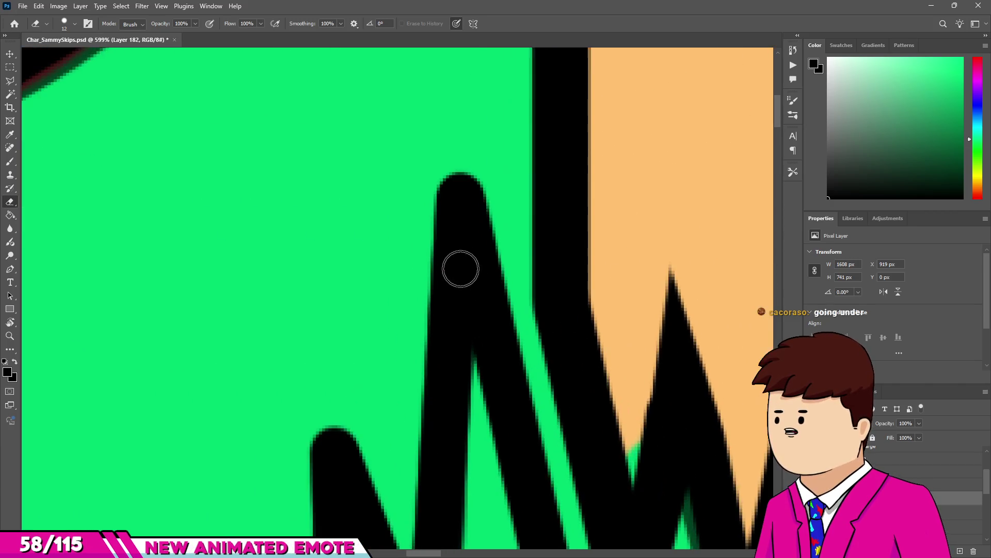
key("b")
mouse_move(478, 202)
left_mouse_down()
mouse_move(450, 185)
mouse_move(450, 117)
left_mouse_up()
Erase both sides of the spike's tip to carve it into a sharp point.
key("e")
key("ctrl+z")
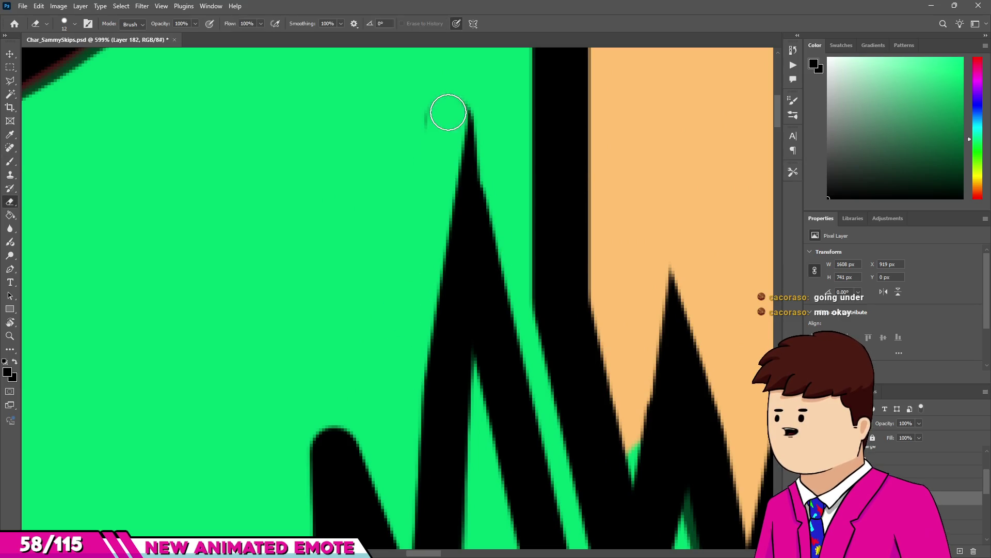
key("ctrl+shift+z")
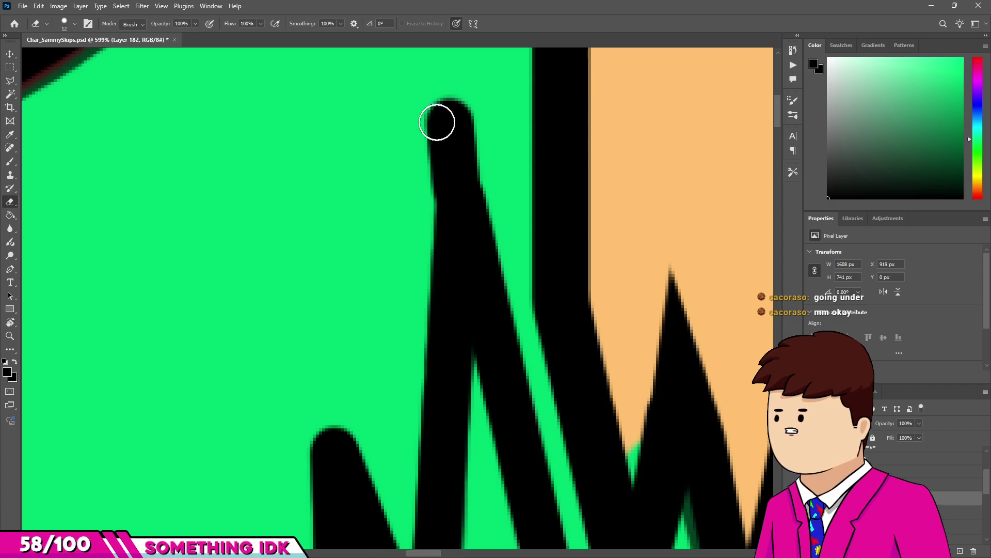
left_click_drag(437, 123, 471, 148)
key("bracketleft")
key("bracketleft")
key("bracketleft")
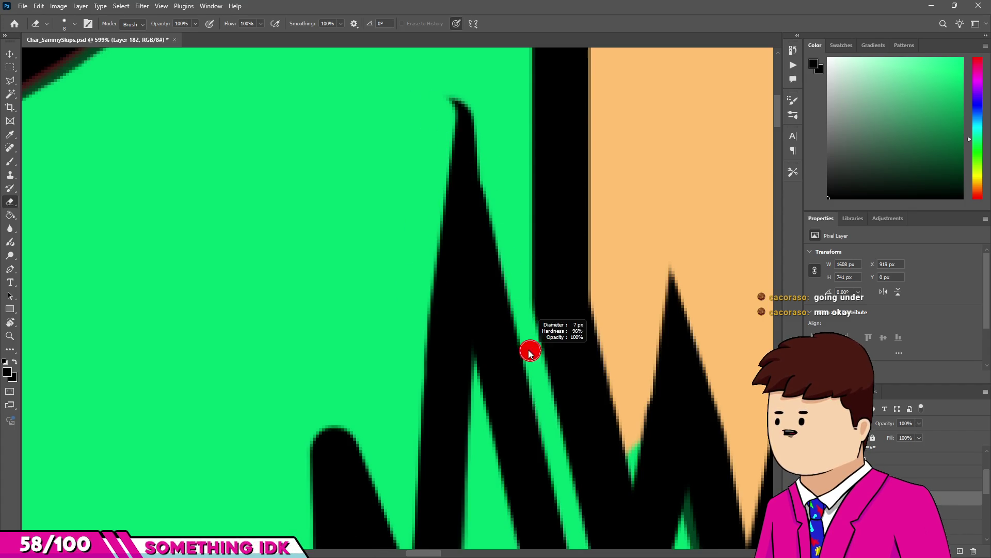
left_click_drag(491, 239, 455, 103)
key("bracketright")
key("bracketright")
key("bracketright")
scroll(502, 199, "down", 5)
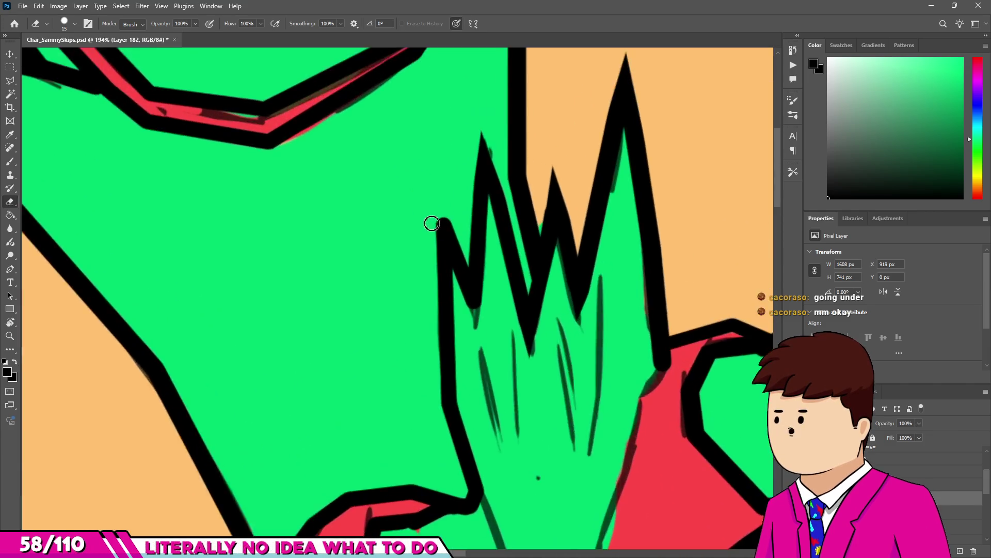
scroll(433, 221, "up", 4)
key("bracketleft")
key("bracketleft")
key("bracketleft")
scroll(478, 227, "up", 2)
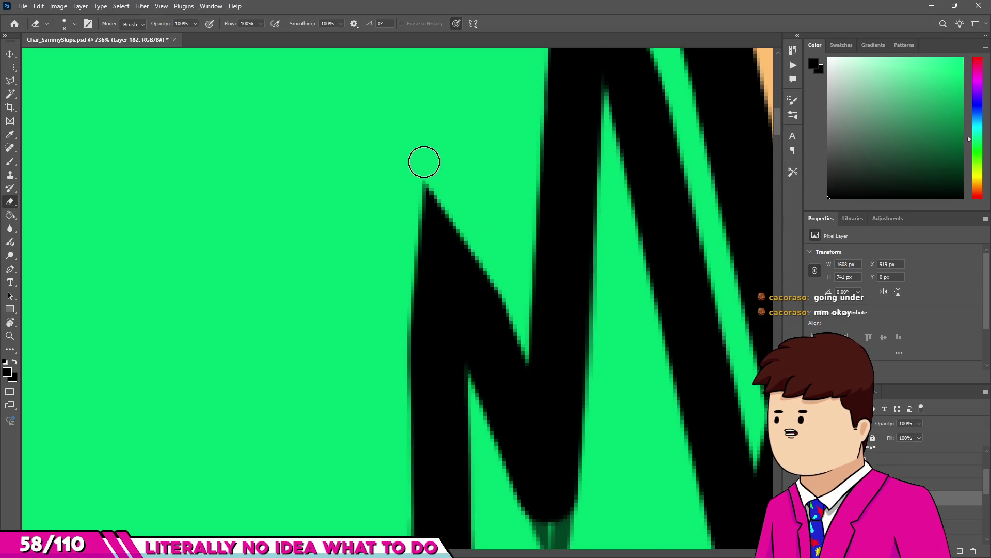
scroll(444, 216, "down", 3)
scroll(478, 354, "up", 3)
Link the lower spike into the outline in black, then erase the stray lower black spike.
key("b")
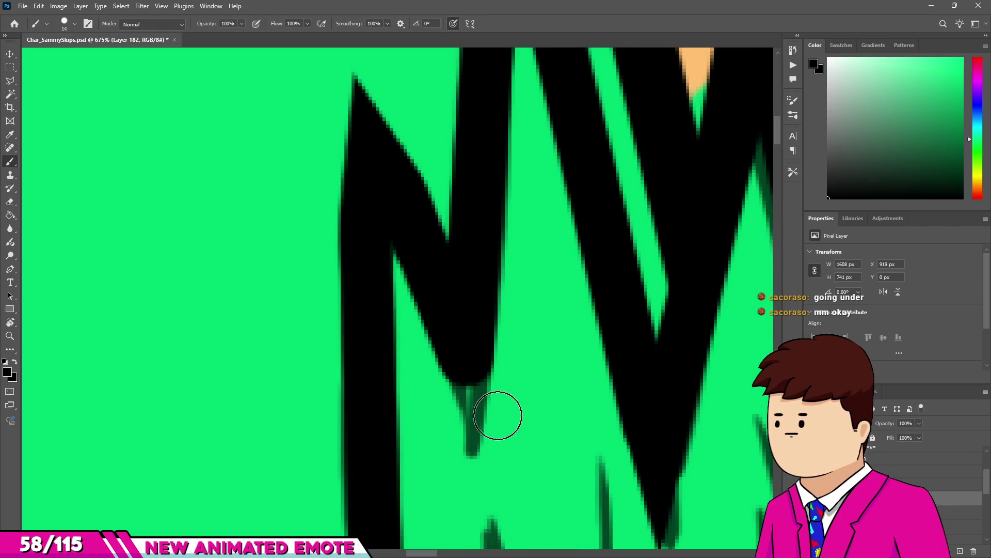
left_click_drag(507, 474, 446, 253)
key("e")
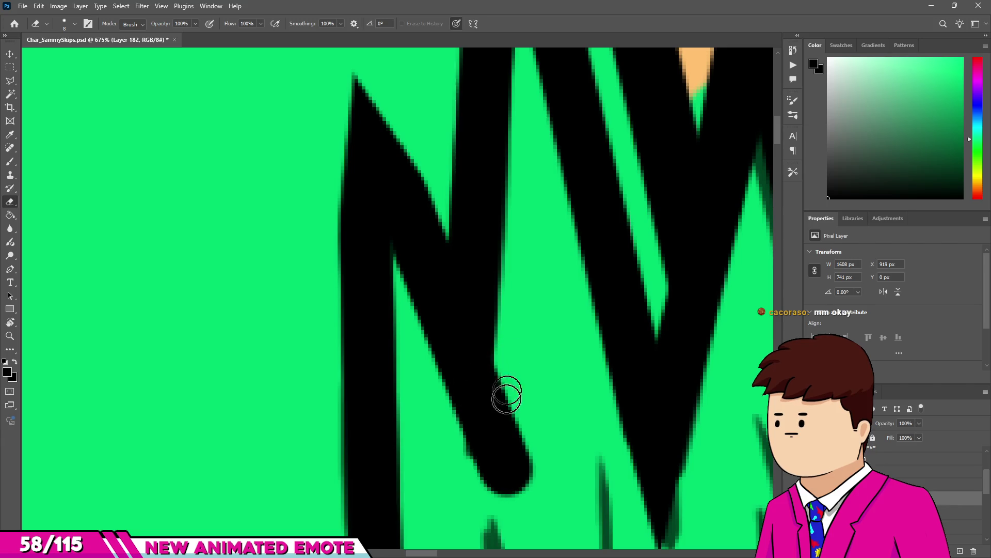
left_click_drag(506, 395, 503, 482)
right_click(504, 438, "alt")
left_click_drag(504, 439, 537, 413)
scroll(458, 385, "down", 2)
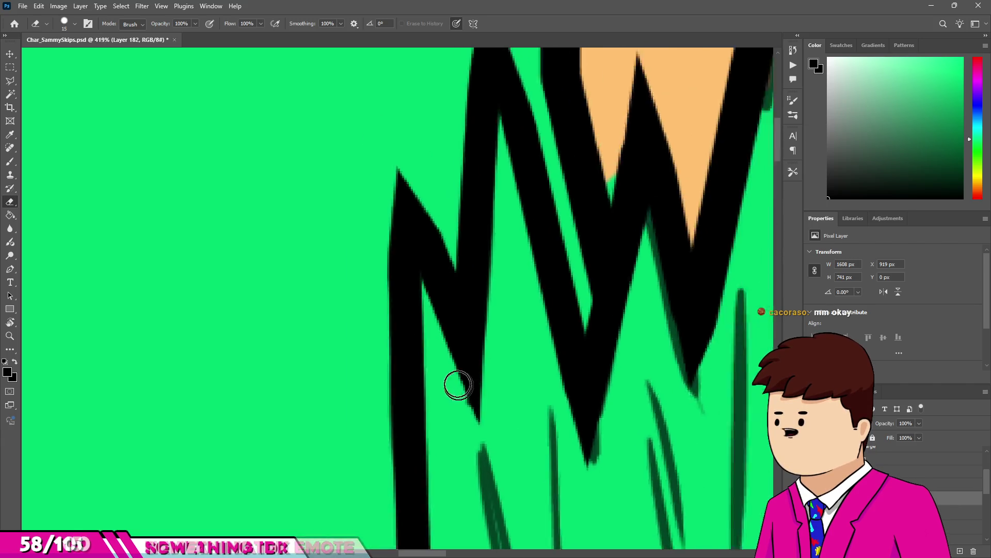
scroll(458, 385, "down", 4)
scroll(482, 331, "up", 1)
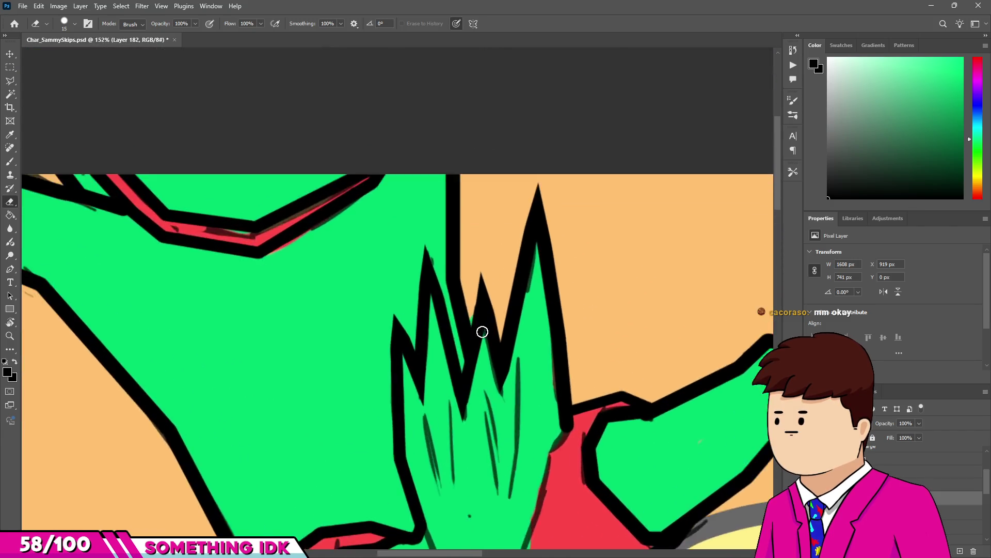
scroll(482, 331, "up", 5)
Widen the lower spike's line downward and taper its end into a sharp point.
key("b")
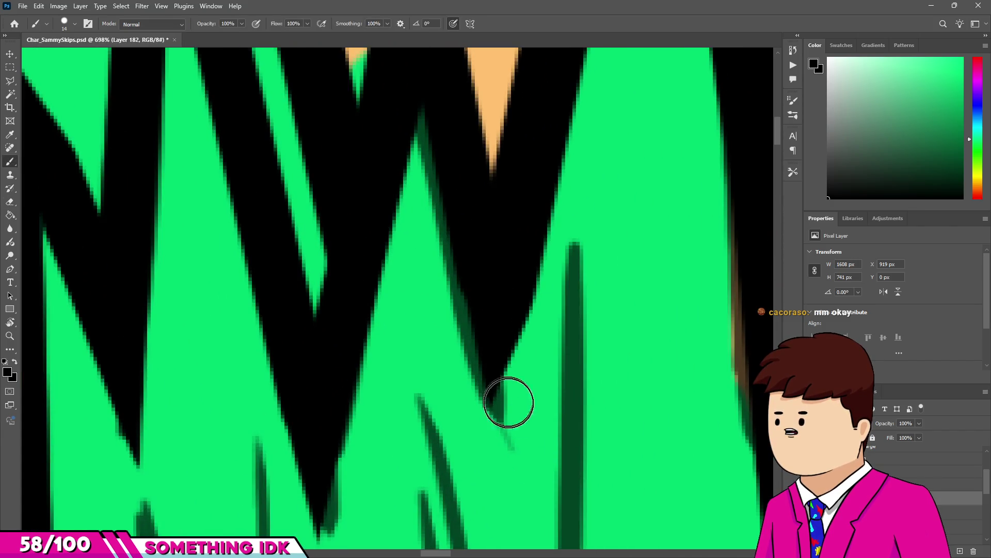
left_click_drag(508, 403, 524, 471)
key("e")
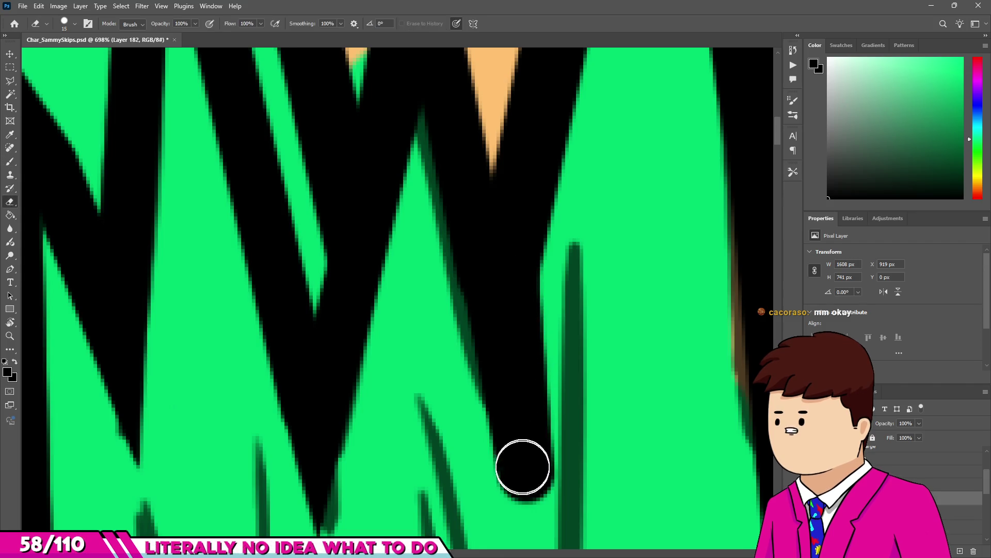
mouse_move(512, 510)
left_mouse_down()
mouse_move(553, 294)
mouse_move(566, 282)
left_mouse_up()
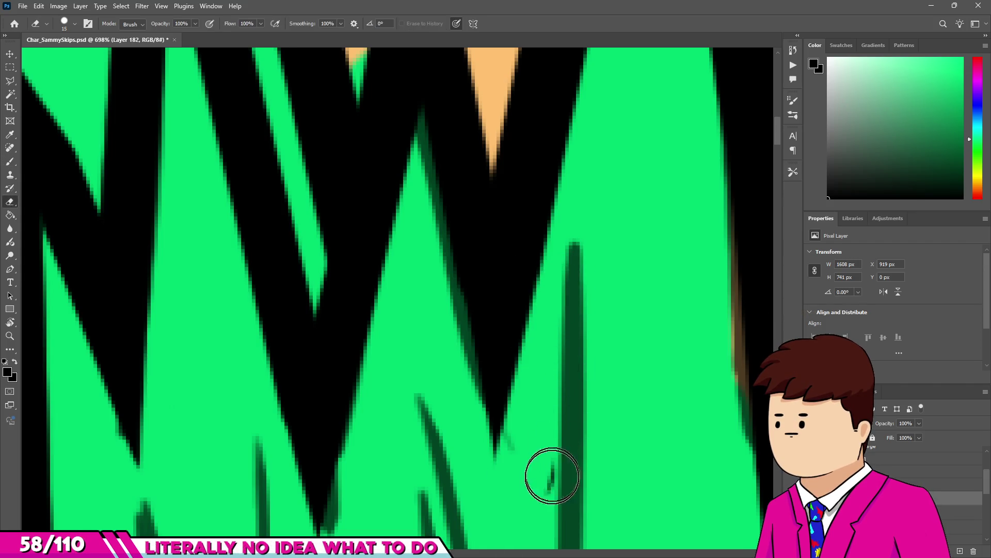
scroll(477, 391, "down", 6)
scroll(407, 329, "up", 2)
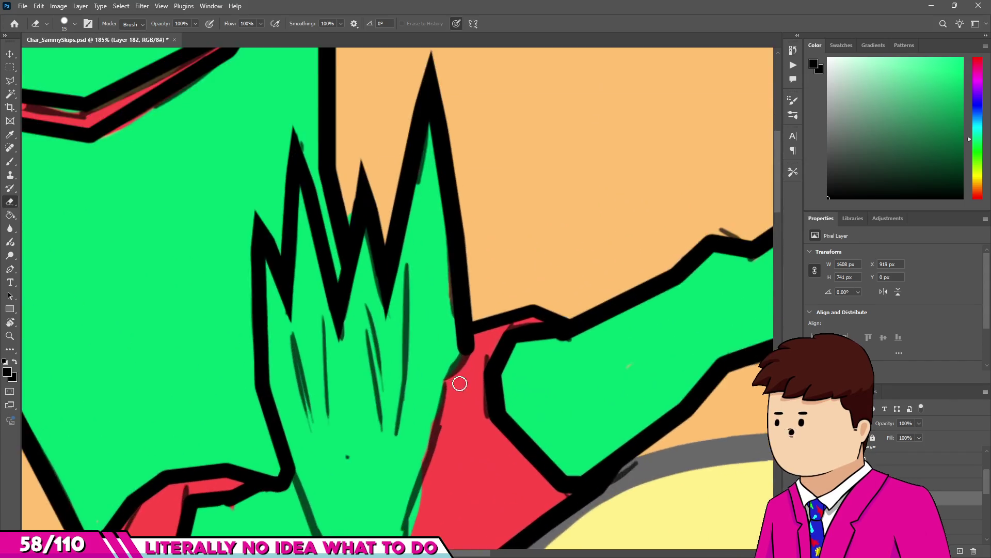
Paint a thick black line along the hand's lower edge, then trim its left end into a fork.
key("b")
scroll(341, 452, "up", 5)
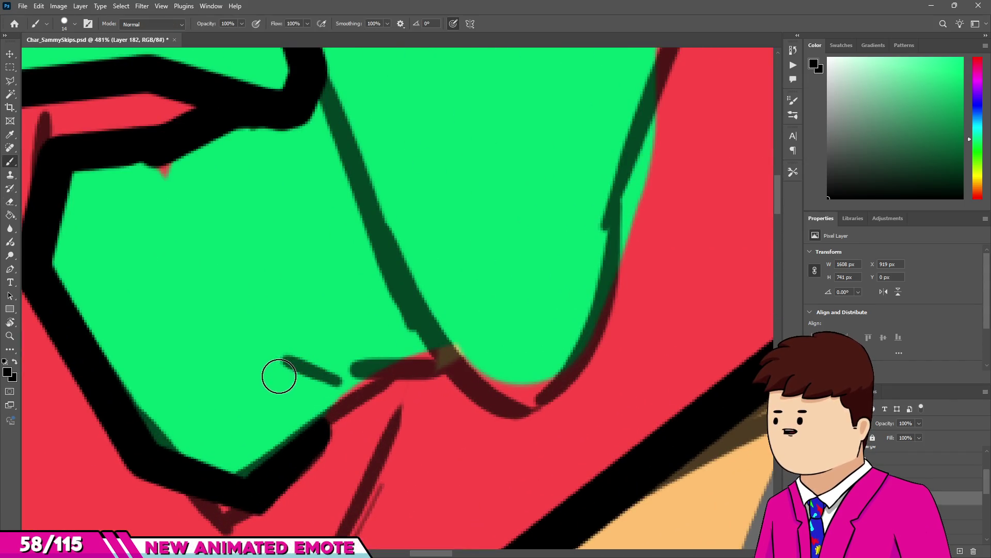
mouse_move(278, 375)
left_mouse_down()
mouse_move(332, 399)
mouse_move(436, 371)
left_mouse_up()
right_click(293, 459, "alt")
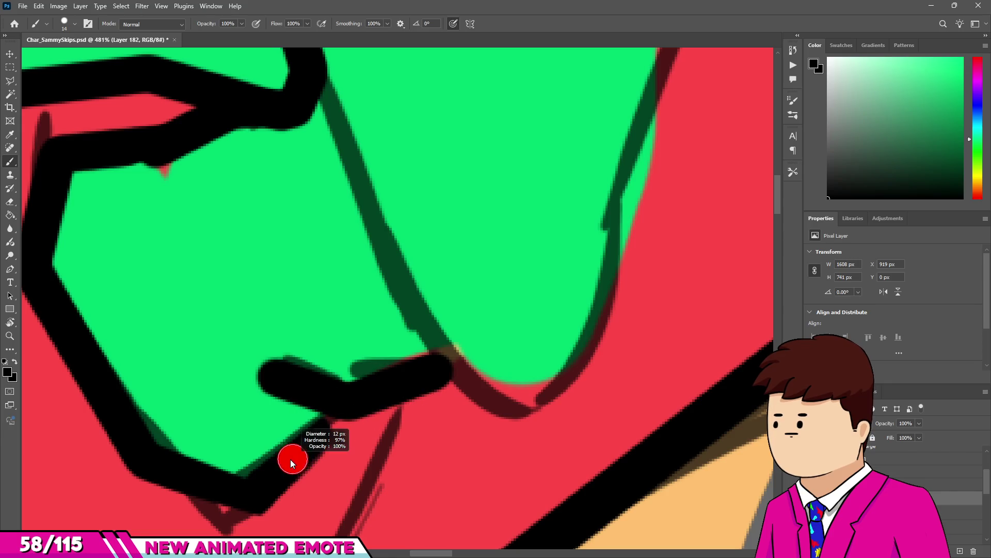
key("e")
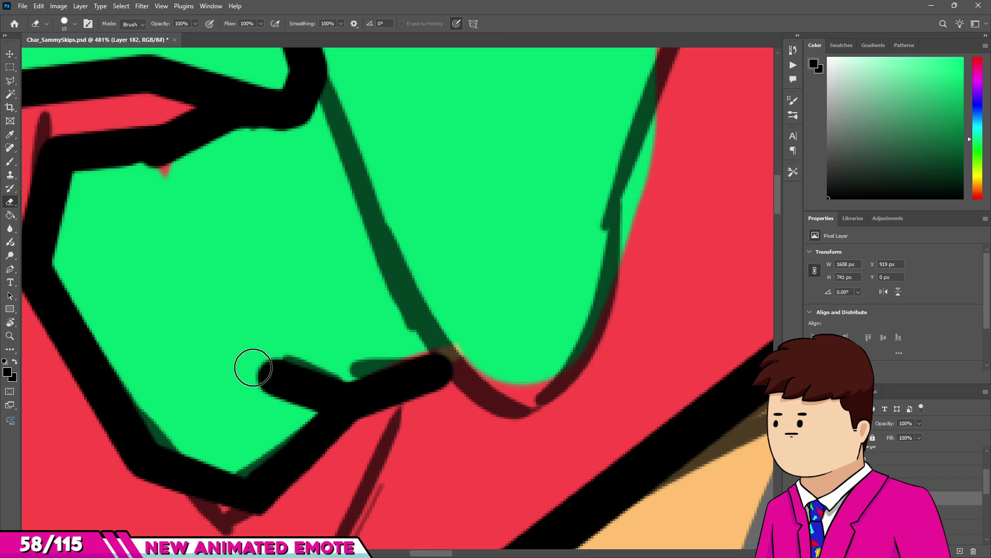
left_click_drag(343, 361, 268, 371)
scroll(392, 330, "down", 3)
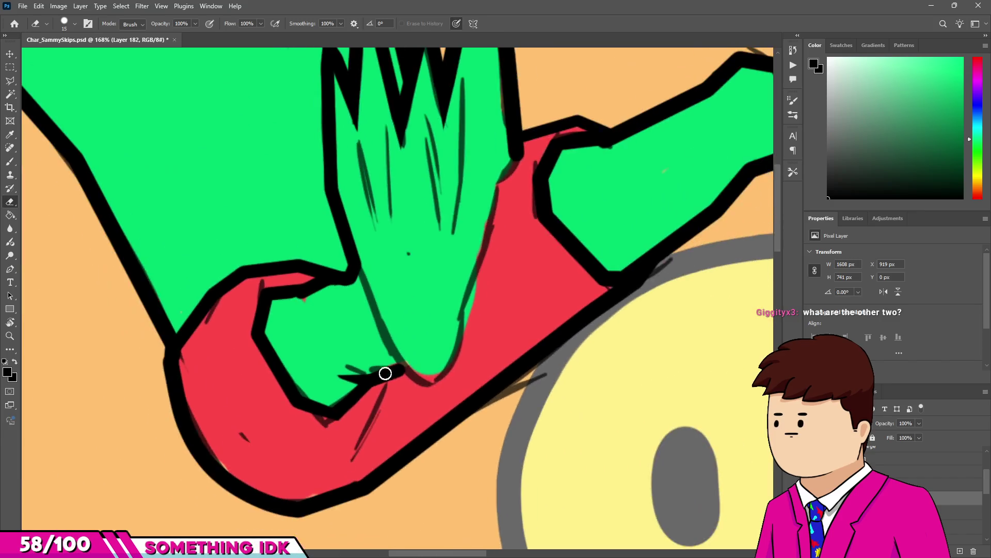
scroll(393, 352, "up", 2)
Draw straight black outline segments along the hand's bottom and up its right side.
key("b")
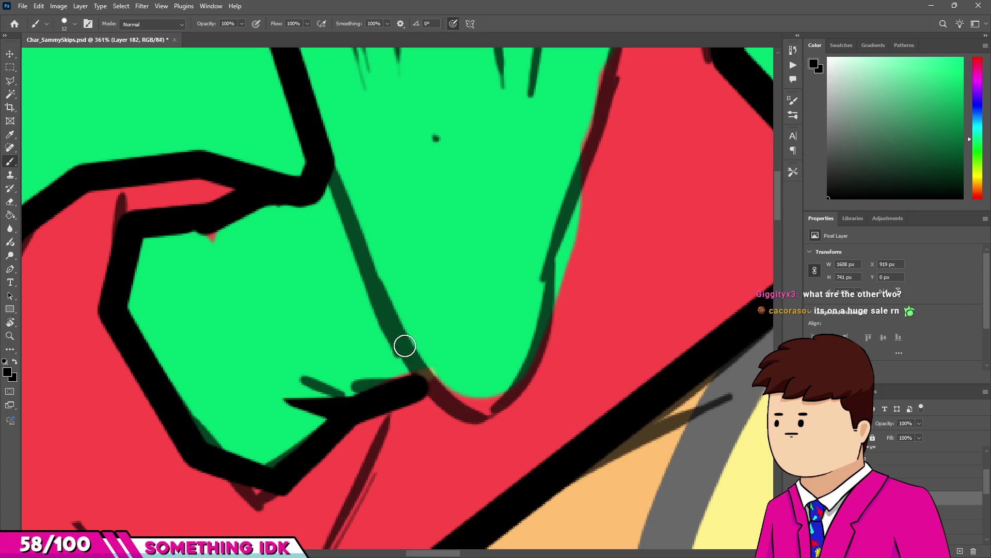
left_click(427, 389, "shift")
left_click(479, 403, "shift")
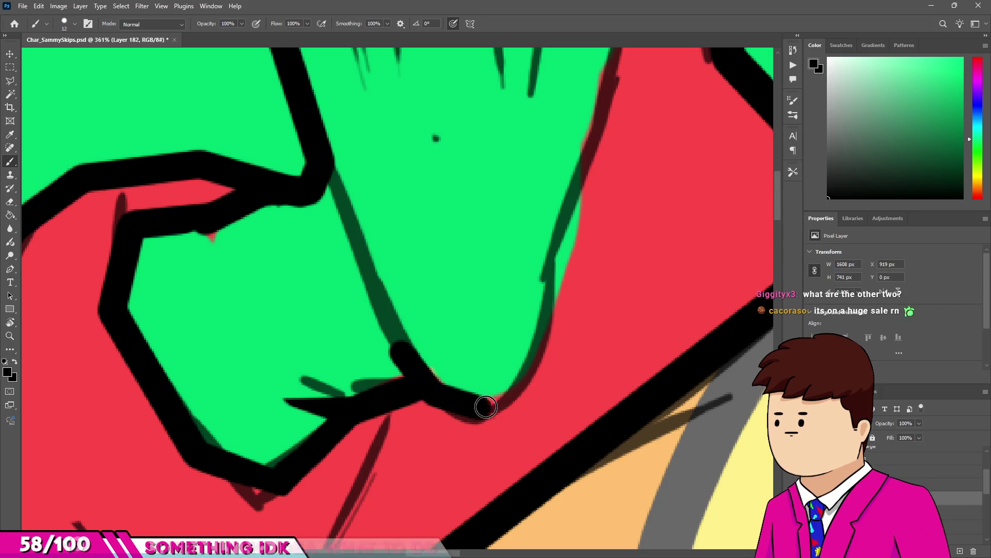
left_click(534, 369, "shift")
left_click(551, 265, "shift")
scroll(564, 217, "down", 1)
scroll(564, 217, "up", 3)
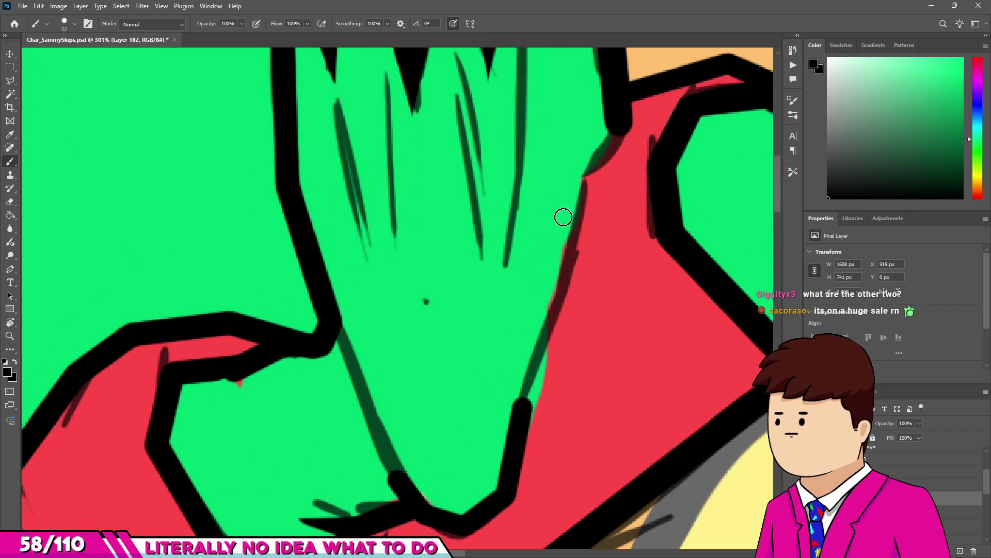
Carry the straight hand outline further up and join it to the upper outline.
left_click(577, 240, "shift")
scroll(538, 258, "down", 2)
scroll(571, 230, "up", 2)
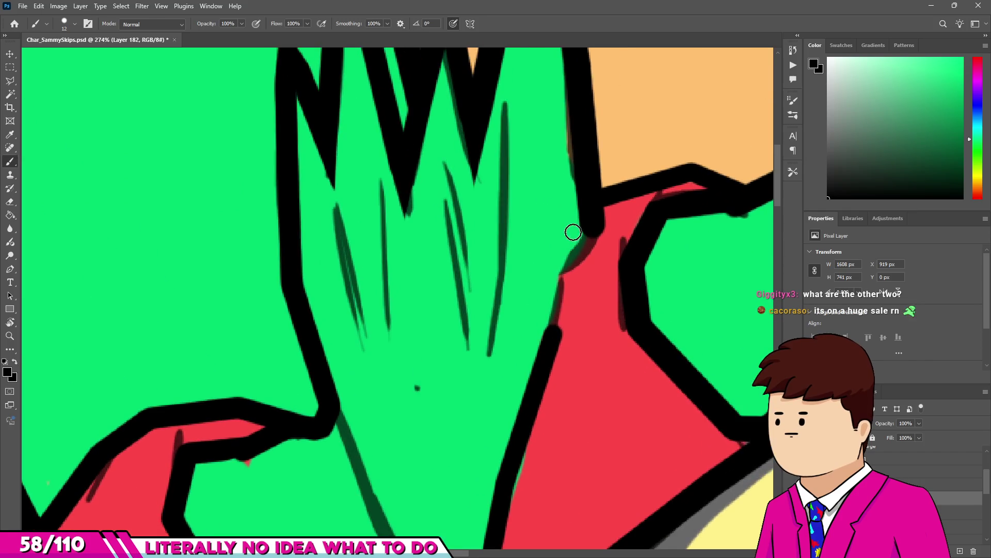
left_click(567, 273, "shift")
left_click(597, 215, "shift")
left_click(596, 186, "shift")
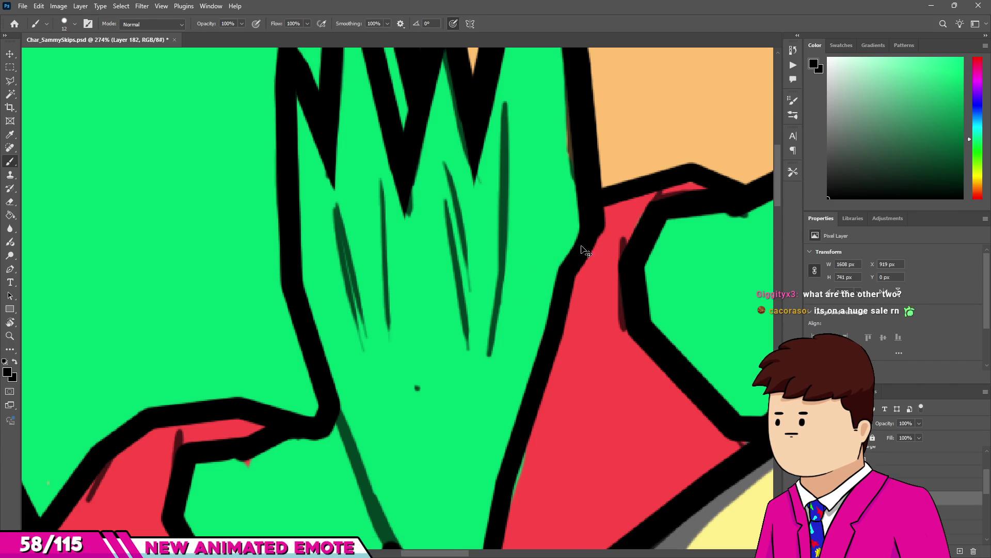
scroll(537, 298, "down", 2)
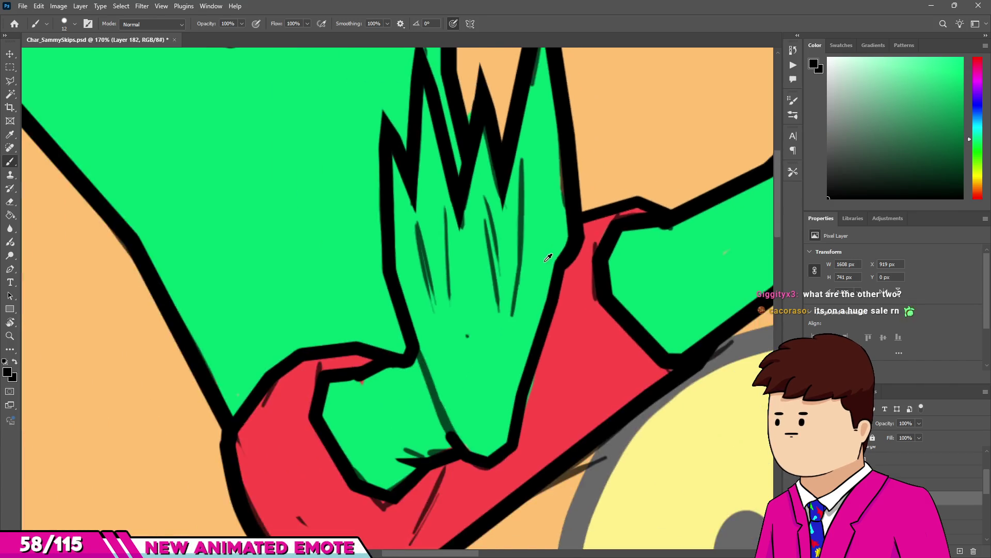
scroll(511, 320, "down", 3)
scroll(484, 352, "up", 3)
scroll(494, 257, "up", 2)
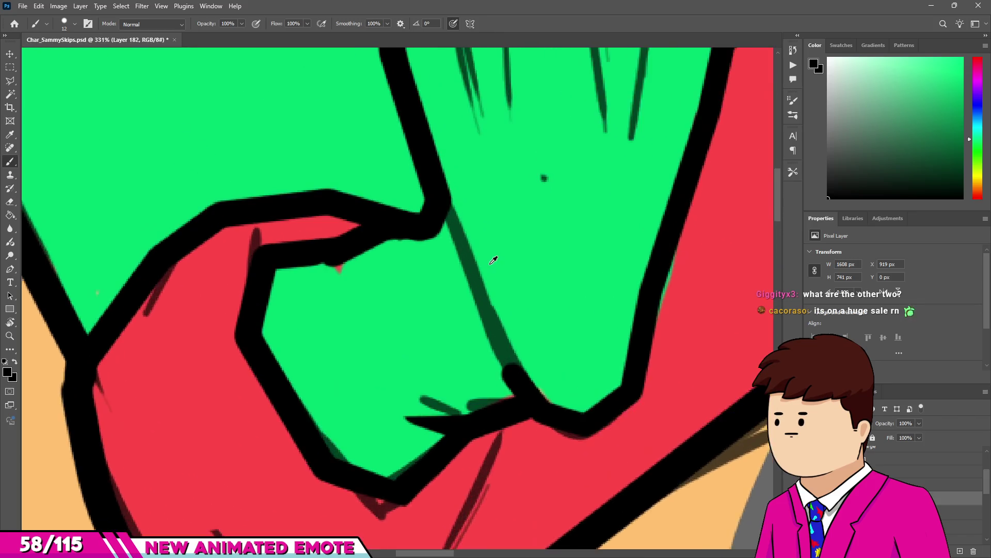
scroll(446, 244, "up", 1)
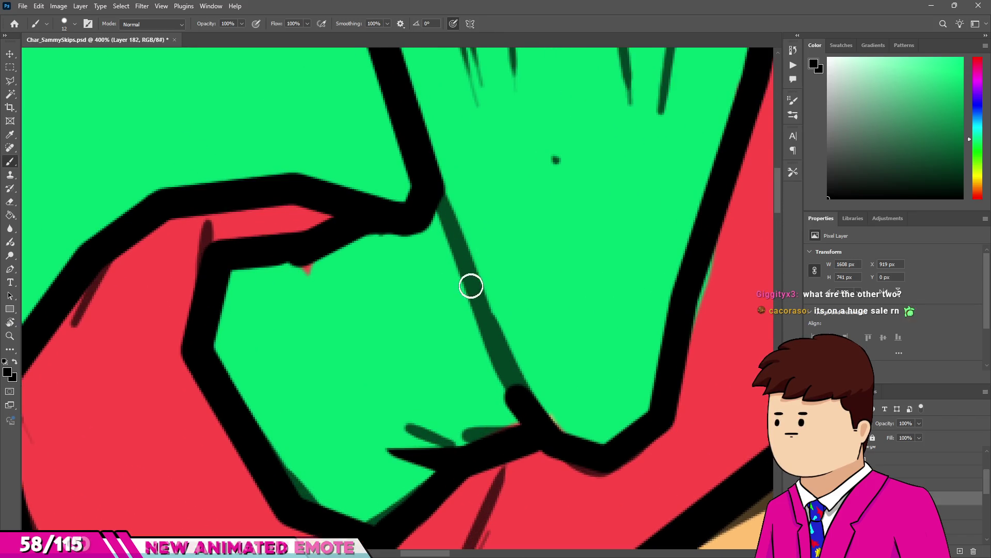
Erase the black line over the dark-green strip to reveal the green beneath.
left_click(472, 287, "shift")
key("e")
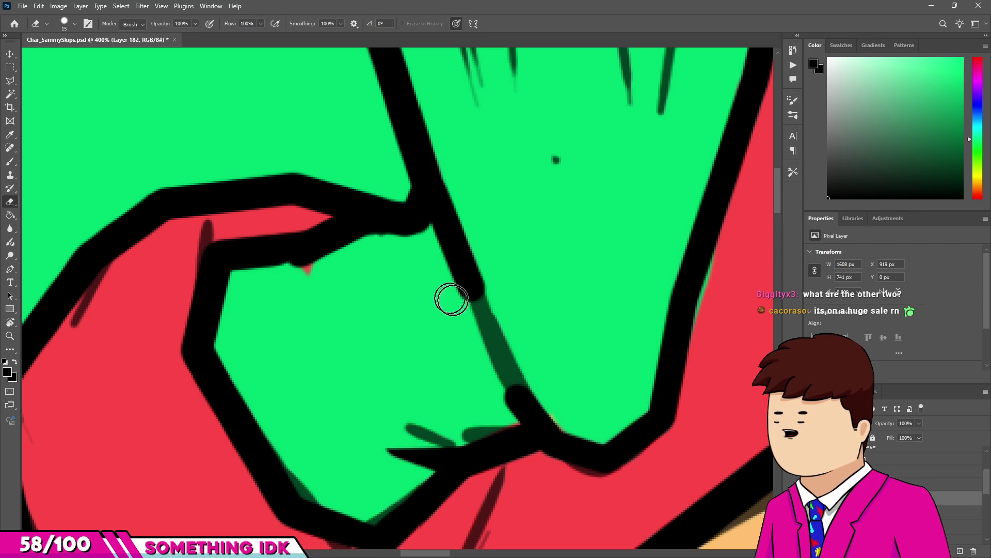
left_click(460, 182, "shift")
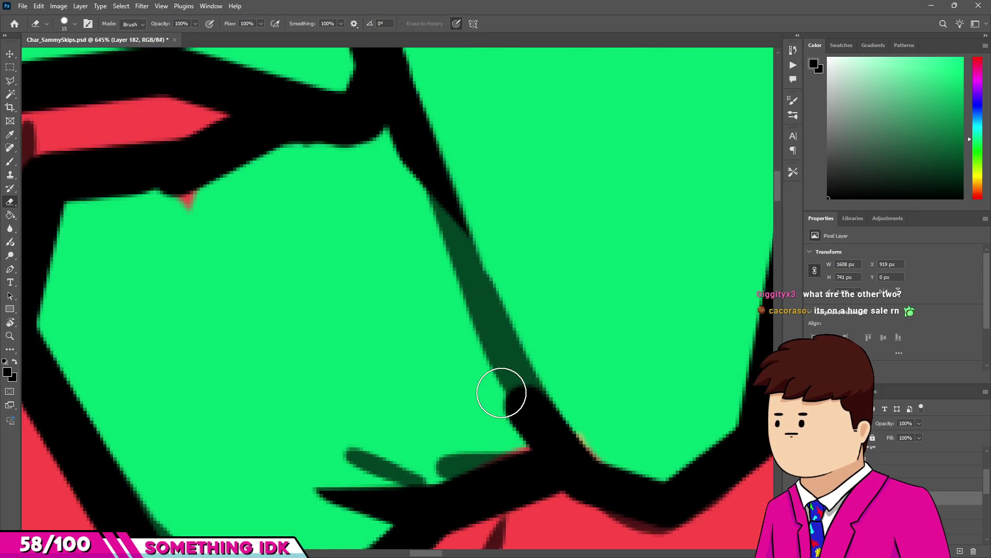
scroll(505, 391, "up", 4)
left_click_drag(516, 460, 505, 381)
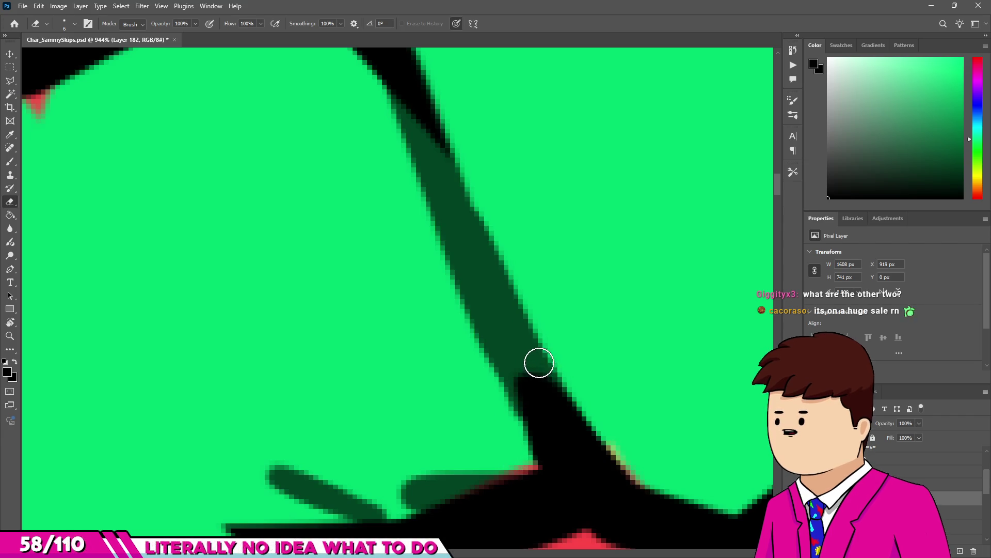
scroll(524, 400, "down", 5)
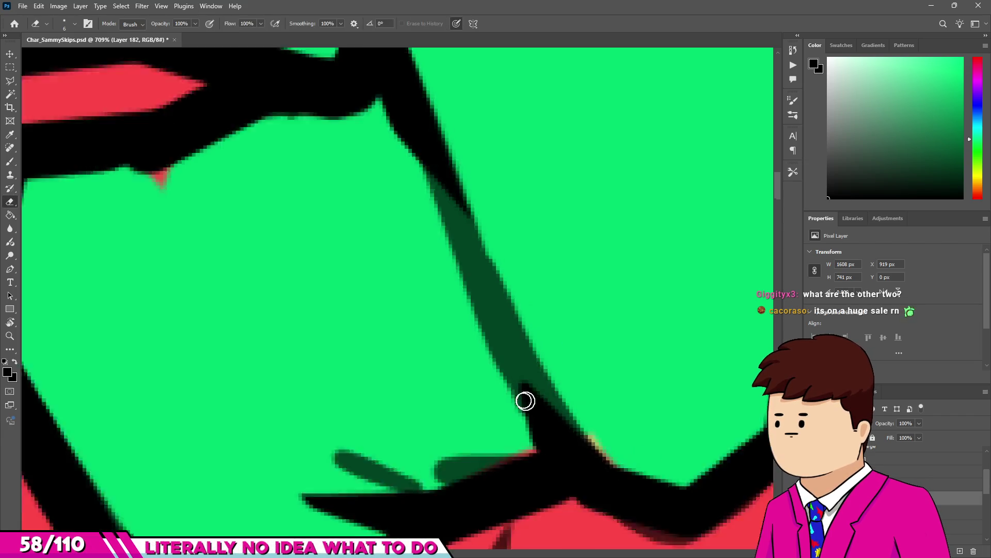
scroll(540, 454, "up", 5)
Erase stray black pixels along the dark-green strip and undo the accidental wide stroke.
left_click_drag(513, 454, 492, 309)
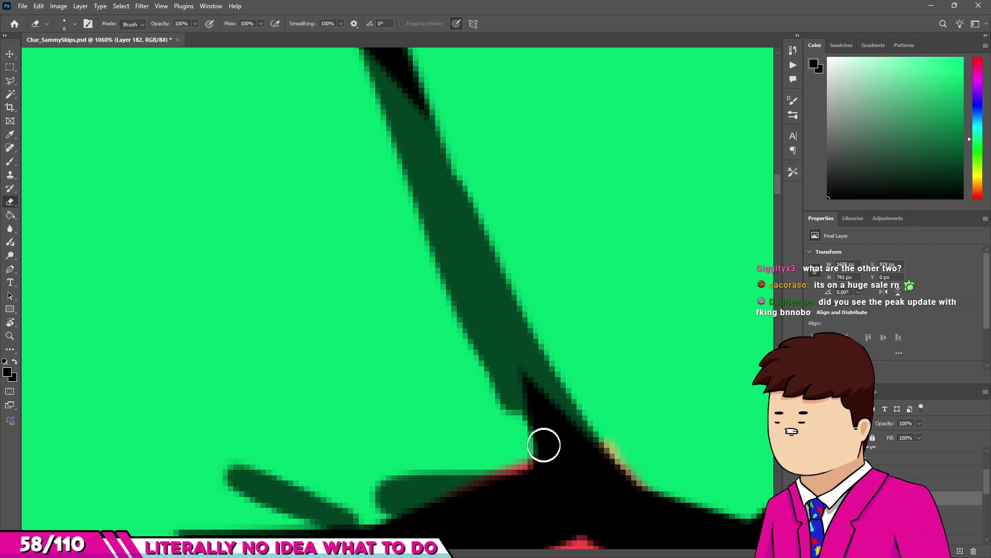
left_click_drag(526, 450, 494, 284)
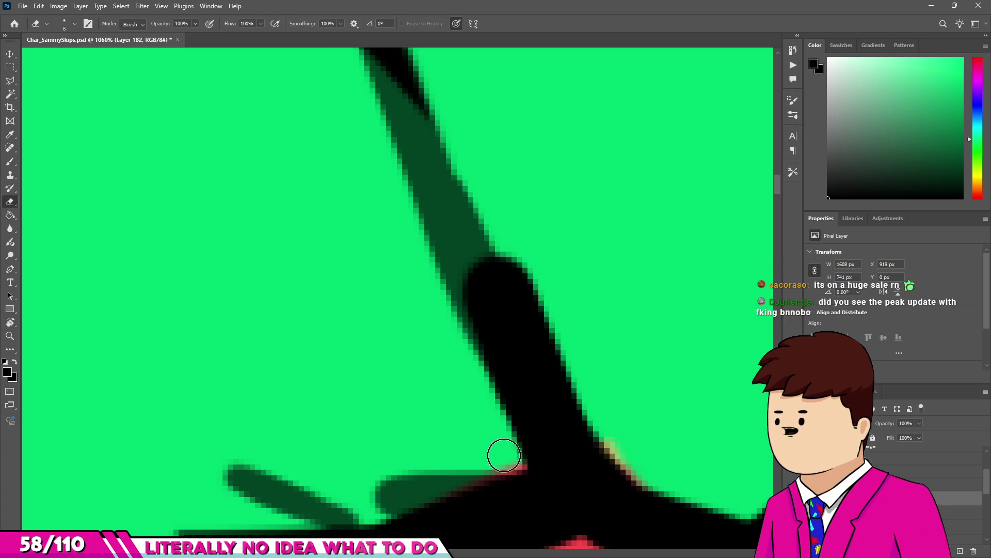
key("ctrl+z")
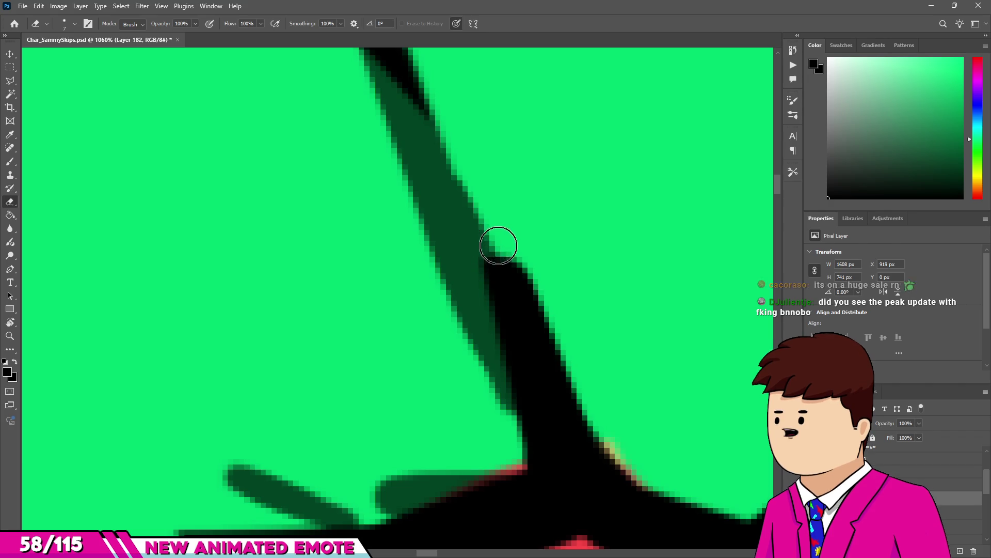
scroll(587, 405, "down", 6)
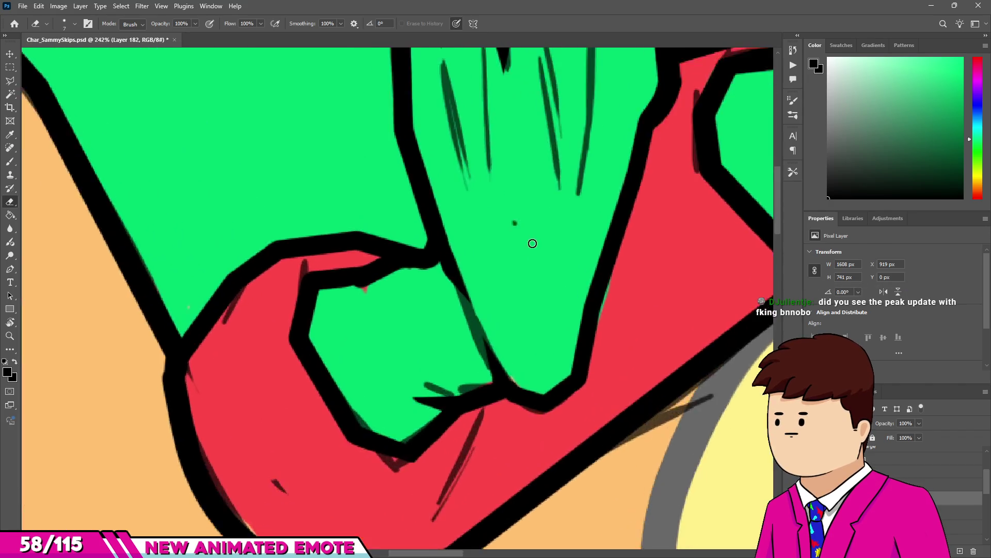
scroll(513, 201, "down", 8)
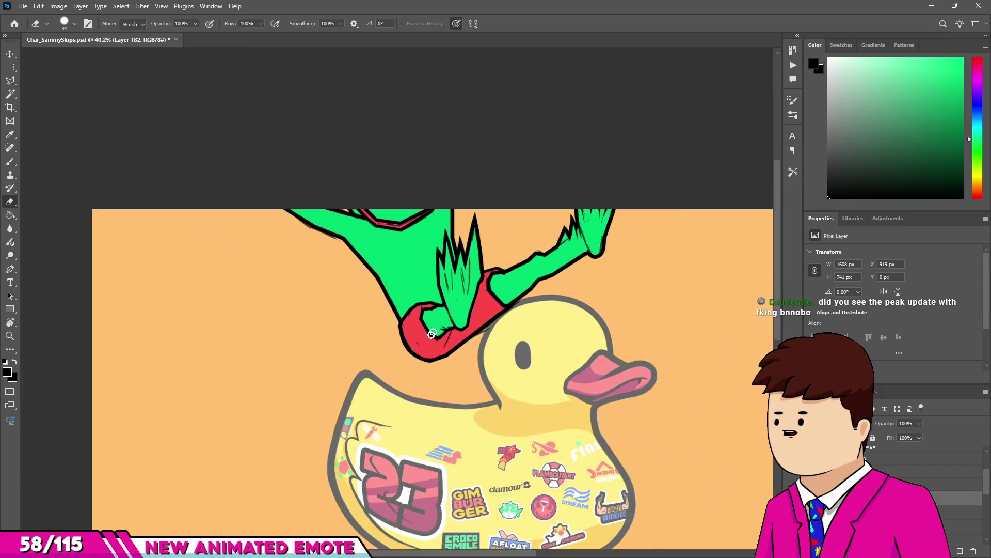
Ink a short line and a thick black stroke along the green fist, plus a small dab above.
scroll(439, 150, "down", 2)
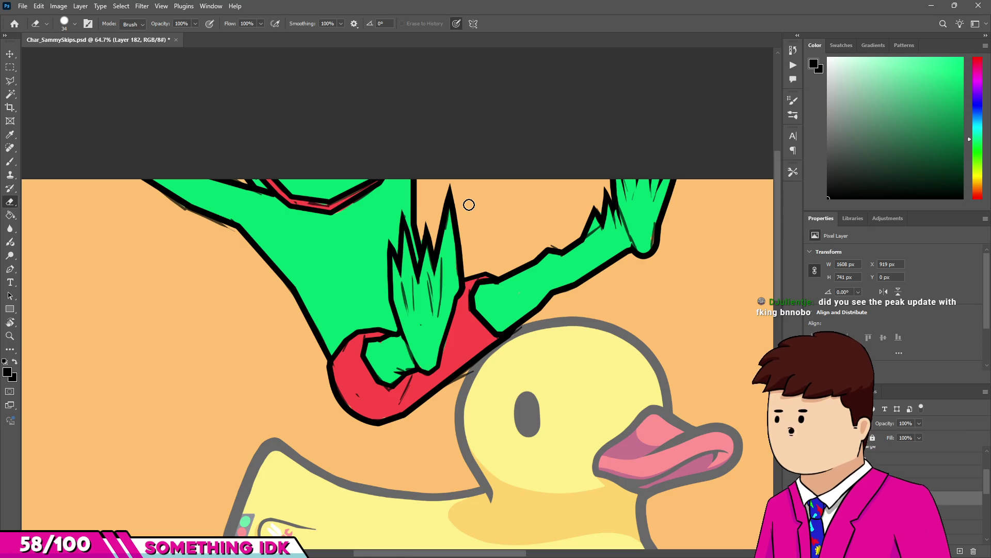
scroll(469, 205, "up", 8)
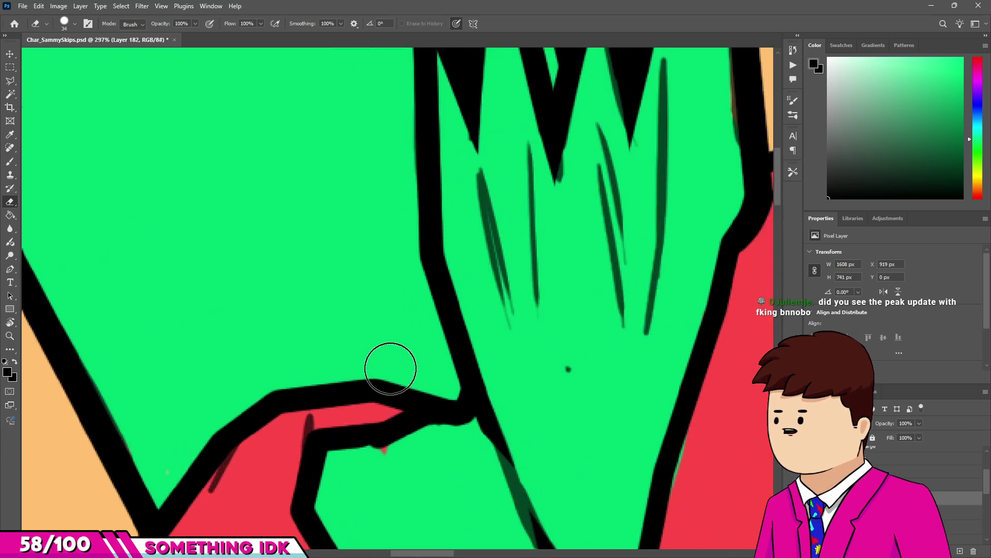
key("b")
left_click_drag(476, 354, 489, 348)
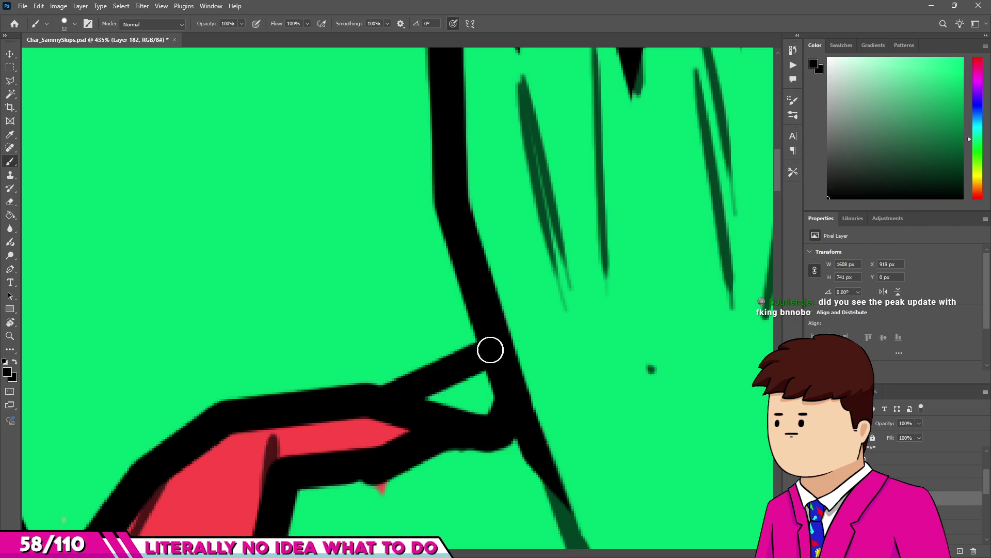
scroll(433, 316, "down", 7)
scroll(433, 316, "down", 1)
scroll(418, 346, "up", 3)
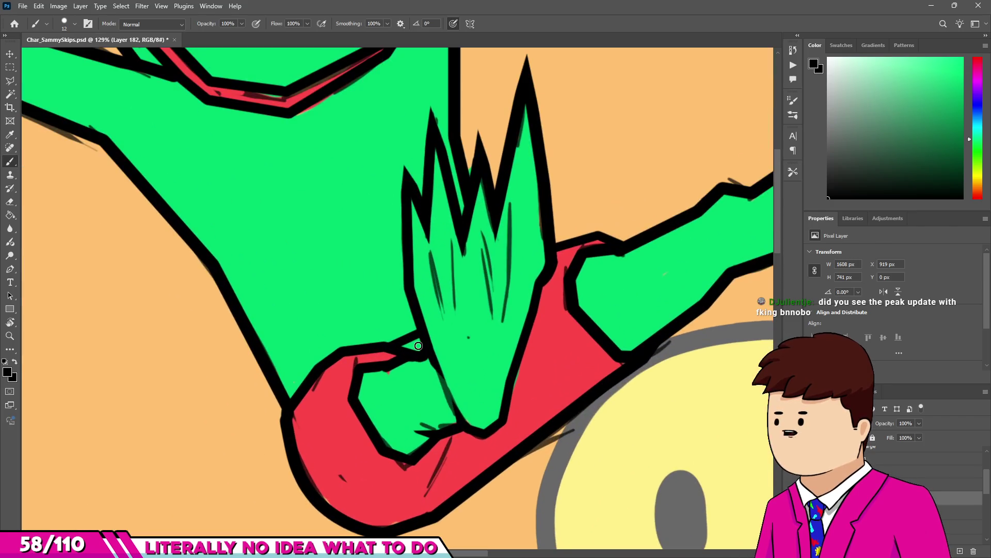
scroll(436, 244, "up", 3)
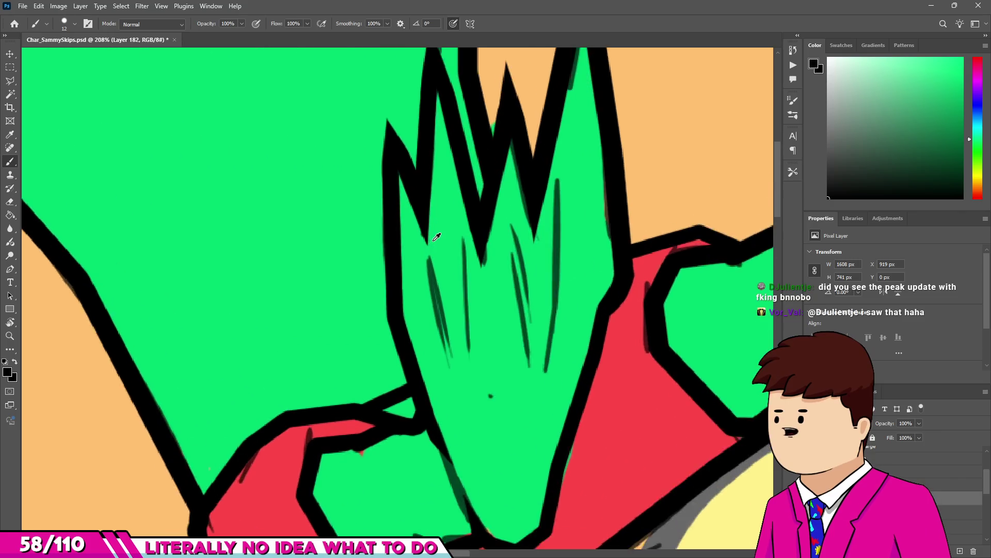
left_click_drag(440, 279, 469, 361)
left_click(477, 282)
Taper the fist strokes to fine points with a smaller eraser, then undo the long stroke over the hair lines.
key("e")
scroll(460, 299, "up", 3)
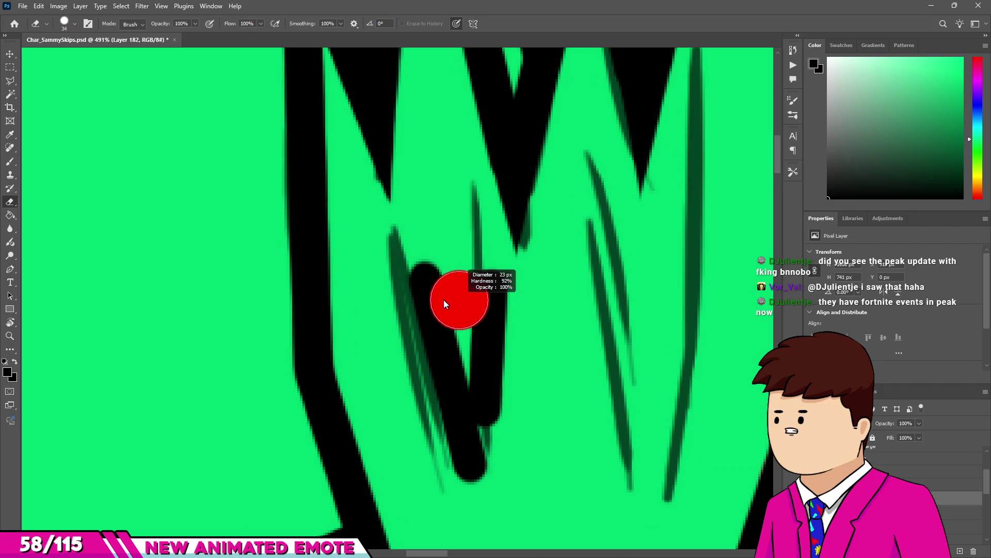
left_click_drag(433, 266, 507, 438)
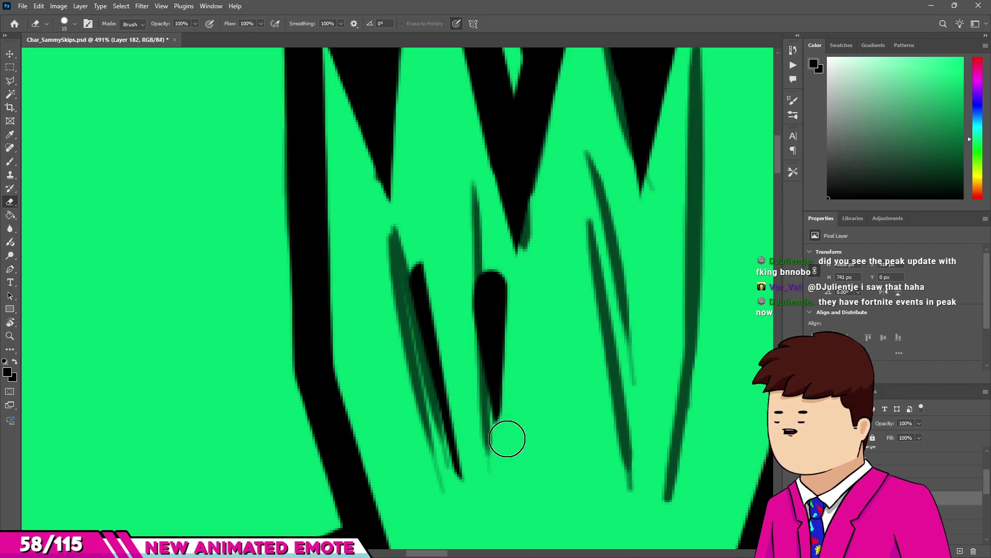
key("bracketleft")
key("bracketleft")
left_click_drag(478, 257, 481, 336)
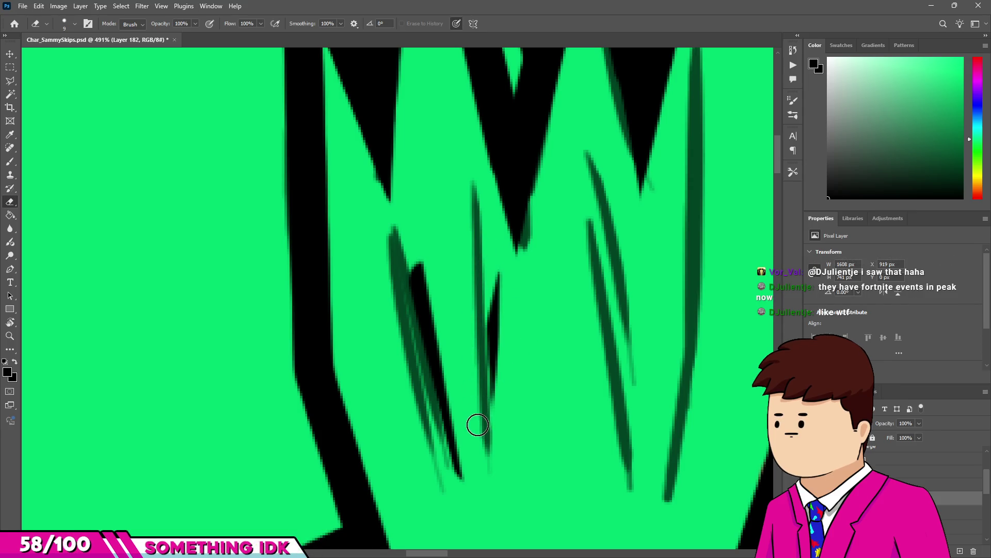
scroll(410, 289, "down", 5)
scroll(410, 289, "up", 6)
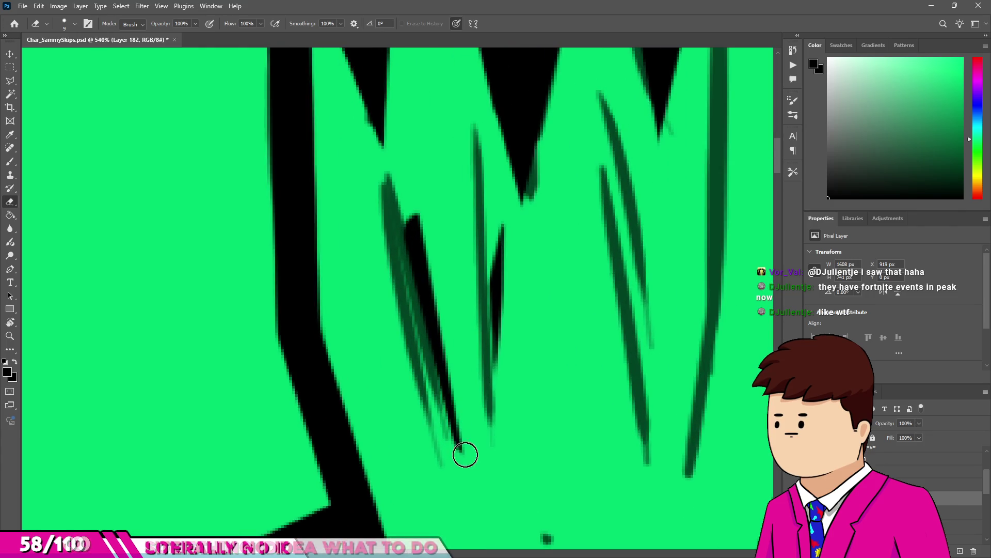
key("ctrl+z")
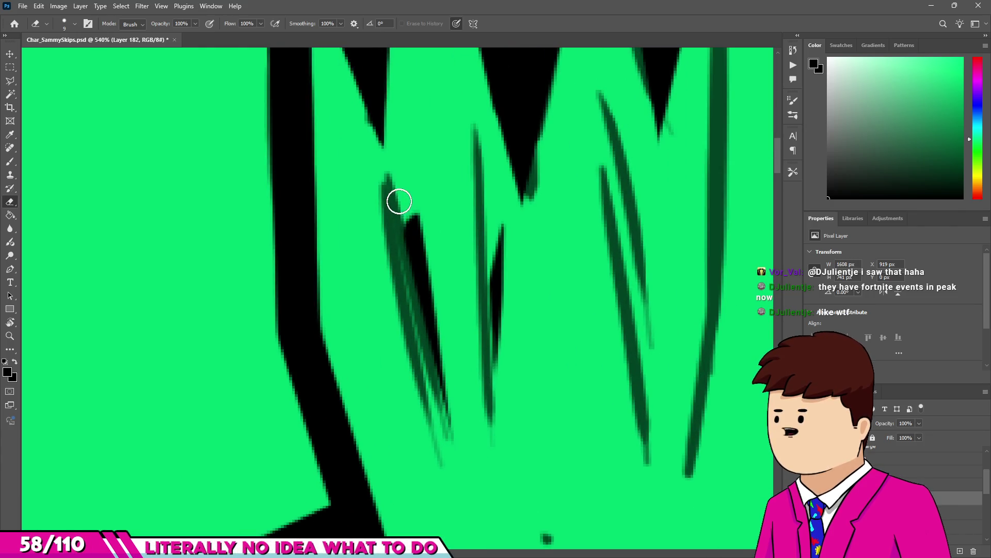
scroll(401, 268, "down", 3)
scroll(506, 239, "up", 2)
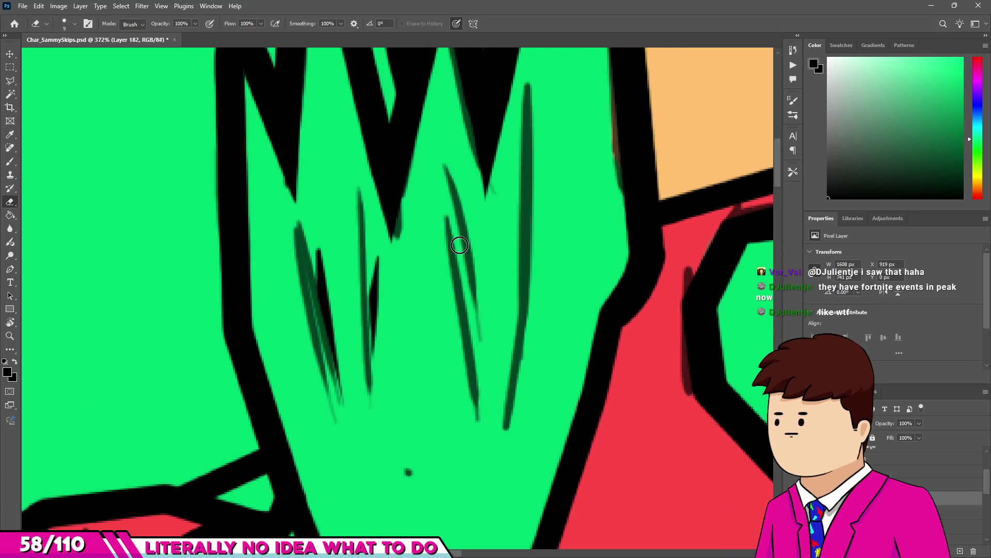
Enlarge the eraser from 25 to 58 for further trimming.
key("b")
scroll(462, 242, "down", 1)
key("e")
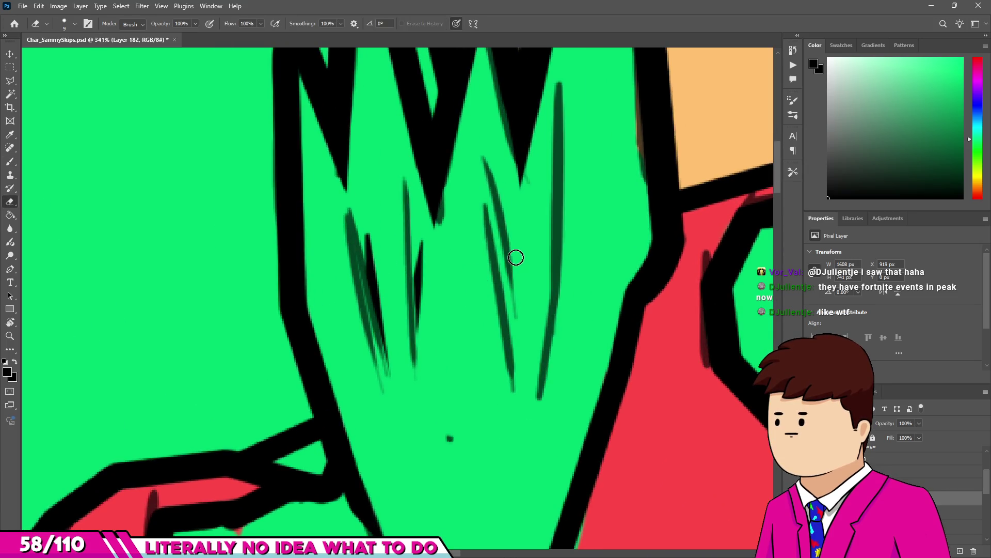
key("bracketright")
key("bracketright")
key("bracketright")
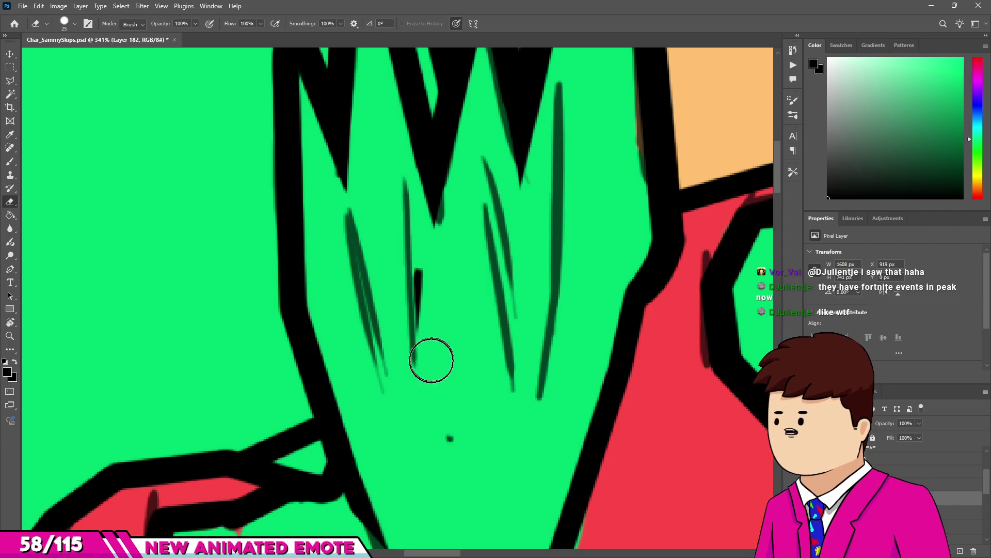
scroll(361, 341, "down", 3)
scroll(516, 217, "up", 3)
right_click(643, 253, "alt")
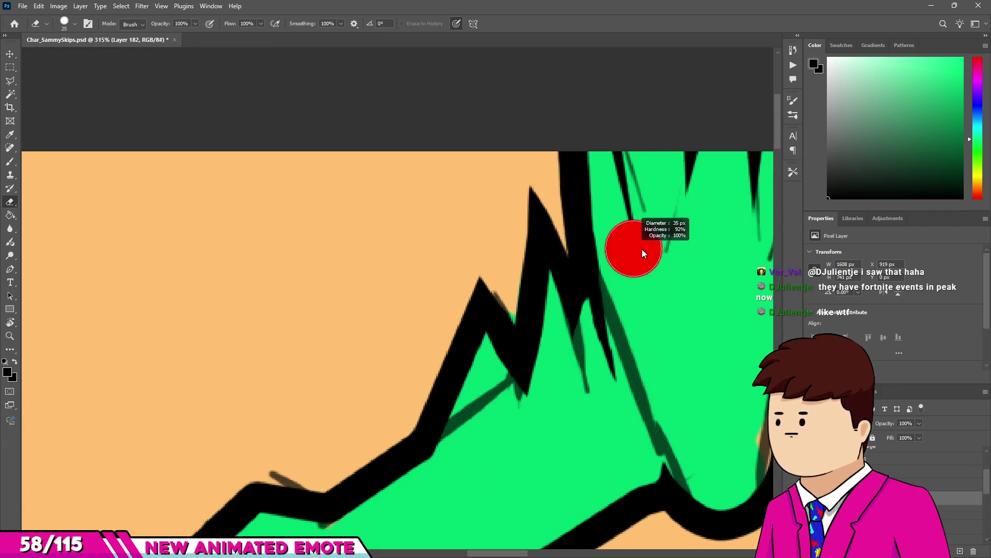
scroll(620, 207, "down", 5)
right_click(613, 217, "alt")
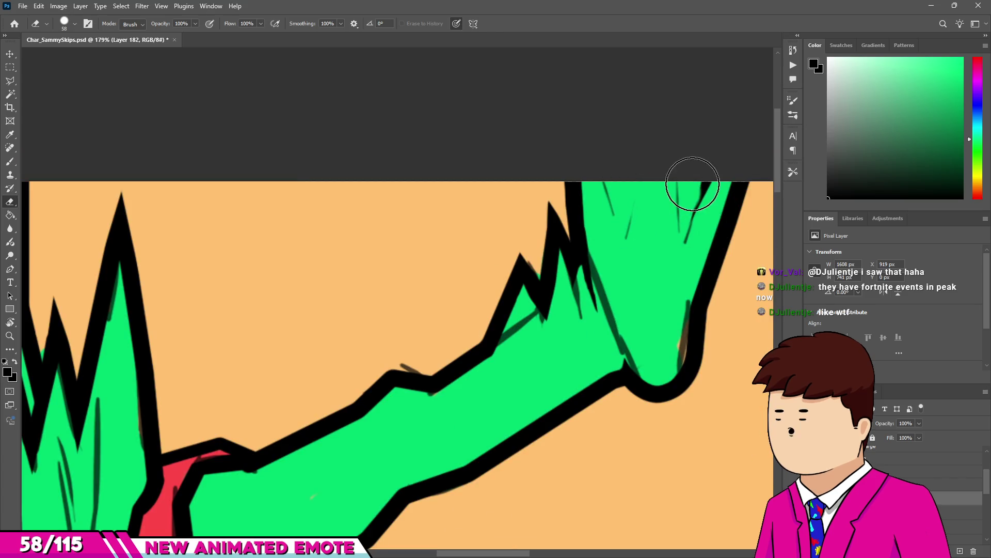
scroll(662, 245, "down", 5)
scroll(580, 171, "down", 4)
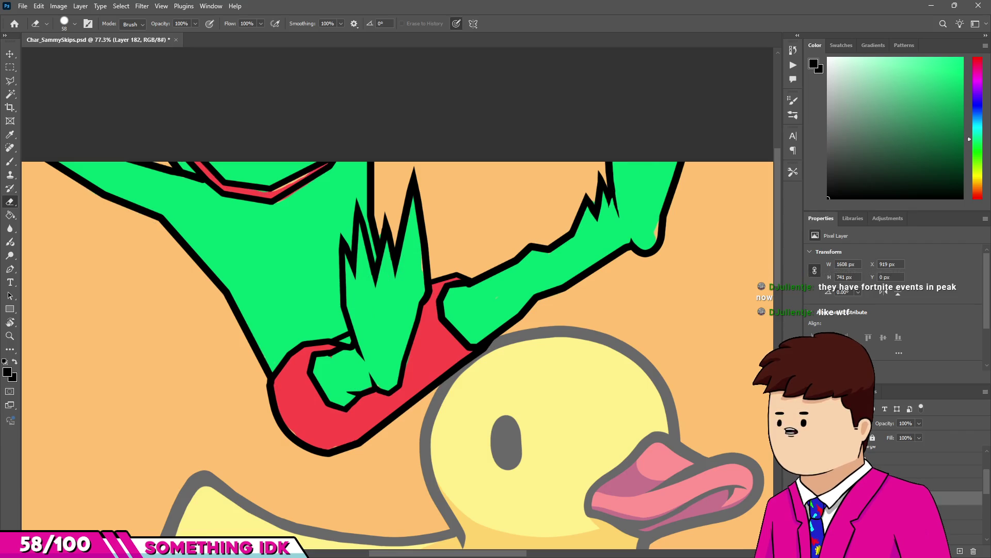
Sample the sleeve's red with the brush and paint it into the gap by the knuckles.
key("b")
scroll(295, 381, "up", 4)
left_click(284, 388, "alt")
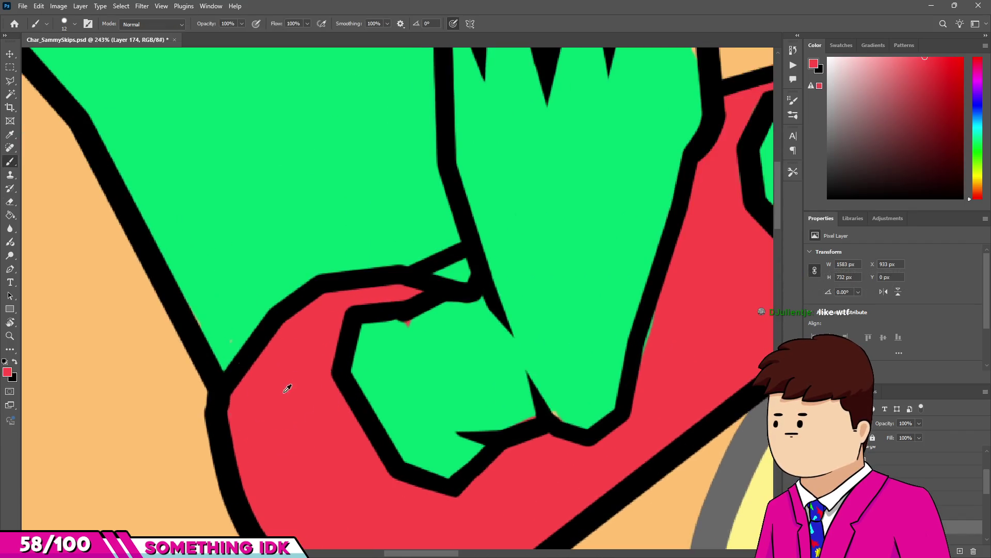
scroll(283, 387, "up", 2)
mouse_move(432, 273)
left_mouse_down()
mouse_move(493, 237)
mouse_move(532, 236)
left_mouse_up()
Sample the fist's green and the outline black in turn, checking the brush size options.
scroll(448, 336, "down", 1)
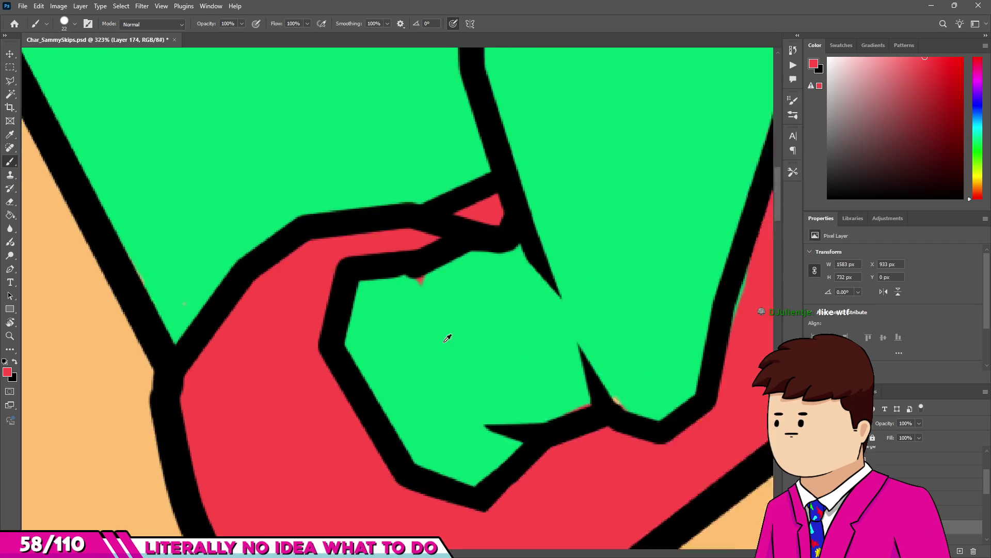
left_click(440, 308, "alt")
right_click(440, 308)
left_click(421, 284, "alt")
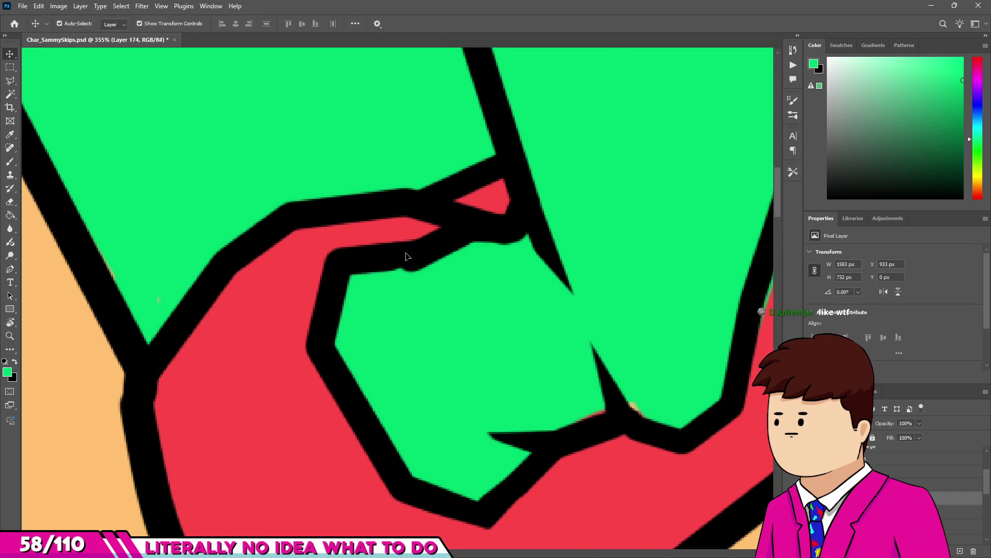
scroll(413, 271, "up", 3)
left_click(453, 282, "alt")
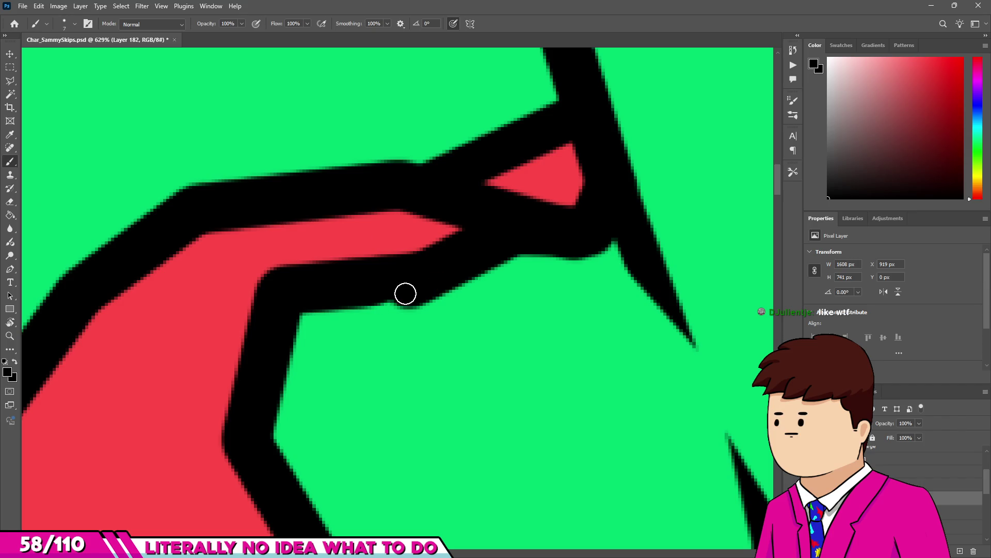
scroll(410, 326, "down", 3)
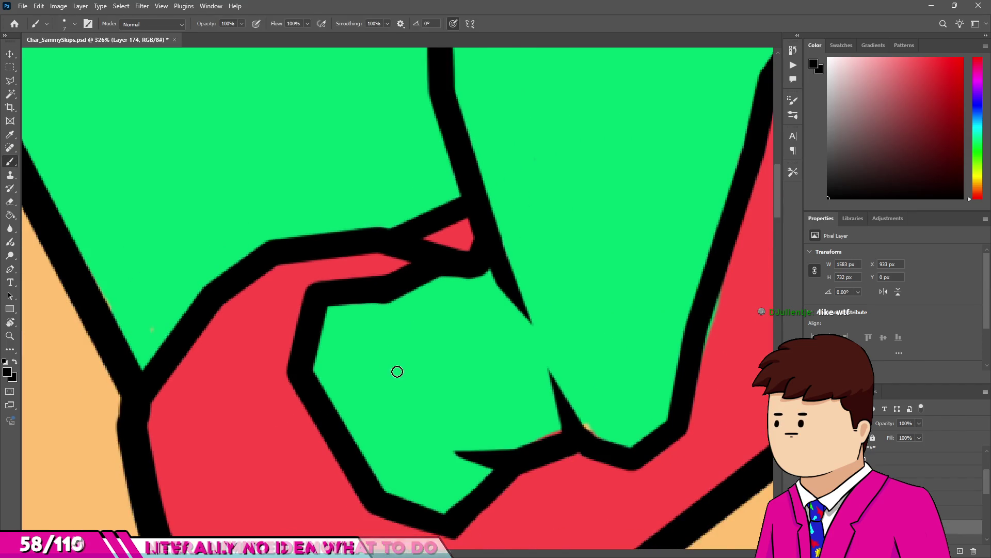
scroll(398, 371, "down", 3)
scroll(408, 369, "up", 3)
left_click(421, 377, "alt")
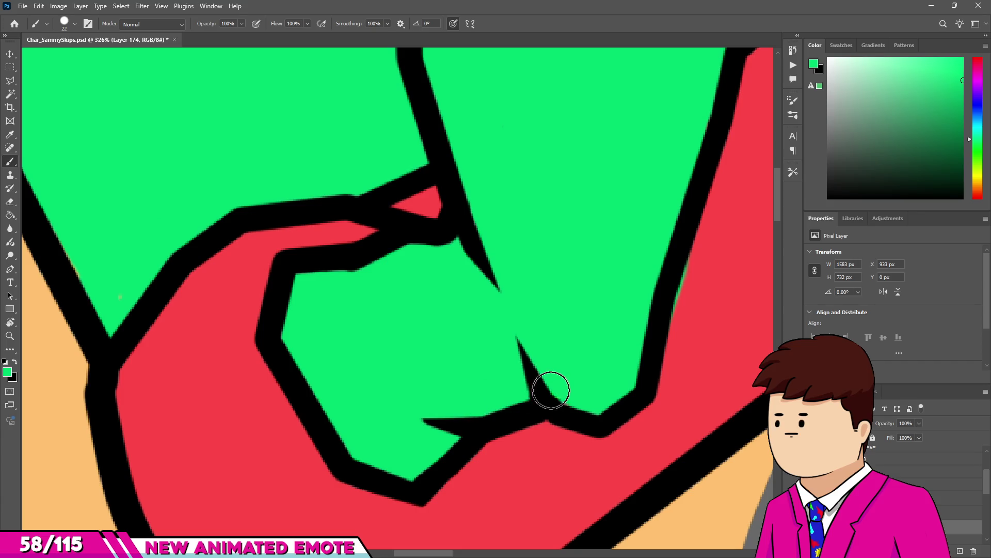
scroll(551, 390, "down", 2)
scroll(568, 372, "up", 1)
Resample the sleeve red and the leg's green to cover the stray orange specks.
left_click(587, 357, "alt")
scroll(588, 296, "down", 5)
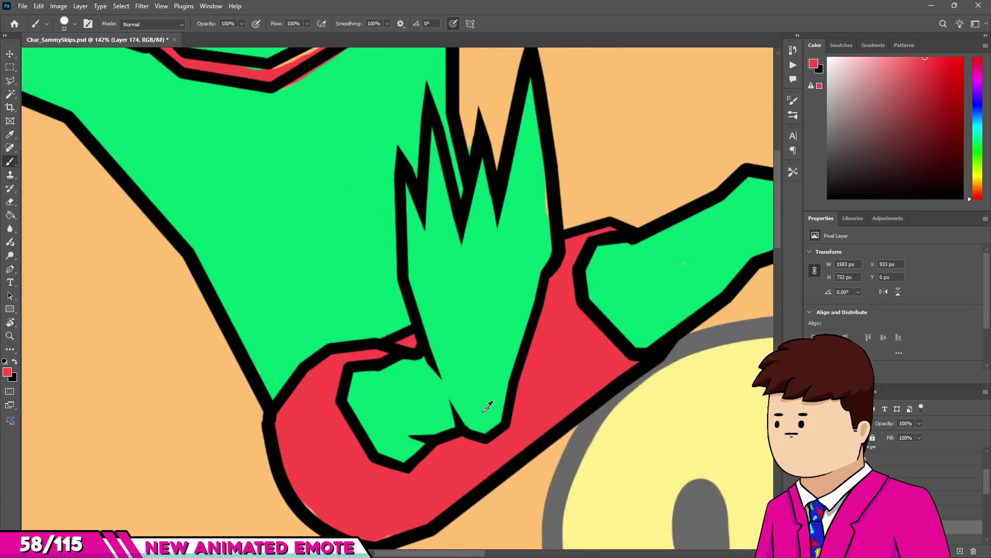
scroll(718, 289, "up", 1)
scroll(609, 221, "up", 2)
scroll(469, 254, "down", 2)
scroll(468, 254, "up", 4)
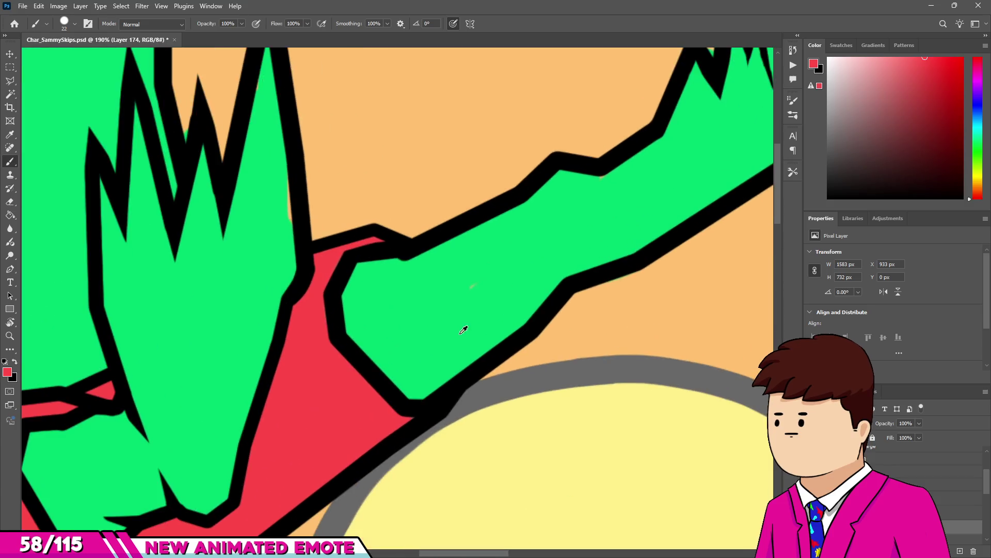
scroll(465, 327, "up", 2)
left_click(648, 245, "alt")
scroll(641, 264, "down", 2)
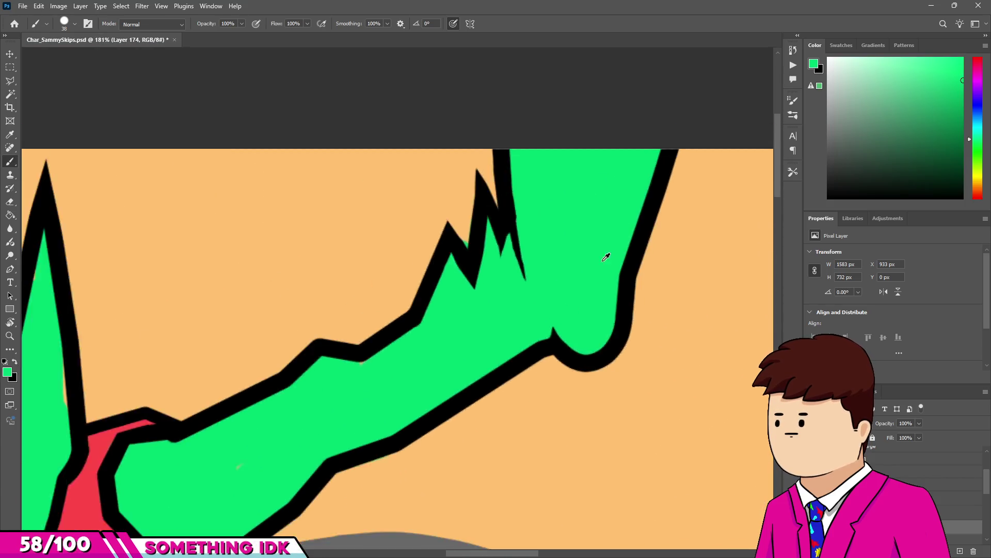
scroll(655, 133, "up", 1)
scroll(643, 159, "down", 1)
scroll(269, 336, "up", 1)
scroll(269, 335, "down", 1)
scroll(659, 195, "up", 1)
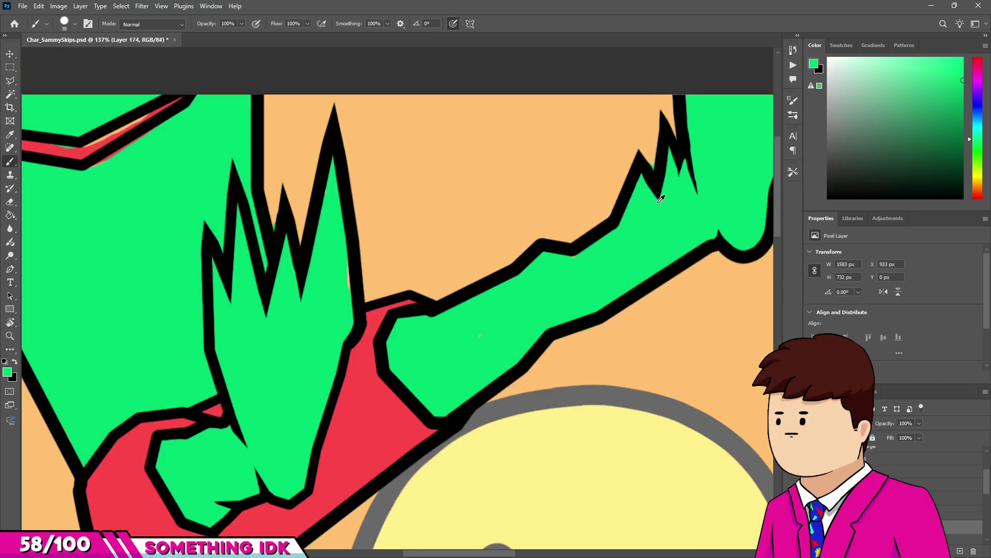
scroll(172, 115, "down", 1)
scroll(286, 167, "up", 1)
Pick the stripe's red, then the body green, then black for outline touch-ups.
left_click(239, 194, "alt")
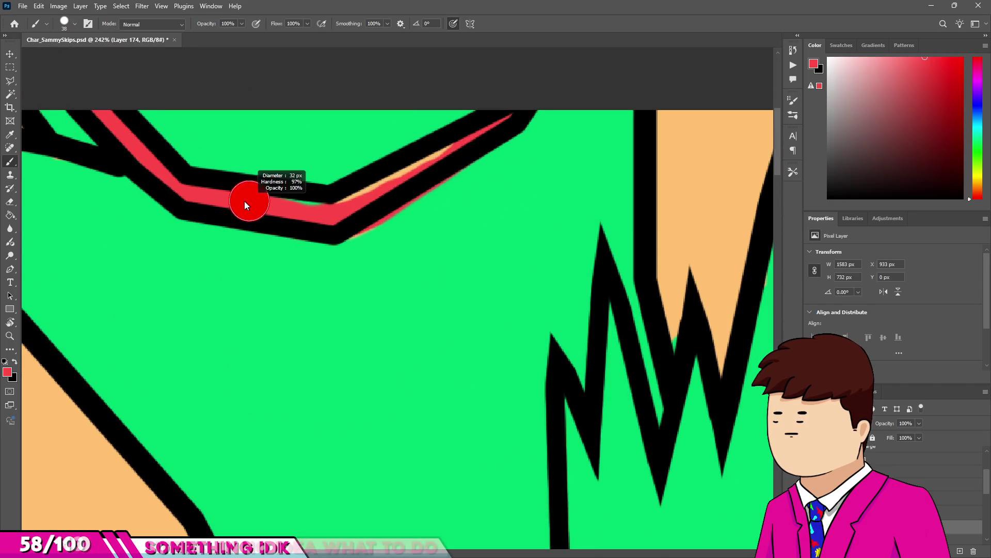
left_click(550, 148, "alt")
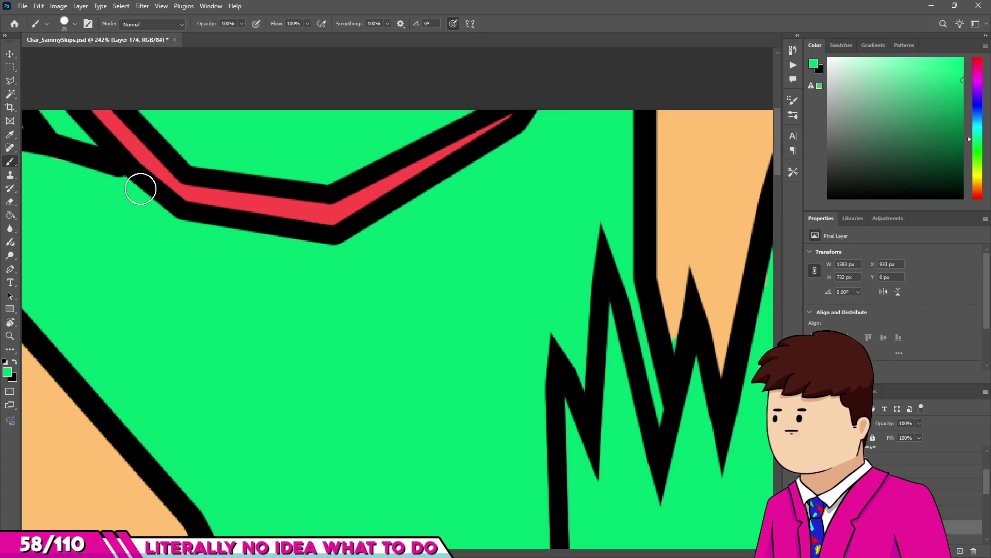
scroll(178, 234, "up", 5)
scroll(179, 233, "down", 3)
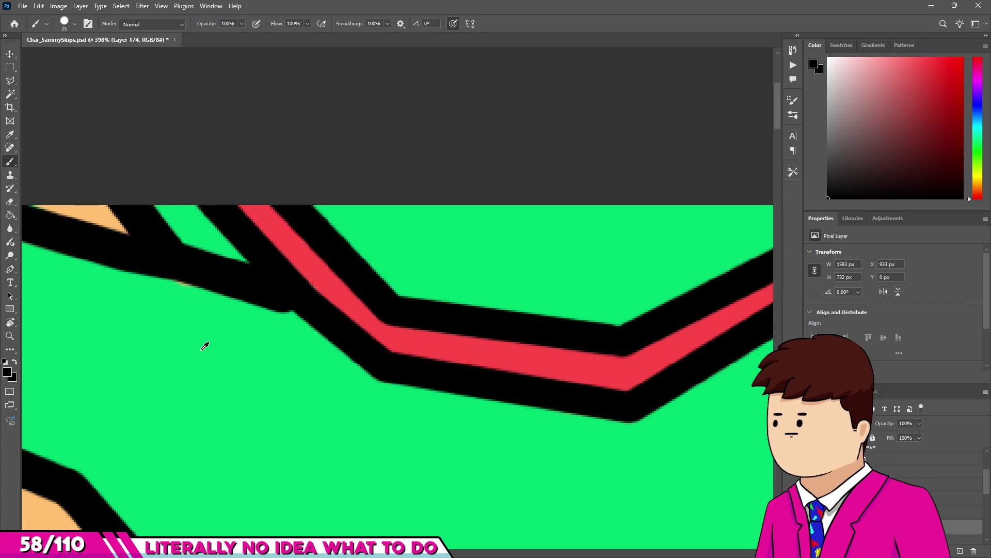
key("v")
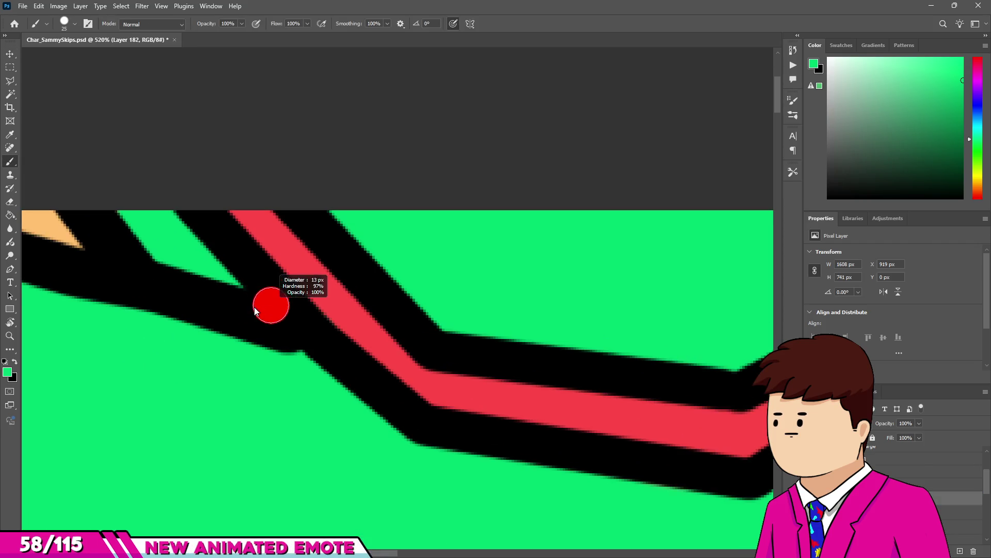
scroll(266, 315, "up", 3)
left_click(319, 345, "alt")
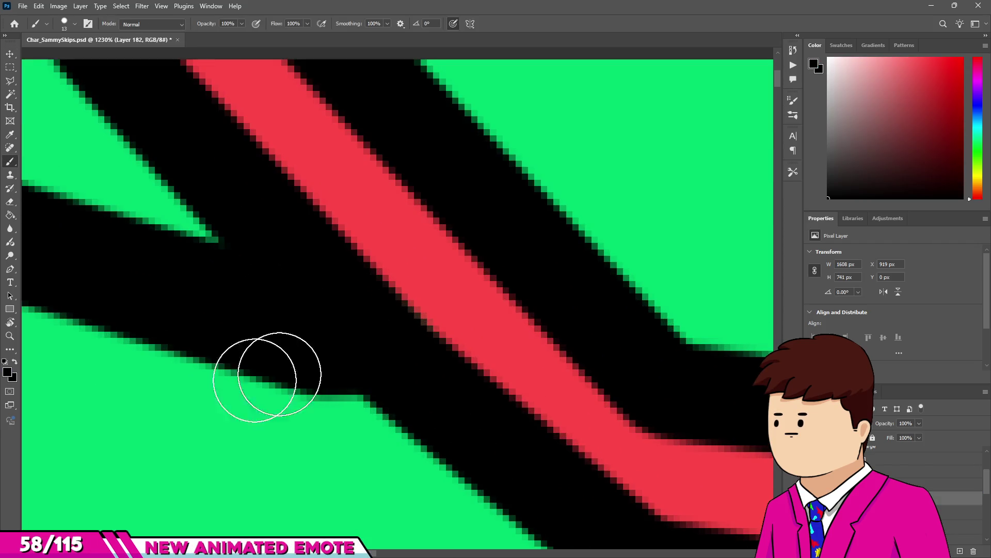
scroll(345, 284, "down", 15)
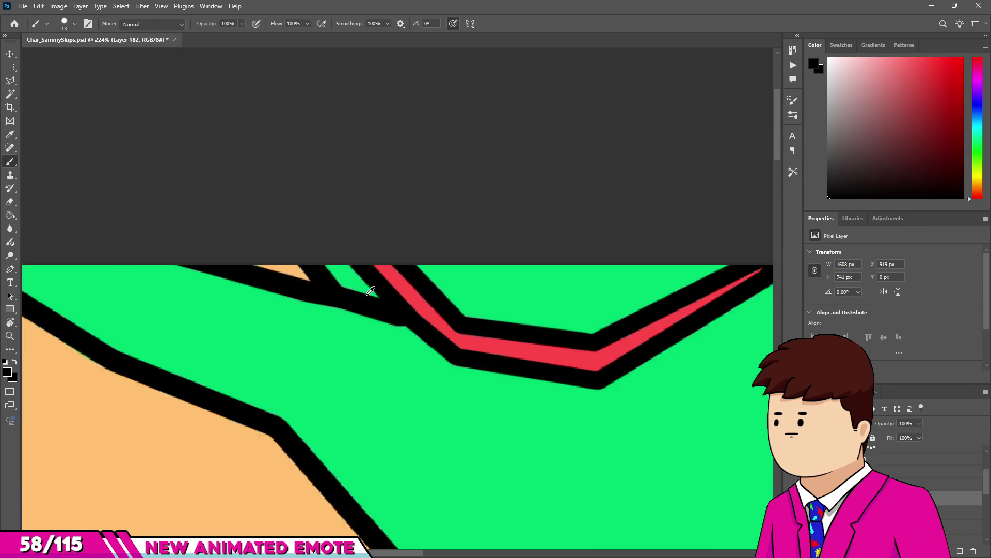
scroll(345, 284, "down", 1)
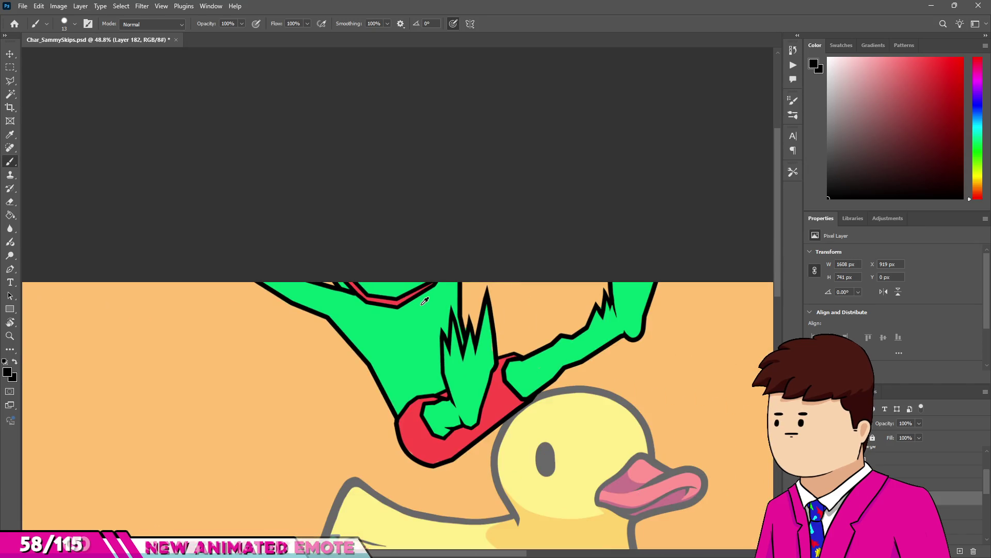
Hide the inked frame, reveal the Frame6 group, fade Layer 171 to 47%, and select Layer 183.
left_click_drag(423, 300, 518, 367)
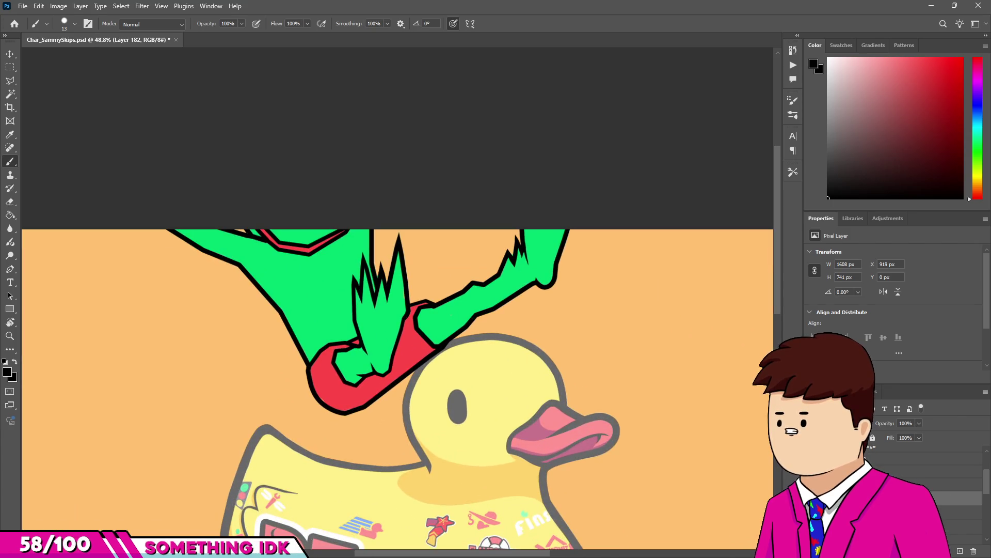
key("Delete")
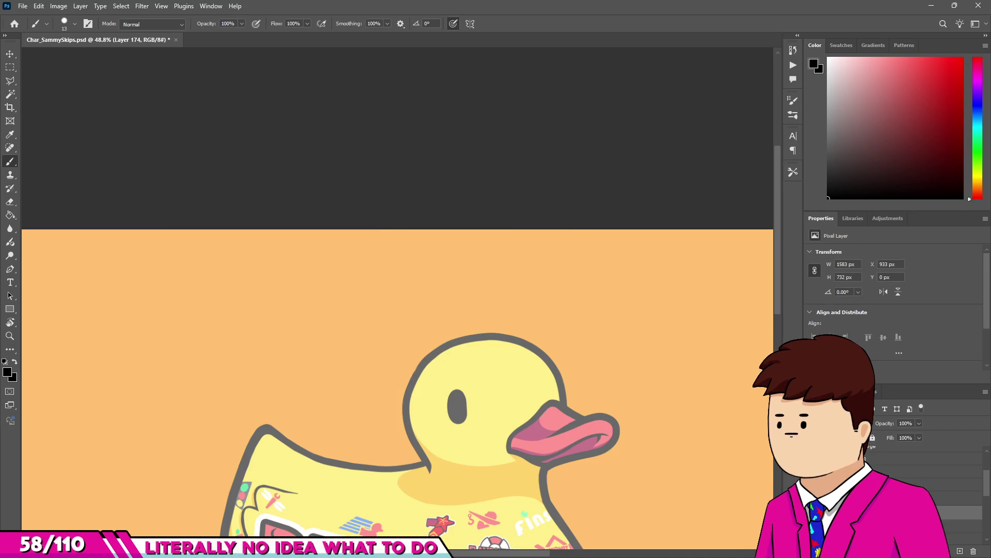
left_click(930, 484)
left_click(960, 513)
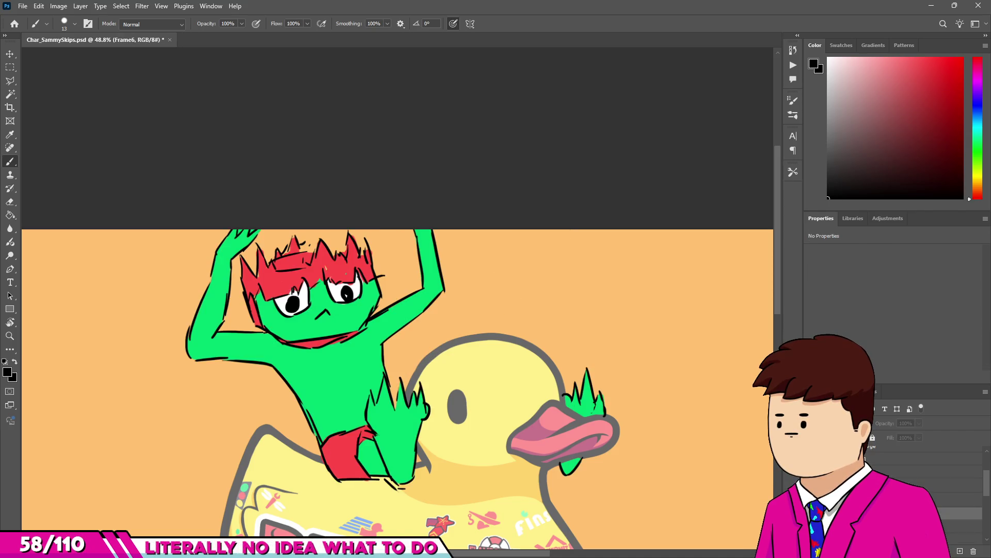
left_click(919, 484)
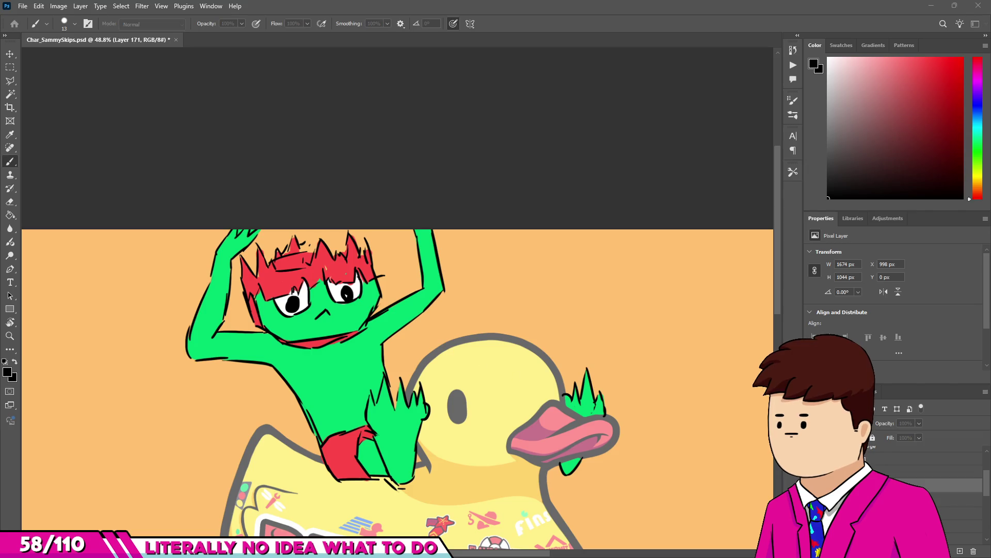
scroll(398, 340, "up", 2)
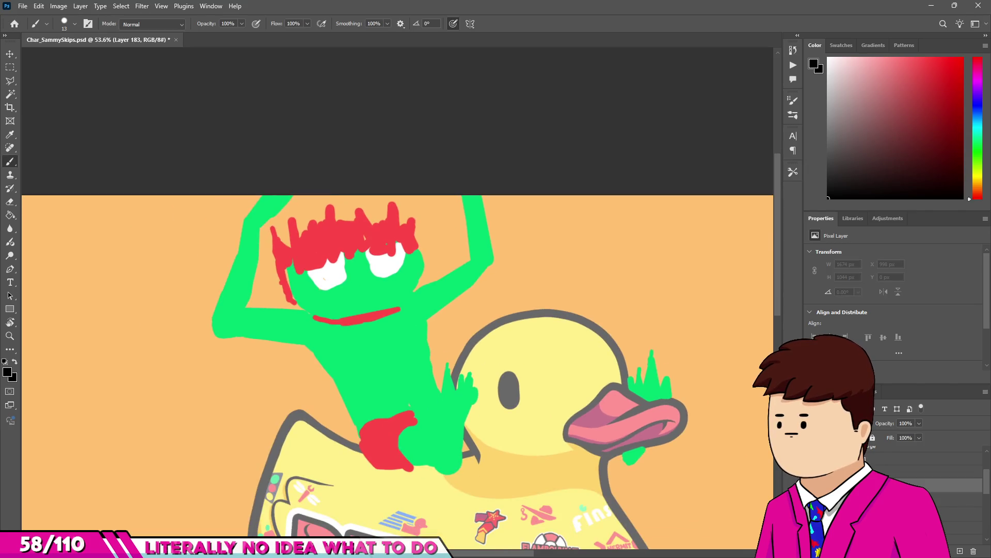
left_click_drag(890, 423, 862, 423)
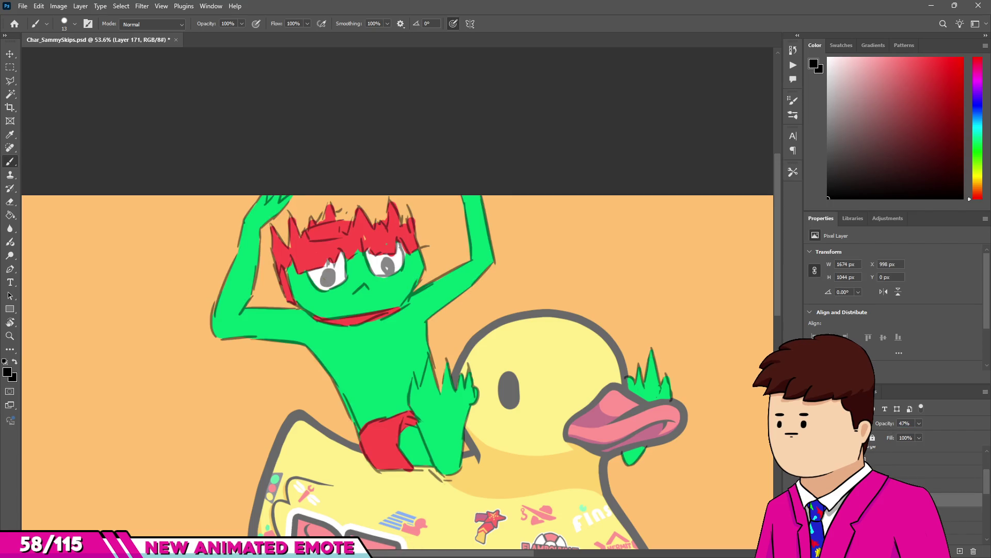
left_click(966, 485)
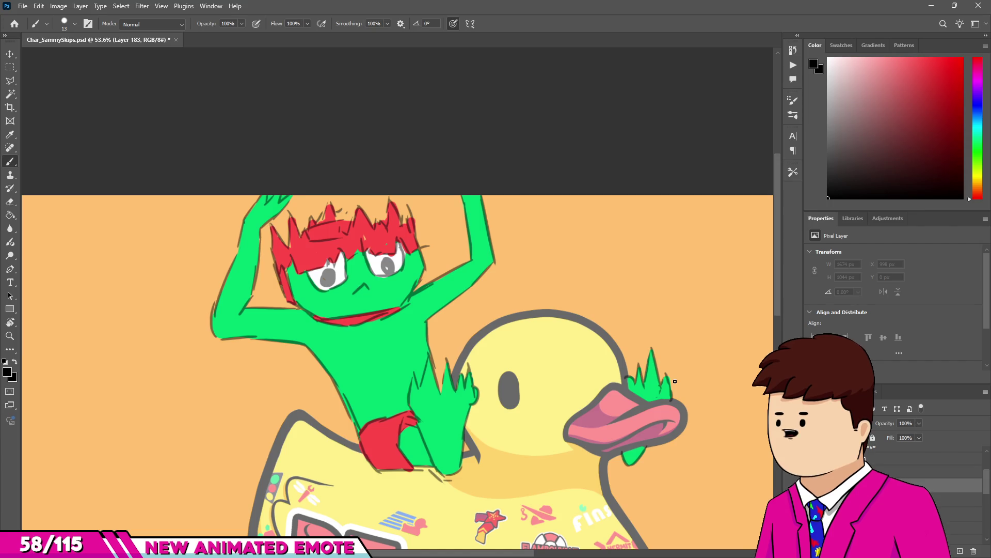
scroll(704, 430, "down", 5)
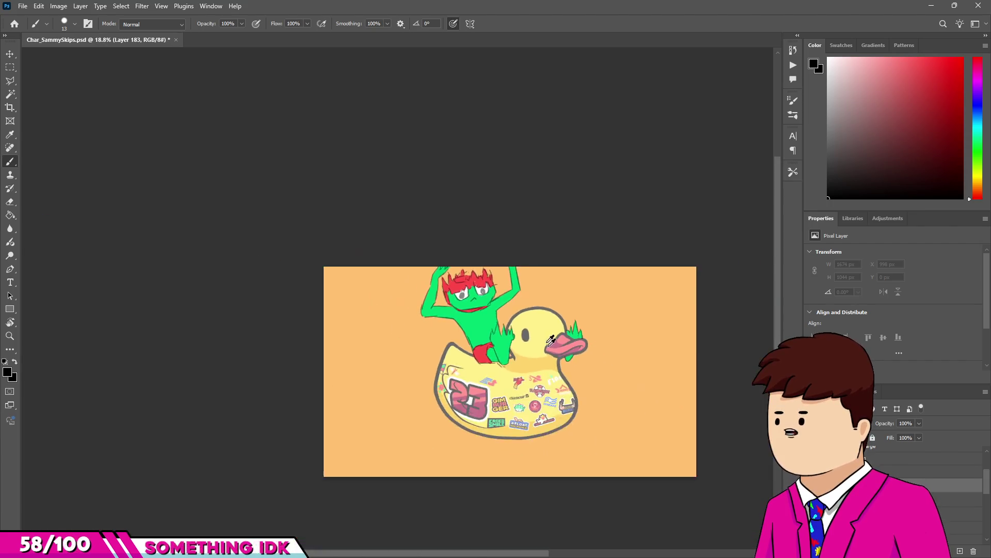
scroll(704, 430, "up", 6)
left_click(939, 514)
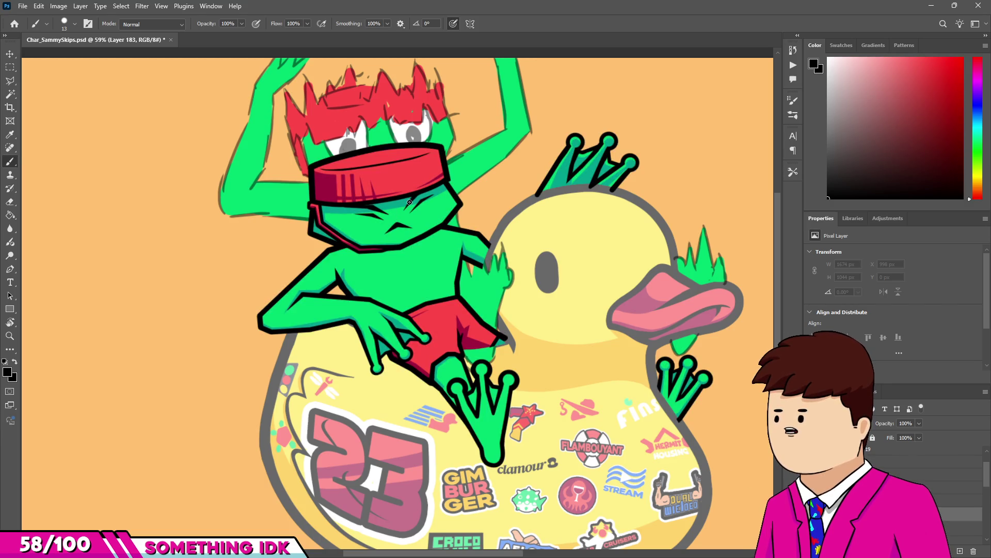
scroll(431, 129, "up", 5)
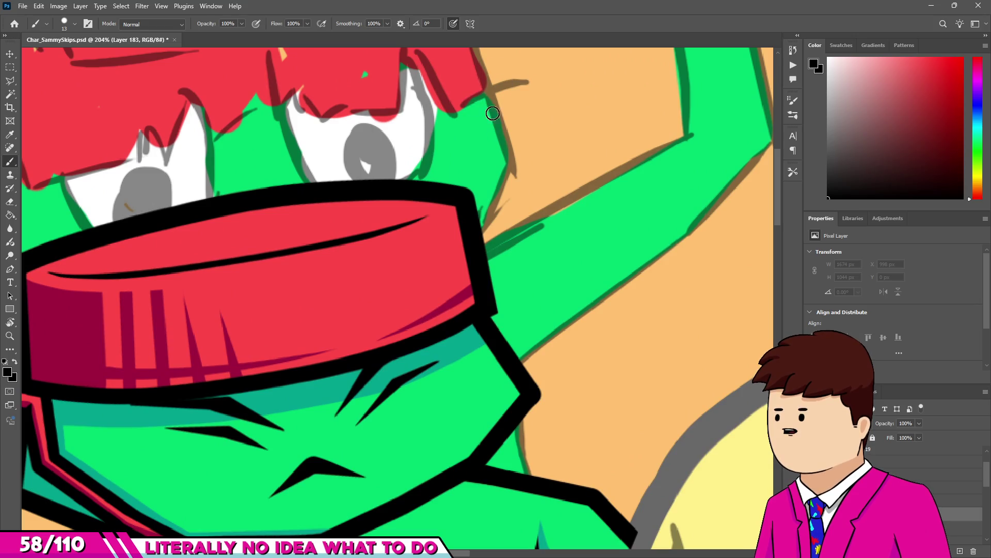
scroll(535, 117, "up", 5)
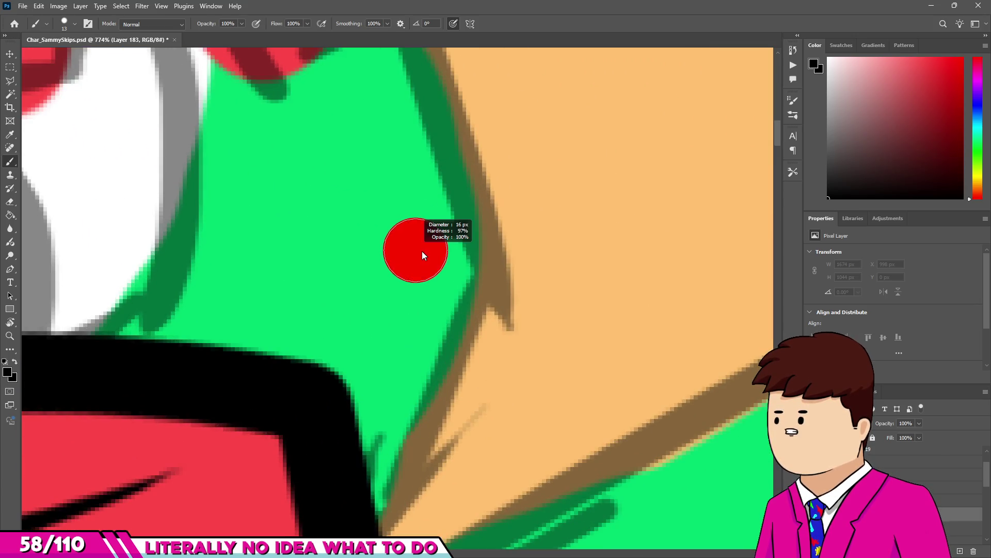
scroll(423, 251, "down", 5)
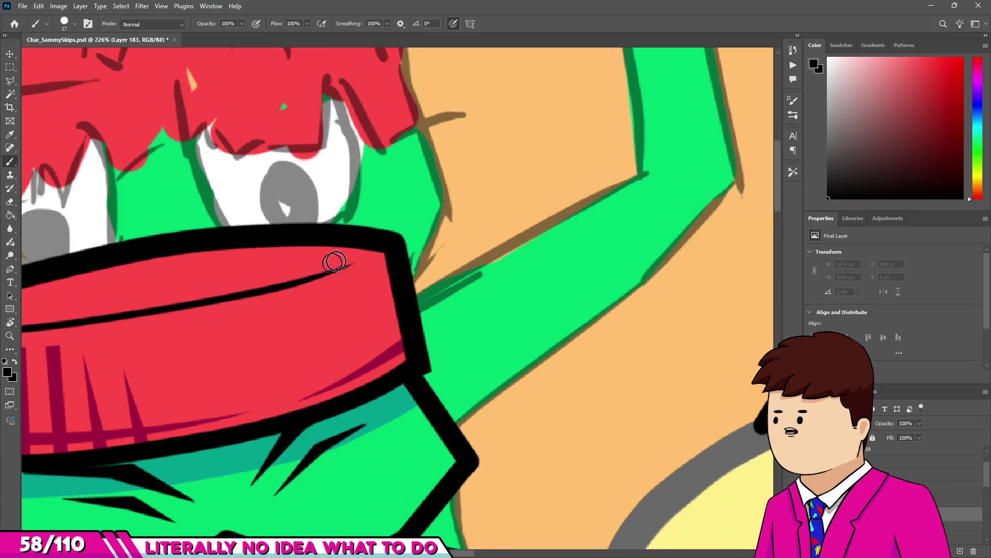
scroll(509, 321, "down", 3)
scroll(506, 303, "up", 3)
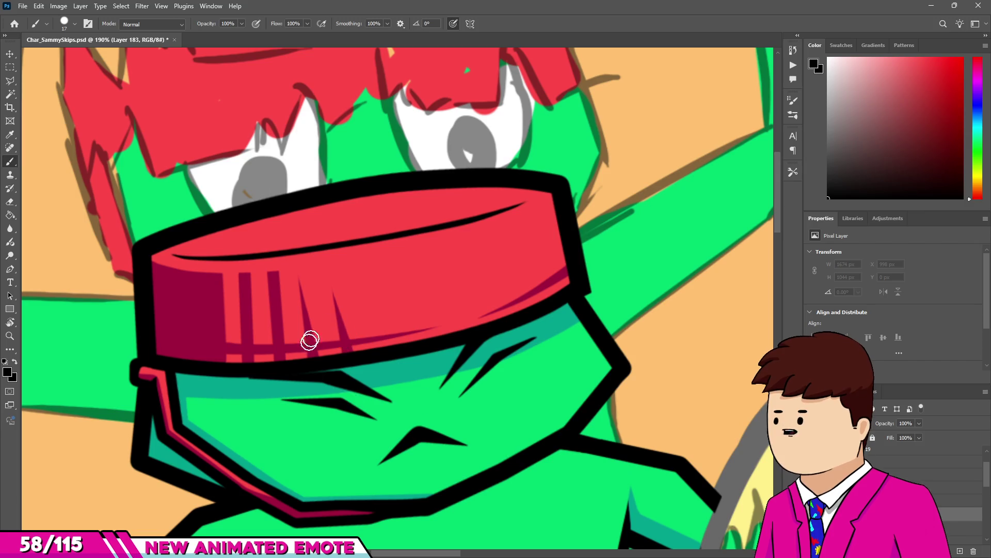
scroll(310, 339, "down", 4)
scroll(303, 276, "up", 4)
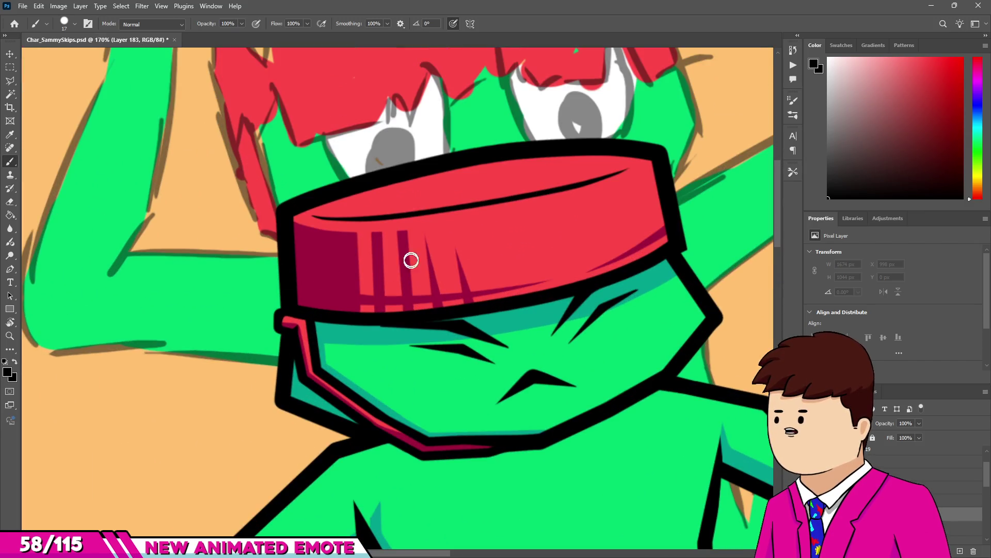
scroll(373, 263, "down", 5)
scroll(413, 279, "up", 3)
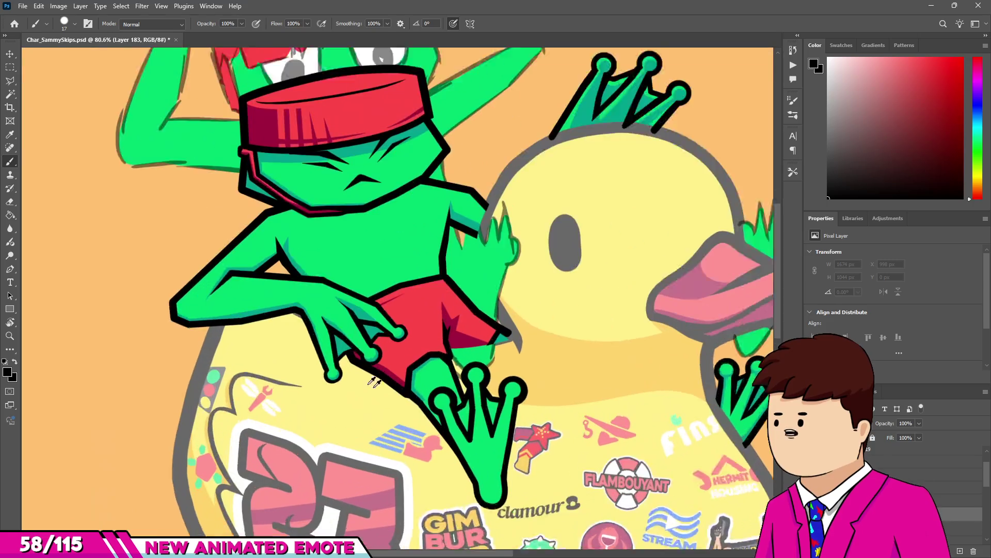
scroll(425, 288, "down", 3)
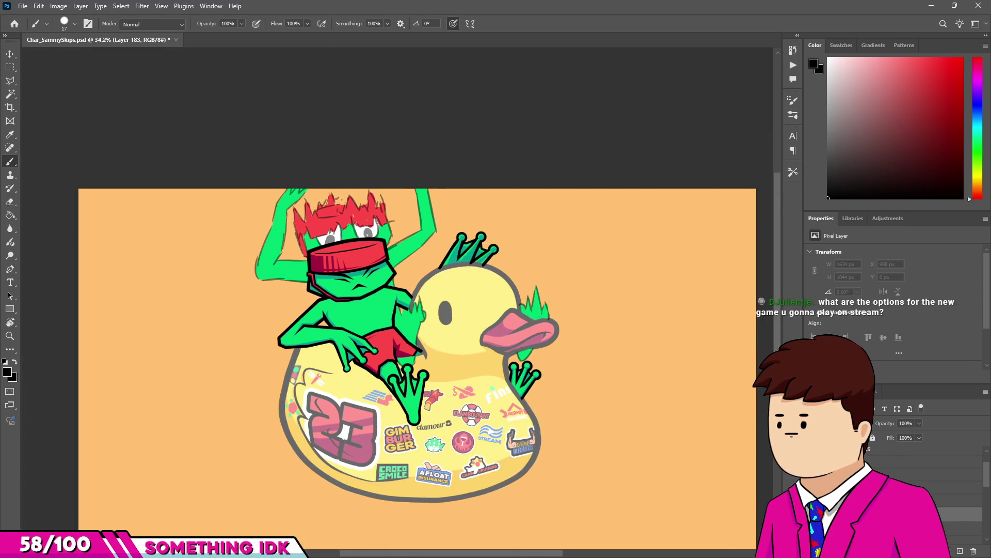
scroll(331, 248, "up", 3)
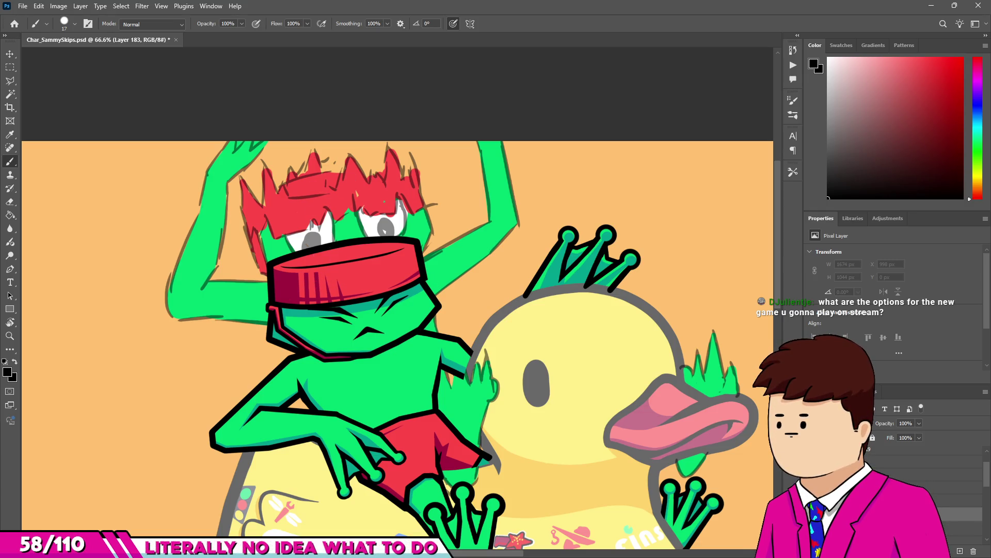
scroll(303, 279, "up", 4)
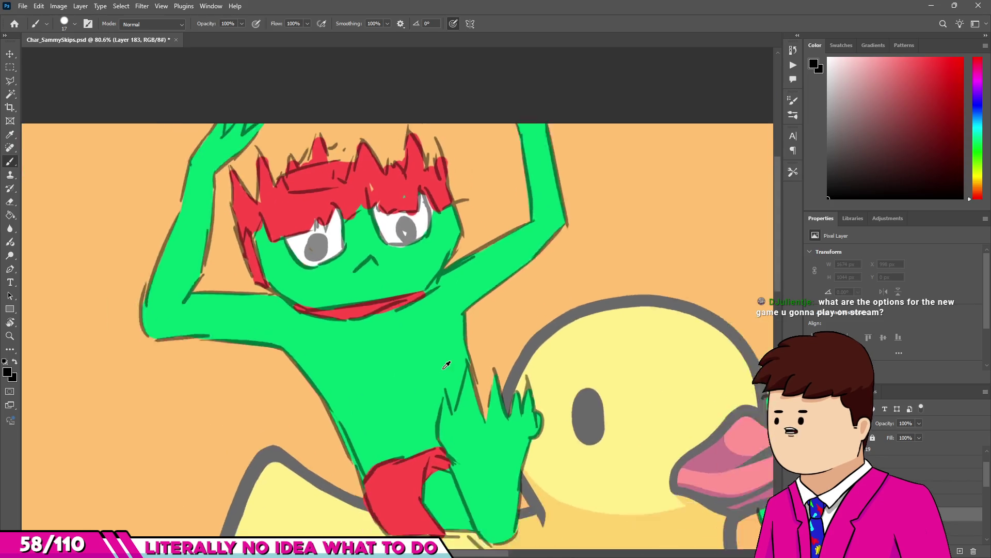
Ink straight black outline segments down the right side of the frog's head to the arm.
scroll(538, 261, "up", 3)
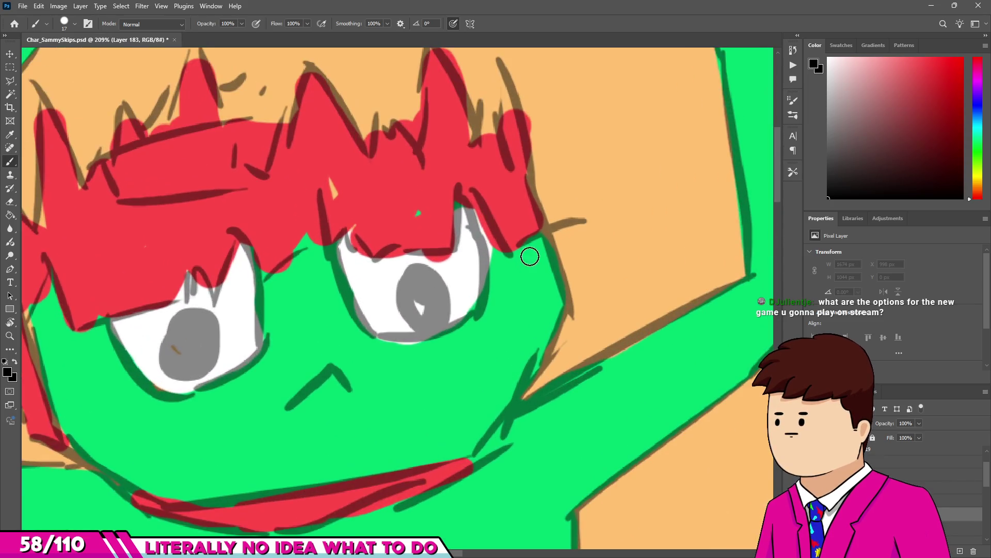
left_click(535, 241)
left_click(568, 307, "shift")
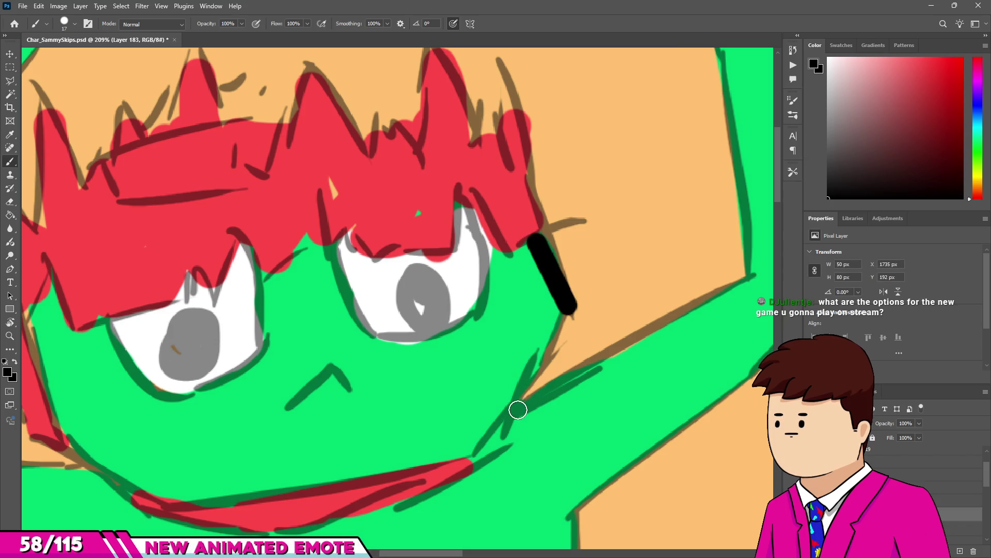
left_click(505, 421, "shift")
scroll(483, 357, "down", 2)
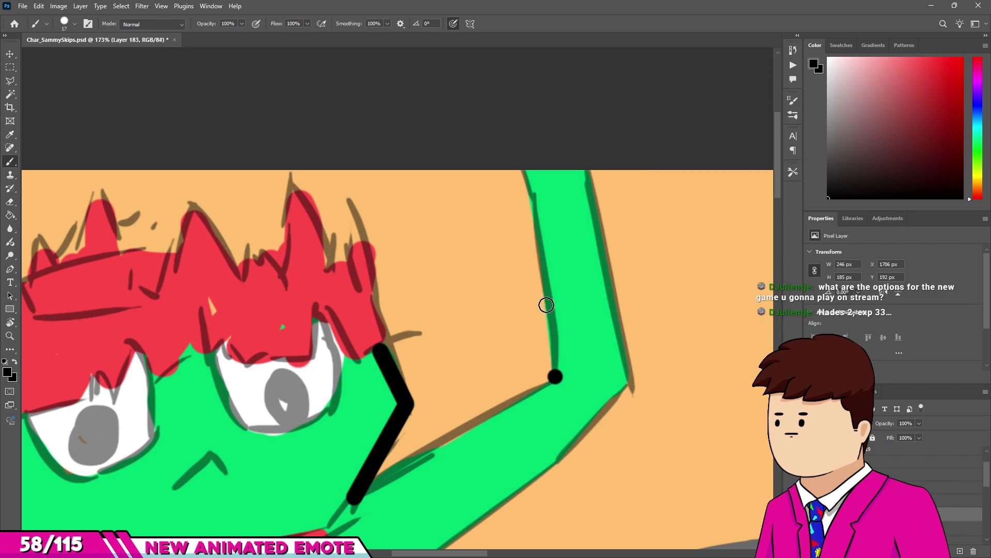
Ink the raised arm's inner and outer edges up to the top and down toward the shoulder.
left_click(535, 200, "shift")
left_click(518, 148, "shift")
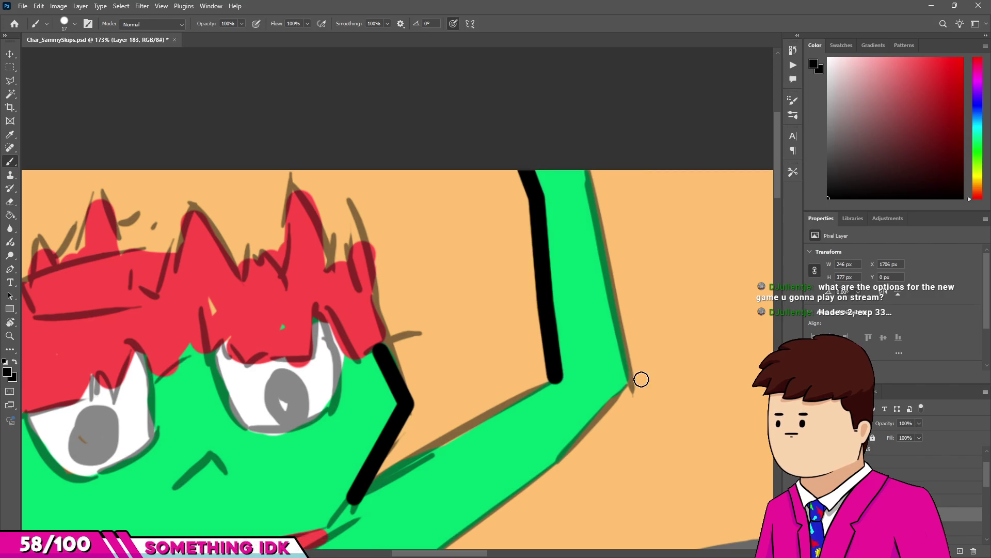
left_click(610, 267, "shift")
left_click(584, 157, "shift")
left_click(641, 395, "shift")
left_click(601, 415, "shift")
scroll(599, 383, "down", 3, "alt")
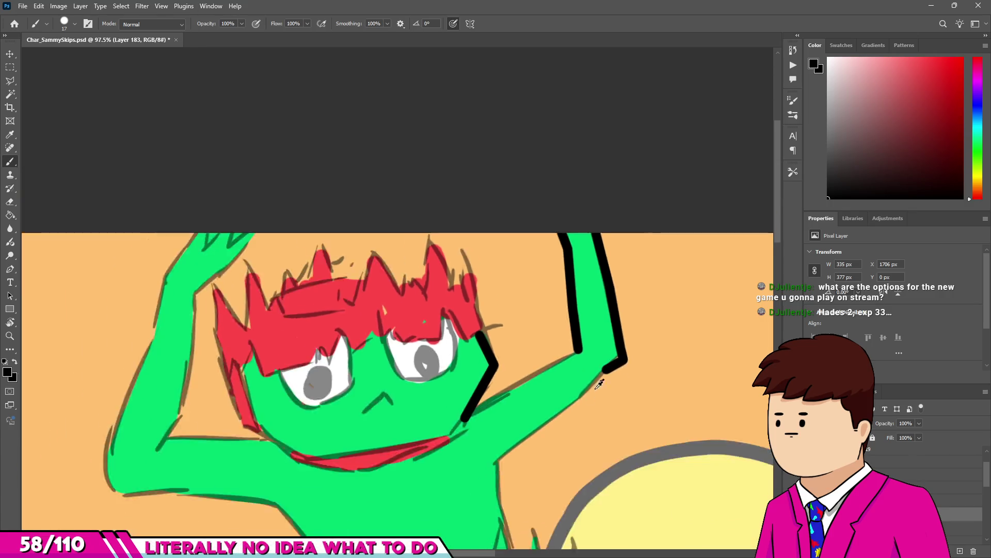
scroll(554, 415, "up", 2, "alt")
Outline the arm's underside and join its lower edge from beside the head to the elbow.
left_click(540, 423, "shift")
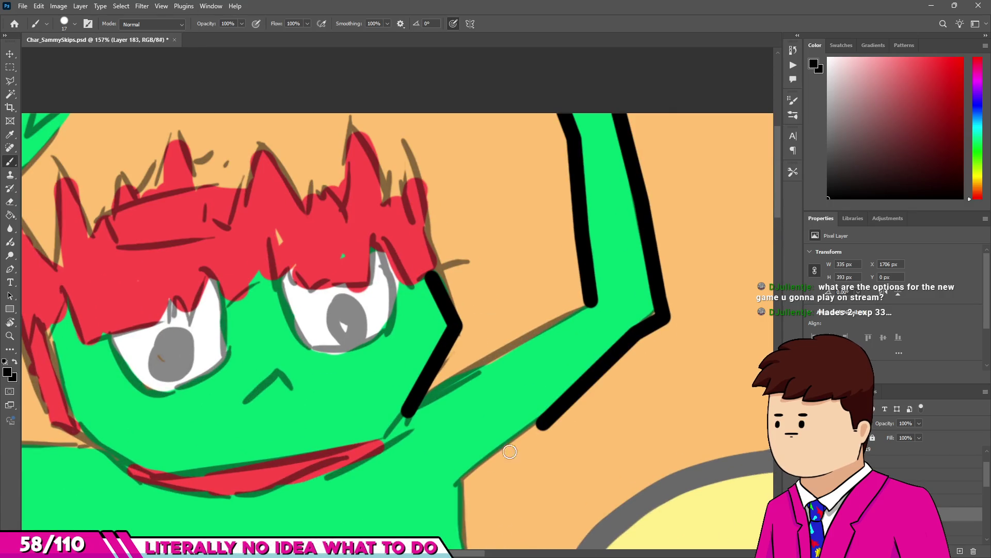
left_click(460, 481, "shift")
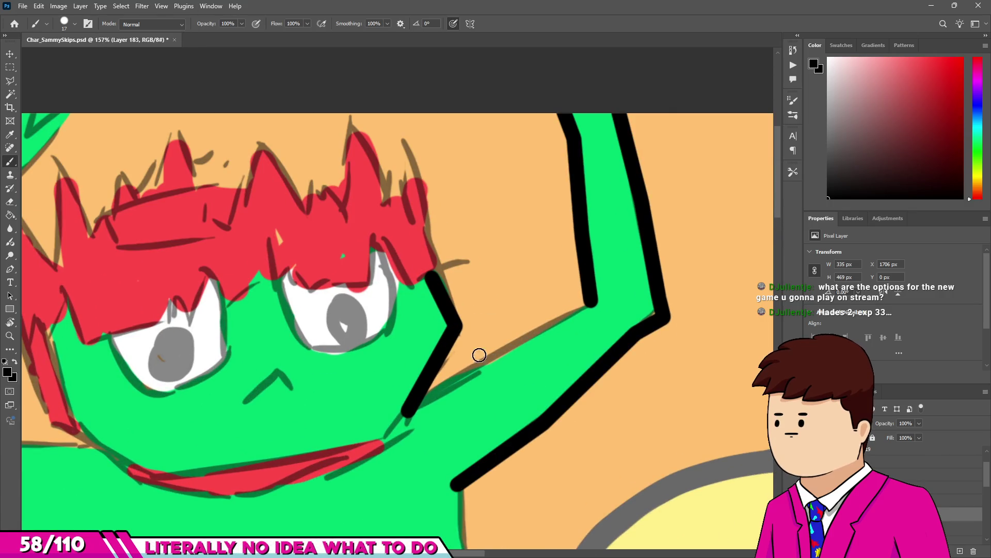
left_click(541, 326, "shift")
left_click(591, 303, "shift")
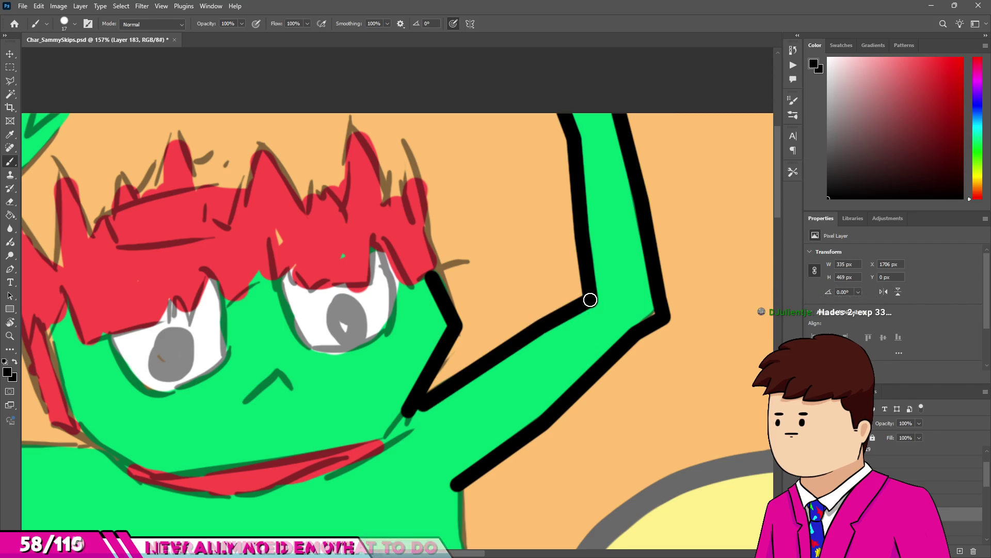
scroll(519, 248, "down", 8)
scroll(385, 366, "up", 10)
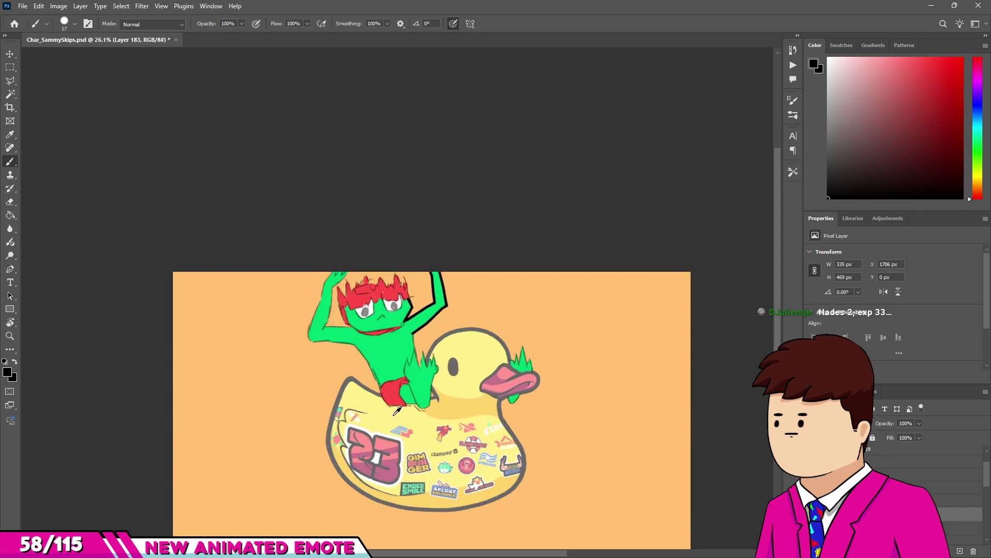
scroll(467, 237, "down", 3)
Extend the arm outline straight down to the limb's first spike.
scroll(468, 240, "up", 2)
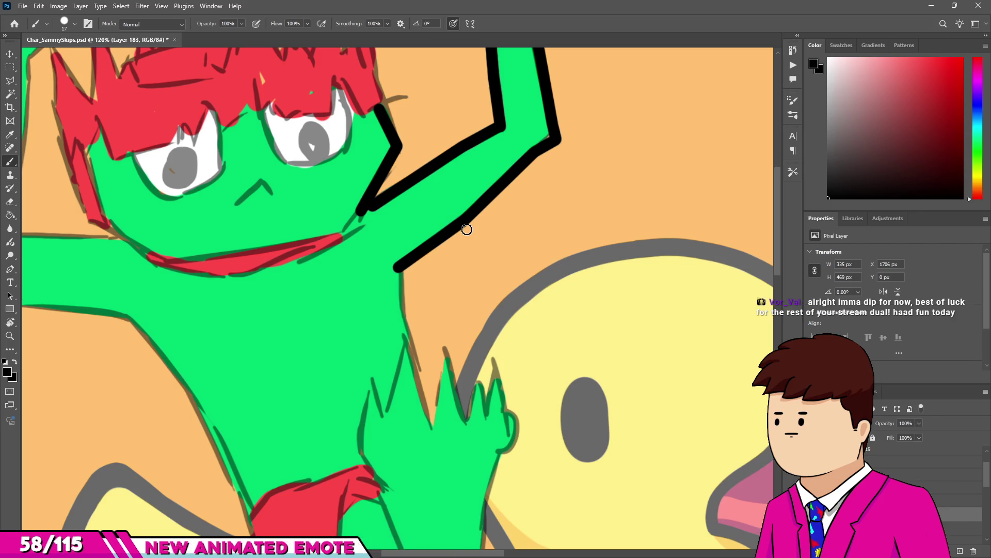
scroll(405, 258, "up", 5)
left_click(376, 228)
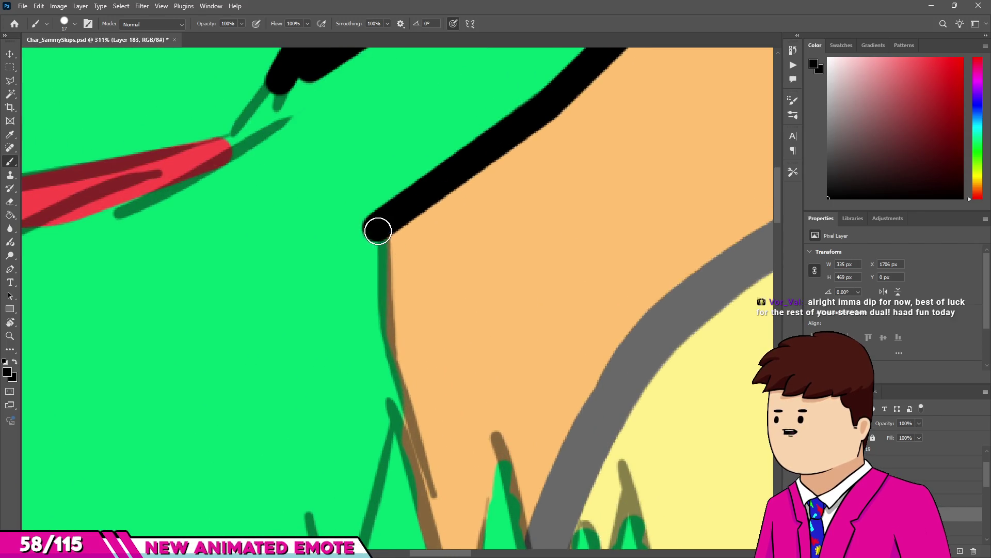
left_click(375, 335, "shift")
scroll(414, 250, "down", 1)
scroll(414, 398, "down", 3)
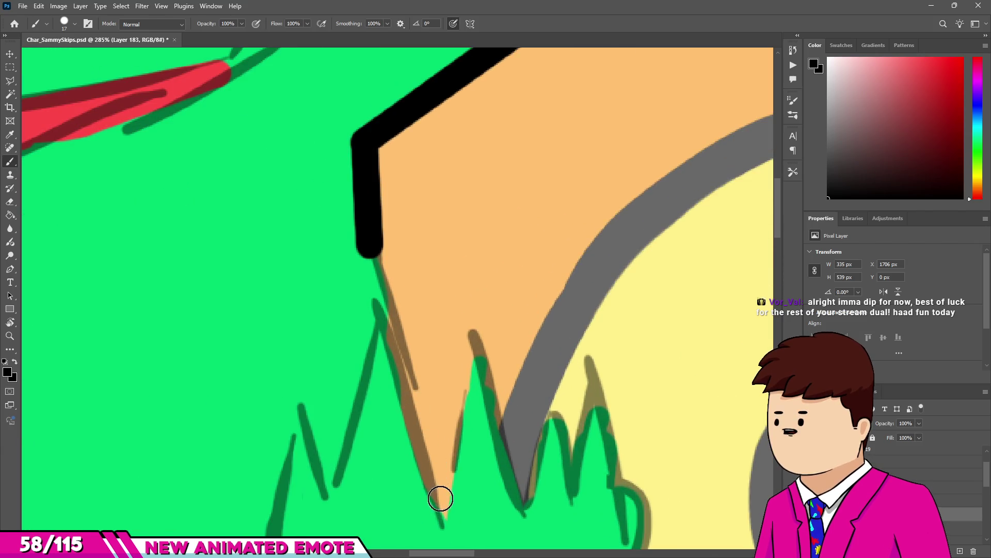
left_click(442, 512, "shift")
Ink the limb's zigzag spike peaks and dips, hooking the outline around its right side.
left_click(486, 330, "shift")
left_click(526, 511, "shift")
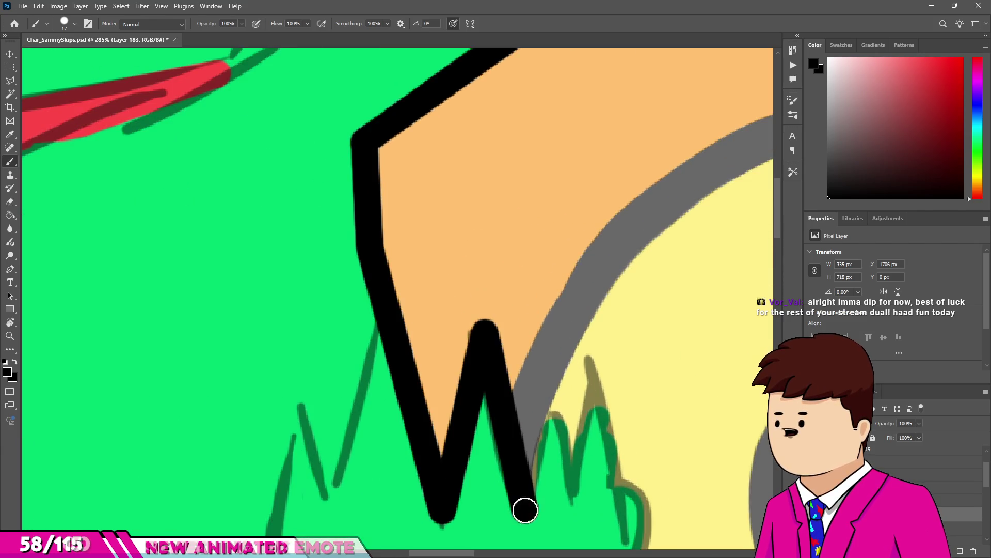
left_click(557, 395, "shift")
left_click(578, 480, "shift")
left_click(593, 358, "shift")
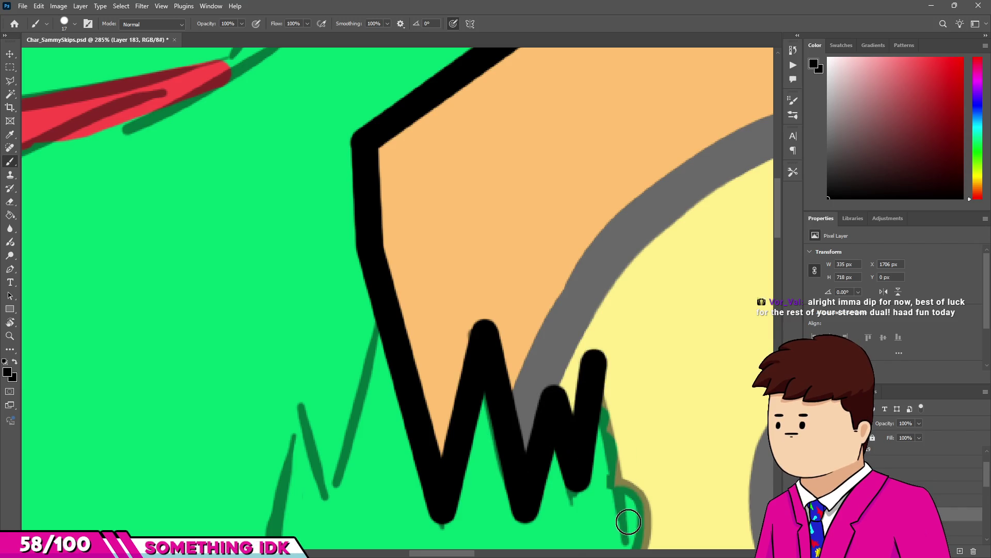
left_click(633, 484, "shift")
scroll(633, 484, "down", 5)
scroll(573, 395, "up", 4)
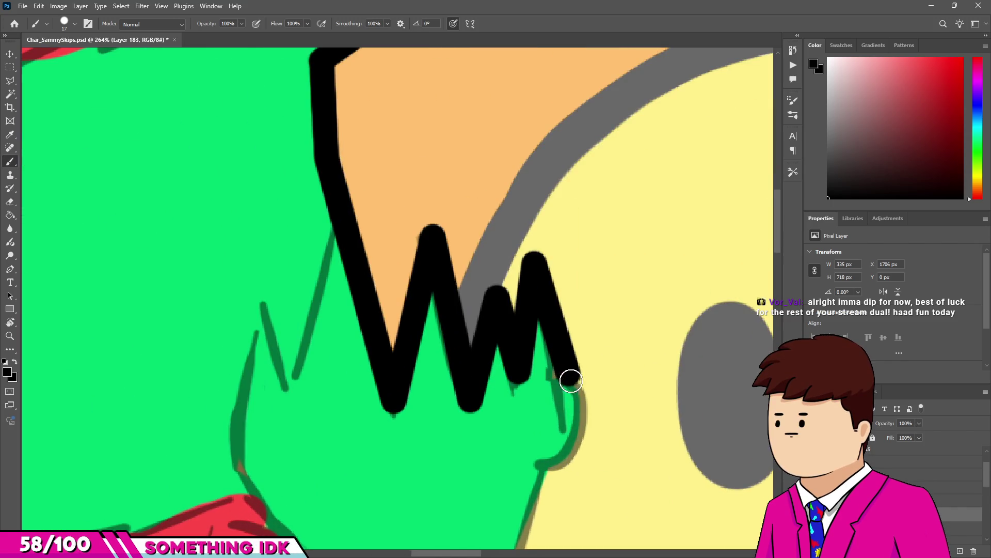
left_click_drag(583, 403, 539, 468)
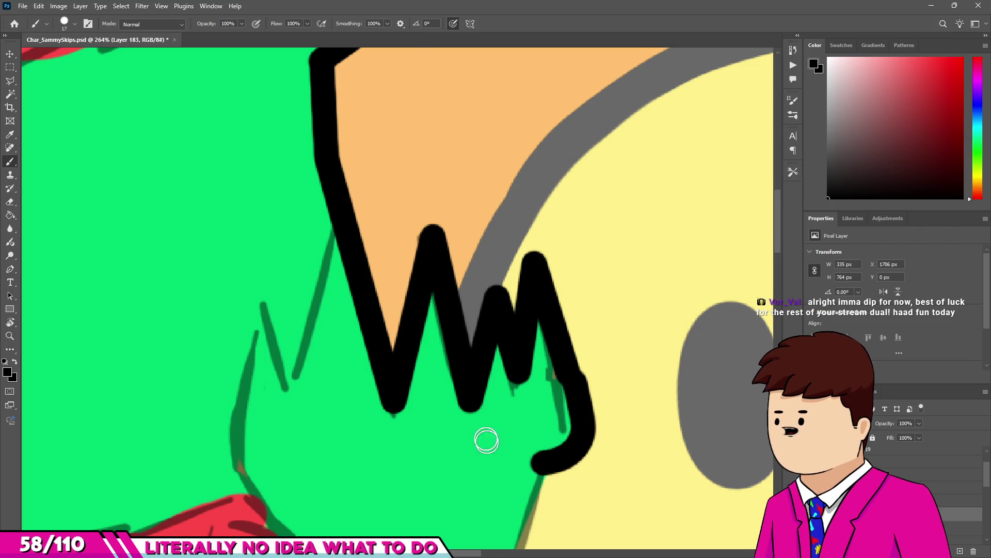
scroll(486, 438, "down", 3)
scroll(515, 387, "up", 4)
scroll(444, 336, "down", 3)
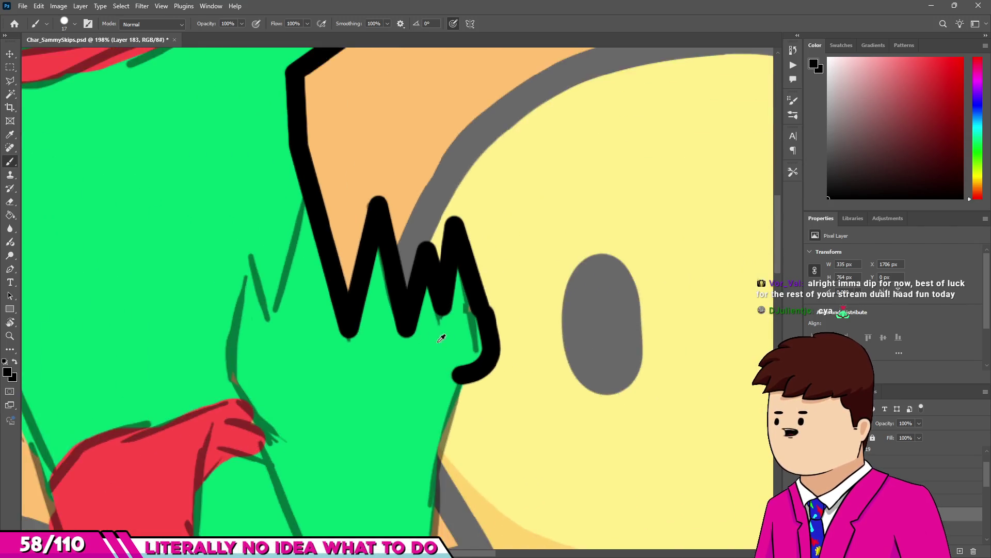
scroll(374, 333, "up", 2)
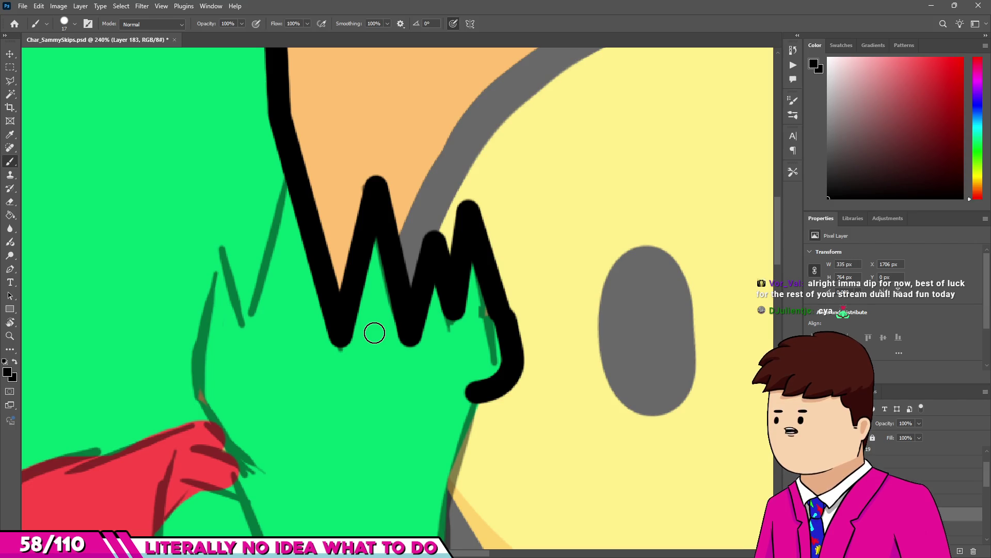
scroll(374, 333, "down", 2)
scroll(343, 221, "up", 4)
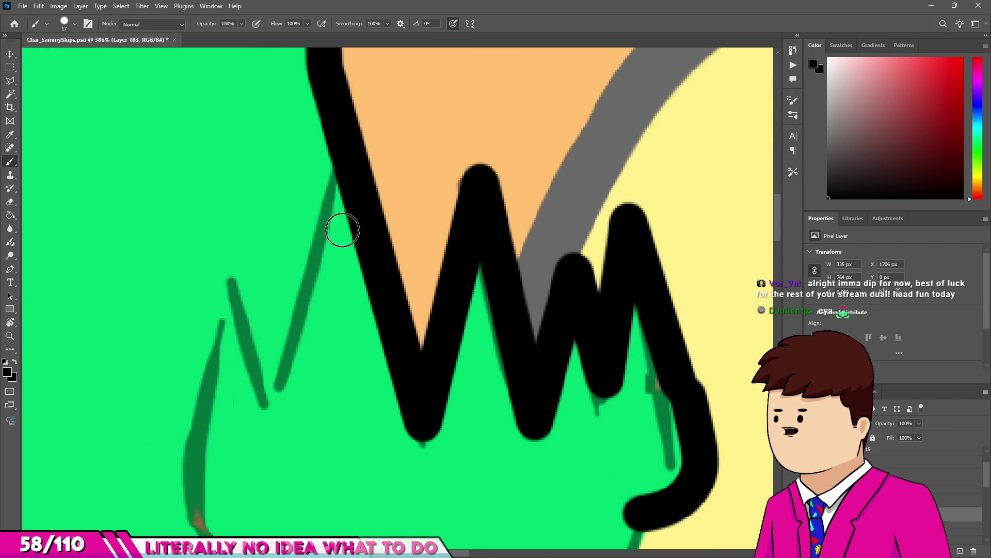
Ink the leftmost spike and the limb's left edge over the red shorts.
mouse_move(330, 150)
left_mouse_down()
mouse_move(266, 349)
mouse_move(220, 282)
left_mouse_up()
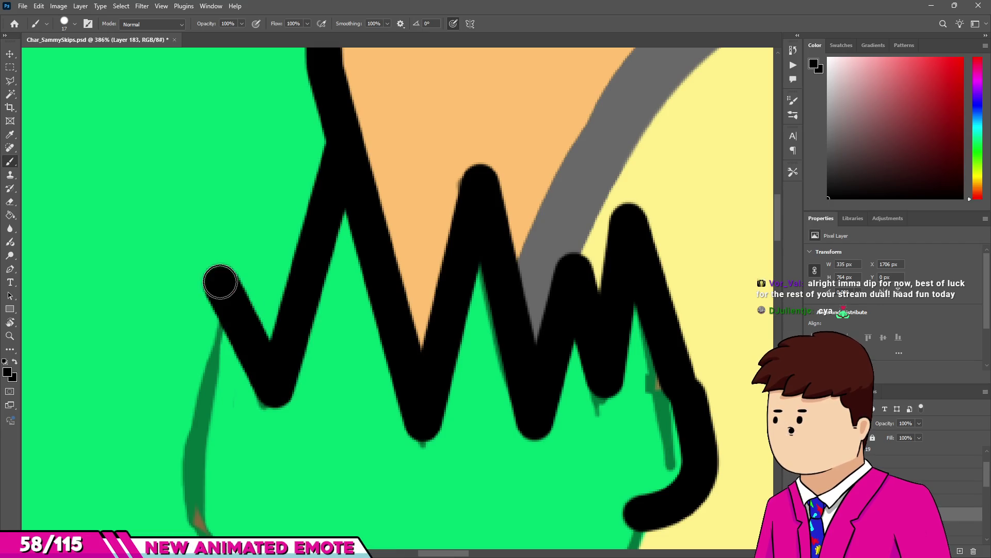
scroll(186, 439, "down", 5)
scroll(296, 249, "up", 6)
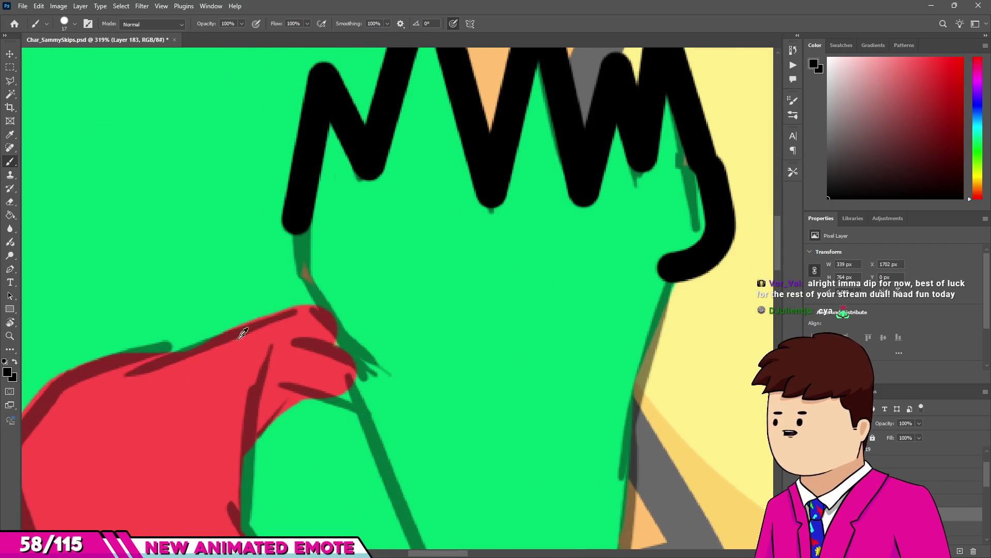
mouse_move(313, 189)
left_mouse_down()
mouse_move(321, 308)
mouse_move(361, 354)
mouse_move(405, 381)
left_mouse_up()
scroll(312, 219, "down", 3)
scroll(359, 328, "down", 2)
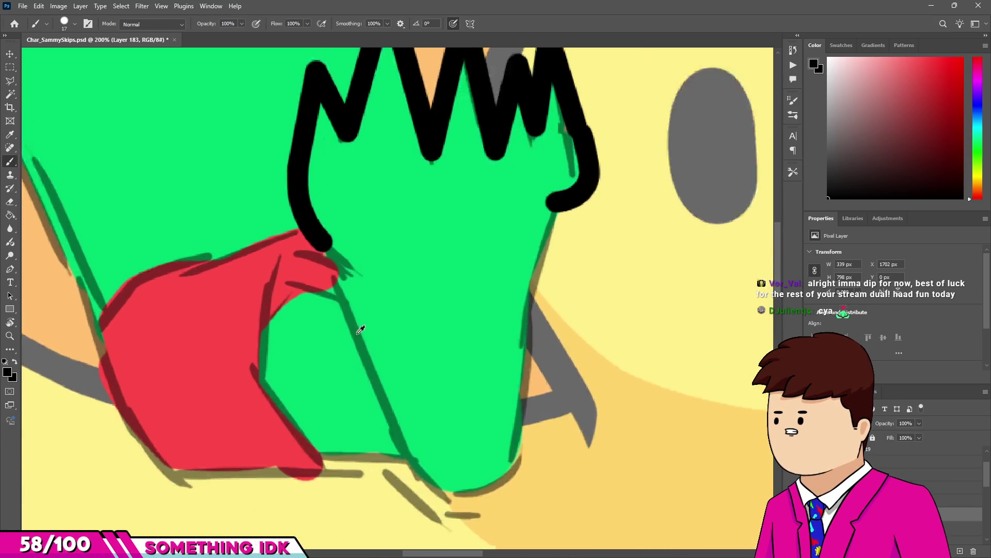
scroll(414, 458, "down", 3)
scroll(418, 479, "up", 5)
scroll(369, 195, "down", 2)
scroll(369, 194, "down", 2)
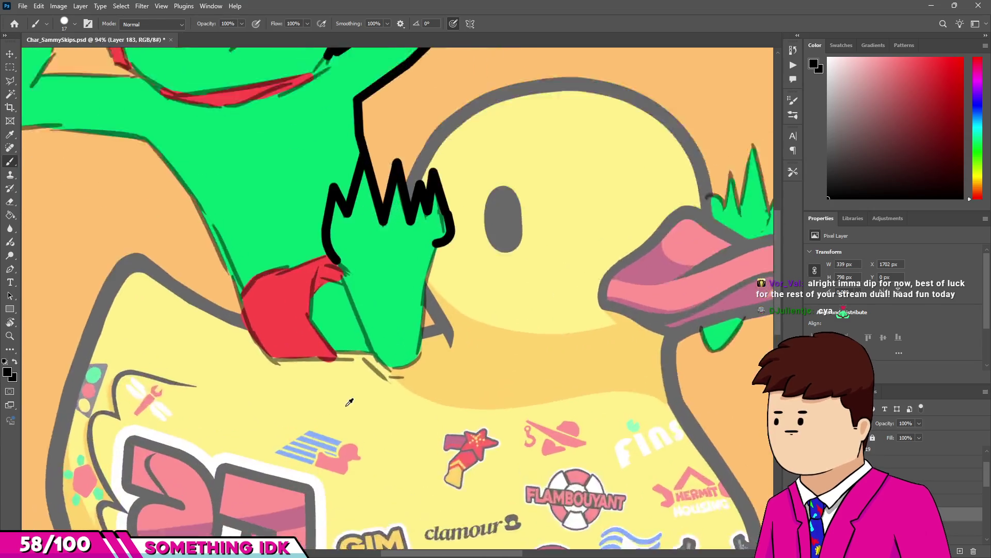
scroll(387, 261, "up", 5)
Redraw the left-edge line after undoing an overlong stroke, then curve around the limb's bottom and right side.
left_click(384, 333, "shift")
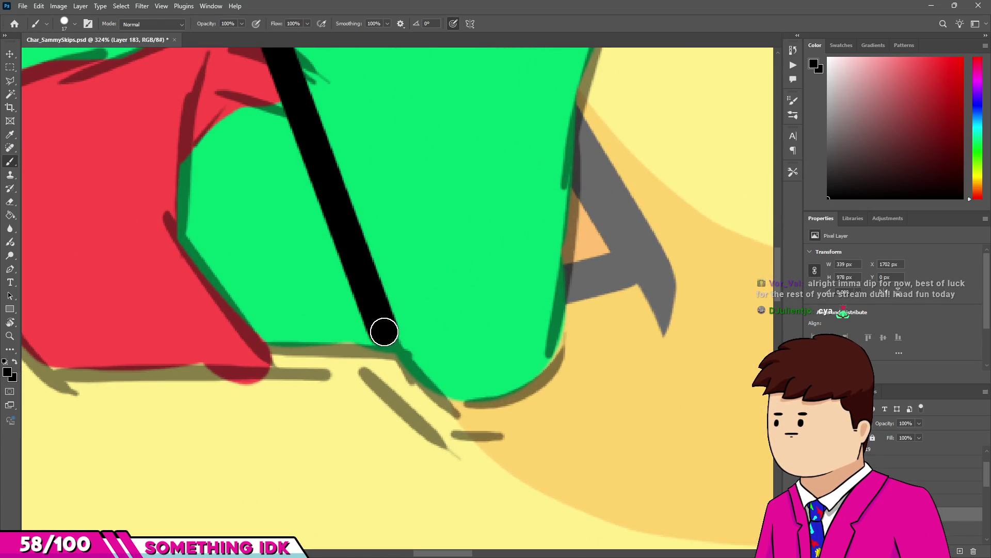
left_click_drag(384, 333, 405, 389)
key("ctrl+z")
left_click_drag(385, 333, 394, 351)
mouse_move(414, 387)
left_mouse_down()
mouse_move(522, 405)
mouse_move(597, 332)
mouse_move(573, 60)
left_mouse_up()
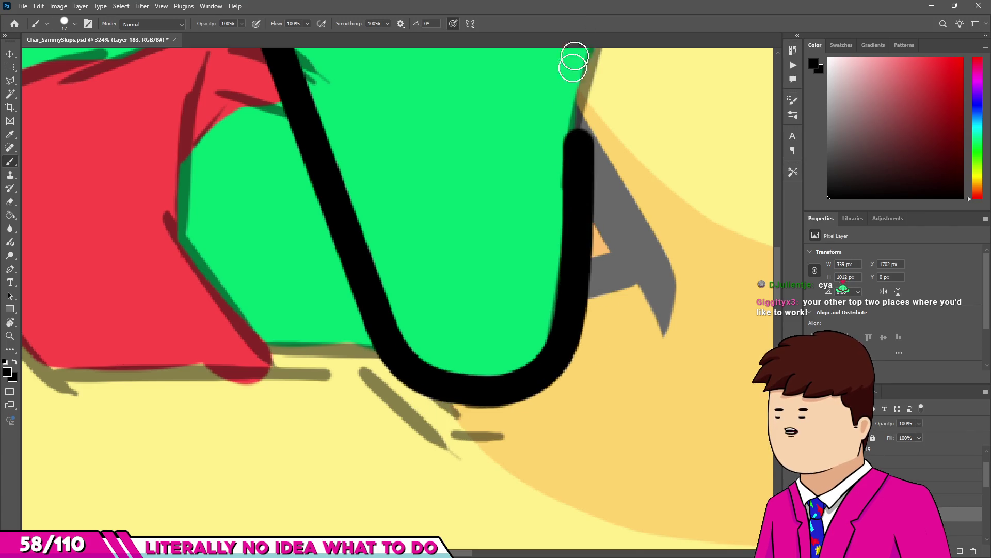
scroll(516, 310, "down", 3)
scroll(541, 280, "up", 4)
scroll(542, 280, "down", 8)
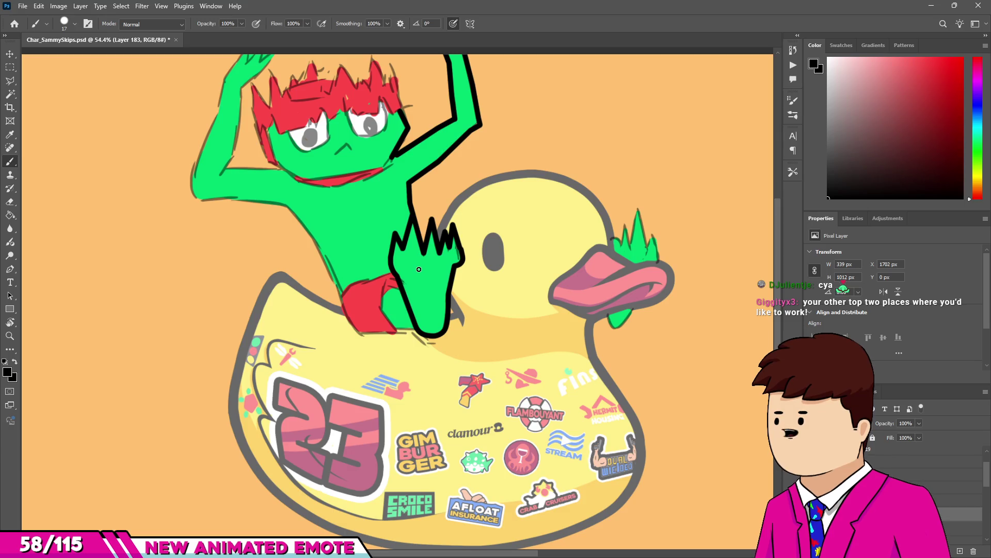
Outline the raised arm's outer edge down to the forearm's underside.
scroll(406, 336, "up", 4)
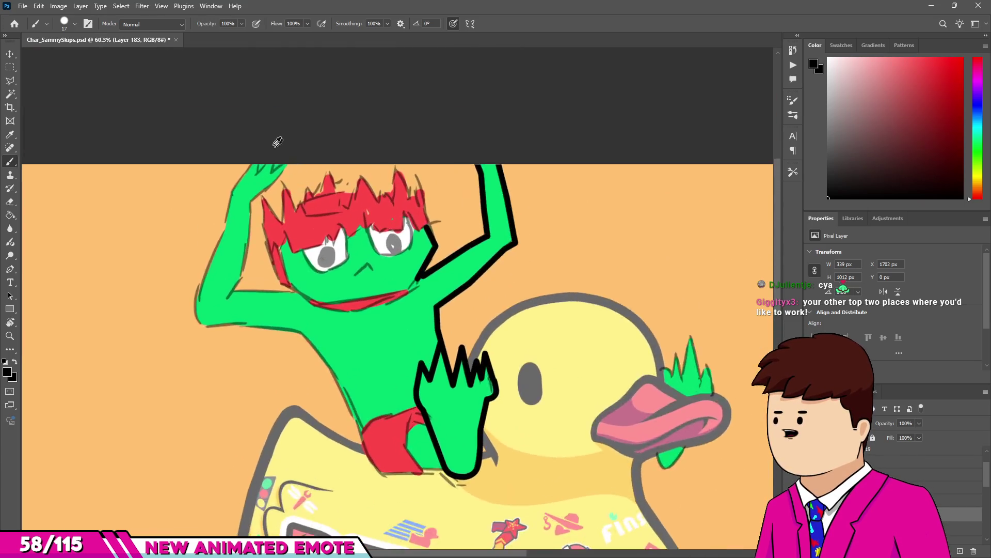
scroll(233, 255, "up", 4)
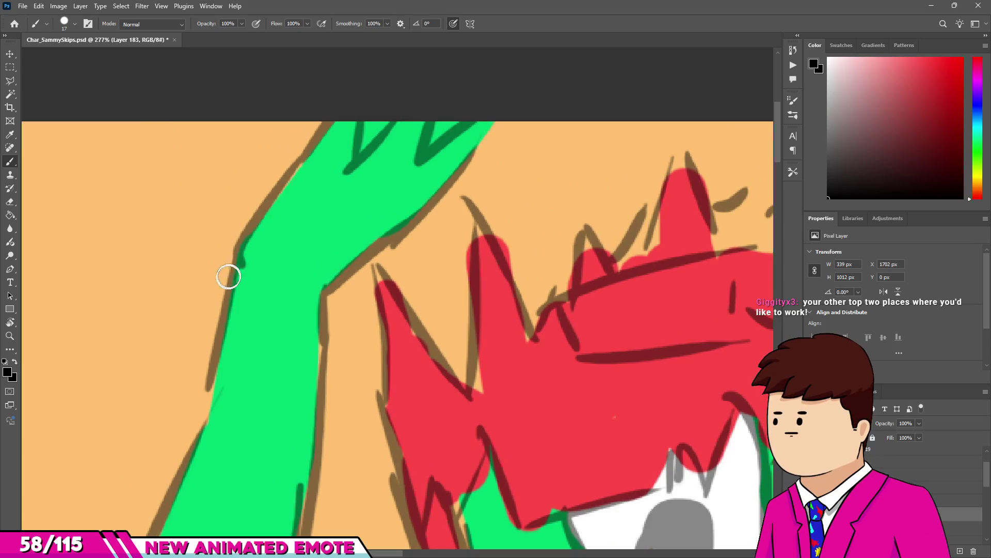
left_click(237, 250)
left_click(199, 428, "shift")
scroll(198, 428, "down", 3)
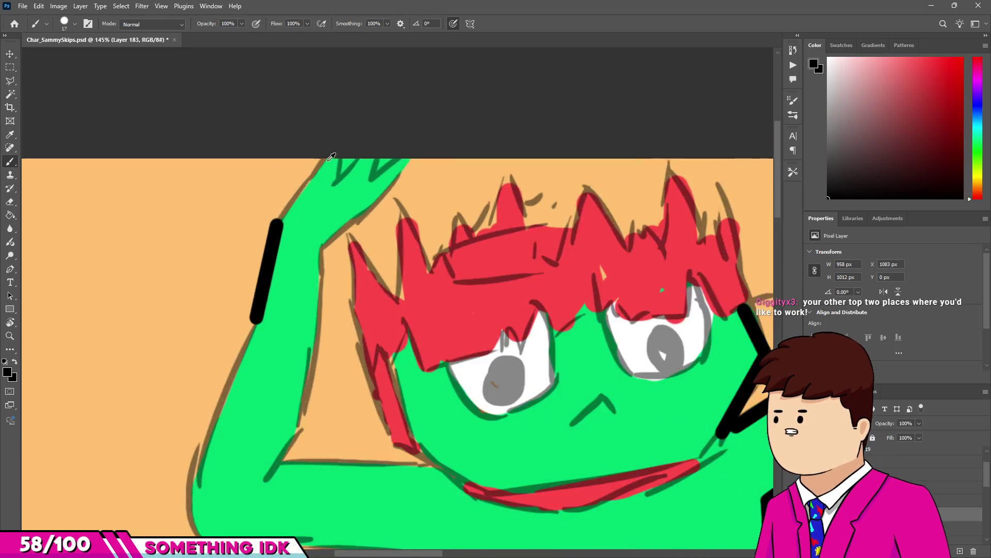
scroll(238, 336, "up", 3)
left_click(266, 372, "shift")
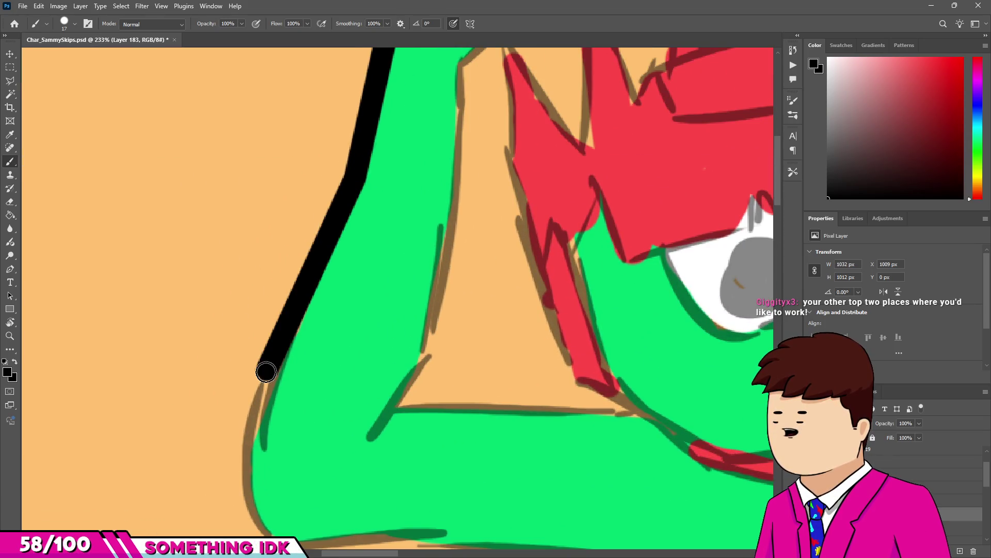
left_click(247, 487, "shift")
scroll(247, 487, "down", 3)
scroll(248, 443, "up", 3)
left_click(265, 455, "shift")
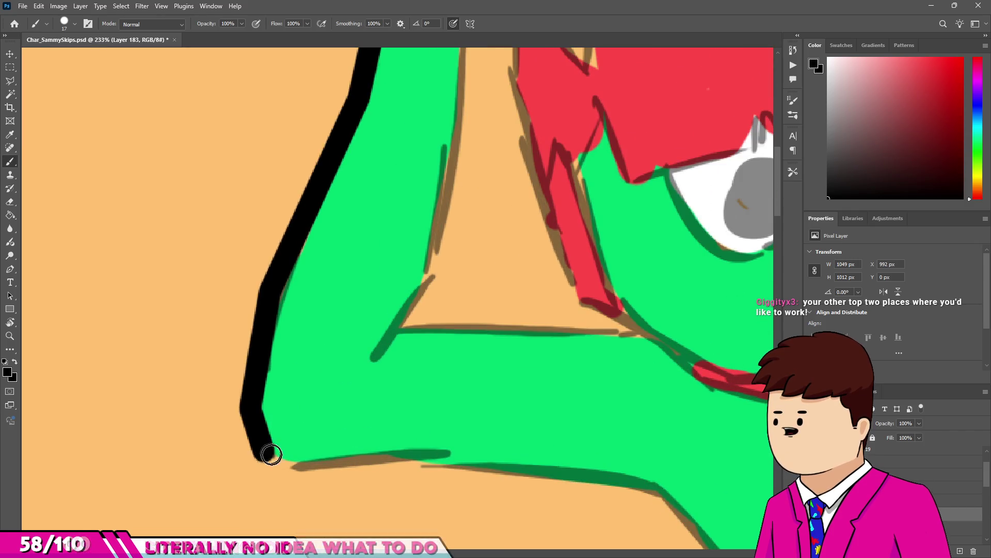
left_click(449, 459, "shift")
Continue the outline down the body's left edge and around the shorts' red corner.
scroll(448, 459, "down", 4)
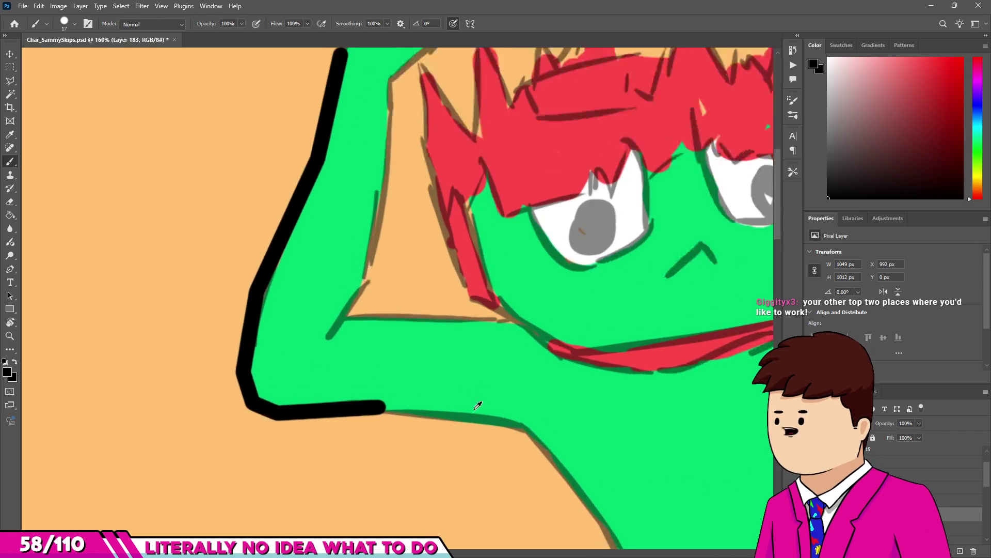
scroll(503, 262, "down", 2)
scroll(504, 262, "up", 2)
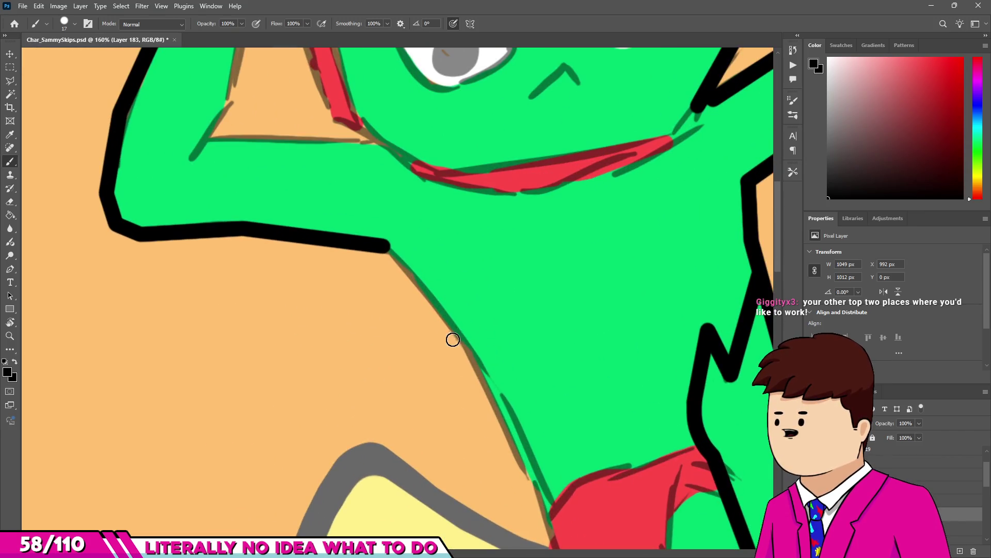
scroll(465, 343, "up", 1)
left_click(500, 397, "shift")
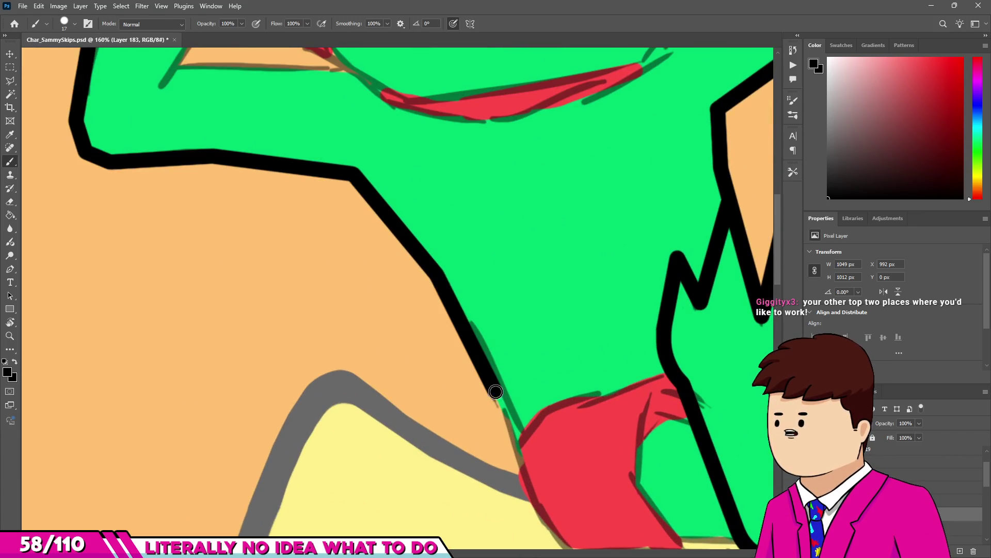
scroll(430, 154, "down", 1)
scroll(472, 331, "up", 3)
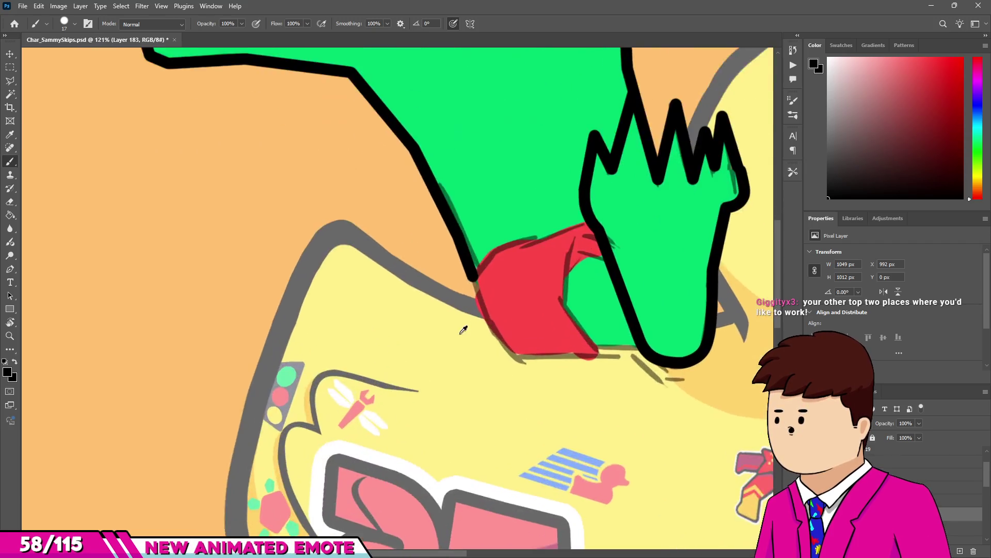
scroll(466, 282, "down", 3)
scroll(482, 312, "right", 2)
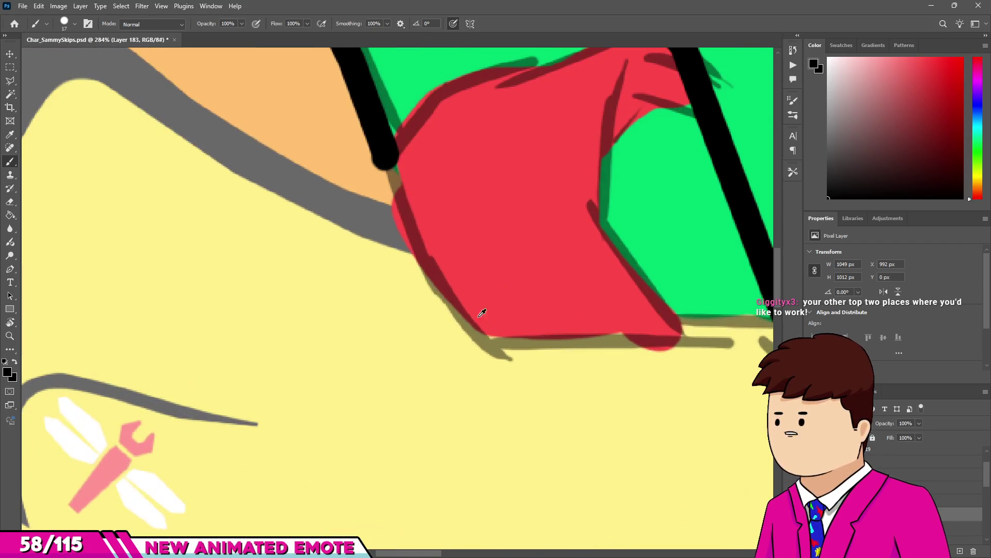
left_click(433, 294, "shift")
left_click(493, 354, "shift")
Close the bottom edge of the red shorts and join it to the foot outline.
scroll(647, 318, "down", 1)
scroll(647, 319, "right", 2)
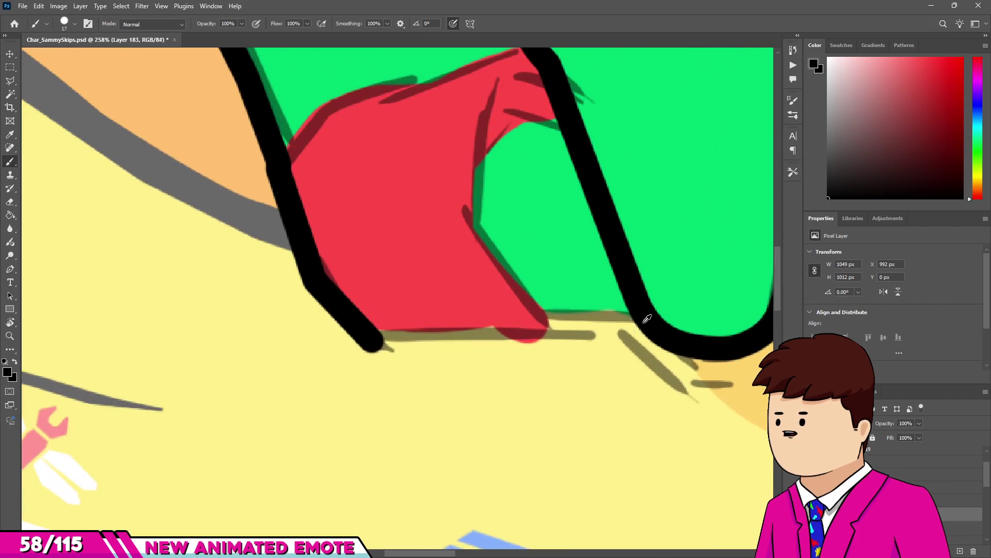
left_click(552, 329, "shift")
left_click_drag(548, 332, 560, 316)
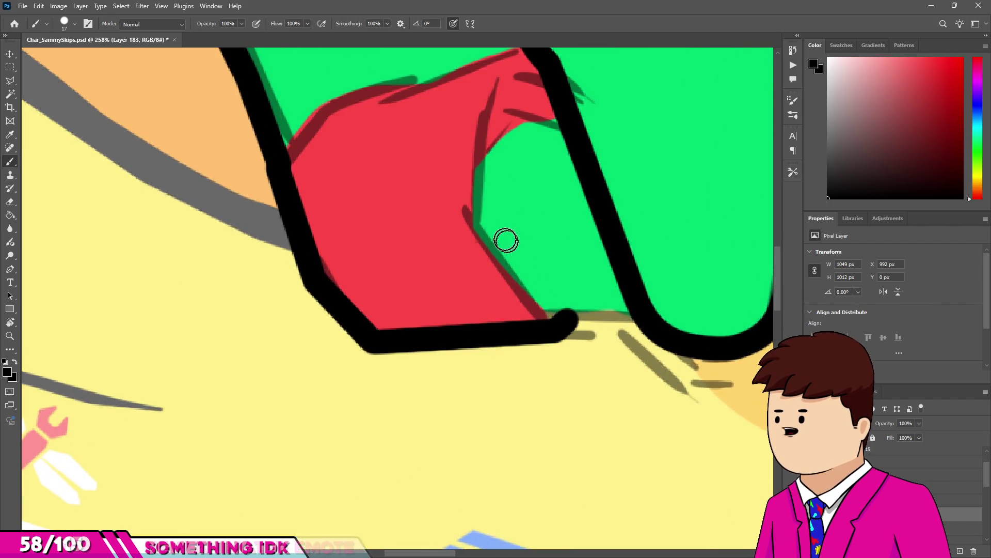
scroll(504, 239, "down", 3)
scroll(542, 305, "up", 4)
left_click(545, 305, "shift")
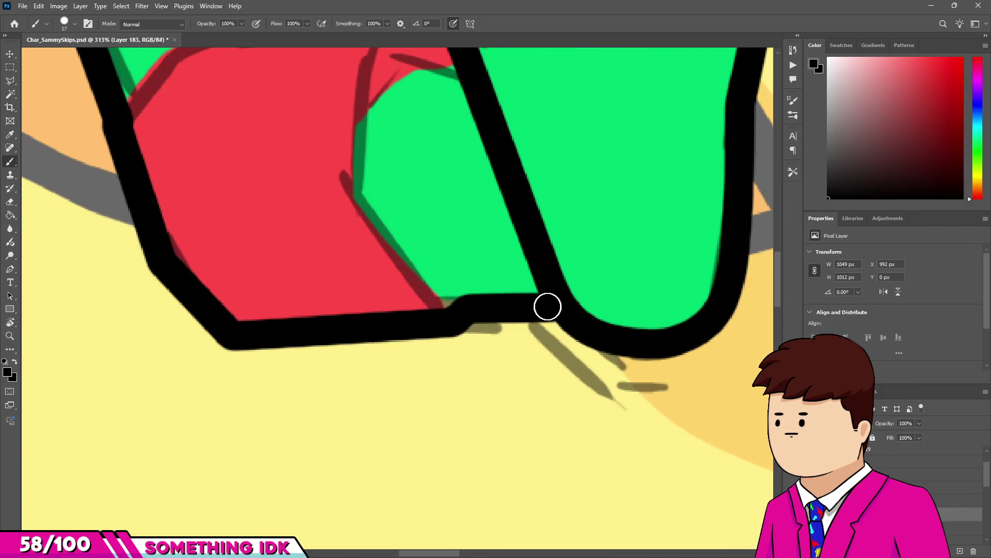
scroll(501, 305, "down", 8)
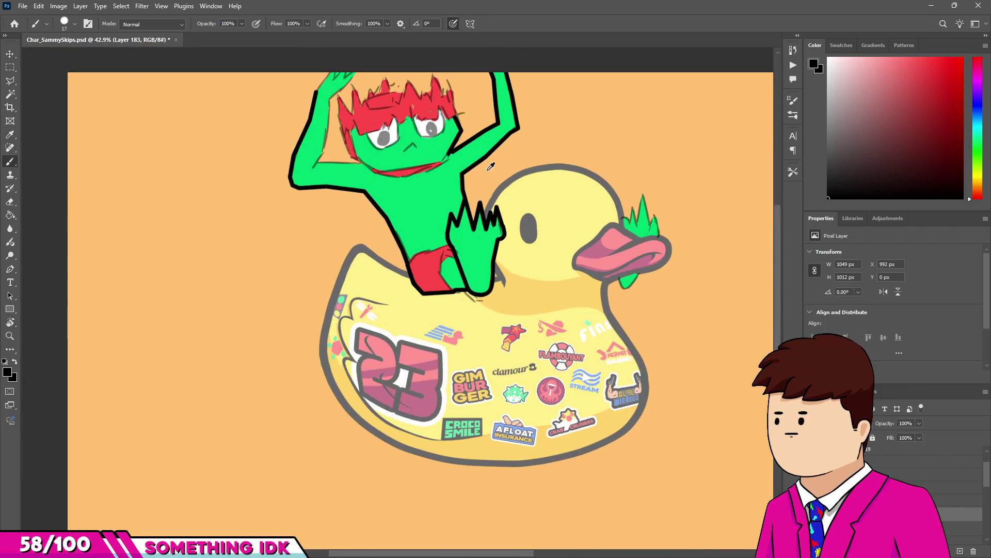
Shrink the brush and ink the red shorts' upper-left and top edges.
scroll(429, 150, "up", 2)
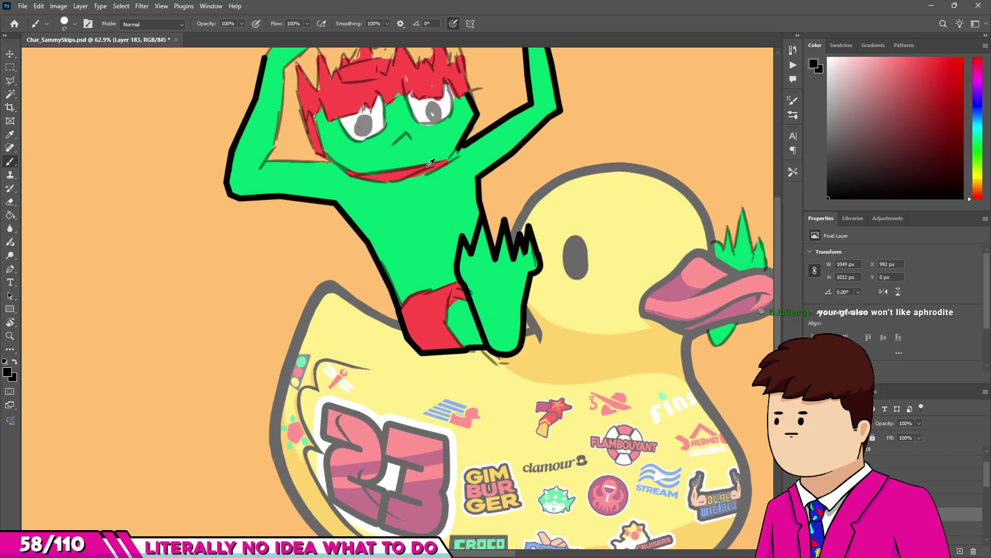
scroll(430, 164, "up", 1)
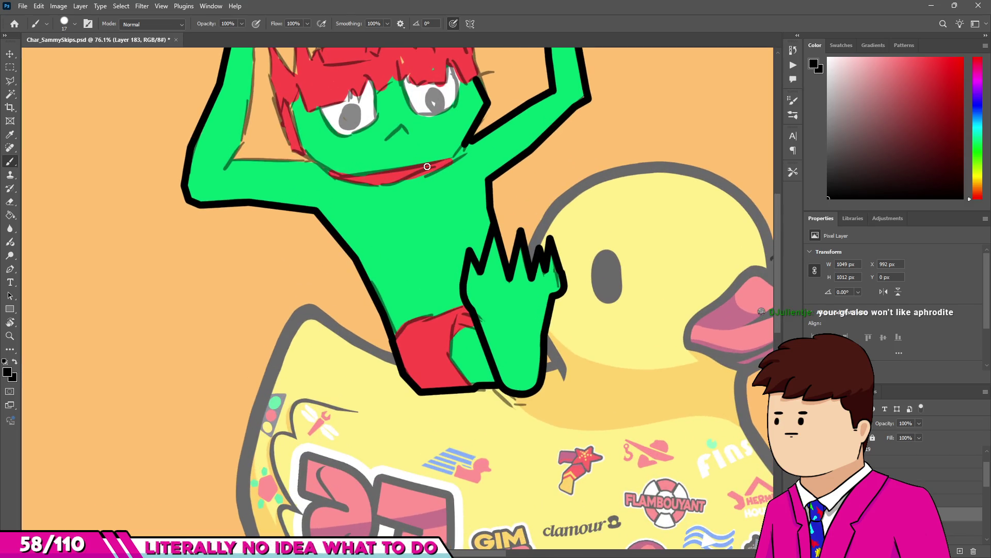
scroll(411, 356, "up", 7)
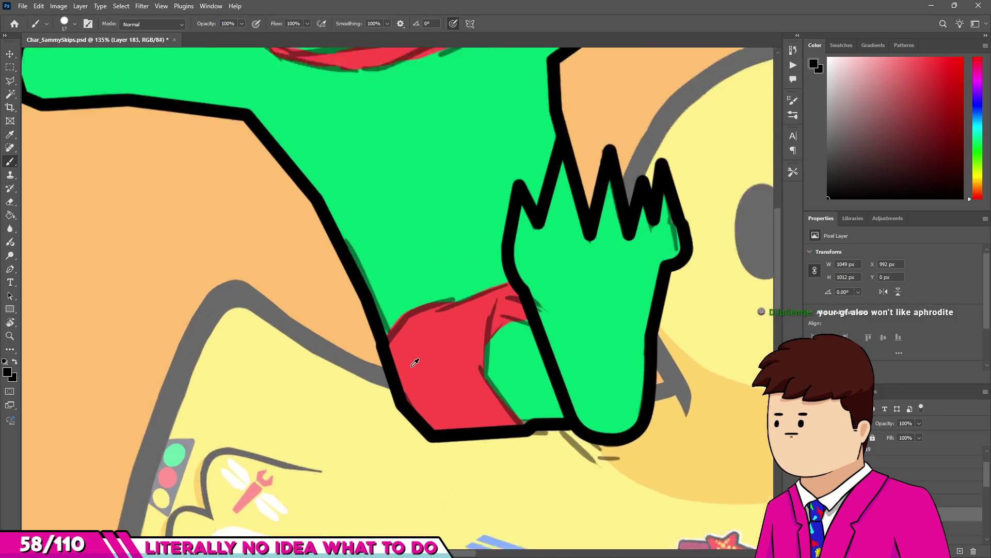
left_click_drag(315, 332, 356, 334)
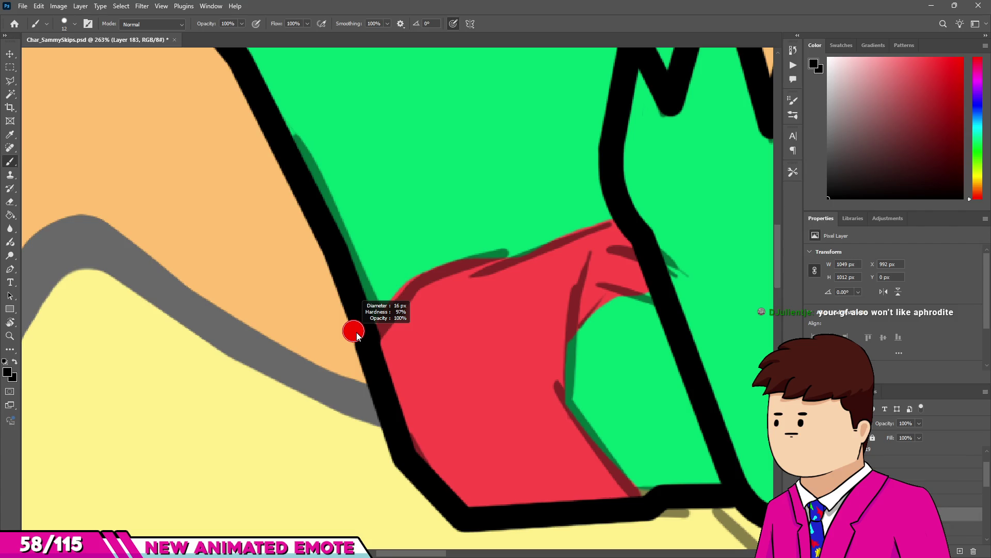
left_click_drag(357, 334, 413, 286)
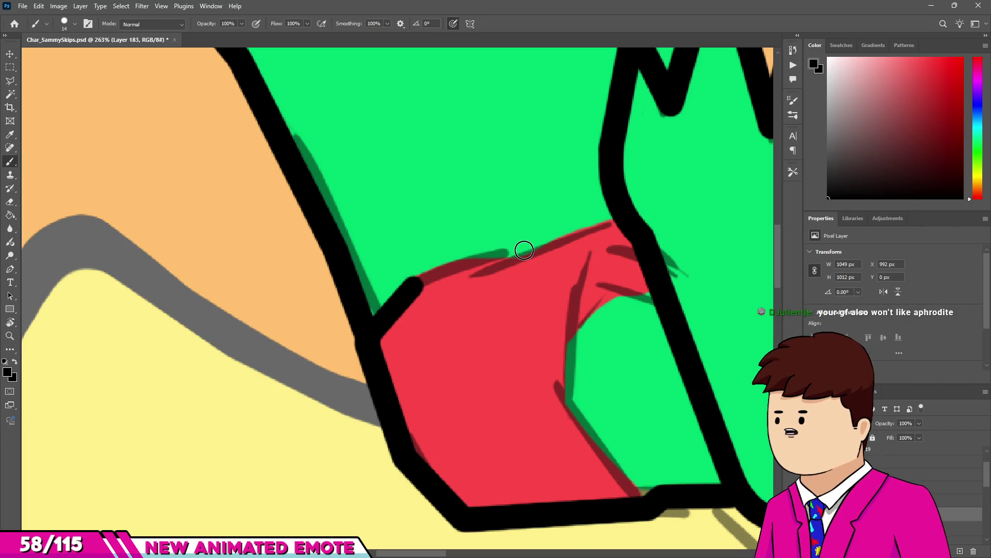
left_click(524, 250, "shift")
left_click(621, 218, "shift")
scroll(601, 253, "down", 2)
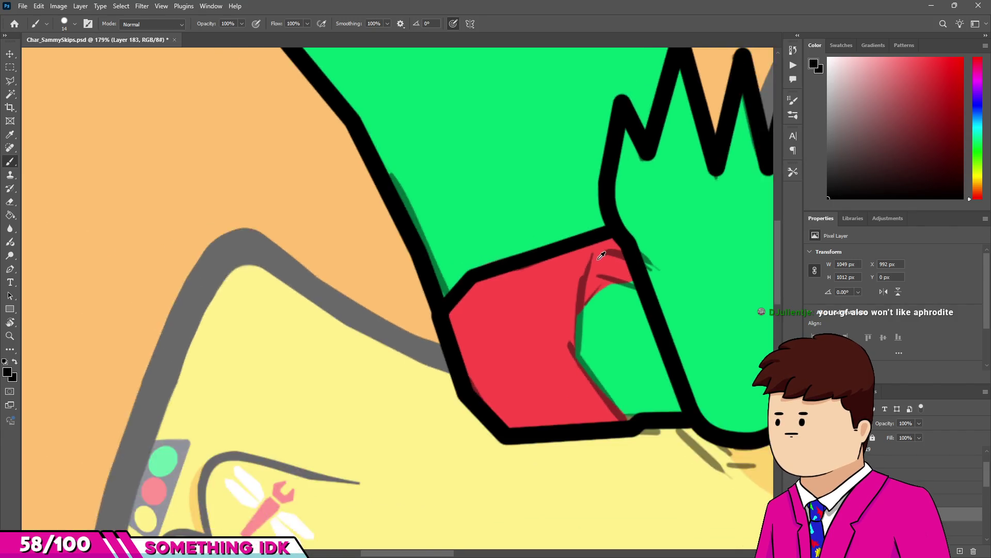
scroll(602, 255, "up", 2)
Draw a line down the boundary where the green leg meets the red shorts.
left_click_drag(642, 271, 599, 250)
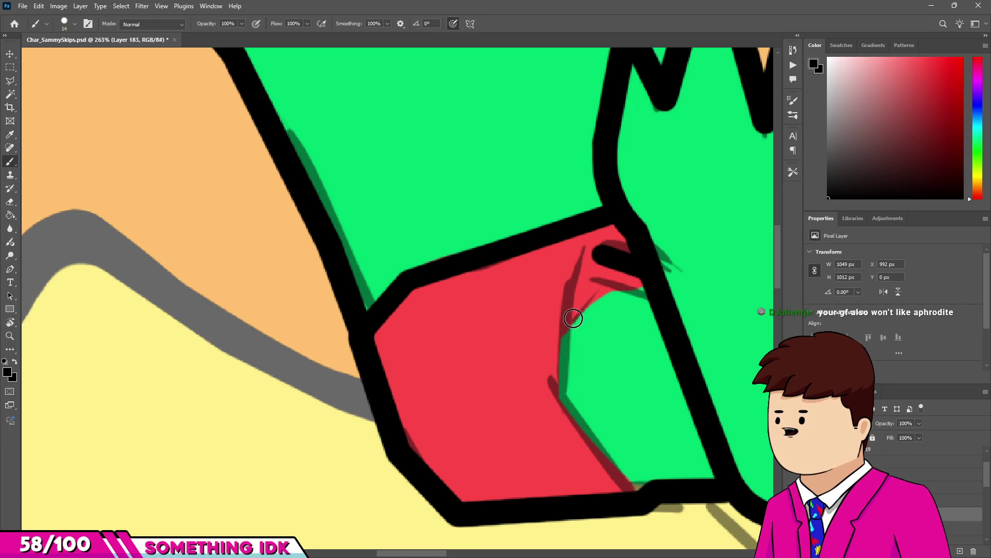
left_click(554, 343, "shift")
left_click(560, 392, "shift")
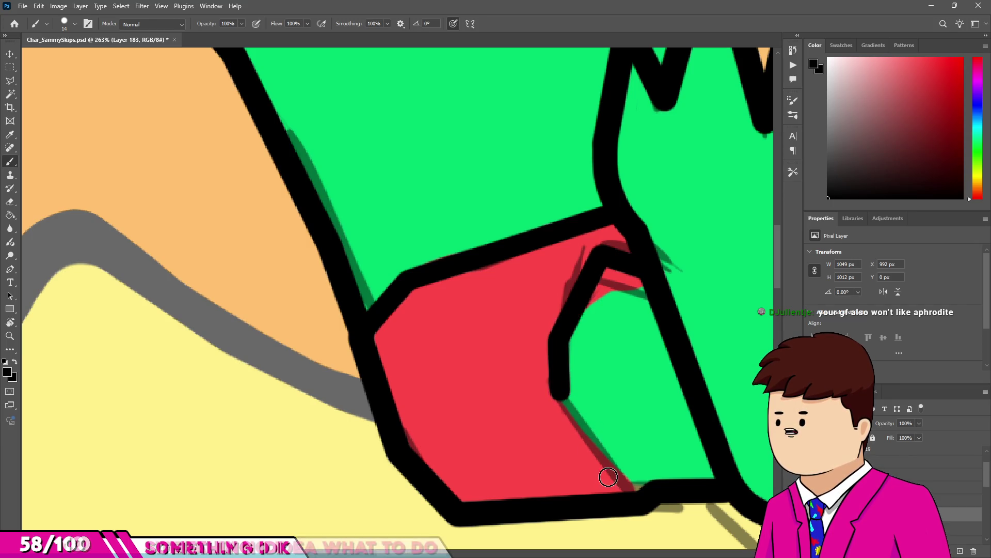
left_click(623, 481, "shift")
scroll(532, 364, "down", 3)
scroll(533, 364, "down", 5)
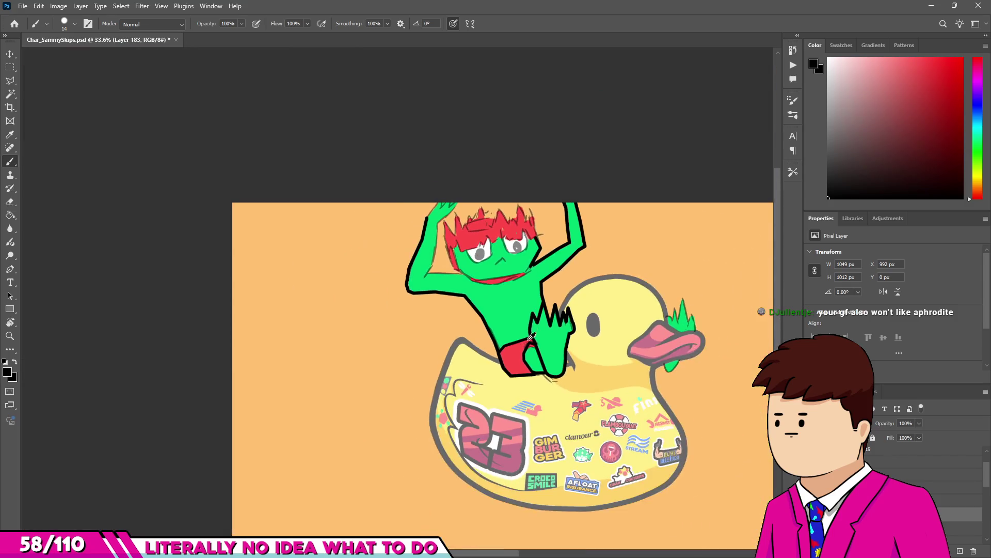
Shrink the brush to 16 px.
scroll(470, 347, "up", 5)
scroll(470, 347, "down", 4)
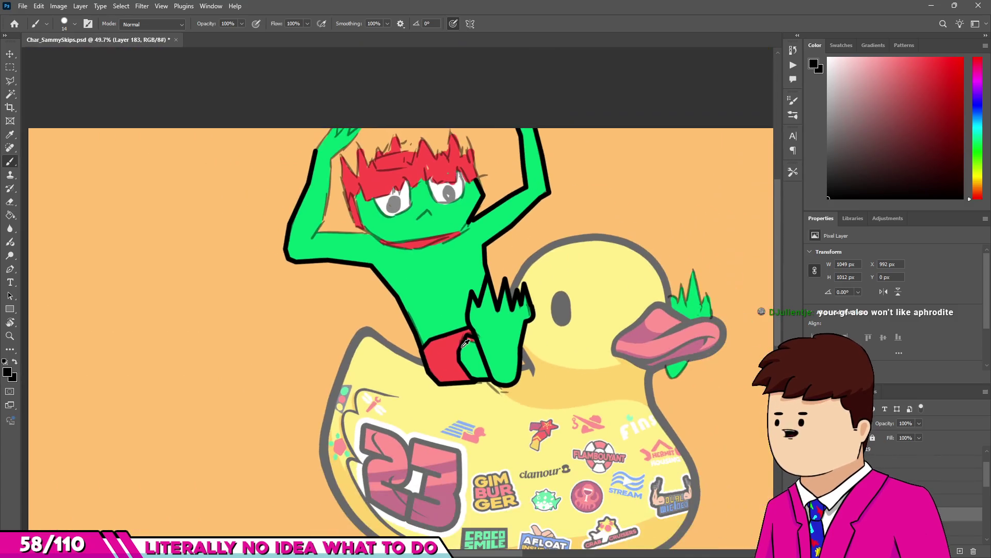
scroll(509, 296, "up", 3)
scroll(505, 299, "up", 3)
scroll(521, 354, "down", 3)
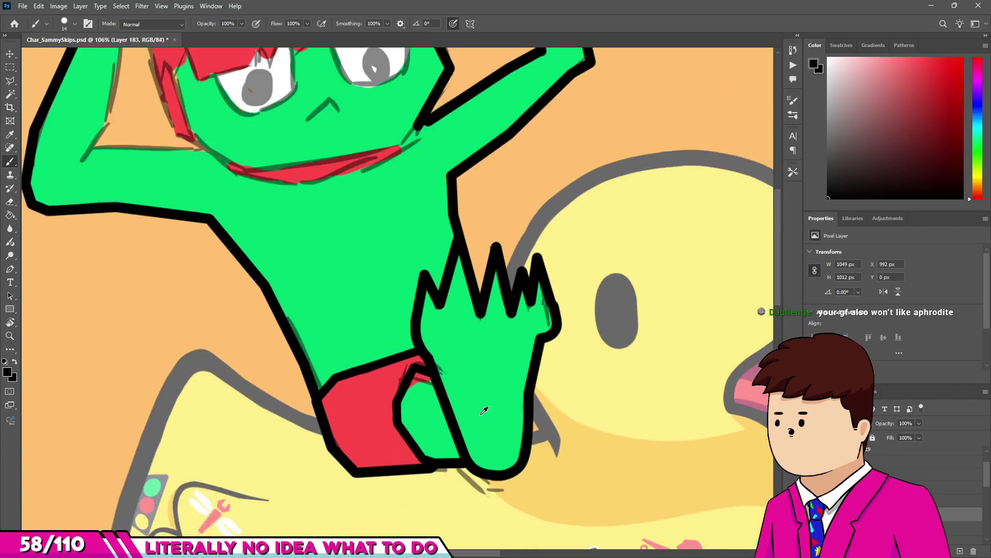
scroll(483, 410, "up", 3)
scroll(482, 391, "down", 2)
scroll(332, 177, "up", 6)
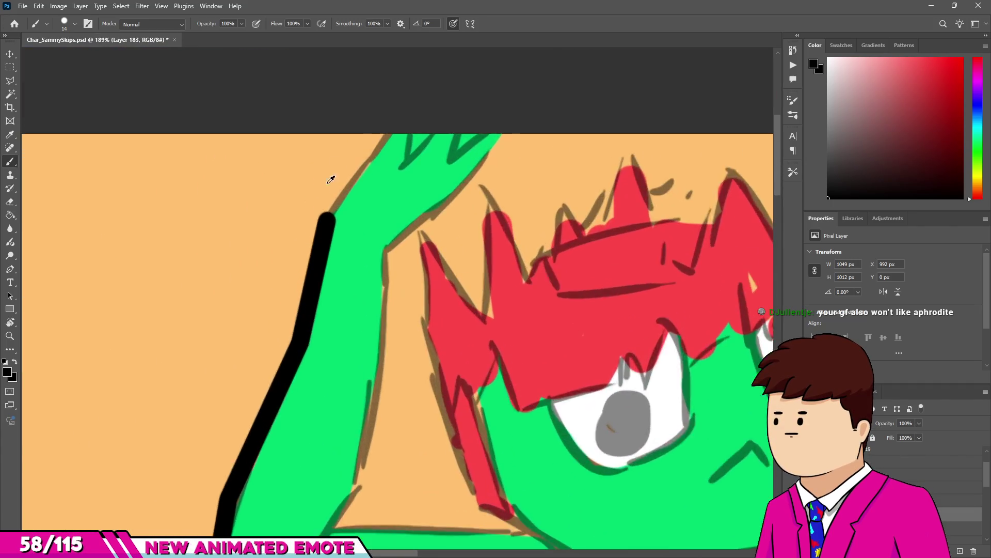
right_click(316, 236, "alt")
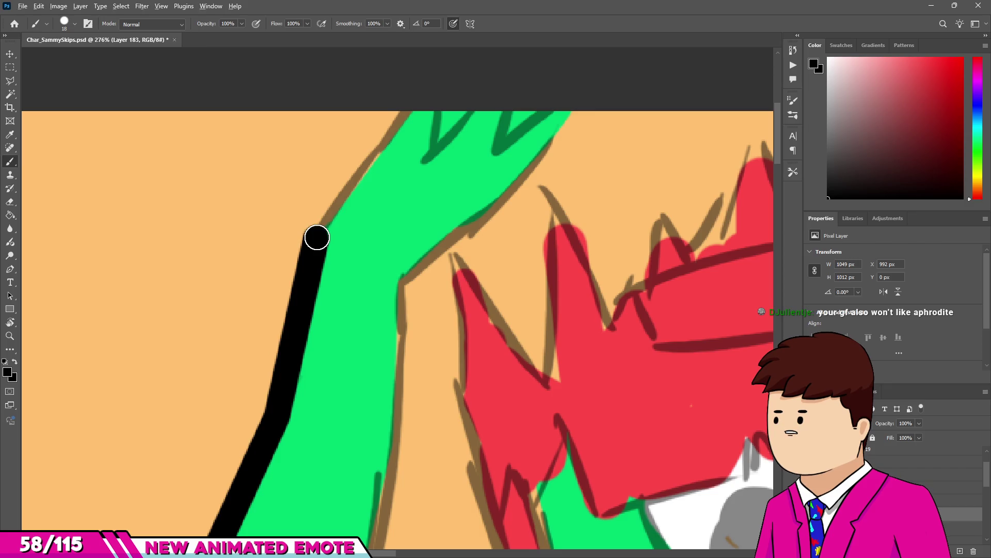
right_click(316, 238, "alt")
left_click_drag(319, 242, 321, 236)
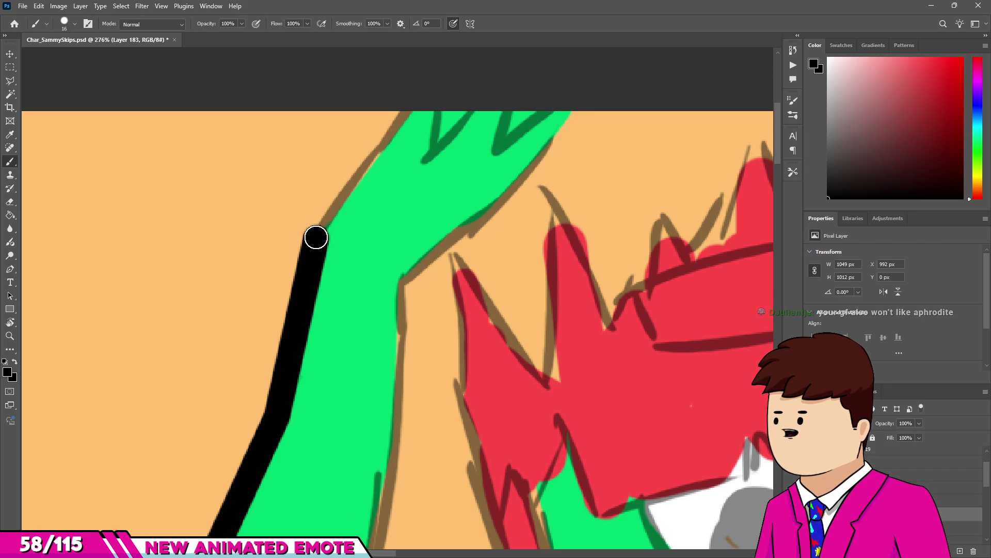
Ink the raised arm's outer and inner edges up to the canvas top and down into the armpit.
left_click(407, 95, "shift")
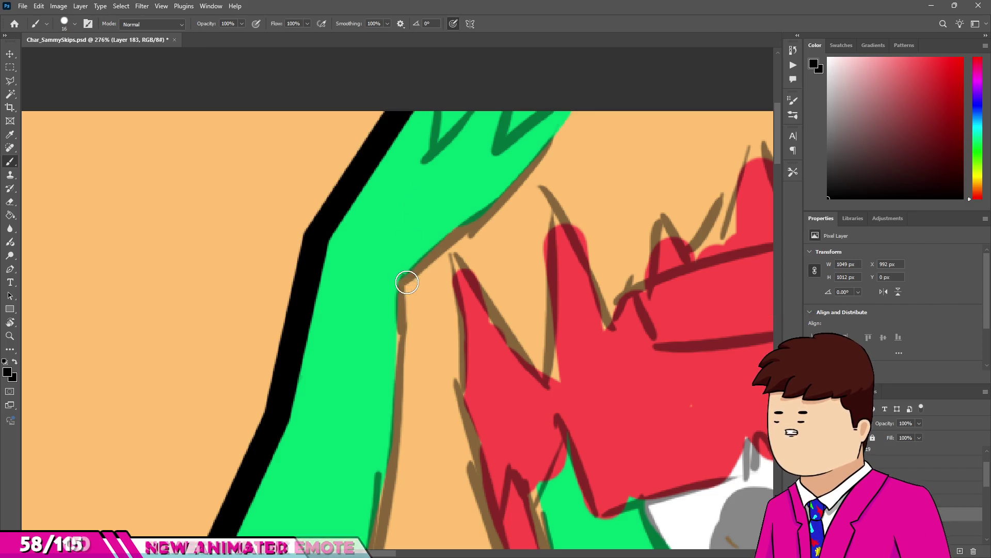
left_click(406, 283)
left_click(484, 221, "shift")
left_click(585, 105, "shift")
scroll(429, 235, "down", 1)
left_click(410, 436, "shift")
scroll(443, 282, "down", 1)
scroll(432, 354, "up", 2)
left_click(437, 355, "shift")
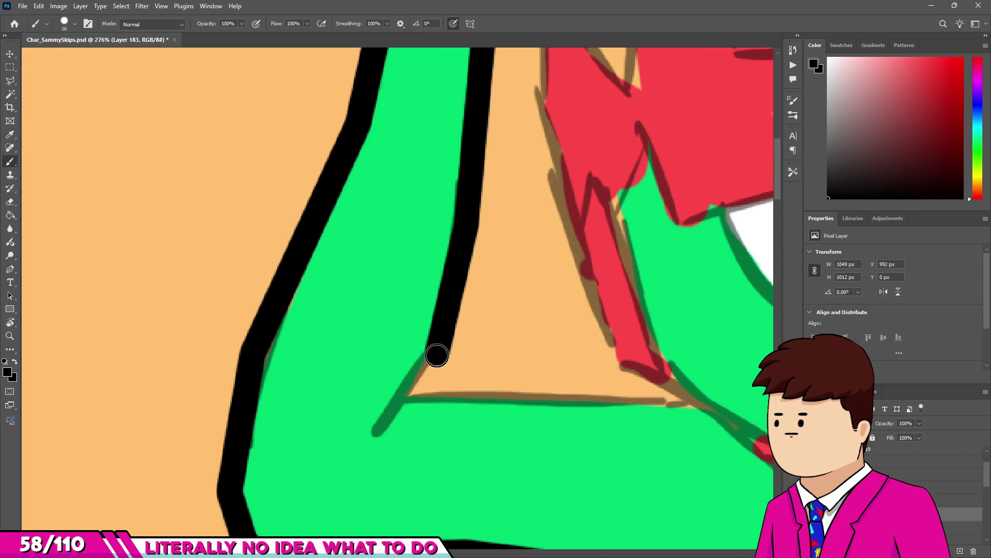
left_click(374, 438, "shift")
Briefly switch to a smaller eraser, then back to the brush to ink the arm's bottom edge.
key("e")
key("bracketleft")
key("b")
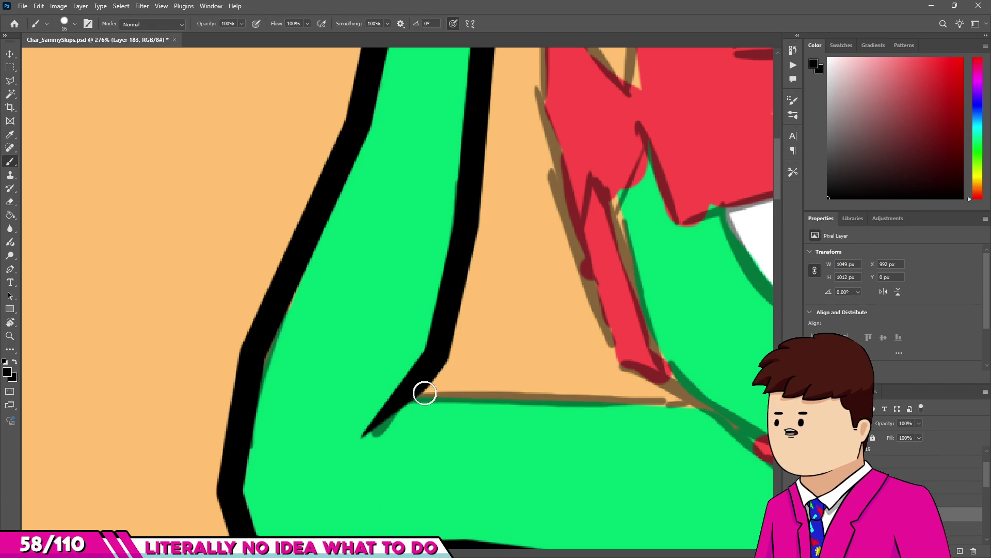
left_click(593, 397, "shift")
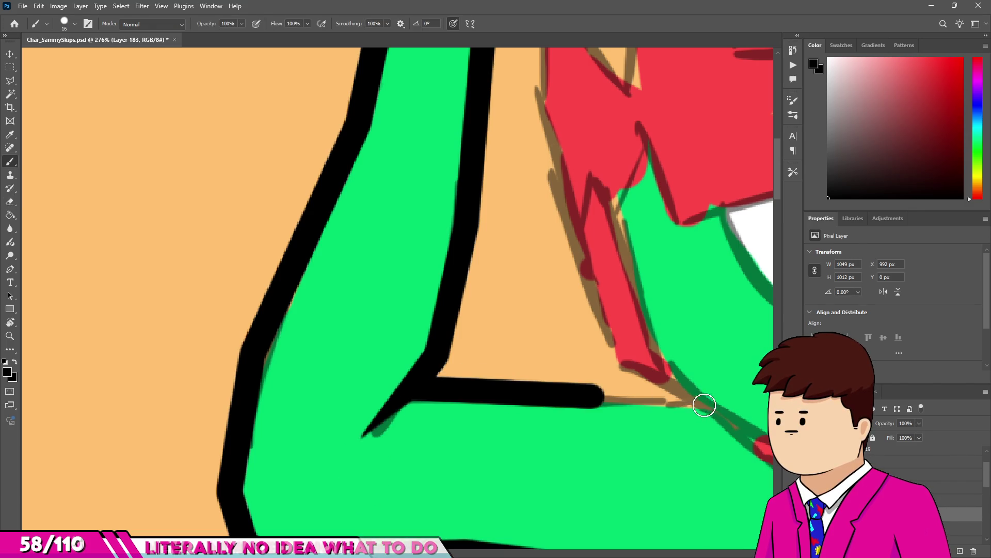
left_click(705, 403, "shift")
scroll(534, 348, "down", 5)
scroll(562, 339, "up", 4)
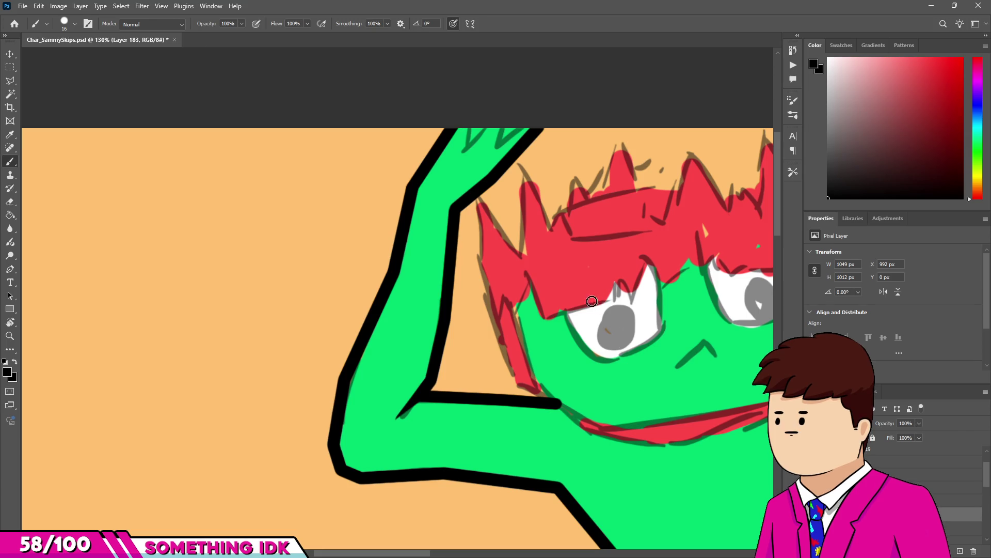
Ink the spiky outline of the hair's right side and its central spikes.
scroll(592, 301, "down", 5)
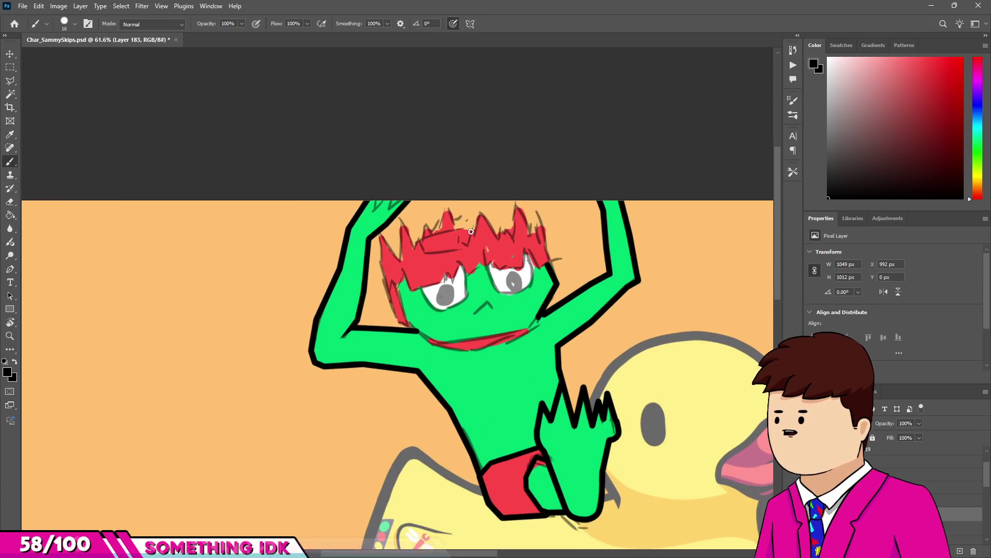
scroll(365, 255, "down", 3)
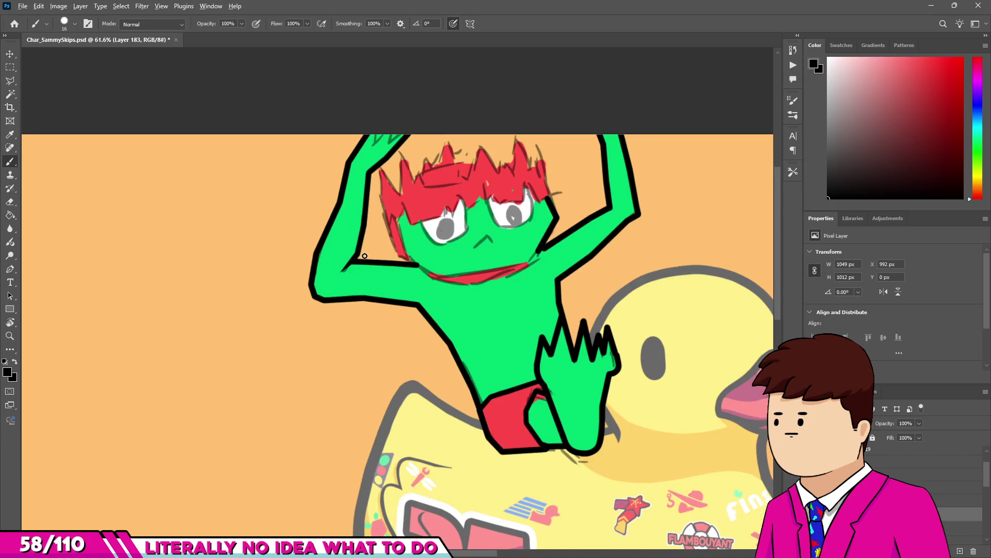
scroll(463, 154, "up", 5)
scroll(463, 154, "up", 5)
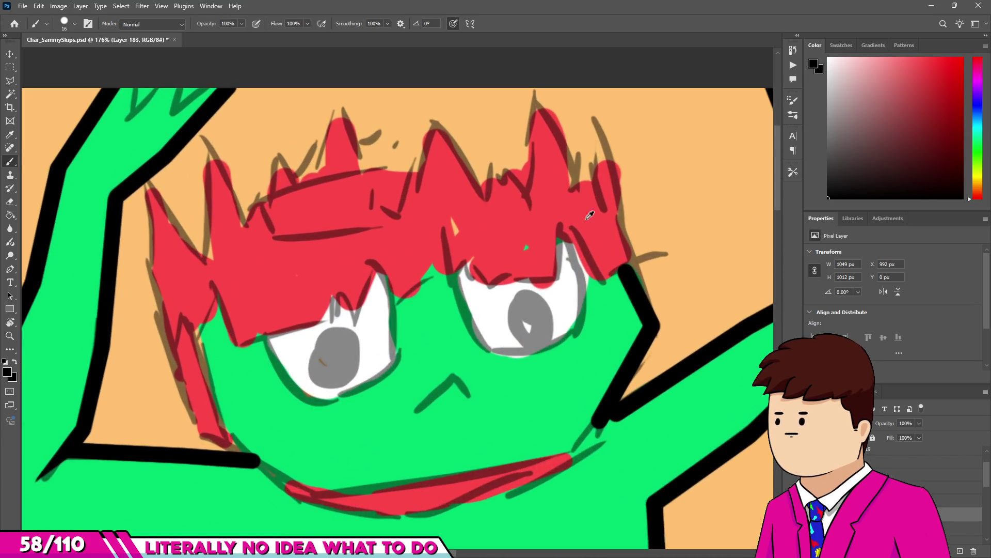
mouse_move(592, 80)
left_mouse_down()
mouse_move(575, 137)
mouse_move(530, 85)
left_mouse_up()
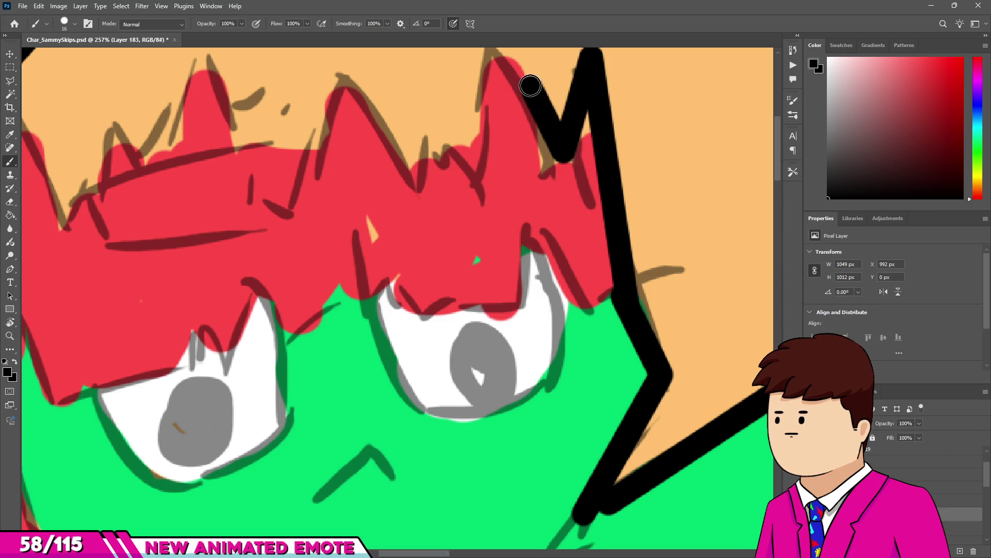
scroll(521, 88, "down", 3)
scroll(547, 160, "up", 2)
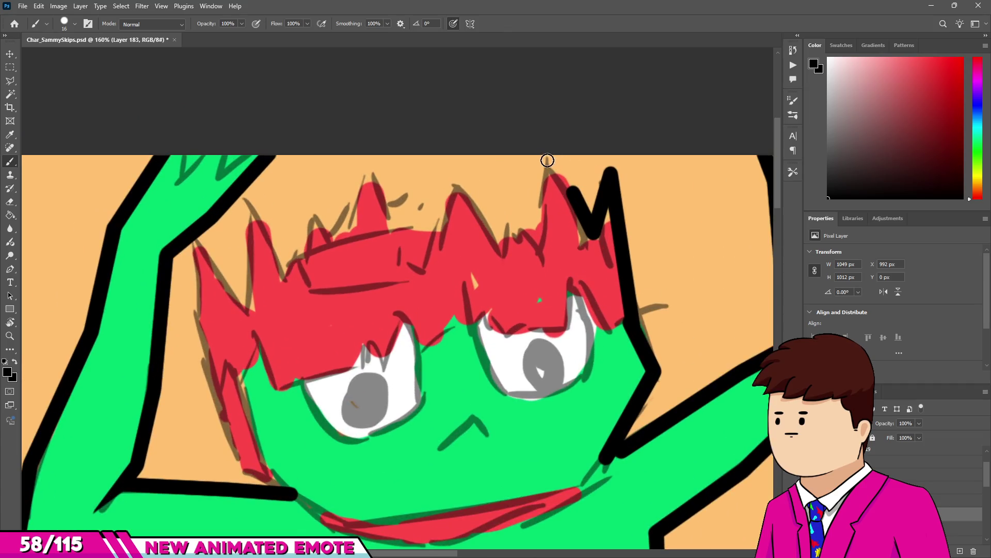
left_click_drag(540, 156, 539, 252)
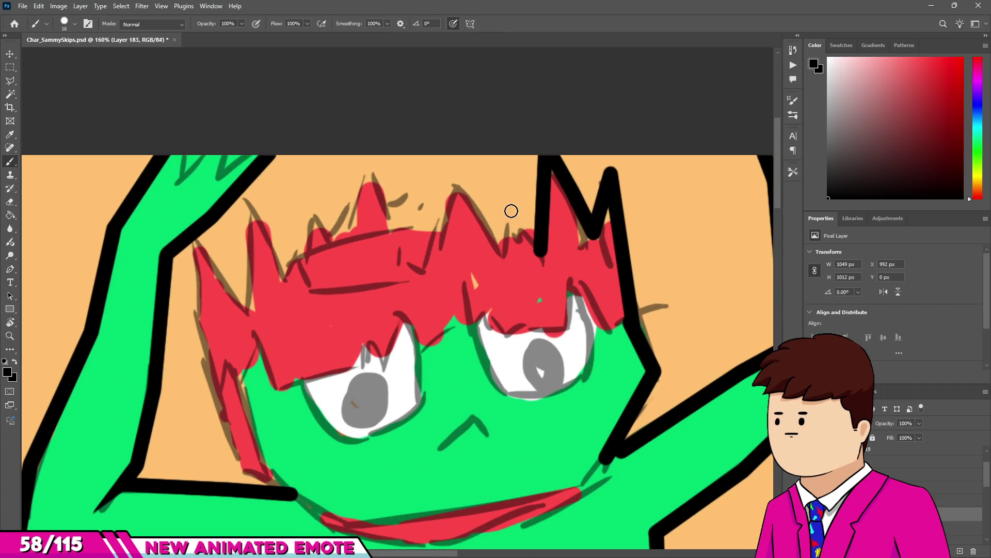
left_click_drag(452, 161, 499, 239)
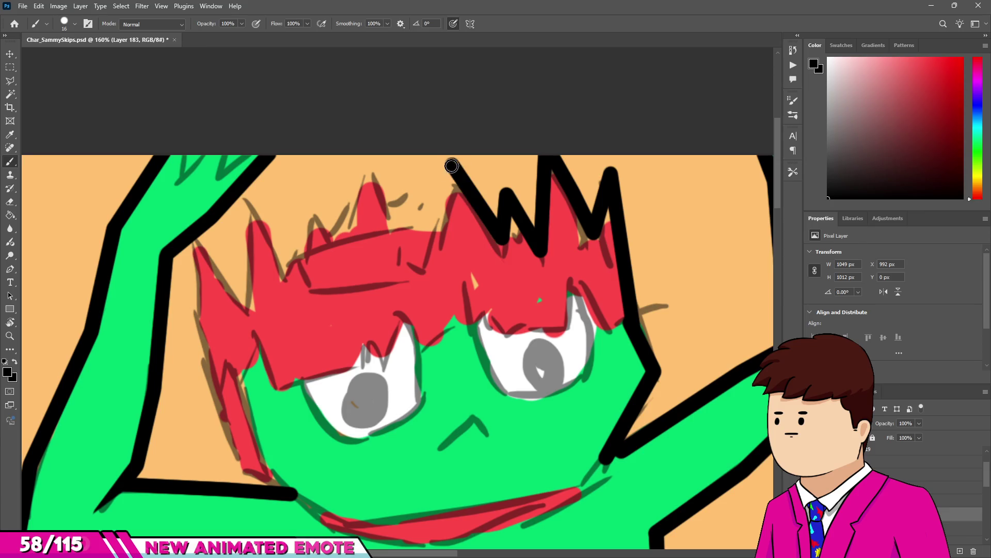
left_click_drag(451, 162, 433, 239)
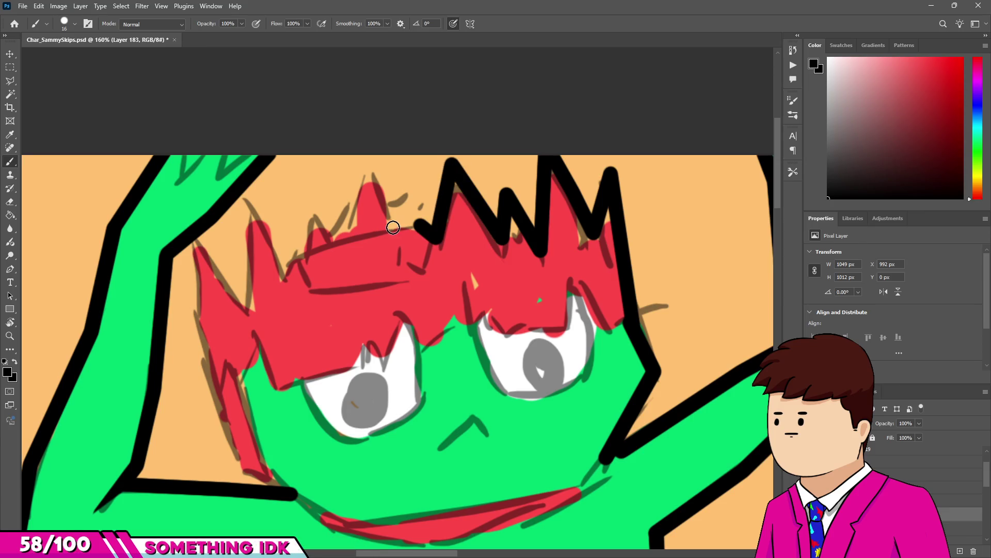
Ink the remaining hair spikes to the left and the hair edge down the forehead.
left_click_drag(368, 166, 388, 226)
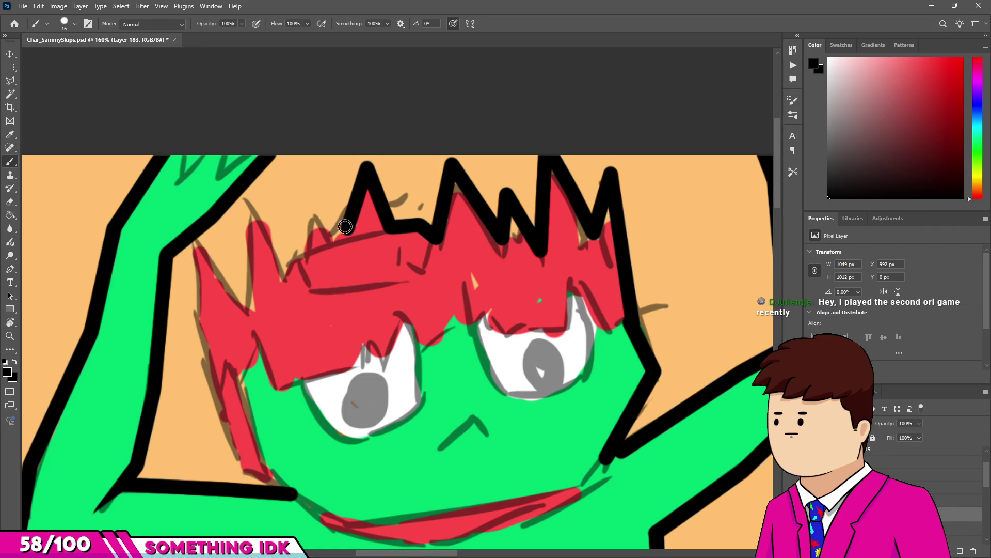
left_click_drag(317, 187, 308, 246)
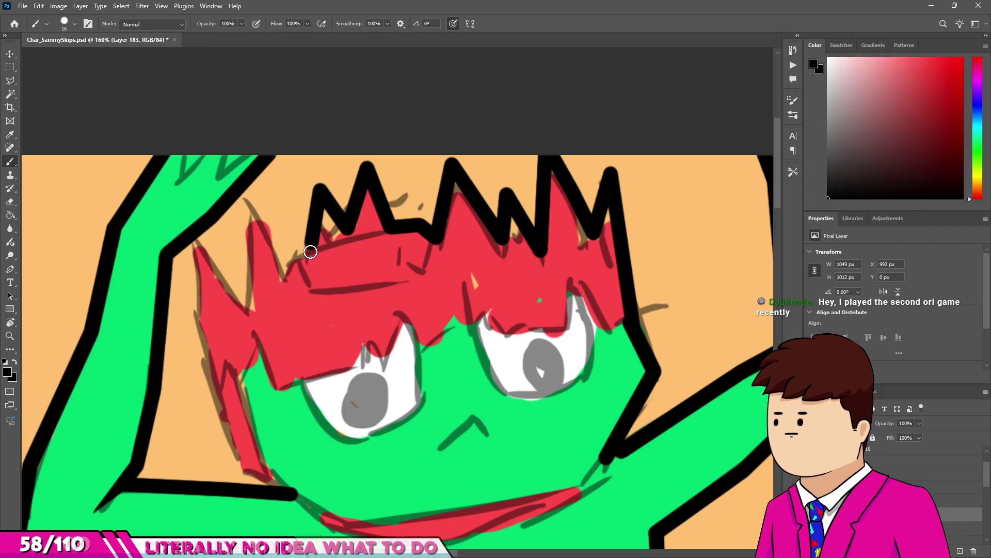
left_click_drag(247, 203, 283, 282)
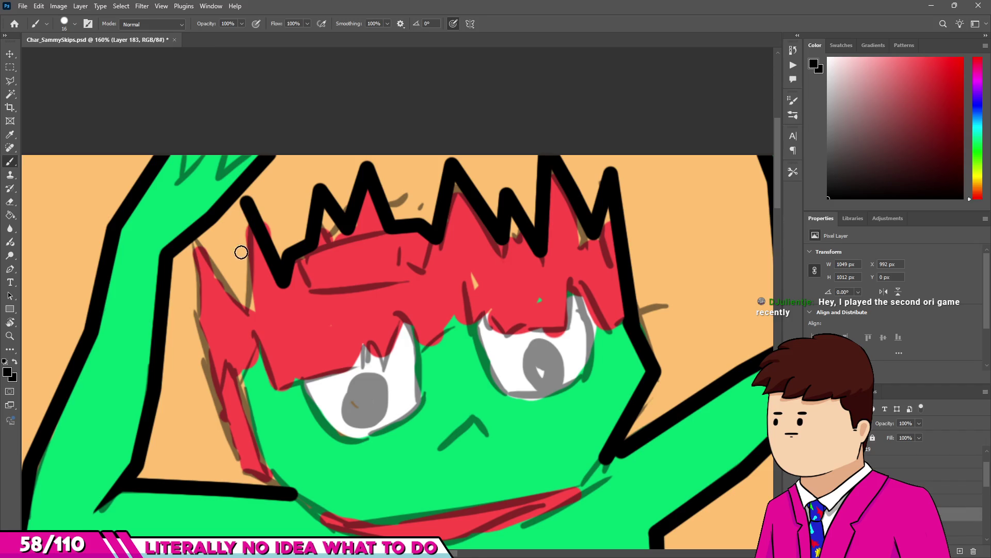
left_click_drag(243, 201, 238, 306)
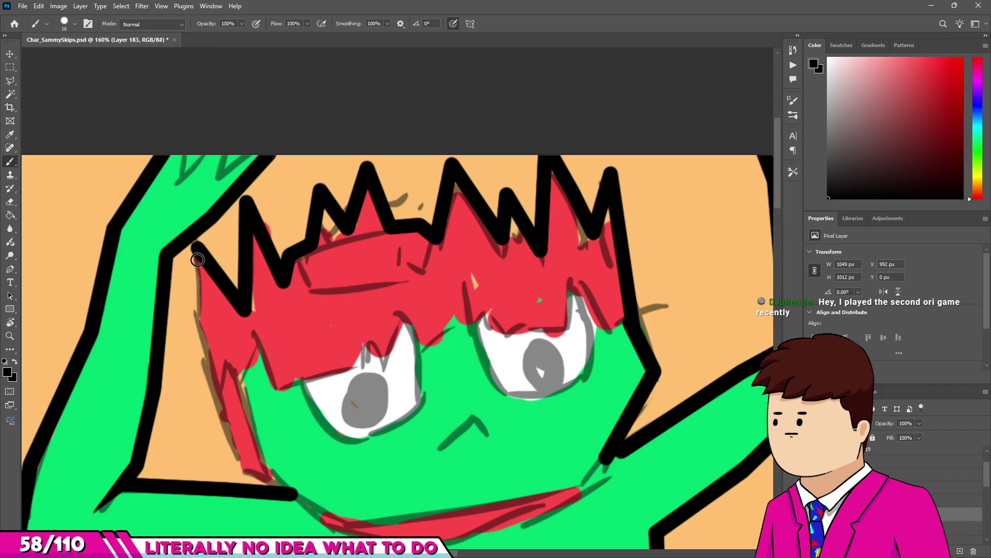
mouse_move(192, 246)
left_mouse_down()
mouse_move(206, 376)
mouse_move(245, 472)
left_mouse_up()
Draw the mouth line over the red mouth and join it to the jaw line.
scroll(297, 454, "up", 1)
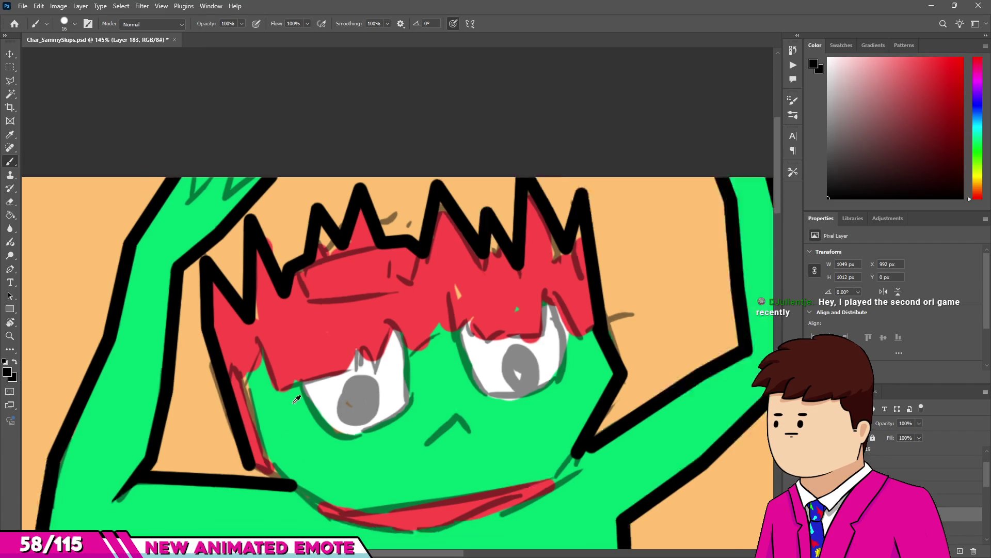
scroll(285, 437, "up", 1)
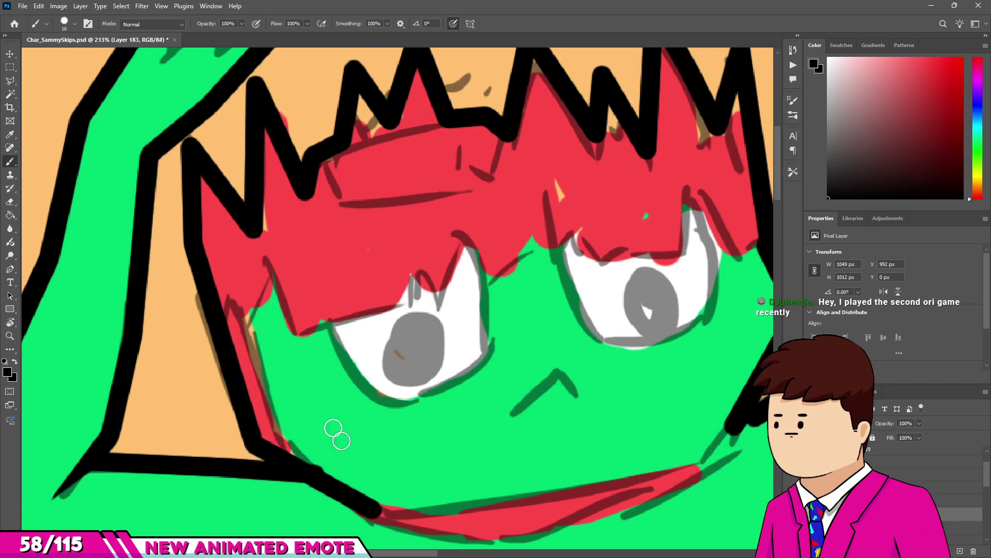
scroll(332, 432, "down", 1)
left_click_drag(497, 450, 625, 415)
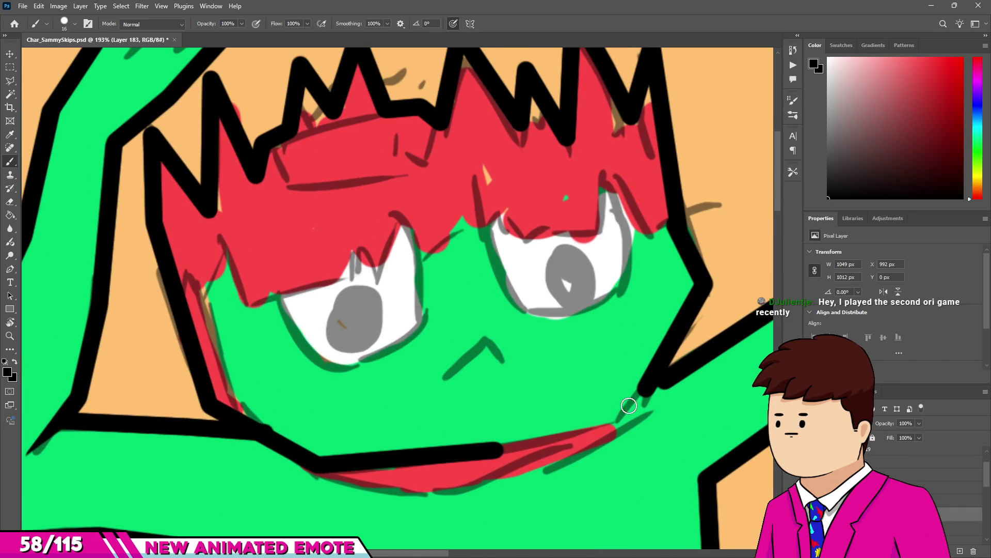
left_click_drag(699, 286, 630, 408)
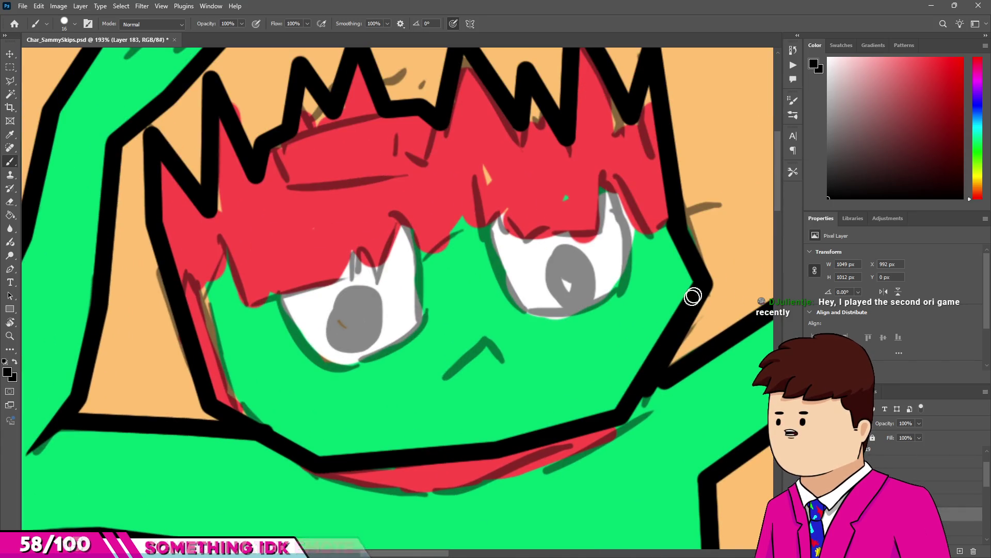
scroll(620, 406, "up", 3)
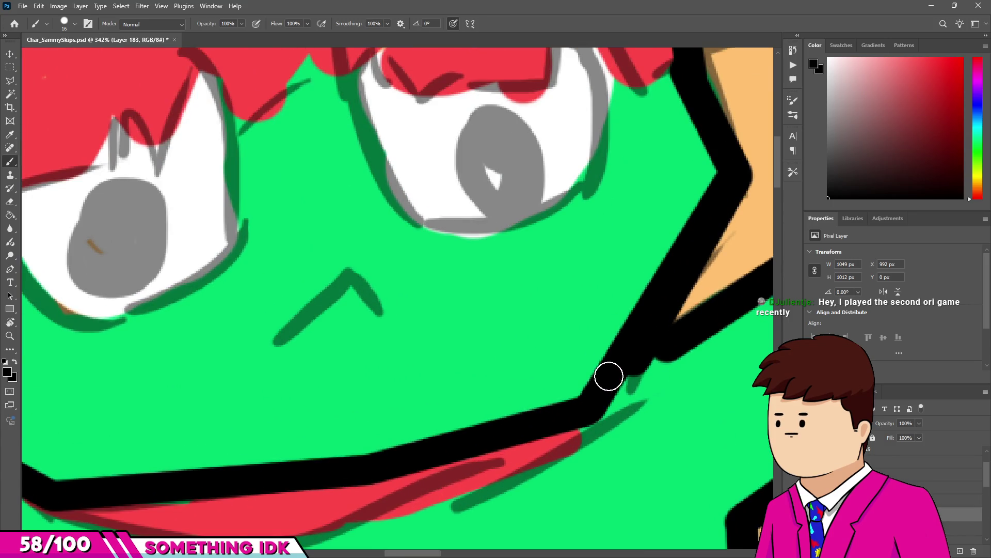
scroll(667, 350, "down", 10)
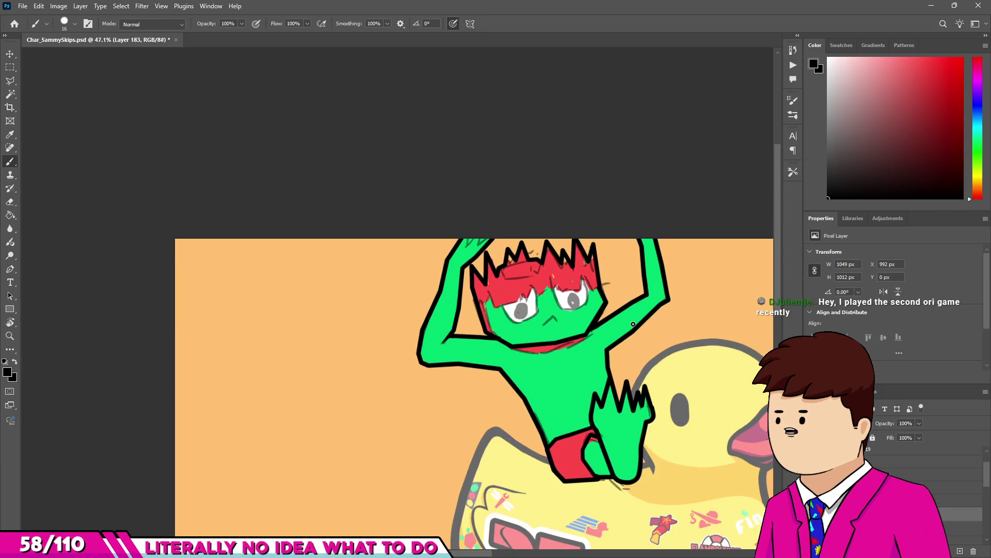
Draw a straight black line down the left cheek edge, joining it to the chin line.
scroll(484, 326, "up", 5)
scroll(485, 326, "up", 3)
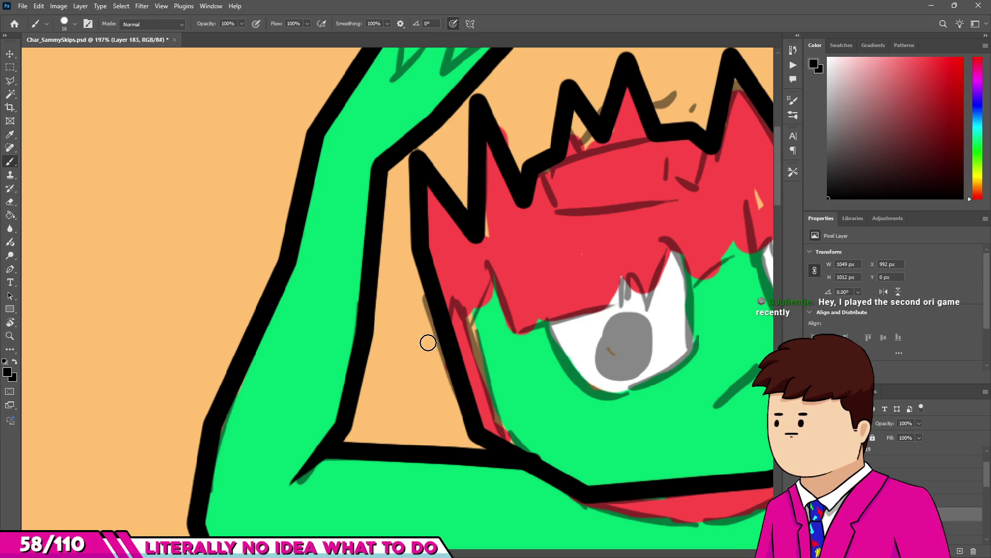
scroll(500, 308, "down", 4)
scroll(454, 294, "up", 1)
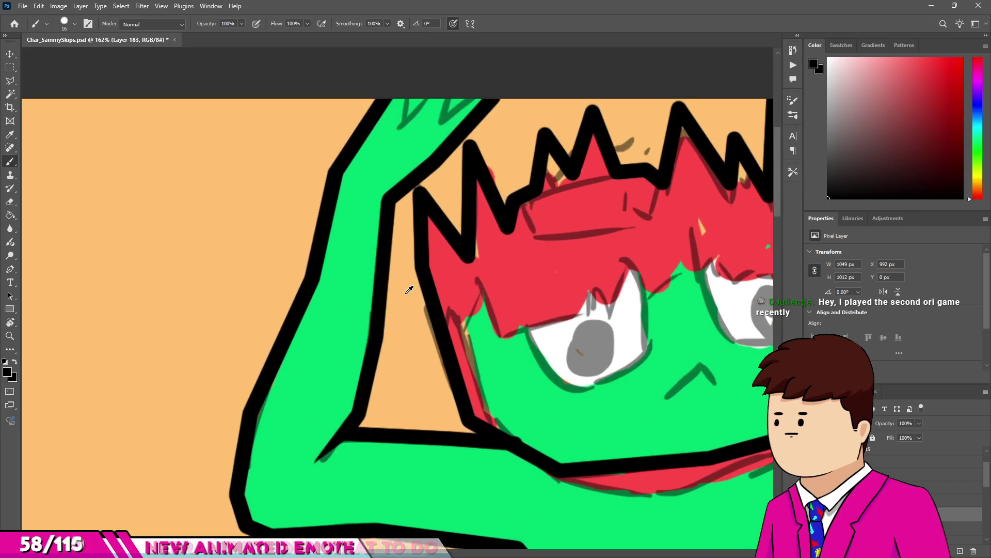
scroll(408, 282, "down", 1)
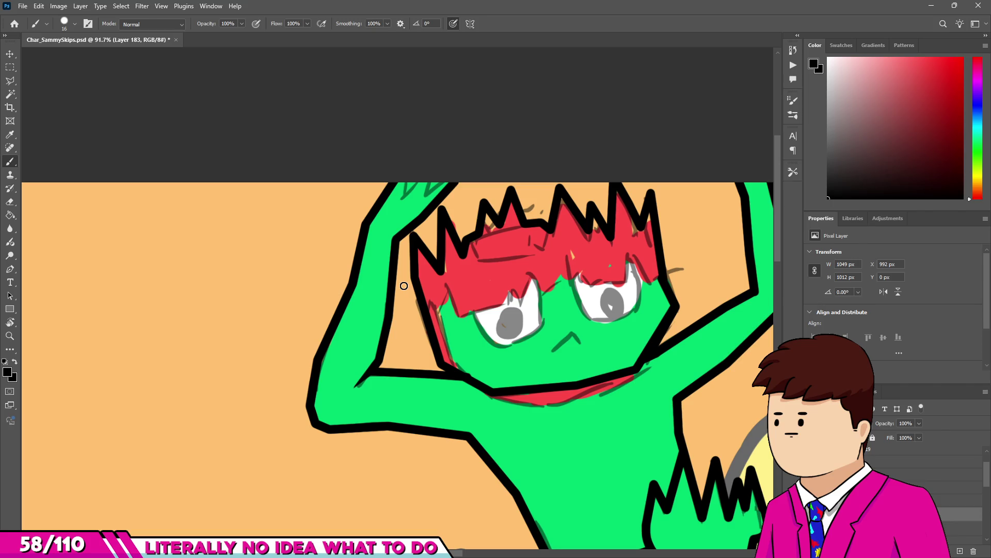
scroll(437, 342, "up", 3)
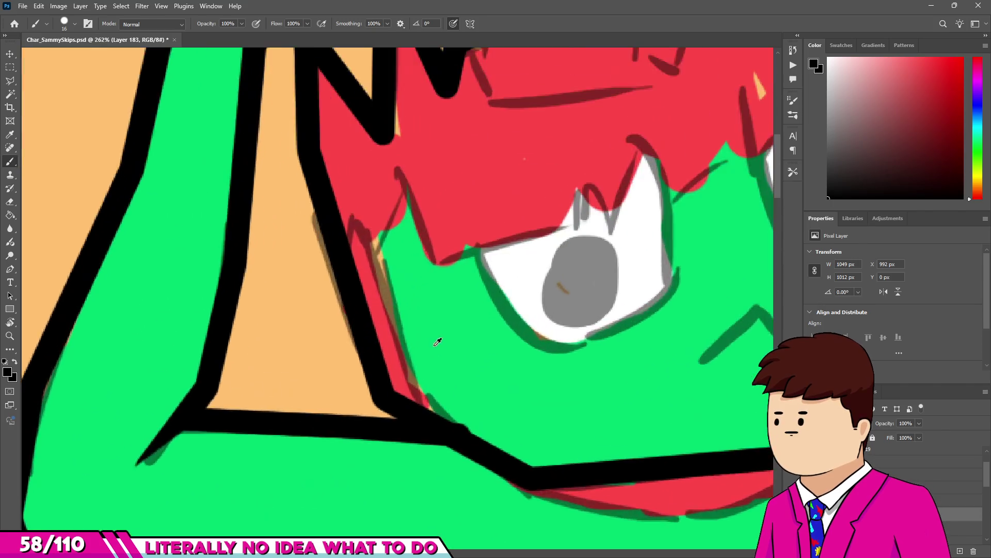
scroll(390, 287, "up", 1)
left_click(432, 412, "shift")
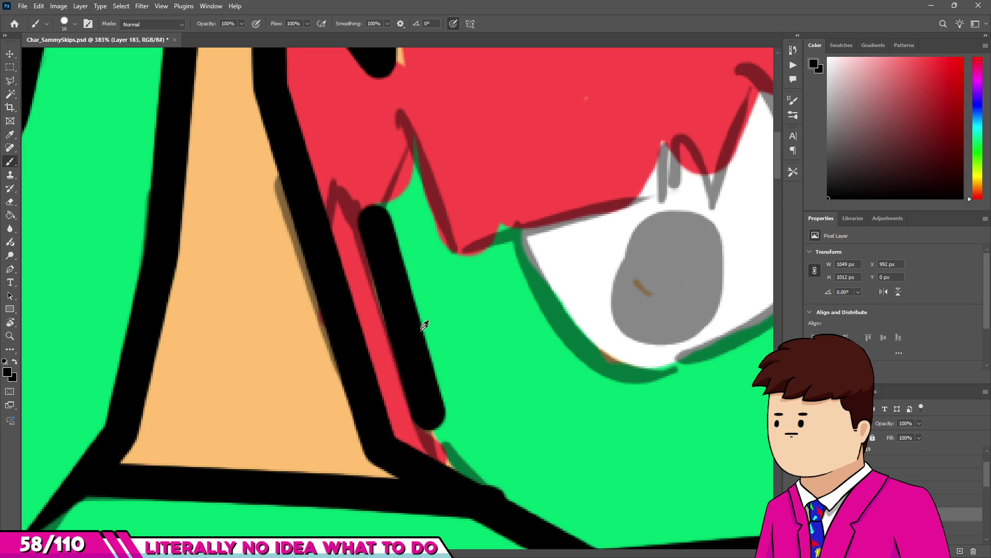
scroll(425, 330, "down", 1)
left_click(394, 350, "shift")
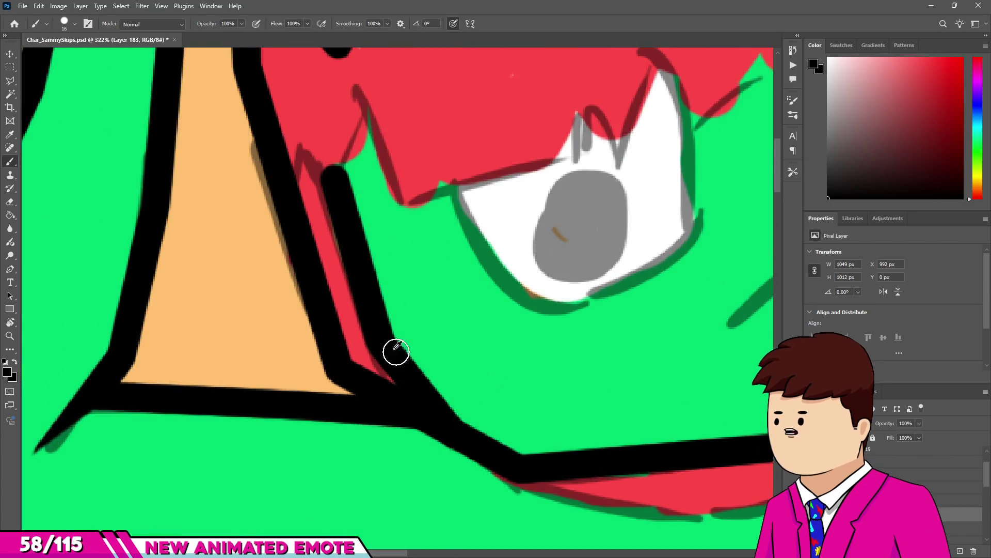
Extend the black chin line rightward along the red band and reduce the brush size to 13.
scroll(392, 341, "down", 5)
scroll(389, 319, "up", 4)
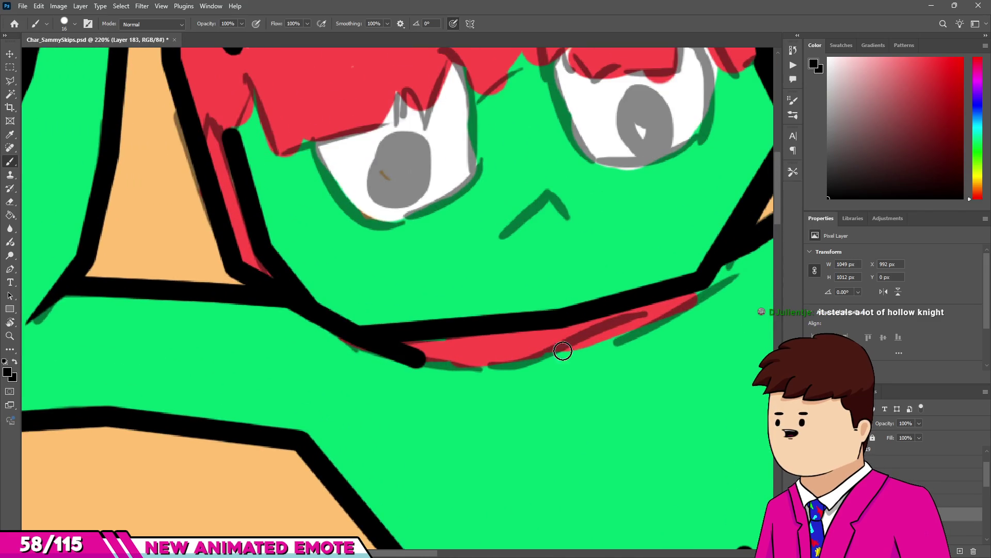
left_click(567, 347, "shift")
left_click(664, 320, "shift")
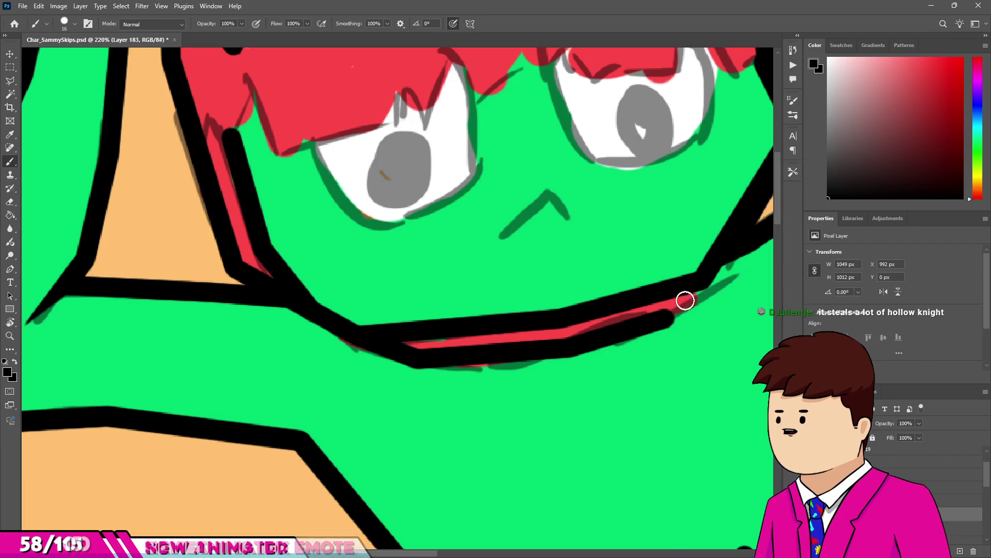
scroll(551, 310, "down", 5)
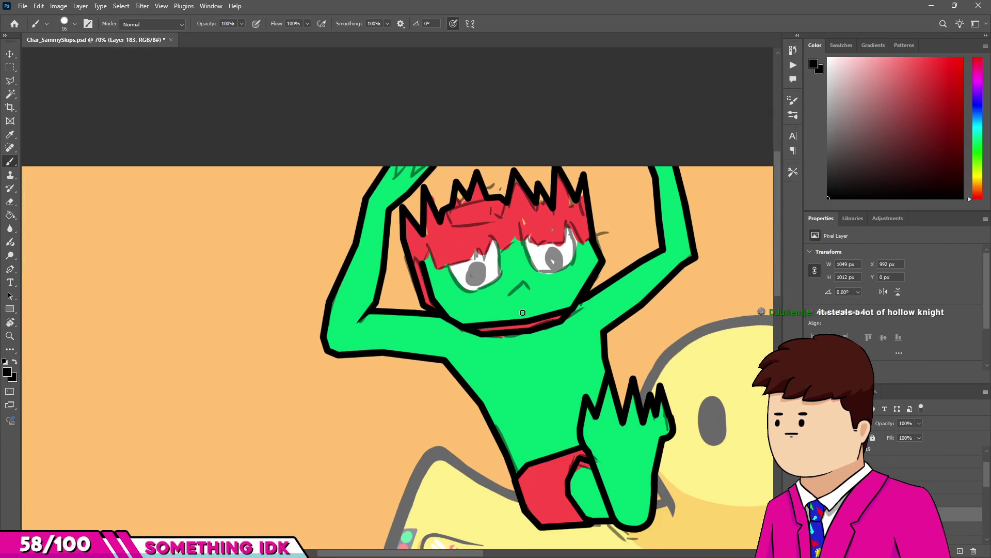
scroll(383, 378, "up", 2)
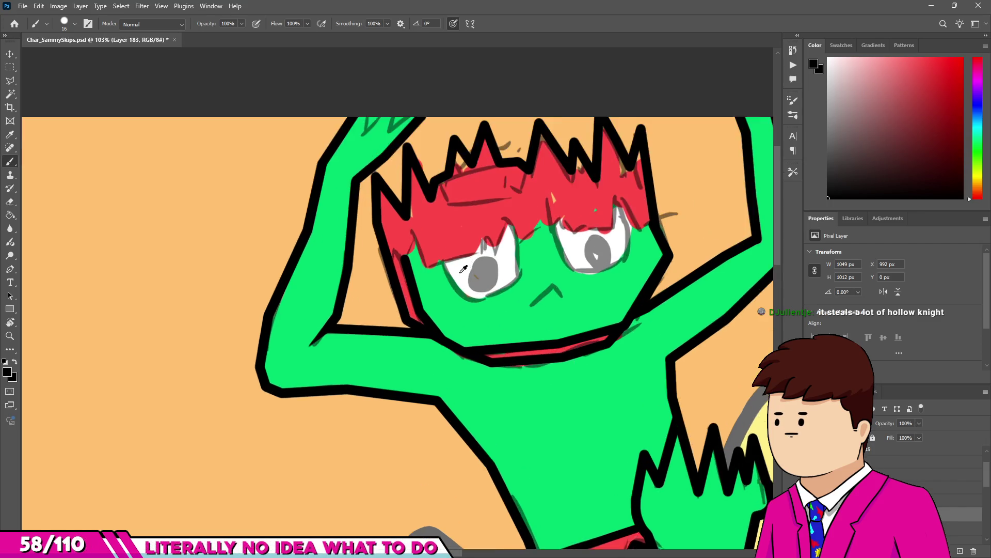
scroll(383, 378, "up", 6)
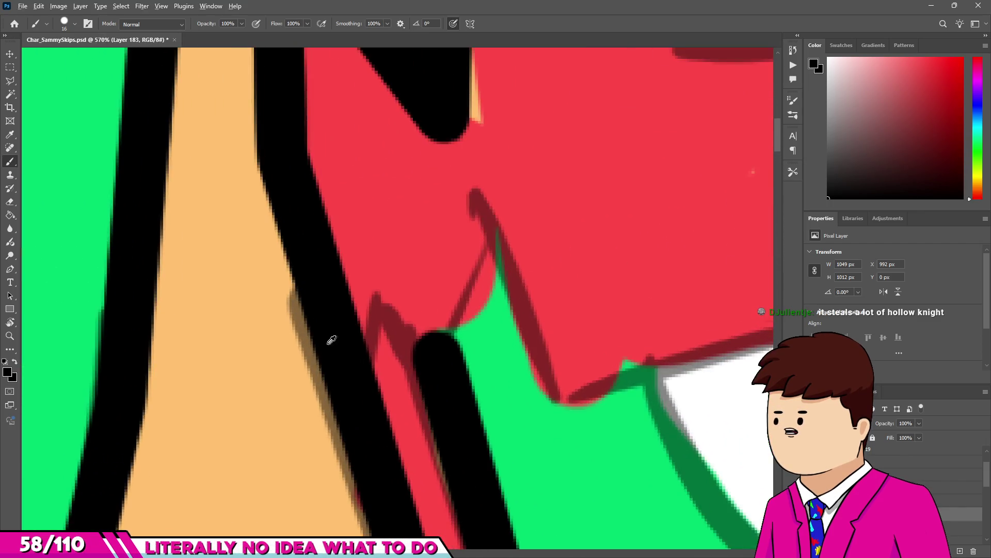
scroll(354, 345, "down", 3)
scroll(354, 345, "up", 5)
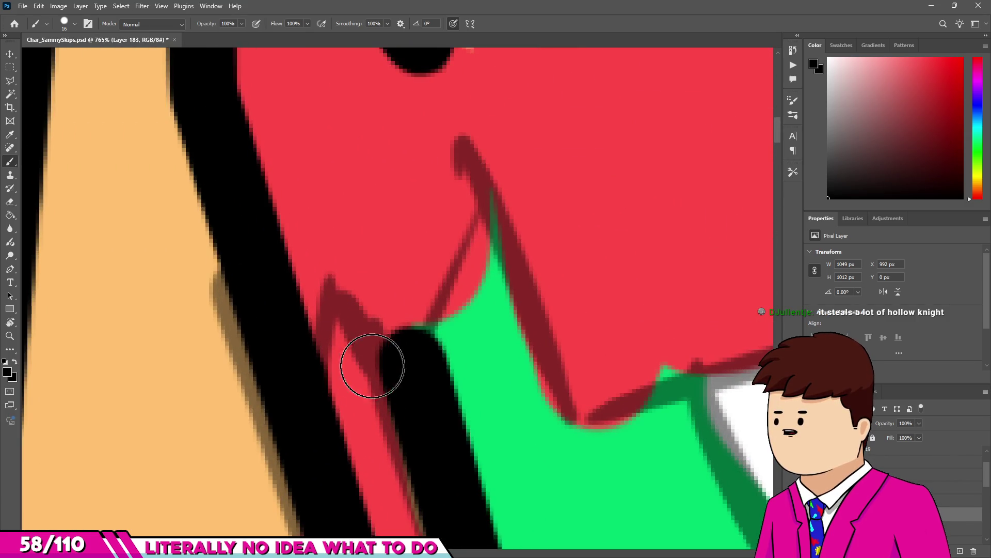
key("bracketleft")
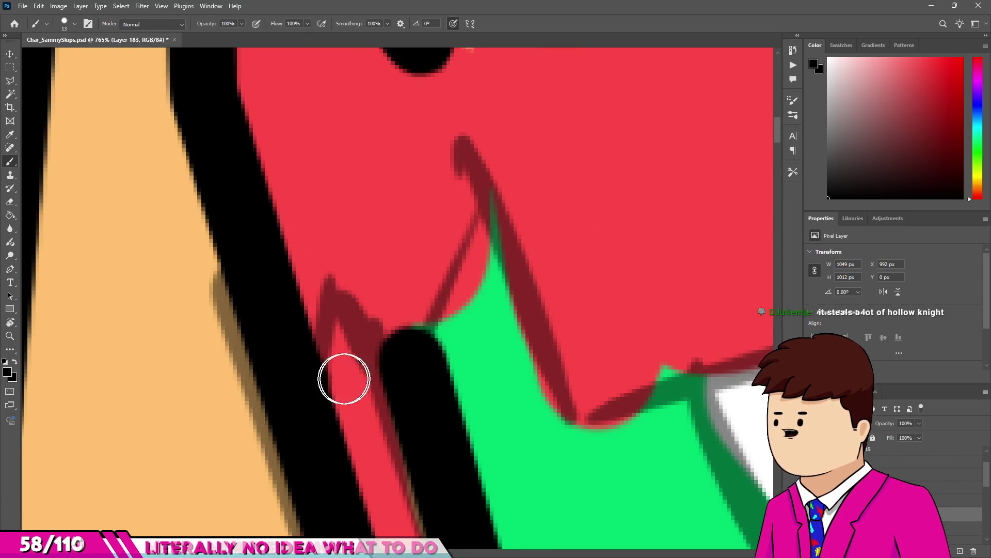
scroll(406, 360, "down", 7)
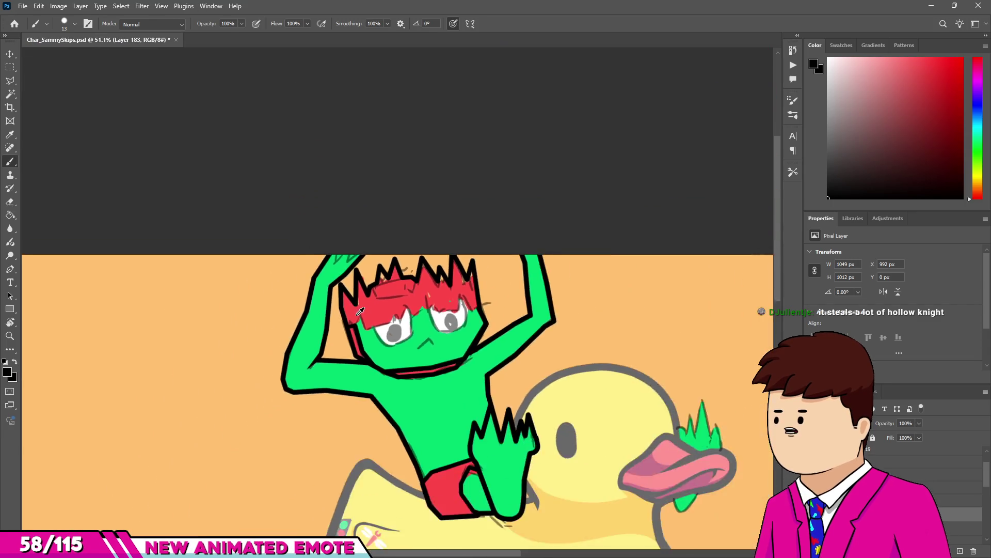
Ink the first zigzag peaks of the lower hair edge with straight black lines.
scroll(347, 313, "up", 5)
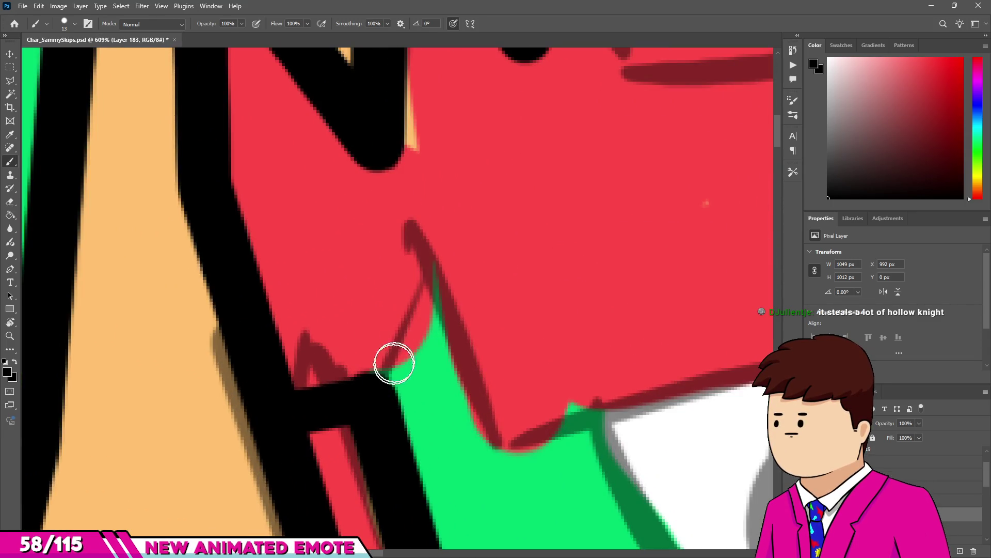
scroll(509, 438, "down", 4)
scroll(497, 323, "up", 2)
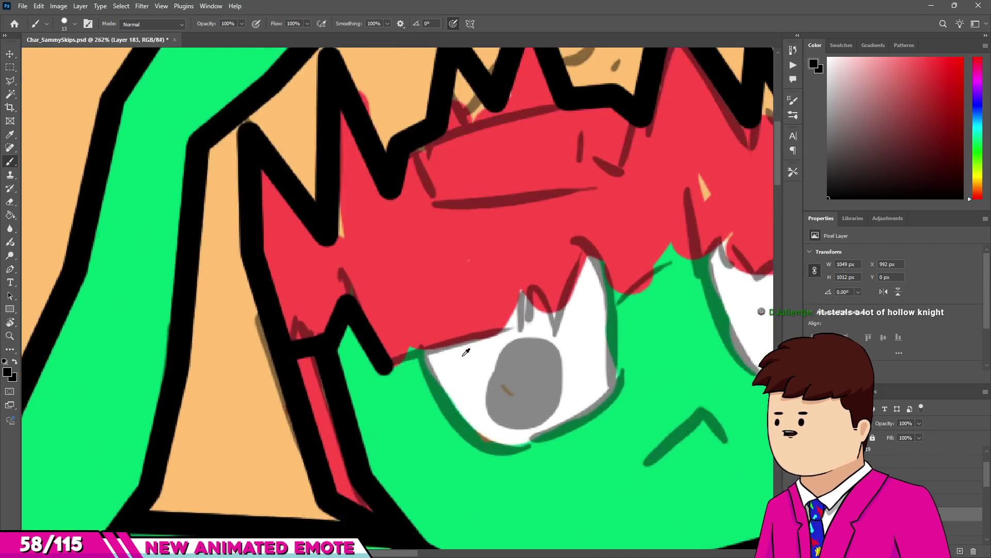
left_click(513, 323, "shift")
left_click(527, 260, "shift")
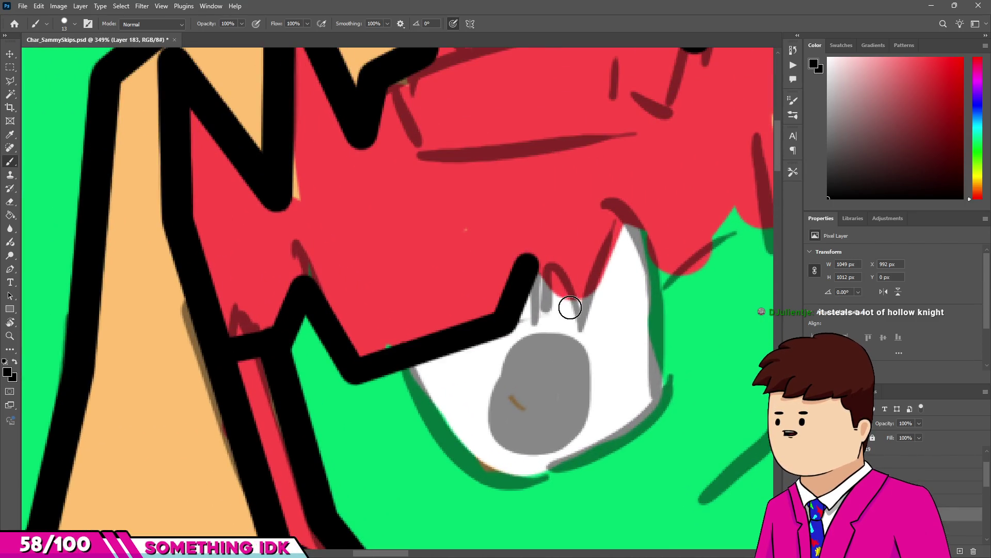
left_click(572, 312, "shift")
left_click(616, 197, "shift")
left_click(661, 284, "shift")
scroll(657, 274, "down", 4)
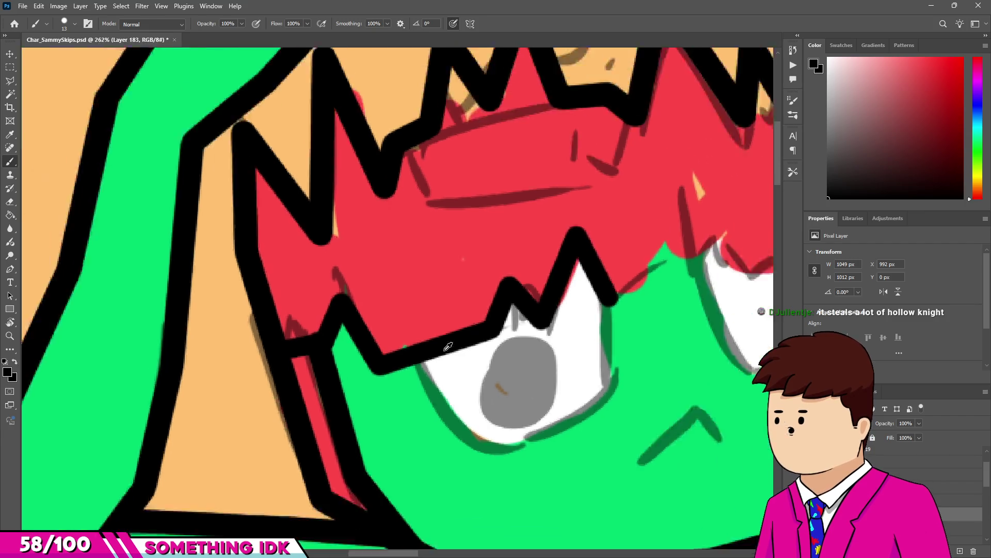
scroll(577, 305, "up", 3)
Continue the zigzag hair-edge outline across the remaining peaks to the hair's right edge.
left_click(583, 294, "shift")
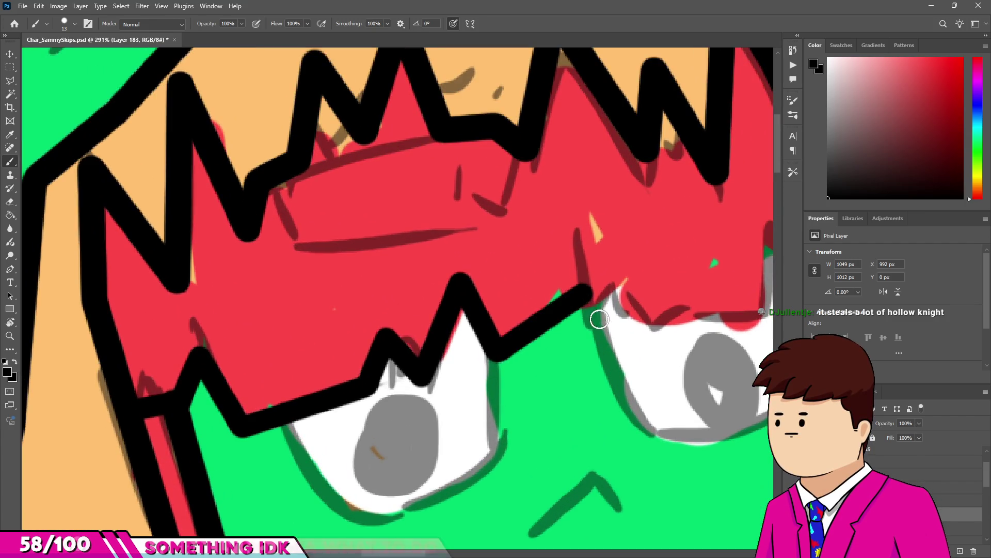
left_click(614, 333, "shift")
left_click(624, 262, "shift")
left_click(658, 331, "shift")
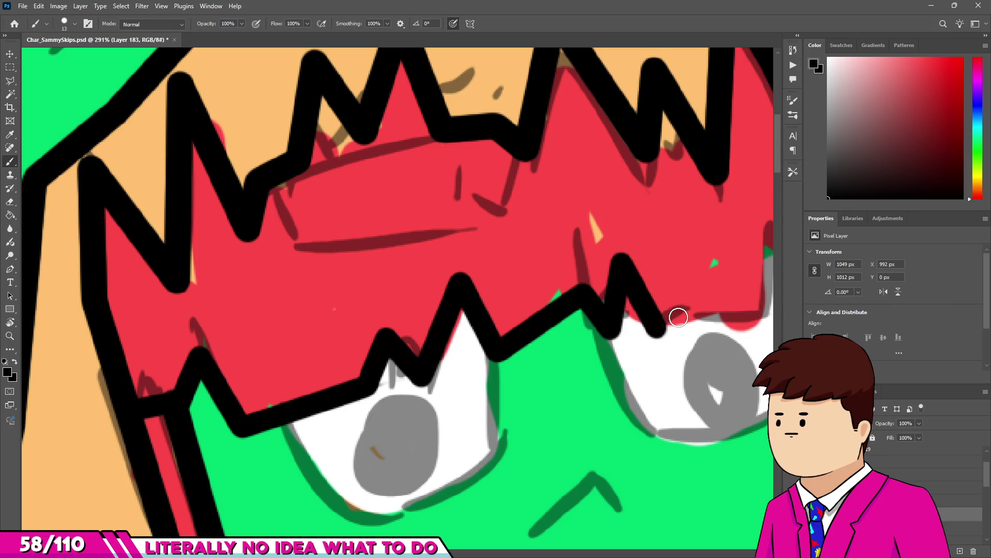
left_click(745, 334, "shift")
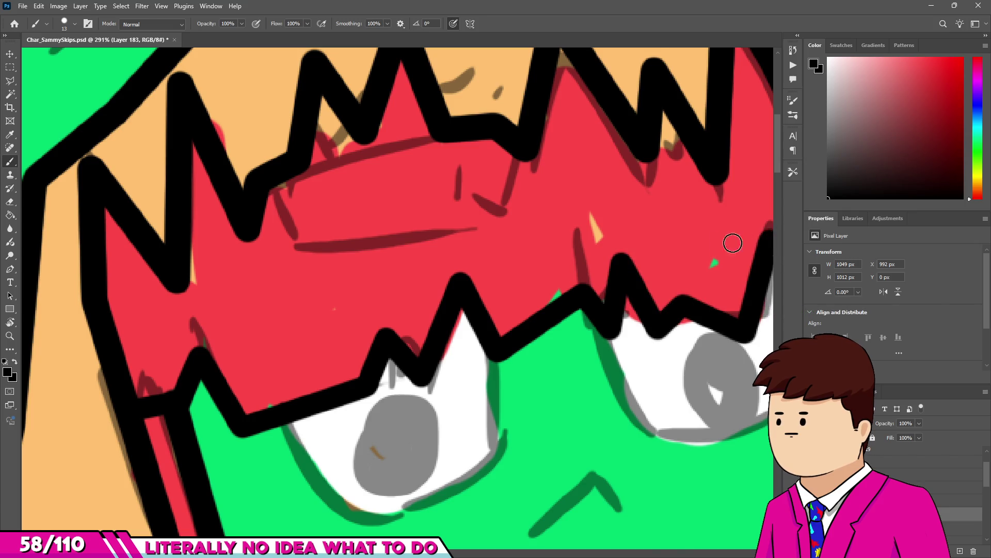
scroll(449, 236, "down", 5)
scroll(436, 278, "up", 4)
left_click(453, 332, "shift")
scroll(468, 298, "down", 10)
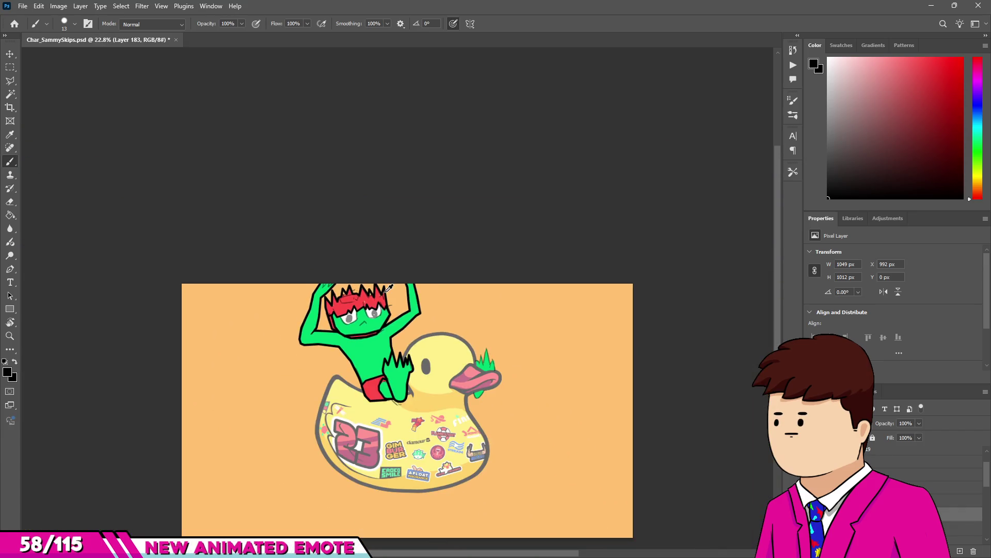
scroll(388, 287, "up", 10)
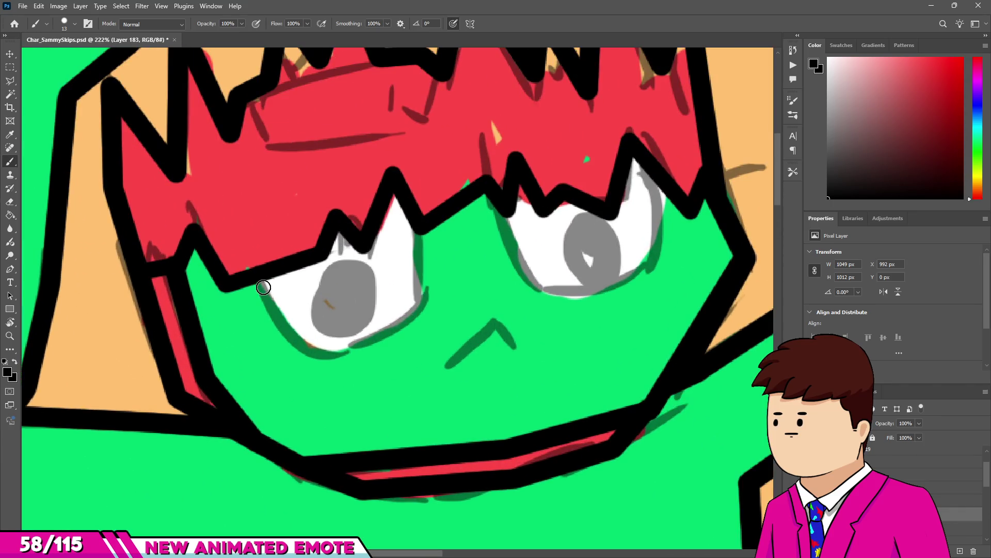
Outline the zigzag lower edges of both eyes in black.
left_click_drag(270, 318, 329, 360)
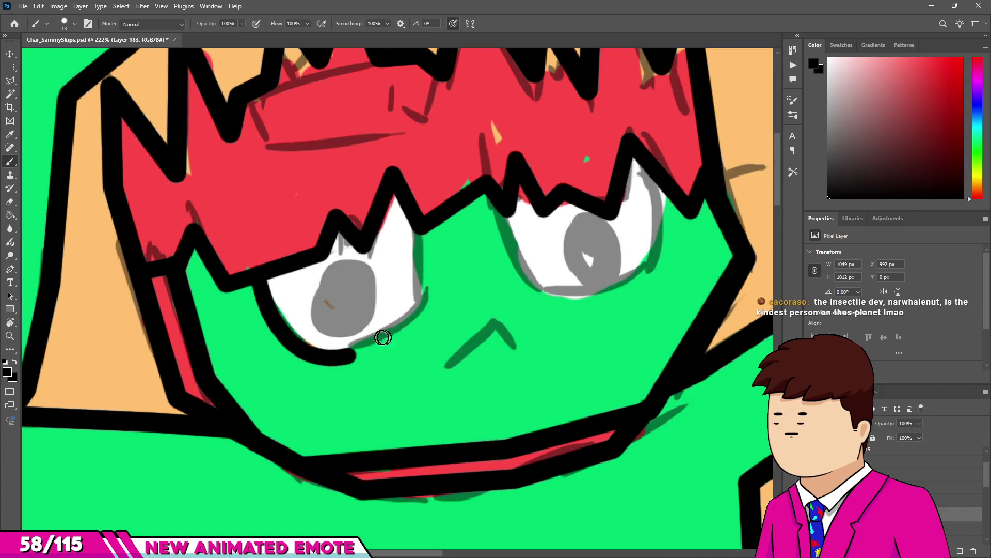
mouse_move(365, 316)
left_mouse_down()
mouse_move(378, 345)
mouse_move(400, 335)
left_mouse_up()
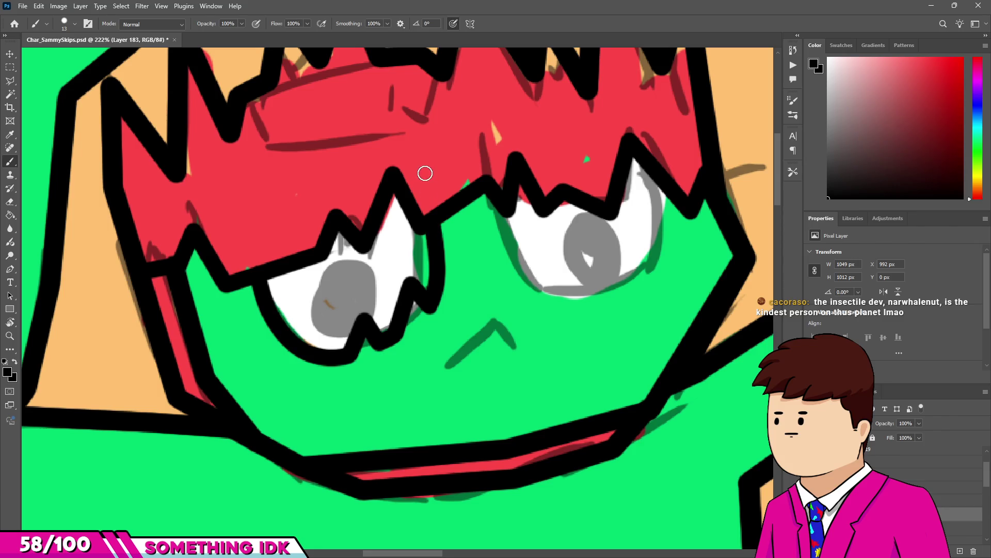
scroll(485, 259, "up", 1, "alt")
mouse_move(471, 211)
left_mouse_down()
mouse_move(504, 299)
mouse_move(548, 330)
left_mouse_up()
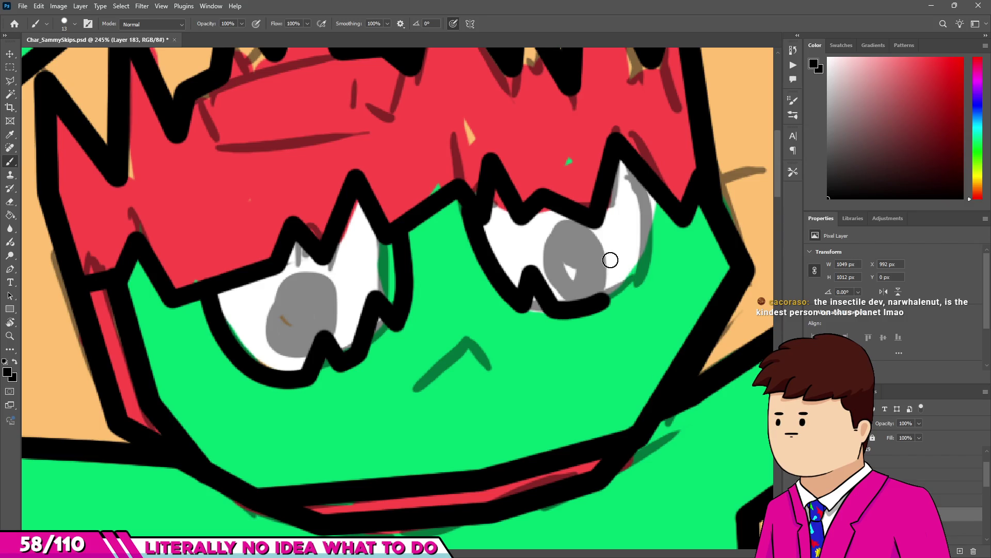
left_click_drag(595, 306, 631, 287)
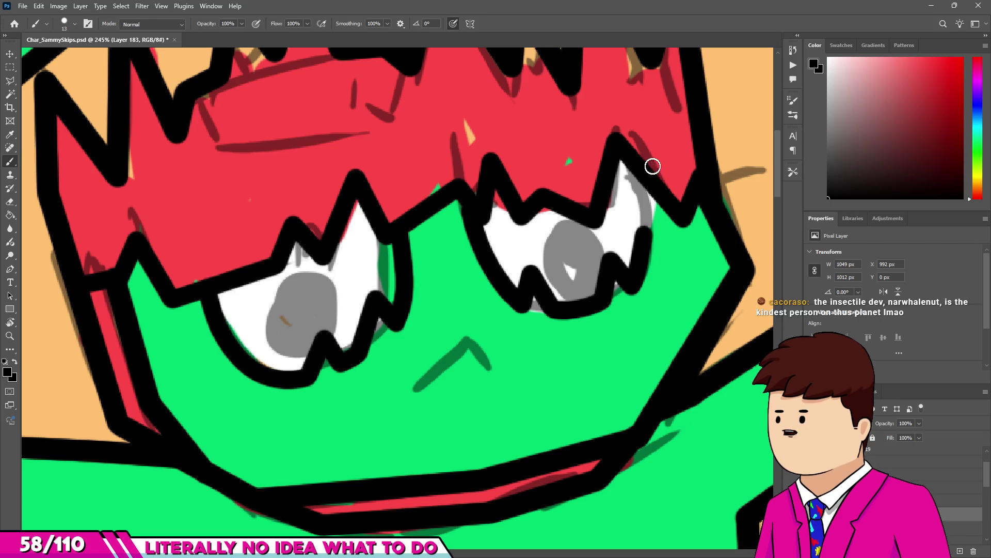
Ink the small inverted-V mouth below the eyes.
scroll(446, 375, "up", 3, "alt")
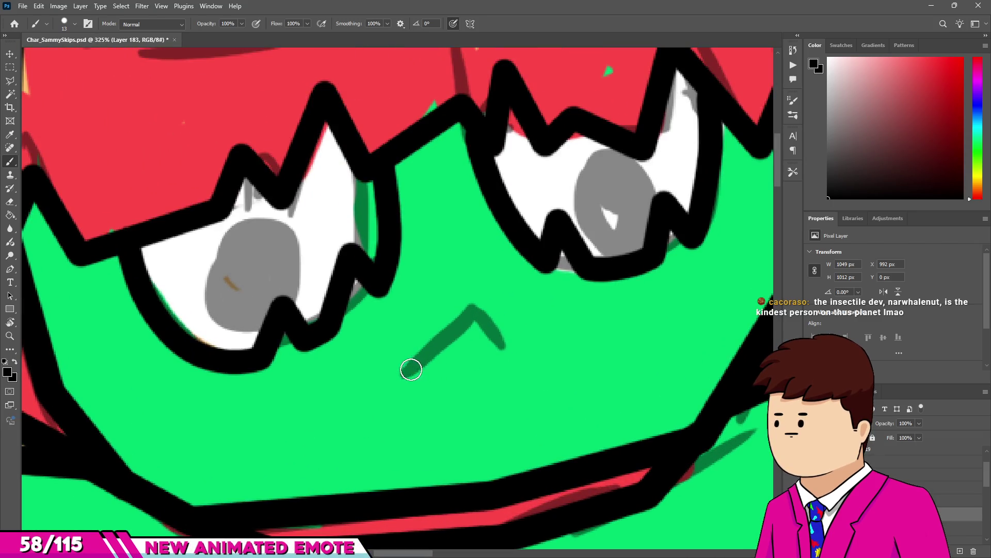
left_click(470, 295, "shift")
left_click(532, 359, "shift")
scroll(451, 341, "down", 5, "alt")
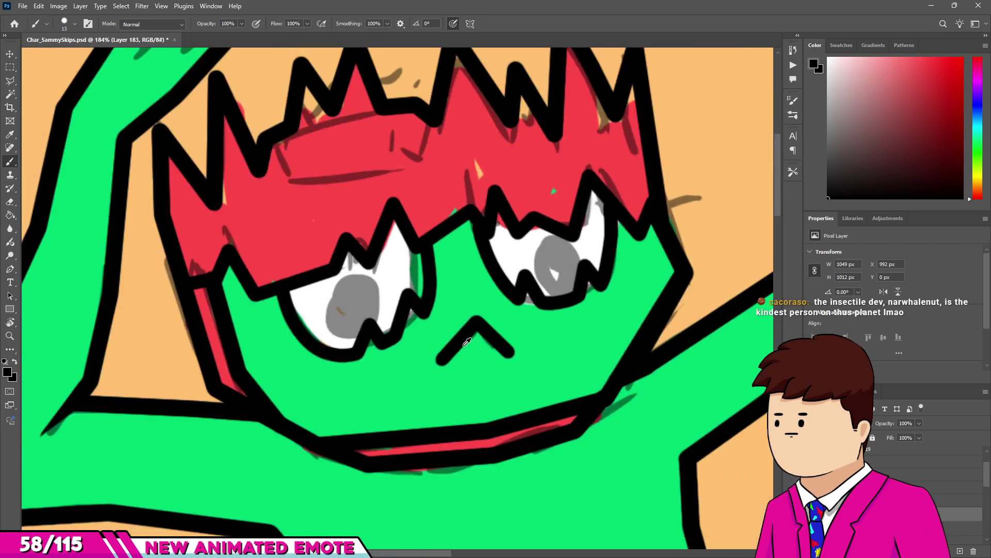
scroll(428, 307, "down", 3, "alt")
scroll(426, 294, "up", 5, "alt")
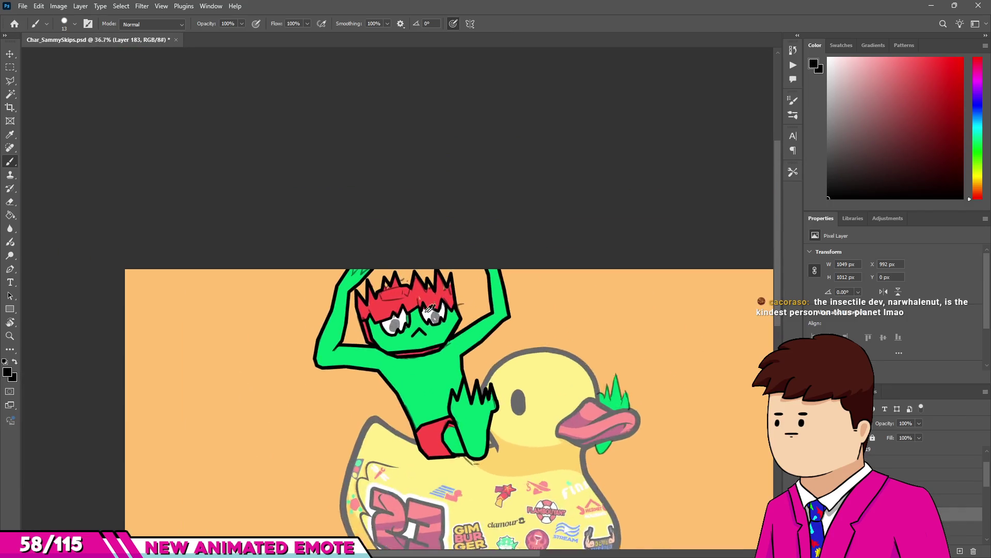
scroll(323, 222, "down", 4, "alt")
scroll(376, 255, "up", 4, "alt")
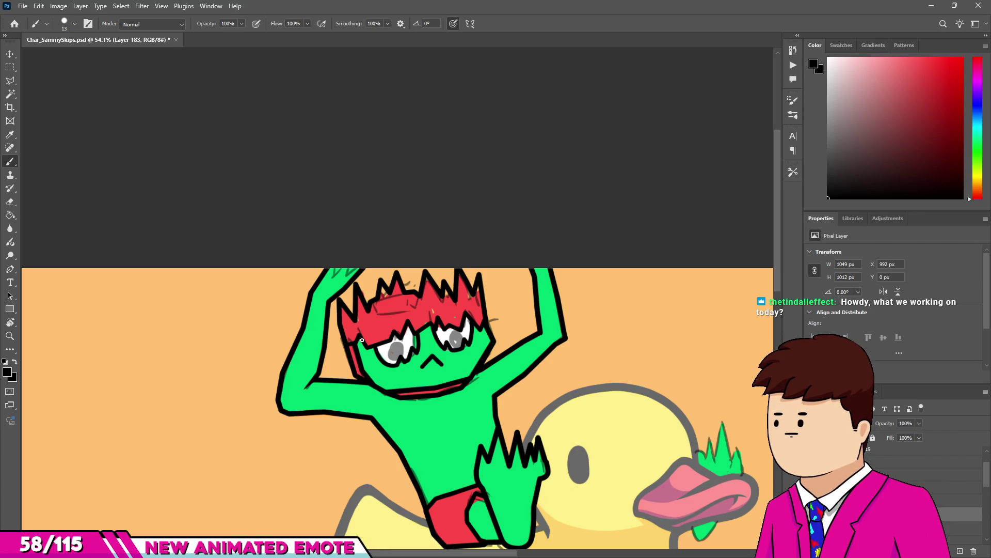
Extend the hair outline's first peak upward with the black brush.
scroll(405, 420, "up", 5)
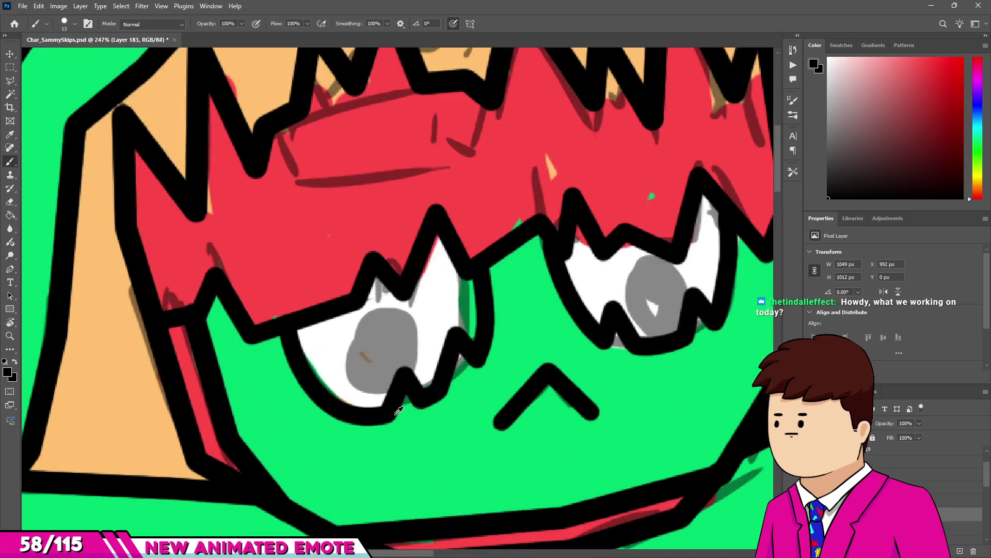
scroll(370, 415, "down", 4)
scroll(370, 414, "up", 10)
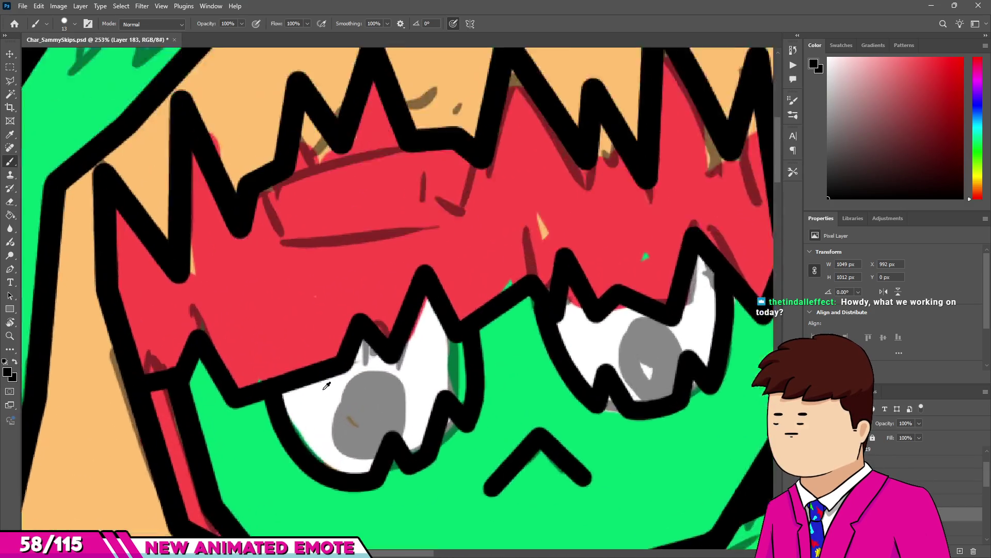
key("e")
scroll(212, 339, "up", 3)
key("b")
left_click_drag(243, 343, 242, 286)
Switch to the Eraser, setting its size to 23 and shrinking it to 11.
key("e")
mouse_move(323, 347)
left_mouse_down()
mouse_move(339, 347)
mouse_move(261, 227)
left_mouse_up()
key("bracketleft")
key("bracketleft")
scroll(206, 281, "down", 5)
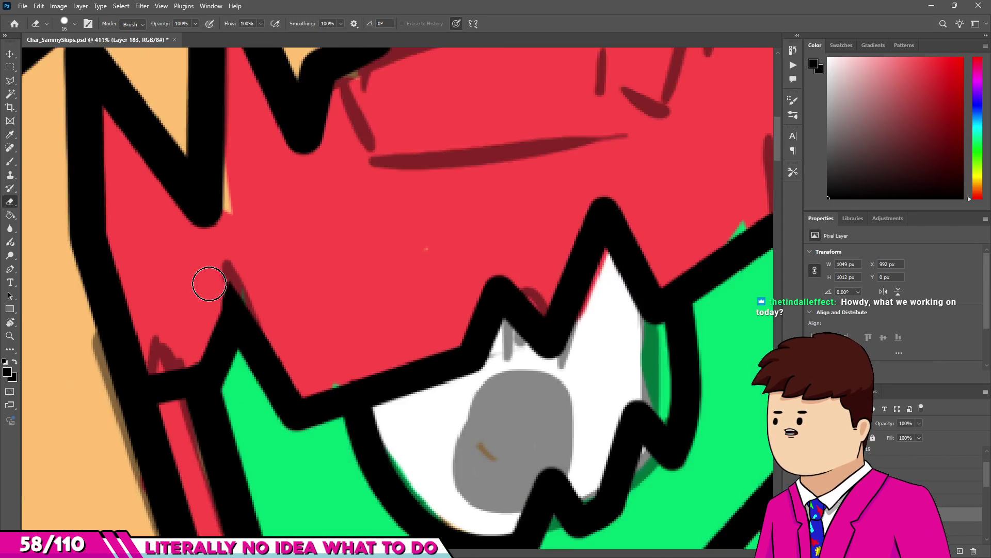
scroll(162, 361, "up", 5)
scroll(258, 289, "down", 5)
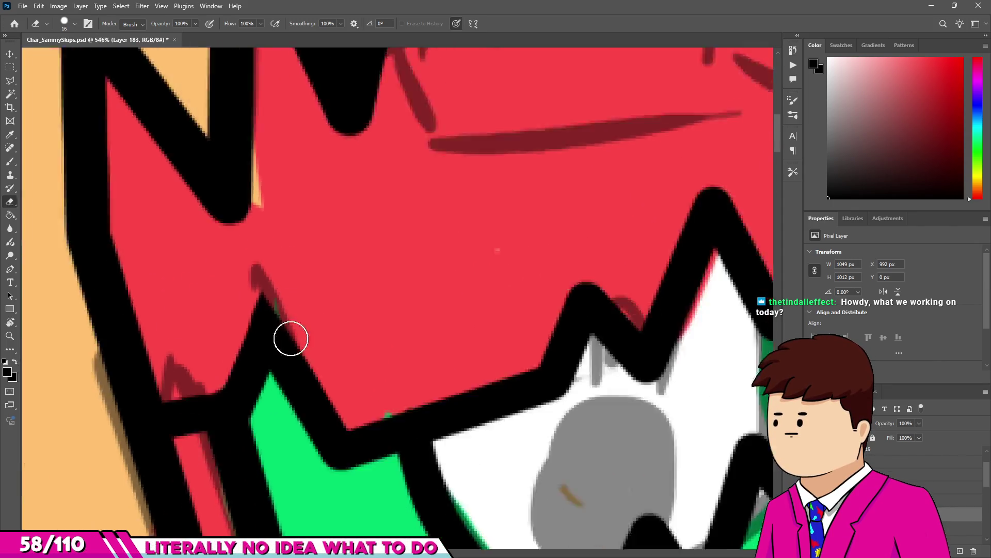
scroll(170, 159, "up", 6)
key("bracketleft")
Fill the gap at the outline peak, join the vertical stroke, and extend the tip downward.
key("b")
left_click_drag(221, 206, 226, 221)
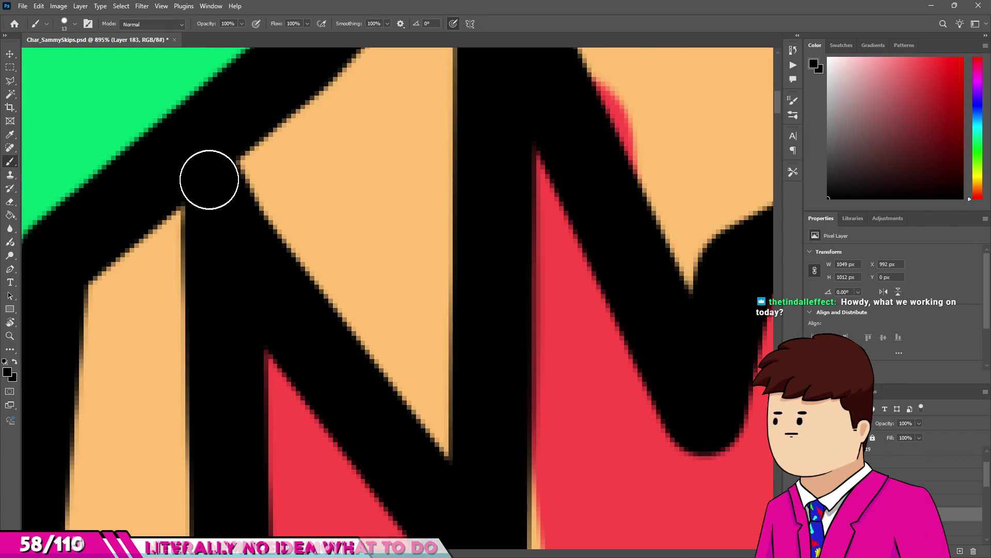
scroll(208, 177, "down", 5)
scroll(264, 180, "up", 4)
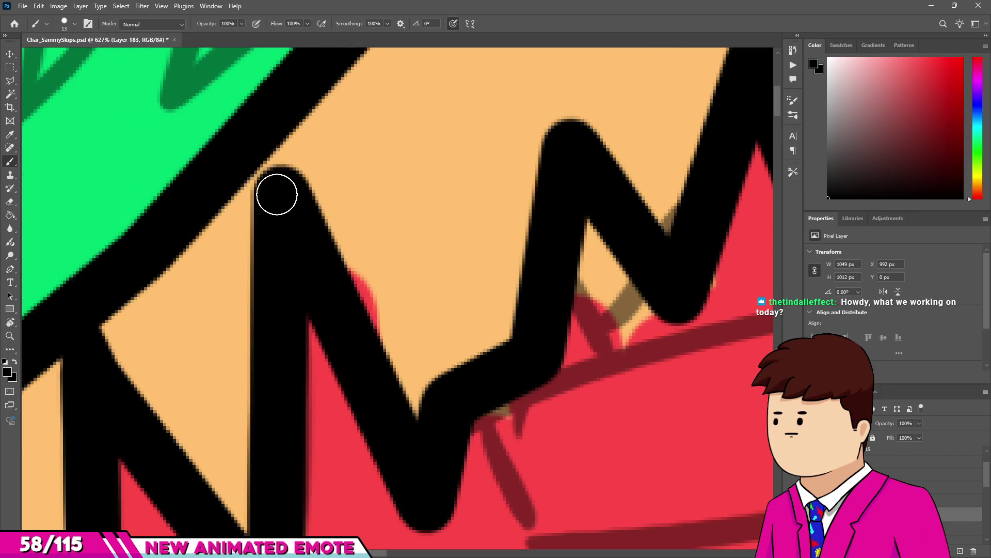
left_click_drag(277, 194, 278, 152)
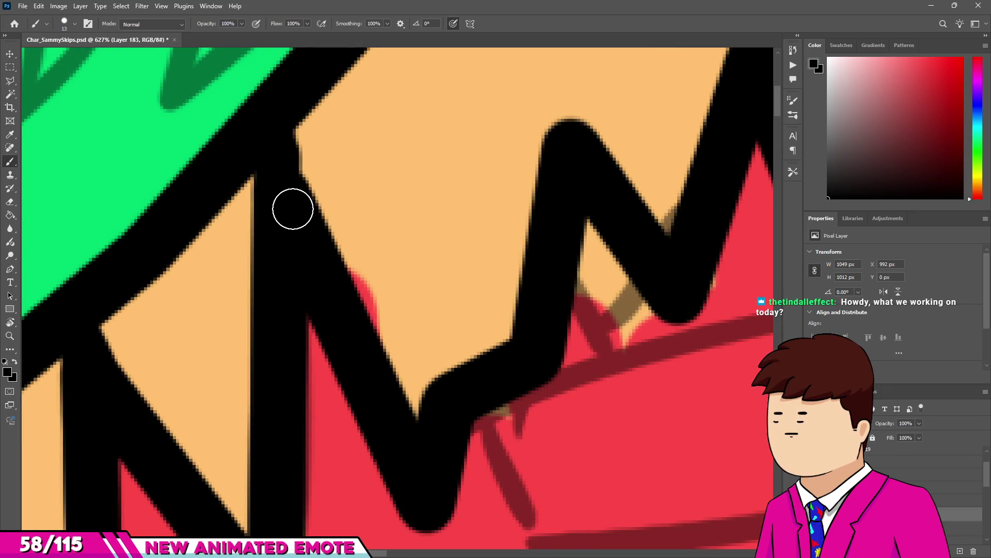
scroll(293, 209, "down", 4)
scroll(305, 239, "up", 5)
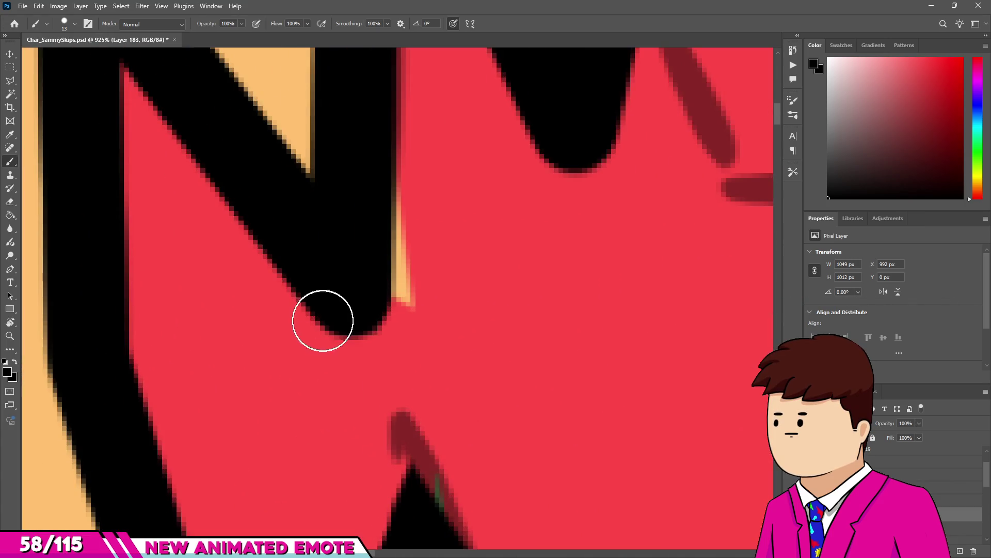
mouse_move(340, 285)
left_mouse_down()
mouse_move(356, 310)
mouse_move(361, 348)
mouse_move(350, 343)
mouse_move(326, 360)
left_mouse_up()
Erase to trim the outline's lower-left edge and tip, then switch to the Unity scene.
key("e")
scroll(327, 359, "down", 4)
scroll(338, 336, "up", 4)
mouse_move(277, 315)
left_mouse_down()
mouse_move(339, 394)
mouse_move(404, 408)
left_mouse_up()
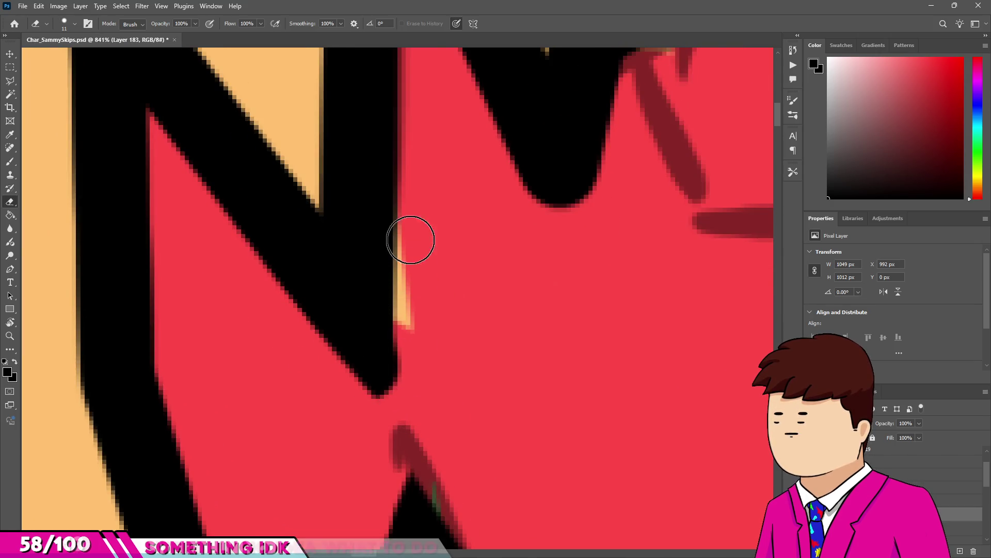
scroll(338, 287, "down", 10)
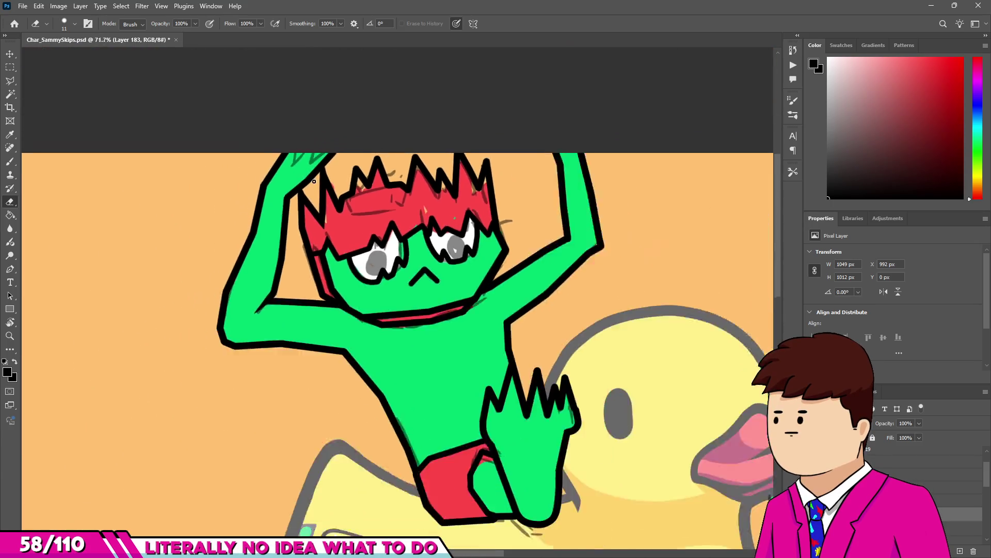
scroll(314, 181, "down", 4)
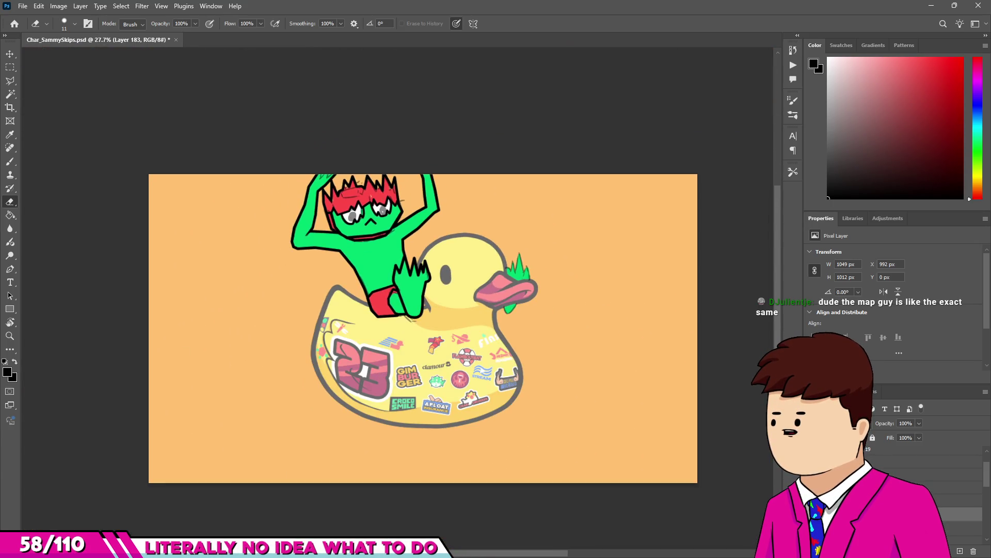
key("alt+Tab")
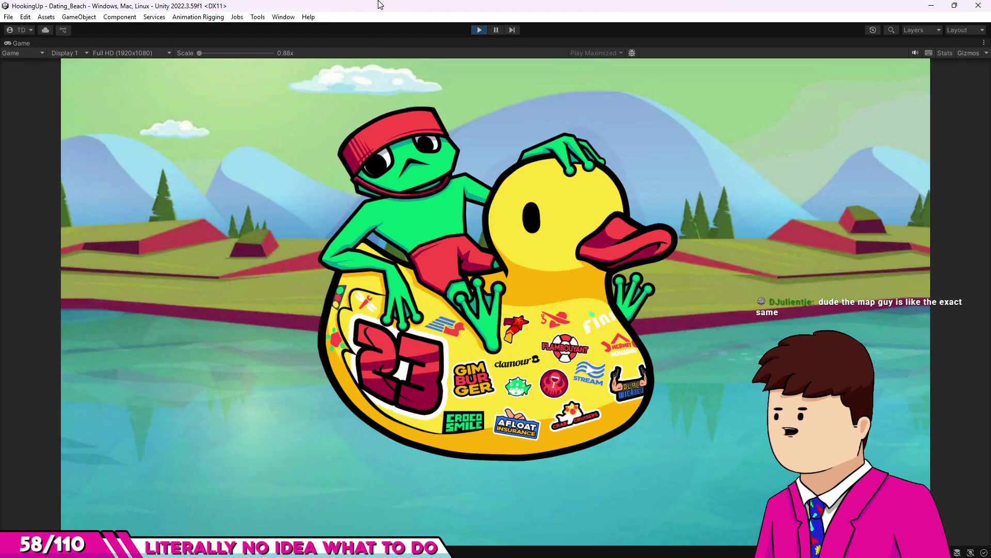
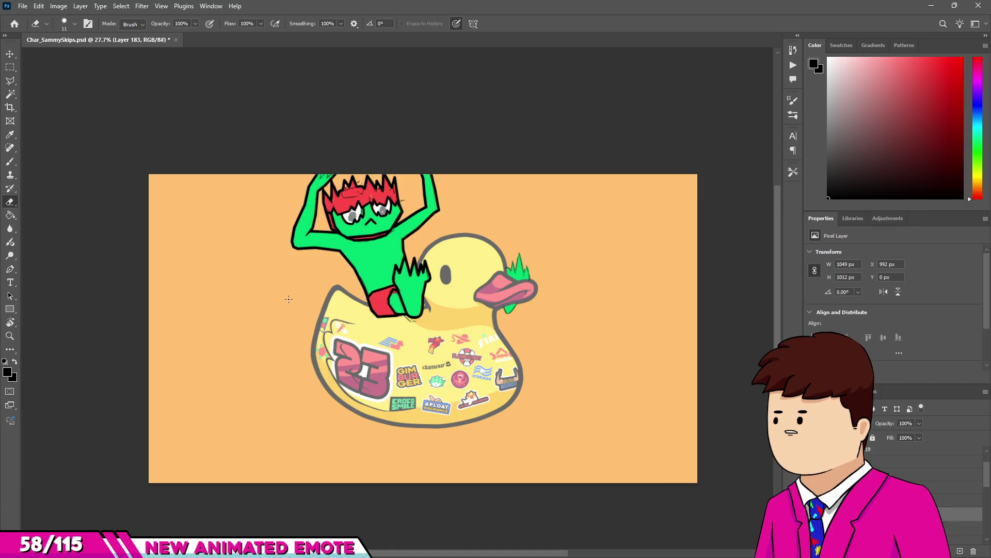
Zoom in under the frog's eyes and erase the first black peak's right side with a finer eraser.
scroll(362, 217, "up", 10)
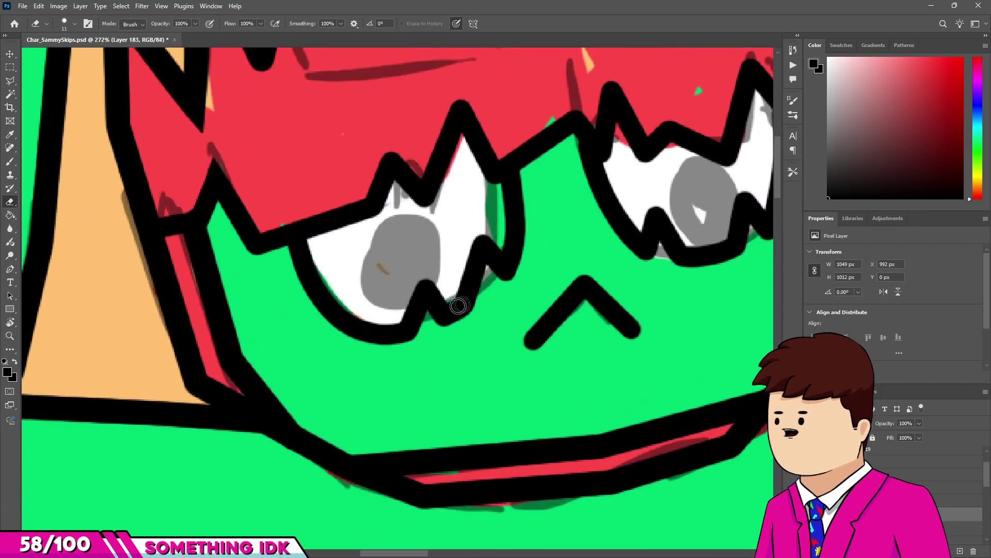
scroll(458, 306, "up", 3)
key("b")
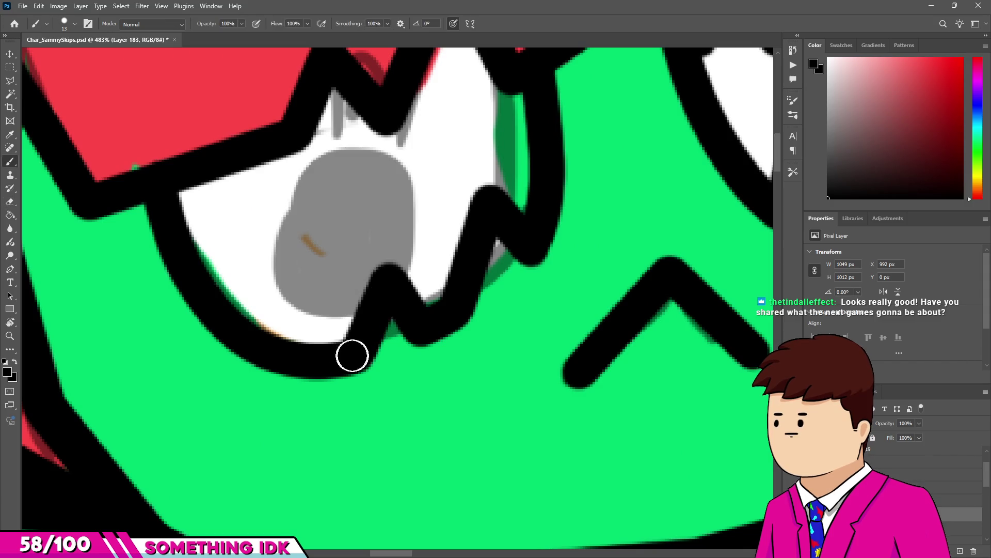
key("e")
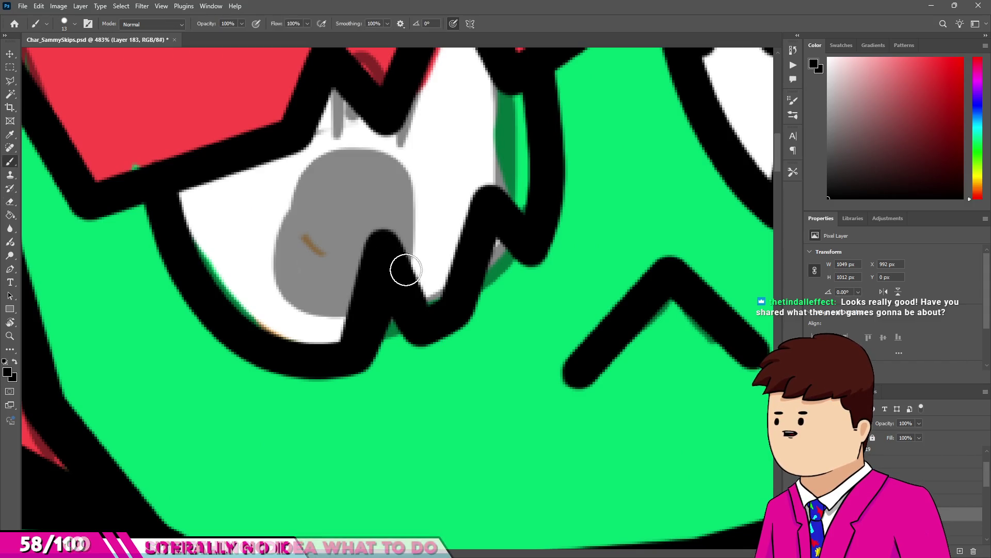
scroll(405, 278, "up", 3)
left_click_drag(402, 317, 431, 338)
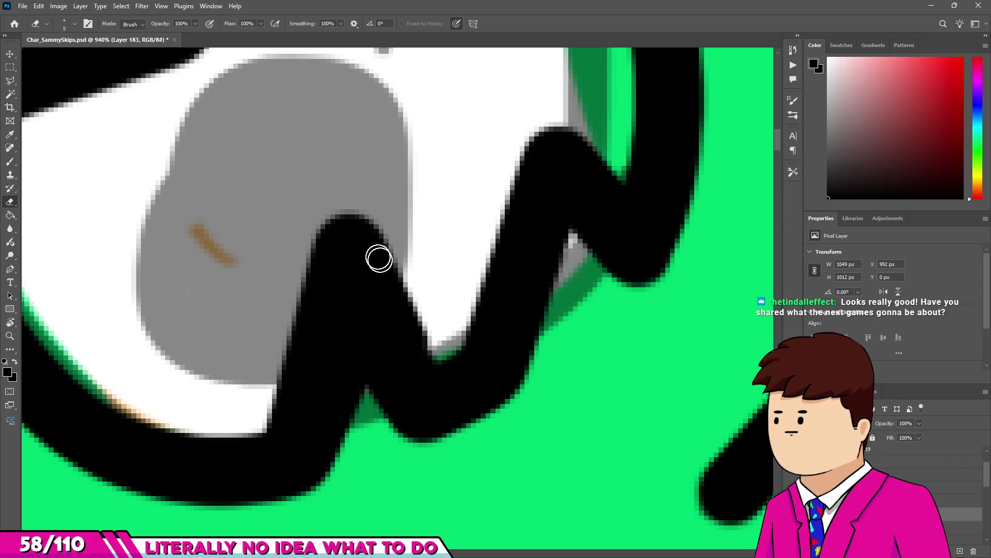
left_click_drag(379, 259, 340, 222)
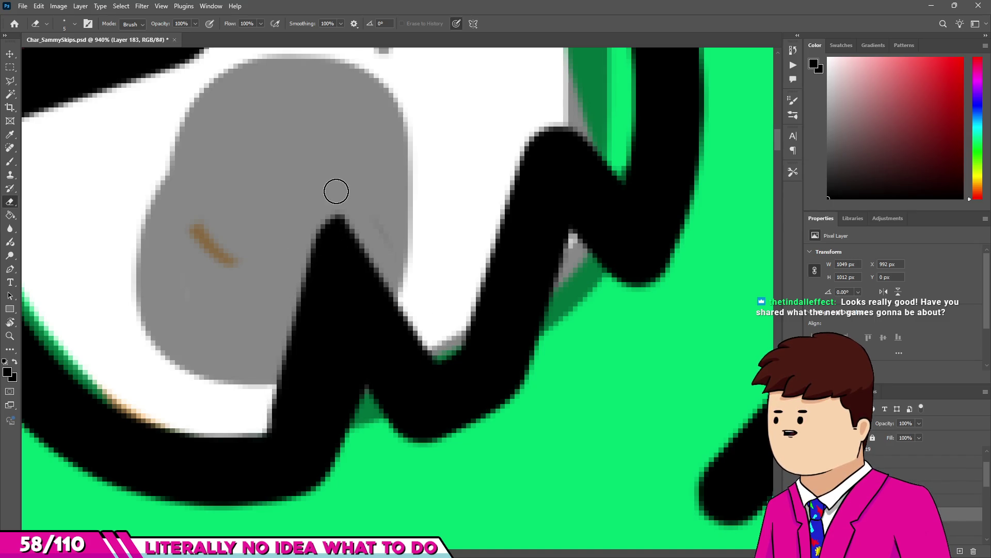
Extend and round the black peak up-left, then trim black off its right slope.
scroll(336, 191, "down", 5)
scroll(354, 337, "up", 5)
key("b")
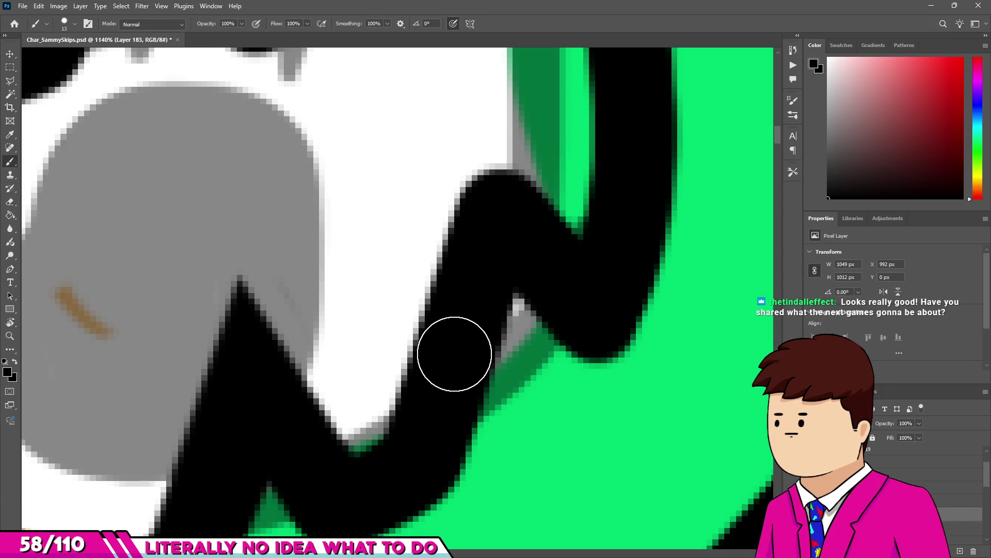
mouse_move(485, 181)
left_mouse_down()
mouse_move(482, 223)
mouse_move(555, 266)
left_mouse_up()
key("e")
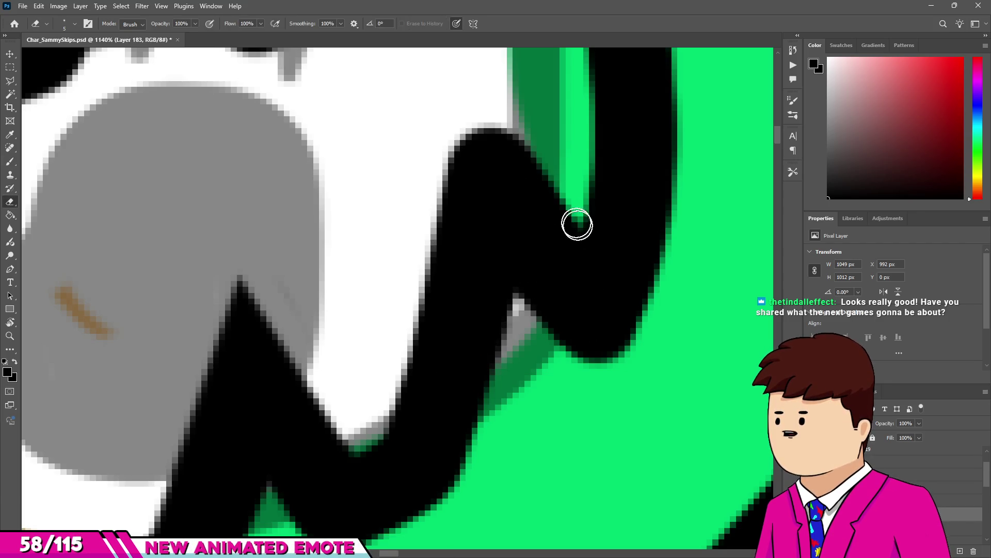
left_click_drag(577, 225, 455, 81)
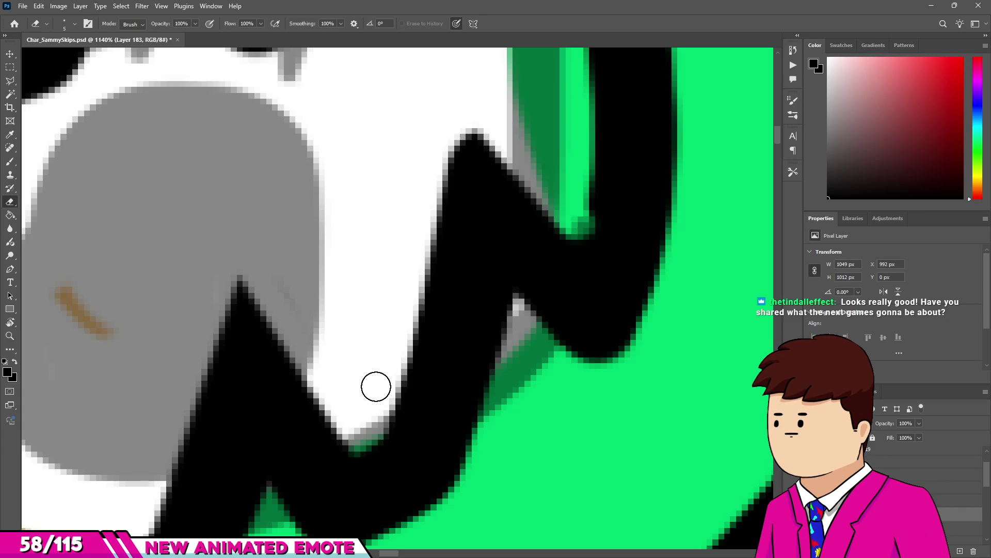
Fill the green gap under the outline with black and cut a notch into its lower edge.
scroll(376, 387, "down", 5)
scroll(425, 332, "up", 8)
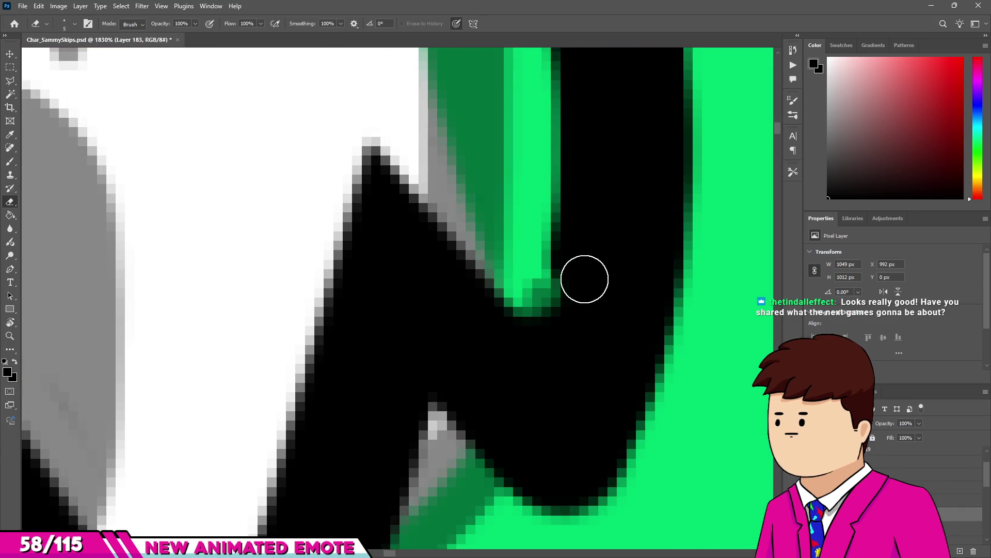
key("b")
scroll(524, 444, "down", 15)
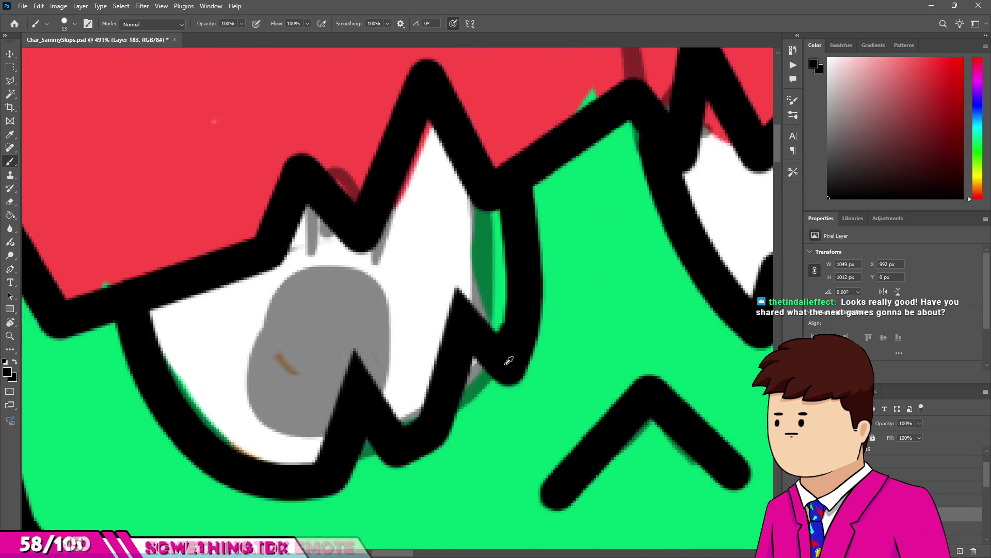
scroll(509, 360, "up", 5)
key("e")
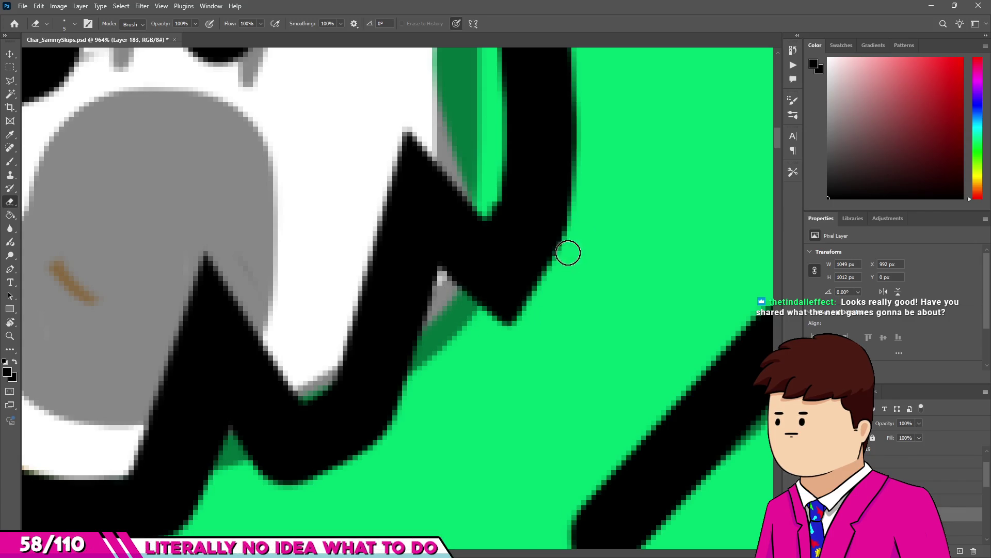
scroll(402, 299, "down", 4)
scroll(402, 299, "down", 3)
scroll(387, 301, "up", 6)
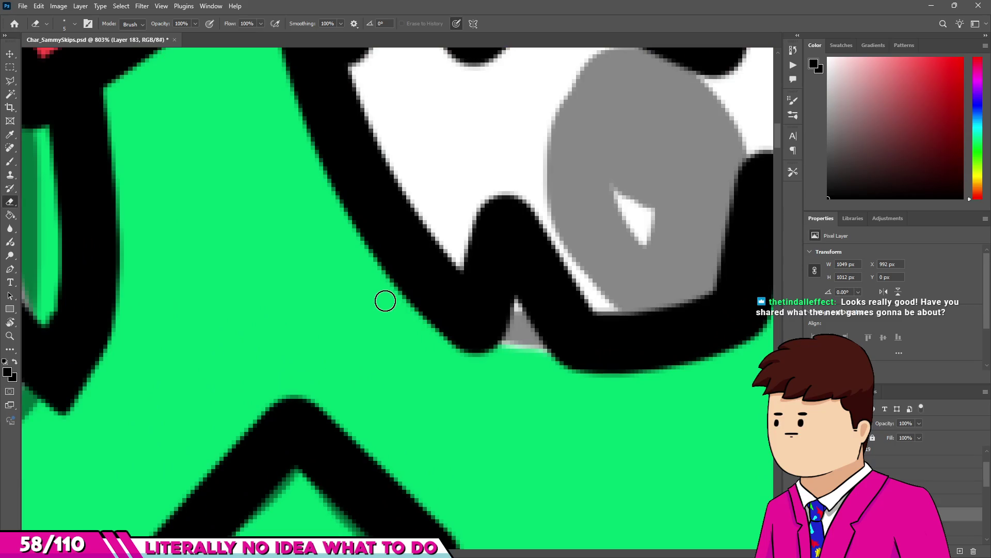
key("b")
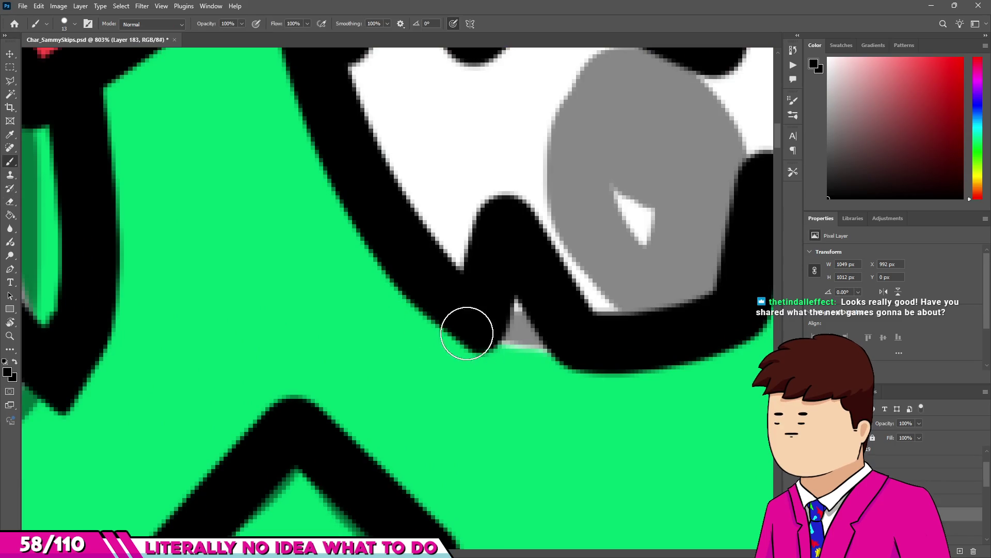
mouse_move(451, 310)
left_mouse_down()
mouse_move(546, 389)
mouse_move(511, 376)
left_mouse_up()
key("e")
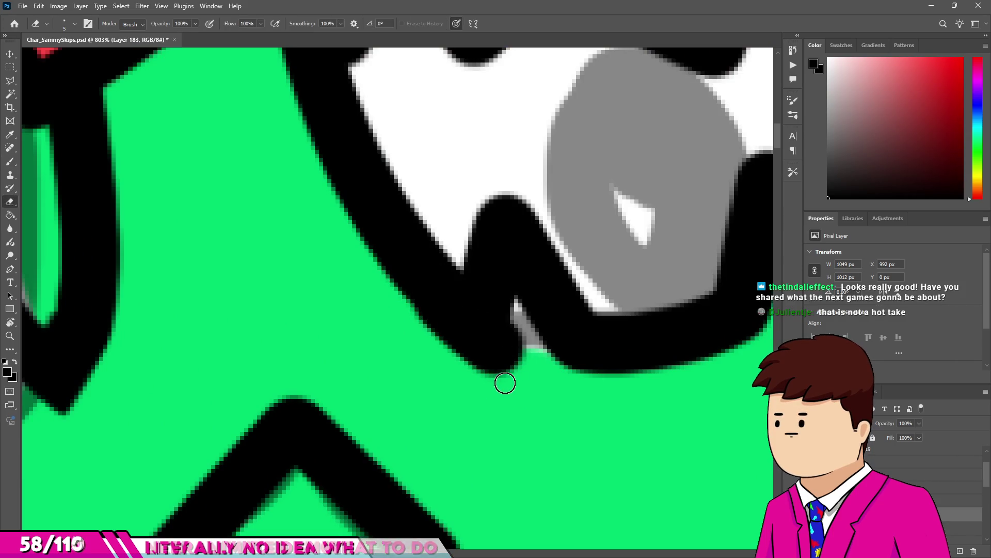
mouse_move(515, 300)
left_mouse_down()
mouse_move(537, 365)
mouse_move(476, 332)
mouse_move(481, 347)
left_mouse_up()
key("b")
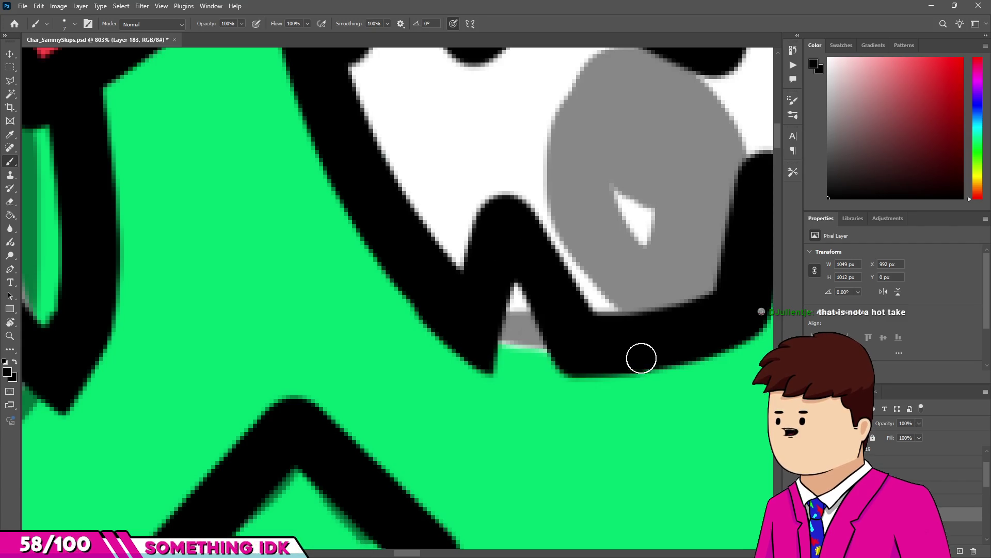
Extend the black tooth notch upward and erase the stray black along the grey pupil border.
scroll(545, 314, "down", 5)
scroll(545, 314, "up", 5)
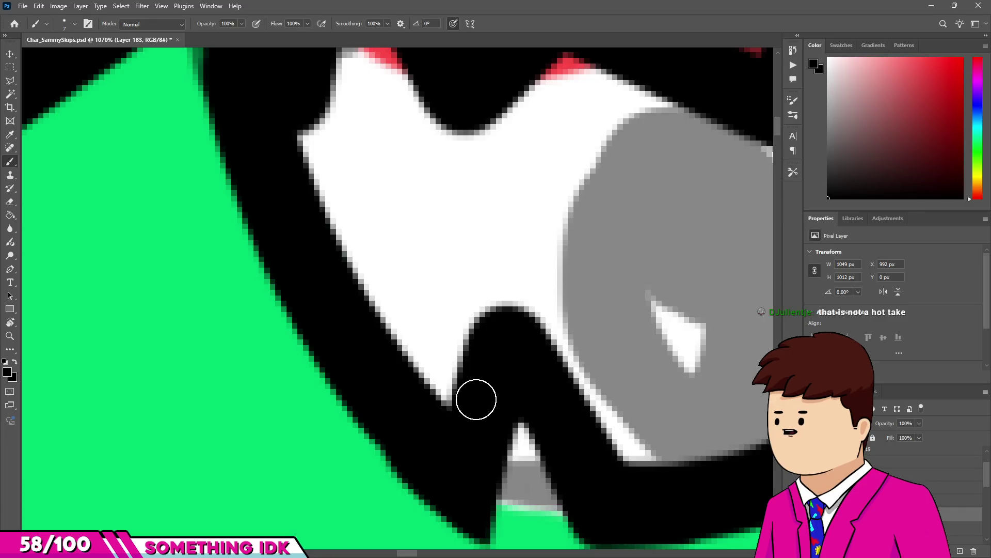
left_click_drag(503, 259, 498, 330)
key("e")
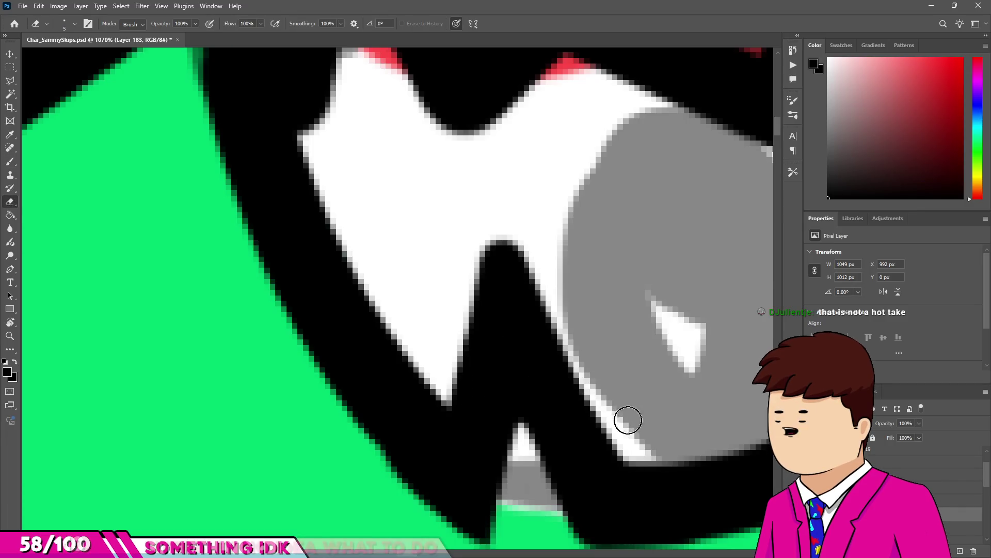
left_click(496, 239, "shift")
left_click_drag(476, 284, 480, 230)
scroll(383, 270, "down", 5)
scroll(465, 278, "up", 5)
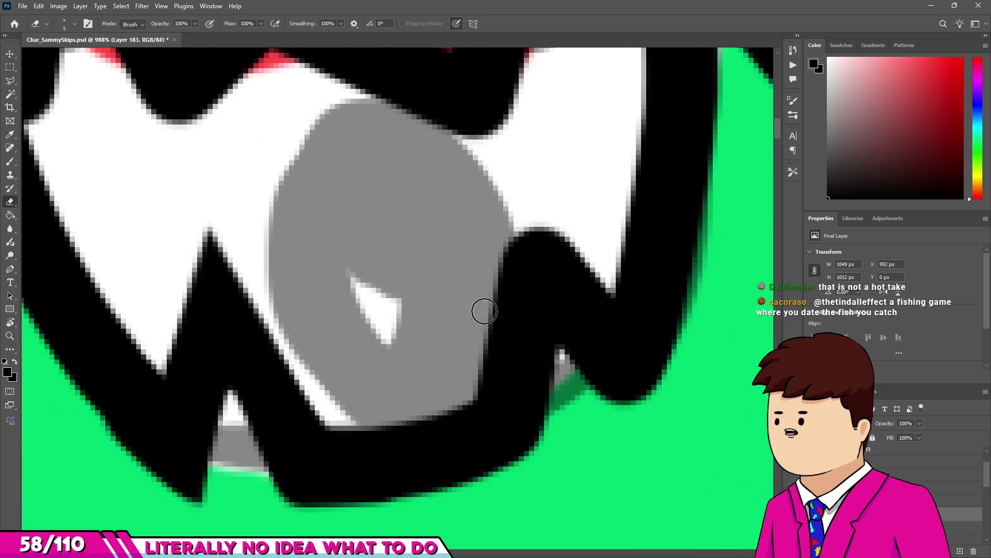
Paint black up-right of the notch, erase its tip to a sharp point, and clean the pupil's right edge.
key("b")
mouse_move(531, 191)
left_mouse_down()
mouse_move(579, 290)
mouse_move(584, 248)
left_mouse_up()
key("e")
left_click_drag(526, 147, 514, 159)
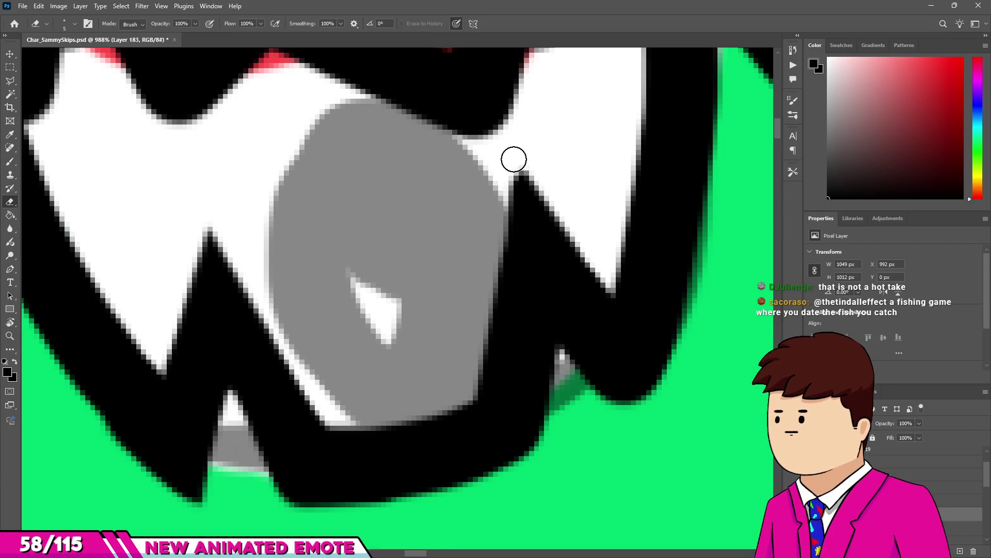
left_click_drag(470, 373, 491, 376)
scroll(602, 388, "up", 2)
scroll(580, 367, "right", 2)
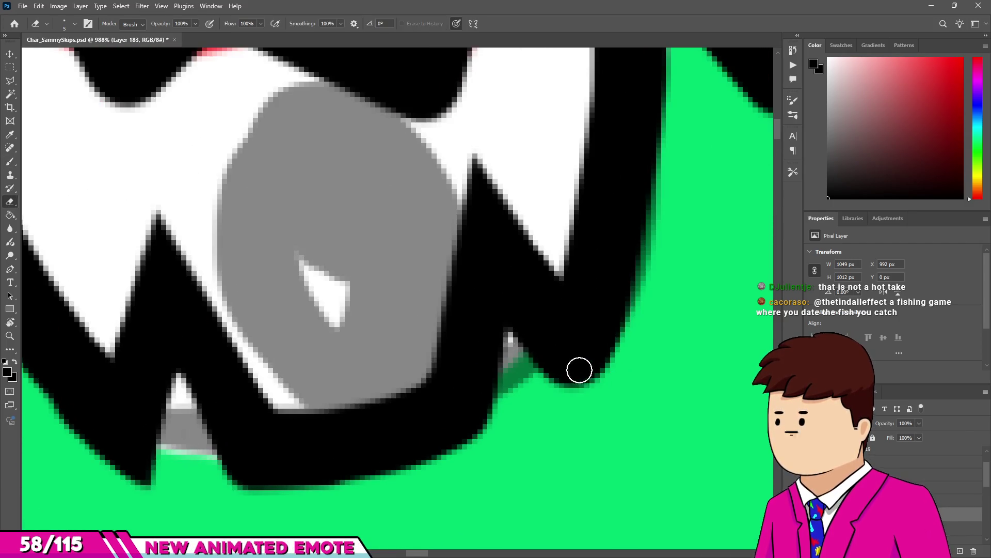
key("b")
scroll(575, 367, "down", 2)
scroll(575, 367, "down", 5)
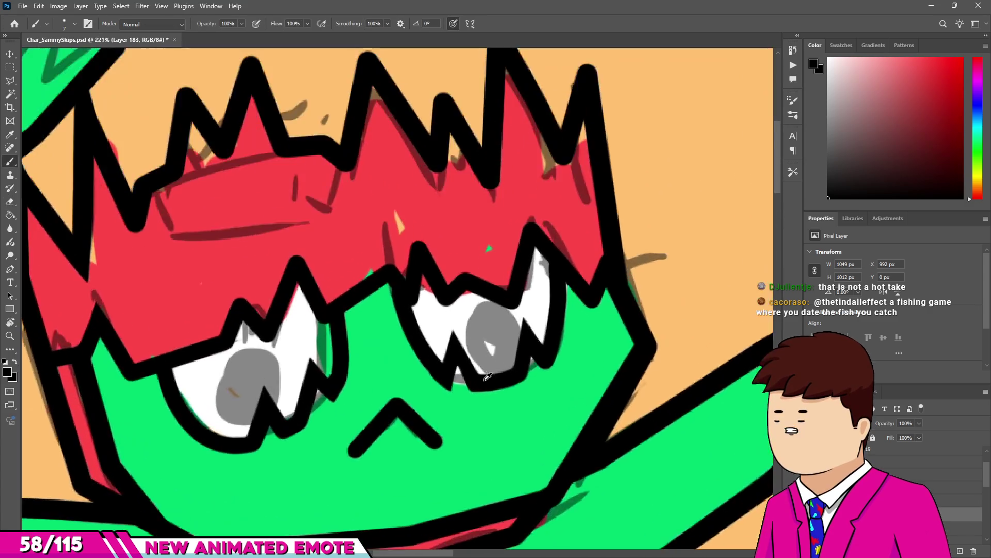
Zoom in near the right eye's hairline and paint black along the notch edge.
scroll(463, 406, "up", 5)
scroll(463, 407, "up", 3)
left_click_drag(392, 387, 413, 364)
left_click_drag(455, 273, 408, 428)
scroll(489, 257, "down", 8)
scroll(489, 256, "down", 2)
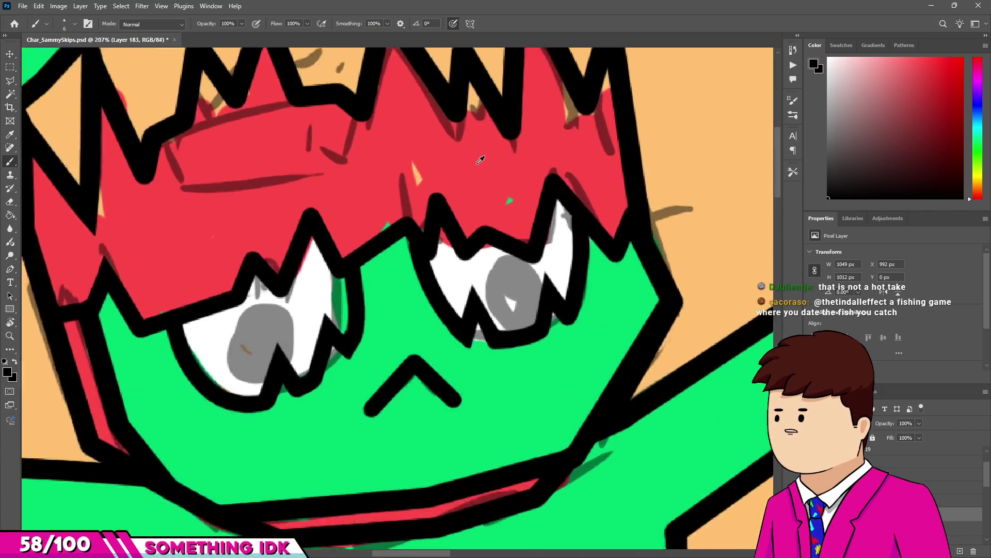
scroll(457, 178, "up", 6)
scroll(392, 133, "up", 2)
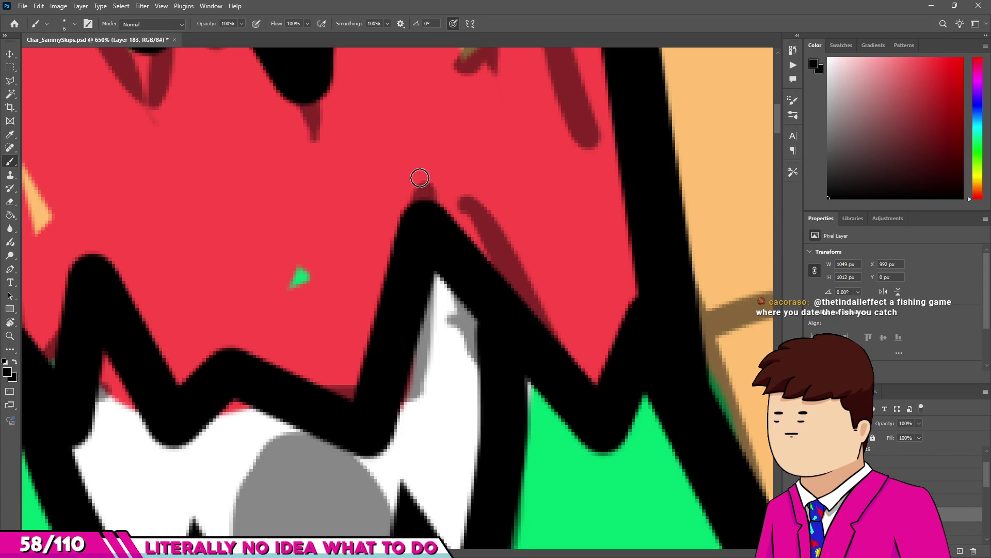
key("e")
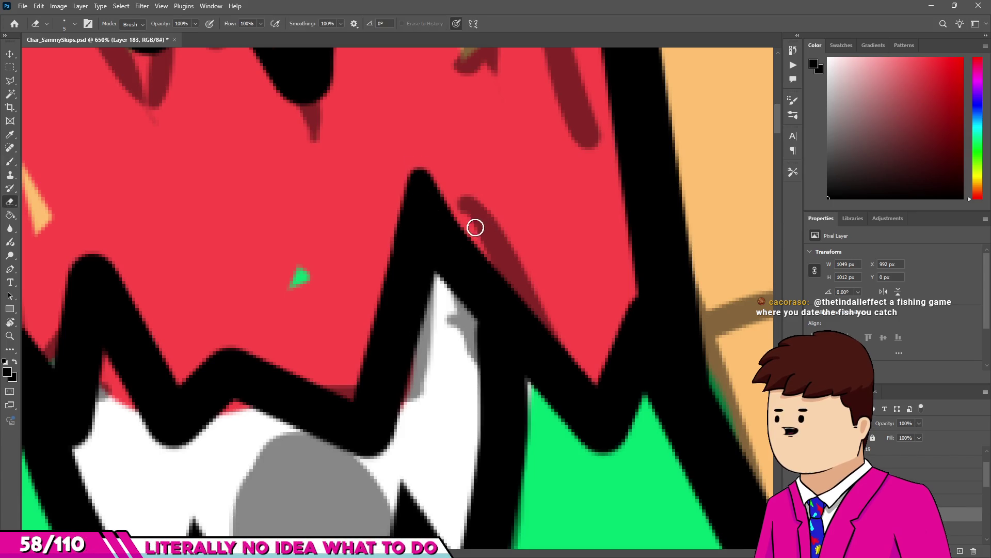
scroll(402, 144, "down", 3)
scroll(513, 316, "up", 6)
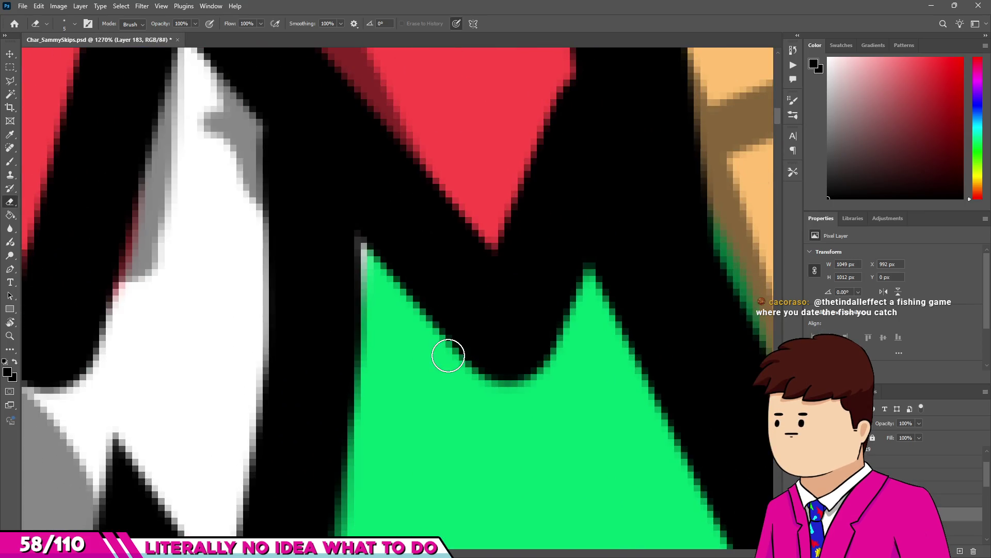
Draw a straight black line into the notch to form a sharp V and erase a stray bit.
key("b")
left_click(525, 413, "shift")
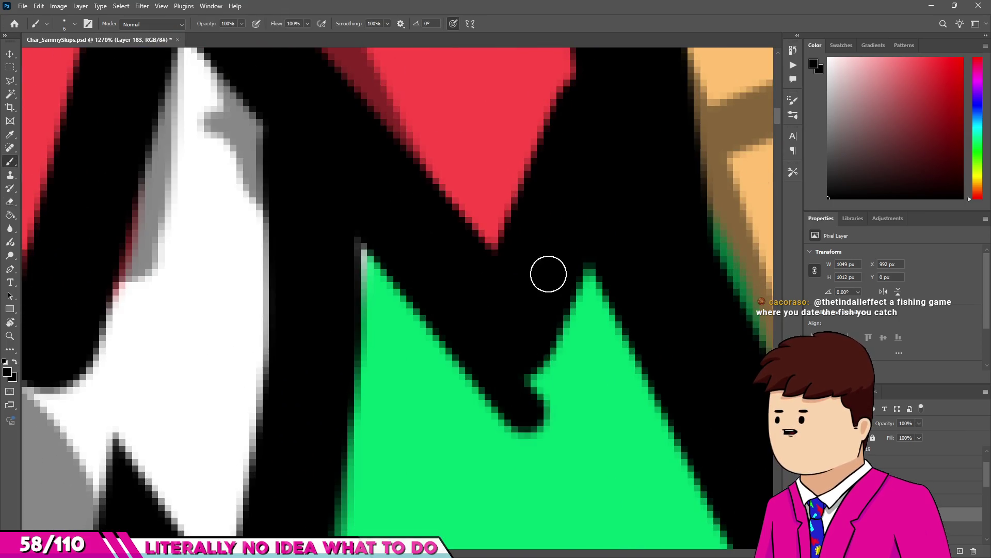
left_click(547, 272, "shift")
key("e")
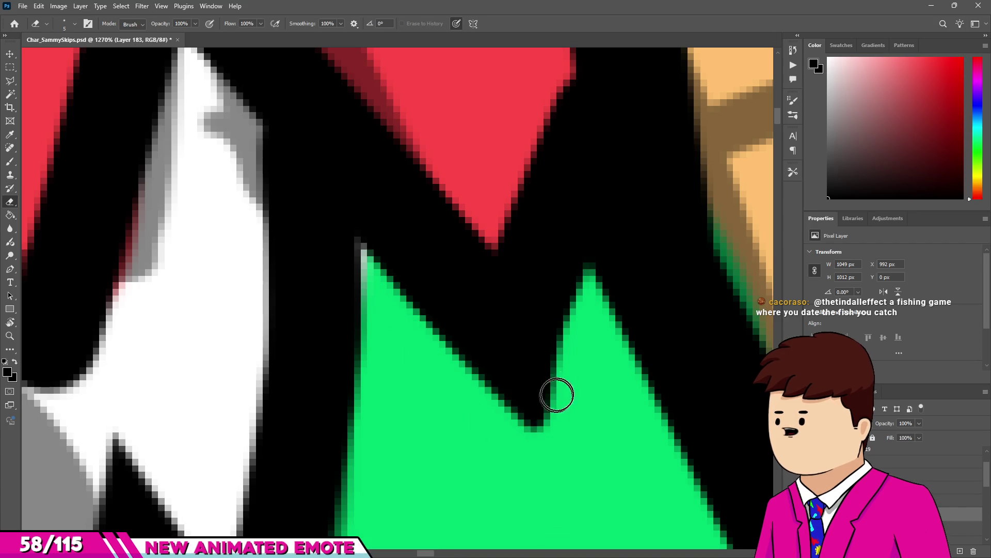
left_click(582, 332, "shift")
scroll(568, 356, "down", 5)
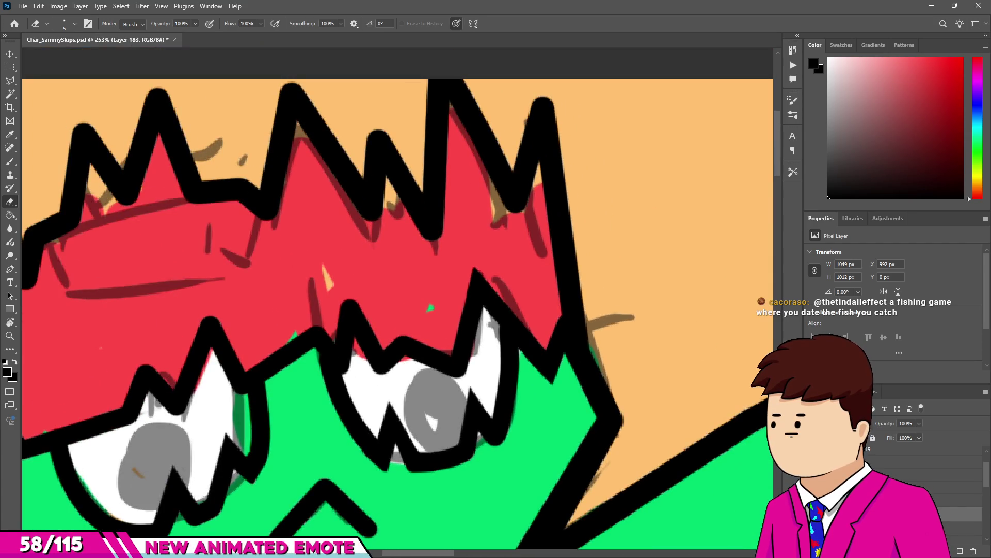
key("alt+Tab")
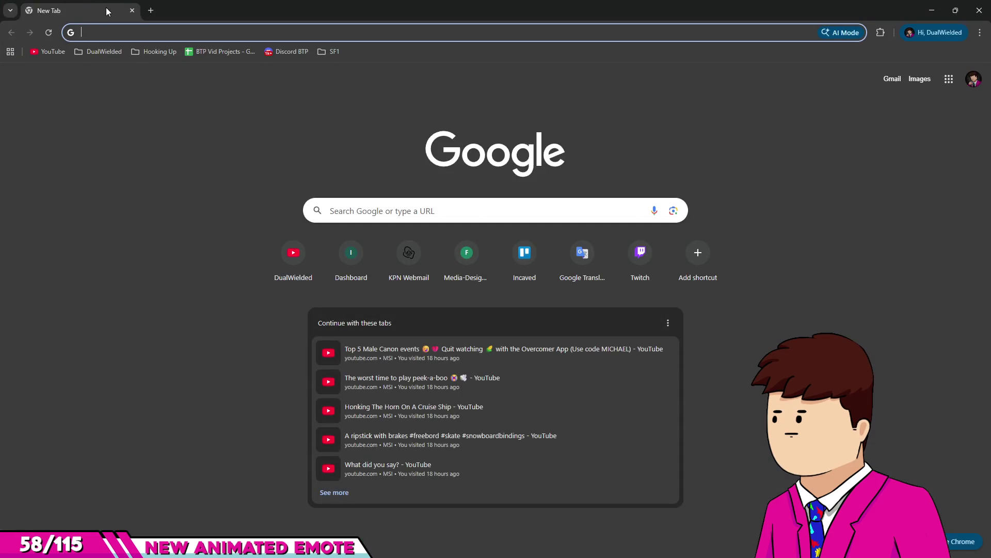
Search Google for 'ori and the blind forest release date'.
type("ori and")
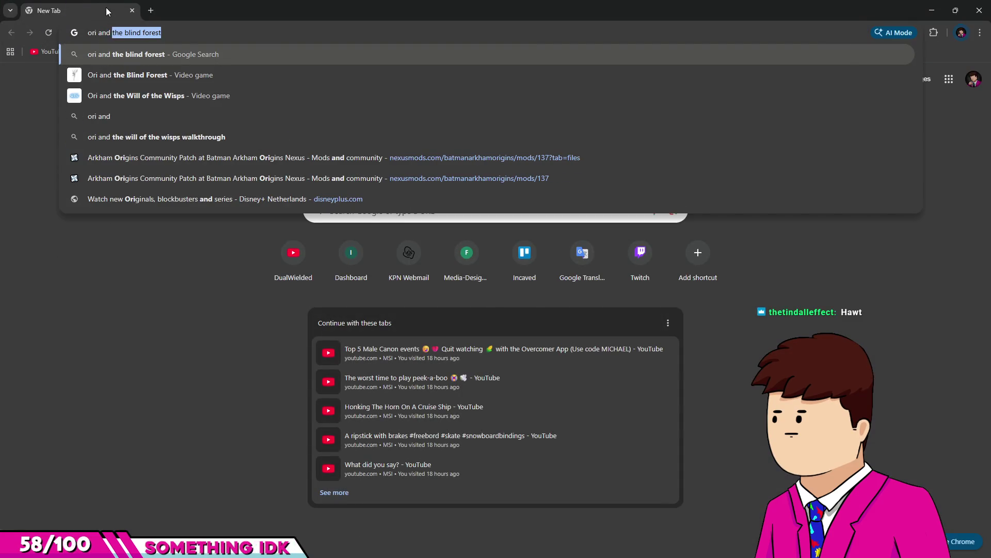
type(" th")
key("Down")
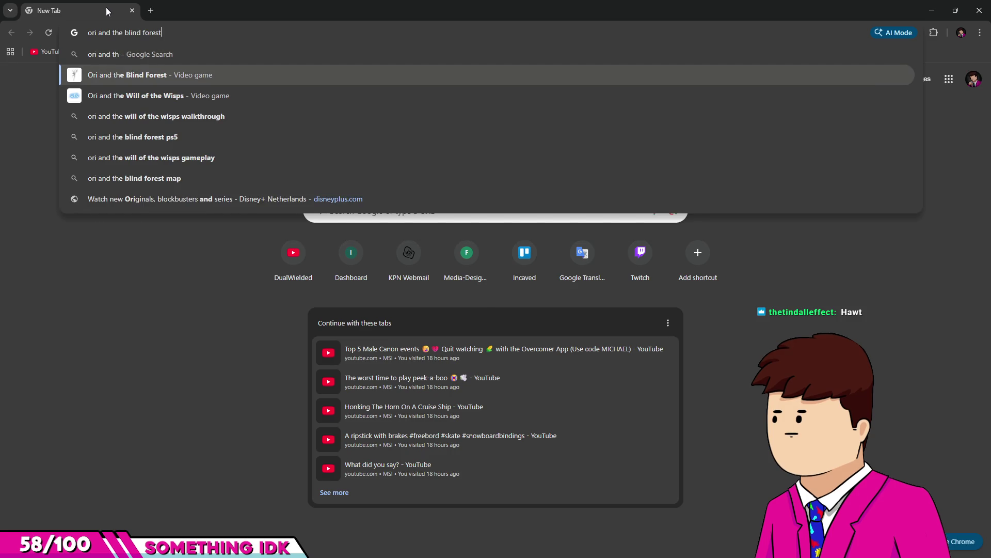
type("release")
key("Return")
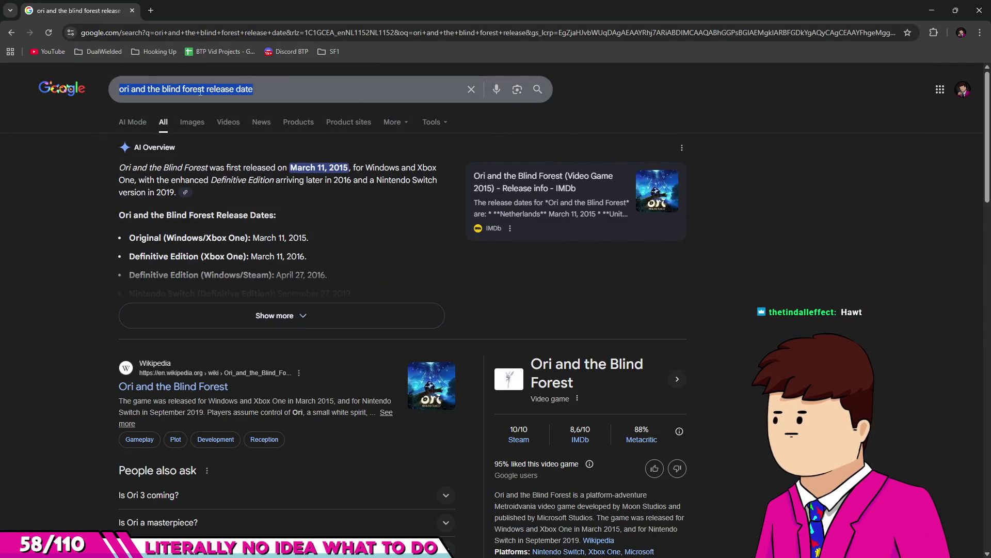
Search 'hollow knight release date', highlight the Silksong date and the year 2017, then close Chrome.
left_click(252, 93)
left_click_drag(205, 89, 23, 92)
type("hollow knigh")
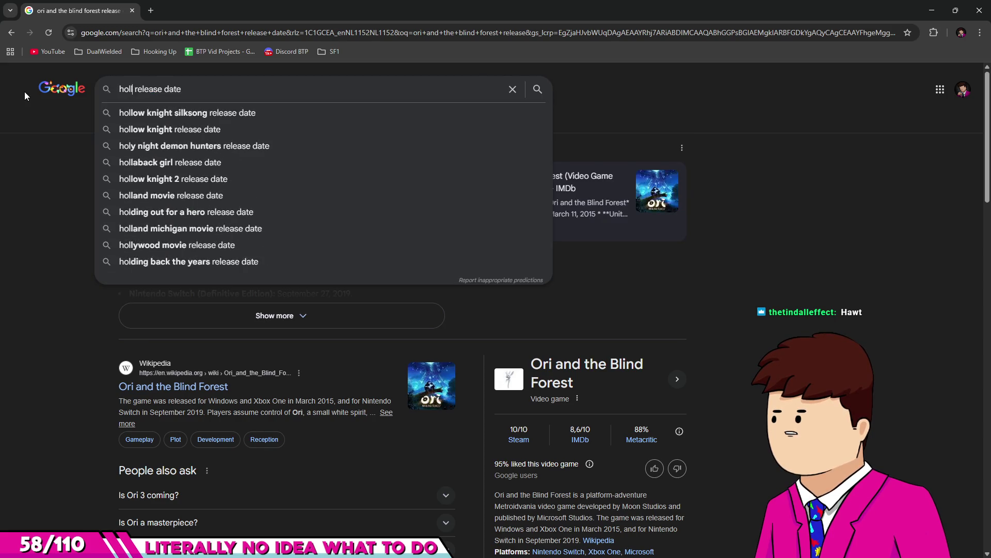
type("t")
key("Return")
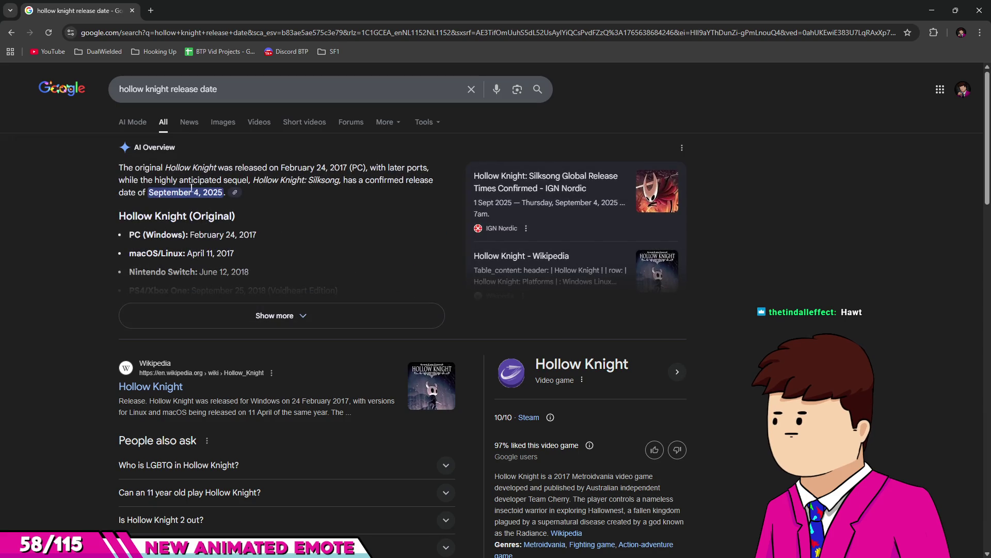
mouse_move(148, 192)
left_mouse_down()
mouse_move(256, 205)
mouse_move(261, 194)
mouse_move(259, 208)
mouse_move(264, 193)
left_mouse_up()
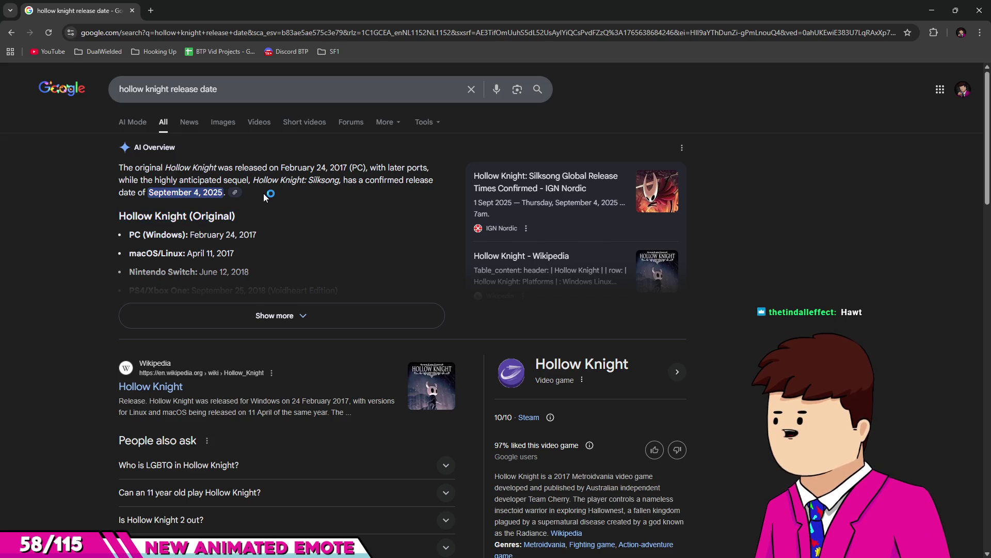
double_click(344, 169)
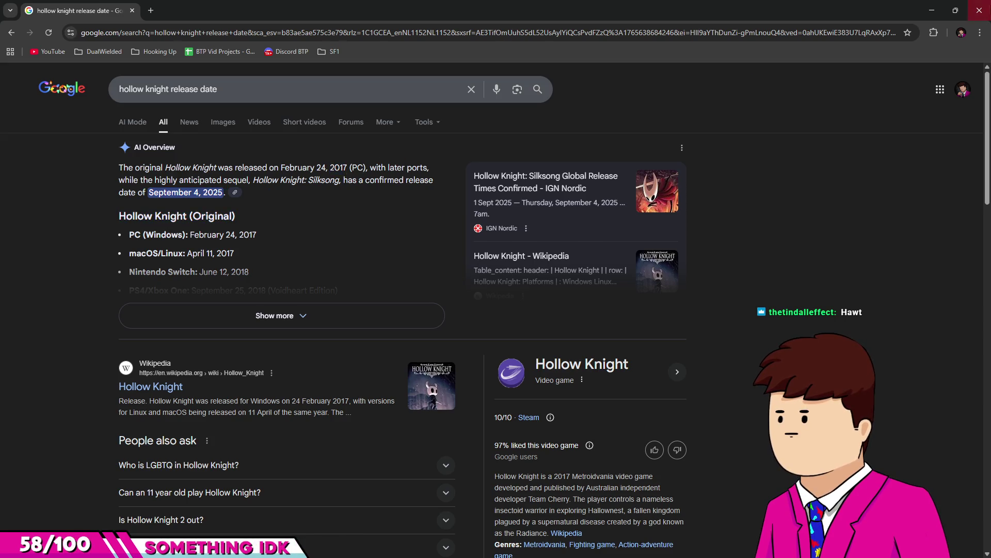
left_click(975, 7)
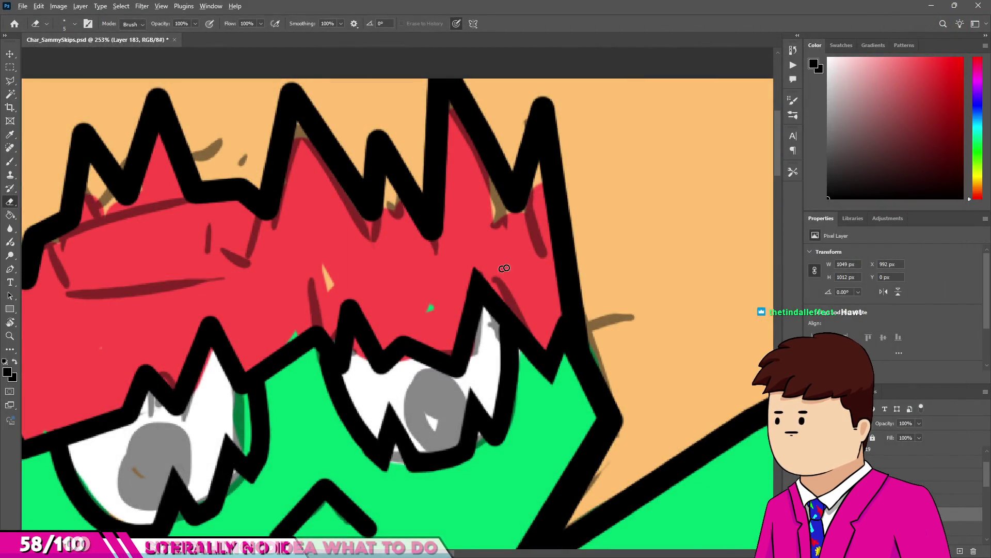
Lengthen the hat outline's V tip downward in black and trim its bottom.
scroll(551, 327, "down", 3)
scroll(560, 151, "up", 2)
scroll(560, 151, "up", 5)
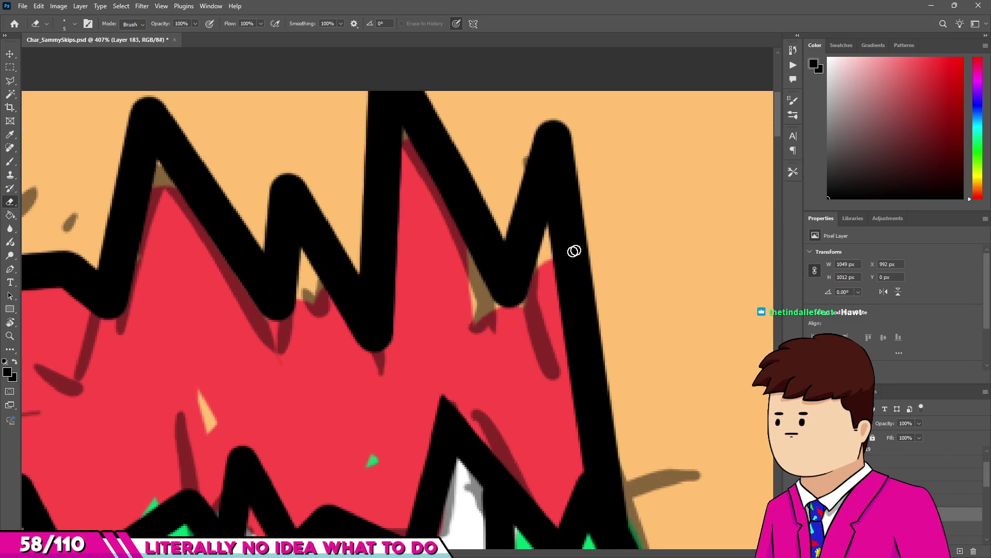
key("b")
scroll(446, 173, "up", 4)
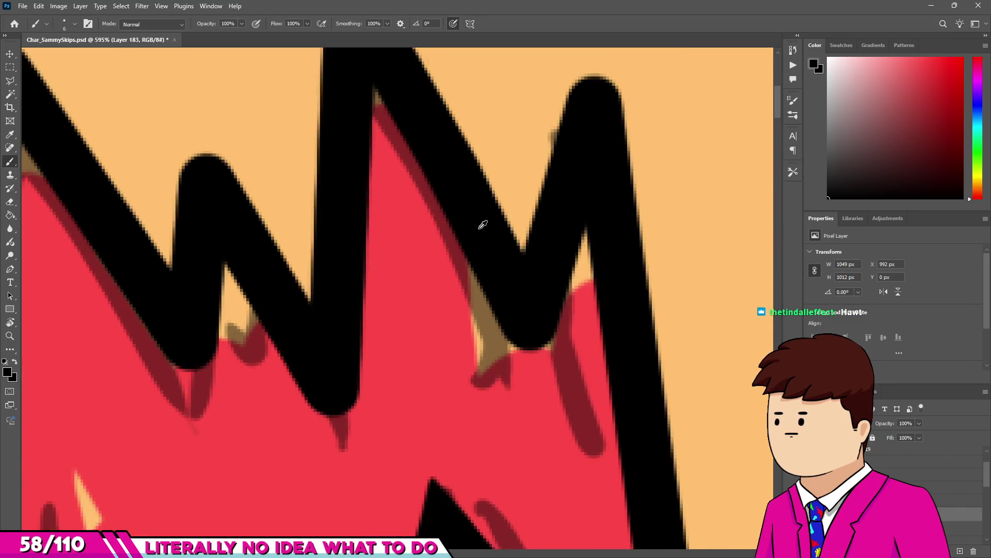
left_click_drag(576, 412, 569, 433)
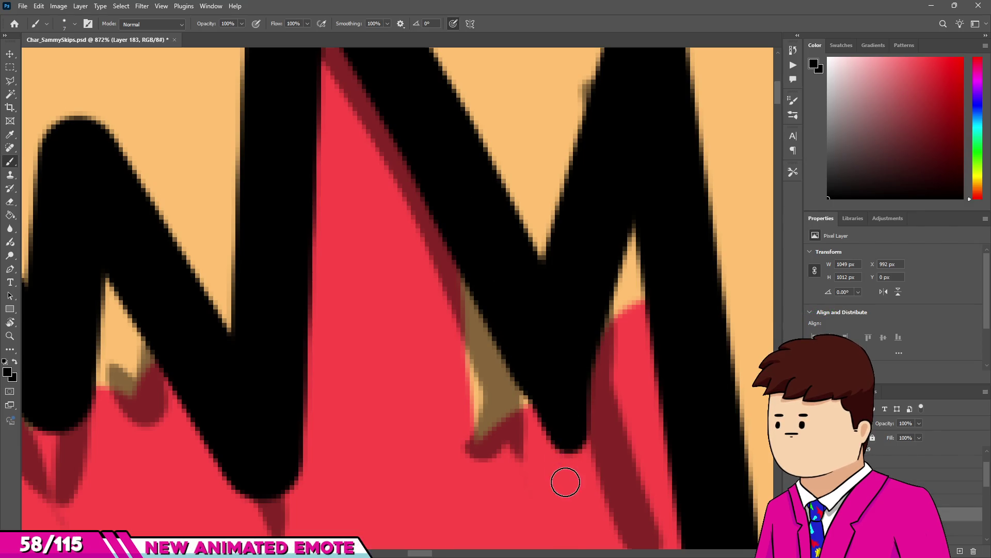
left_click_drag(566, 482, 566, 325)
key("e")
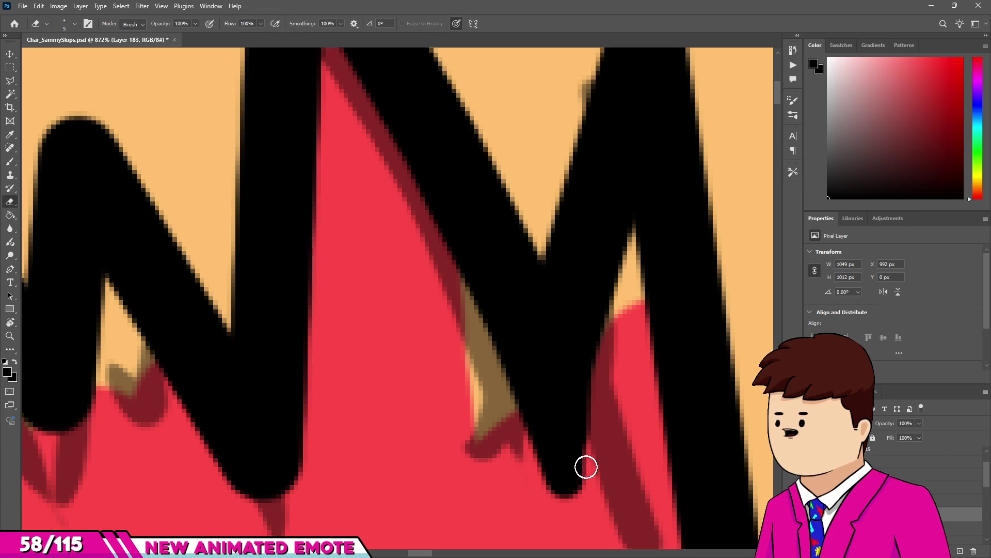
left_click_drag(586, 467, 549, 531)
Extend the outline's right peak up to the canvas top and narrow its right edge.
scroll(527, 478, "down", 3)
scroll(558, 460, "up", 3)
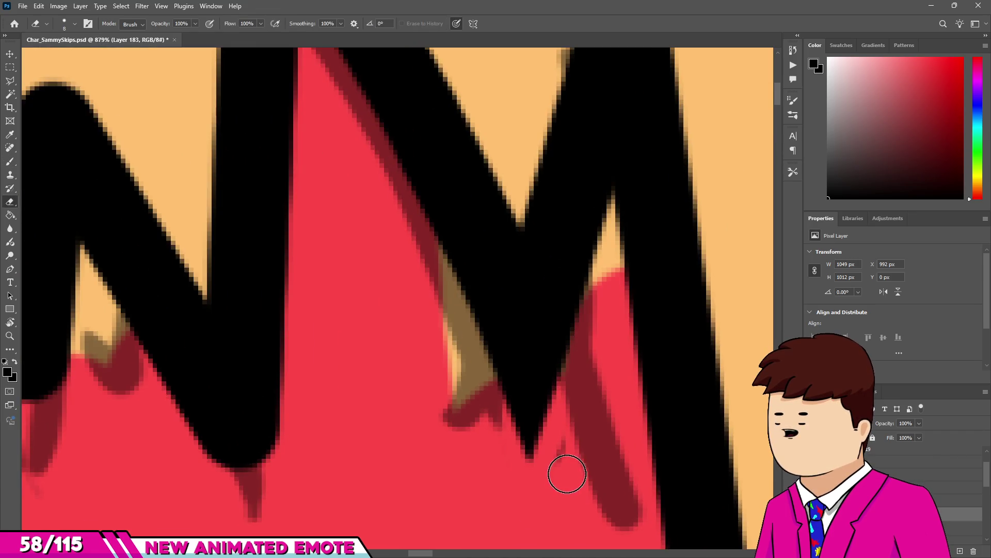
scroll(577, 409, "down", 3)
scroll(505, 387, "up", 3)
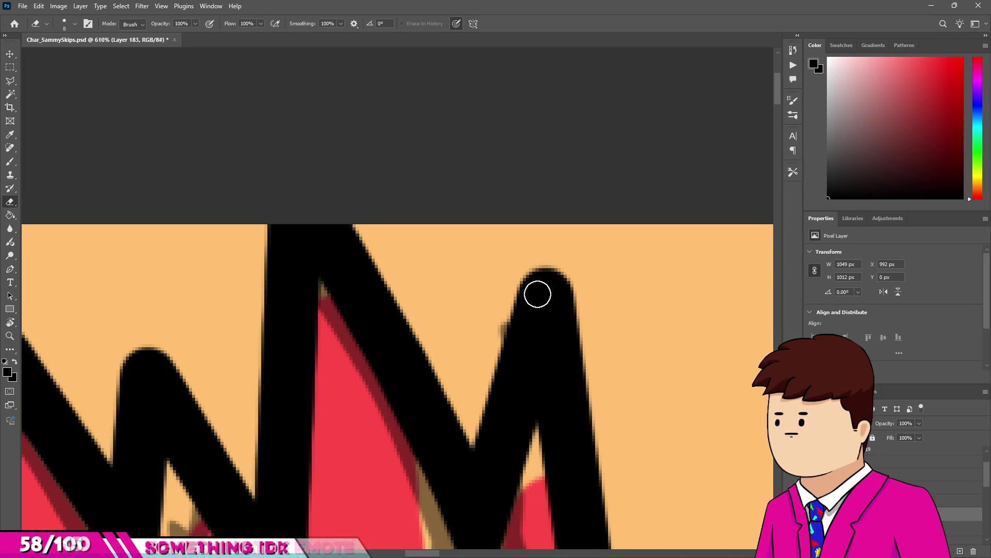
key("b")
left_click_drag(547, 220, 567, 336)
key("e")
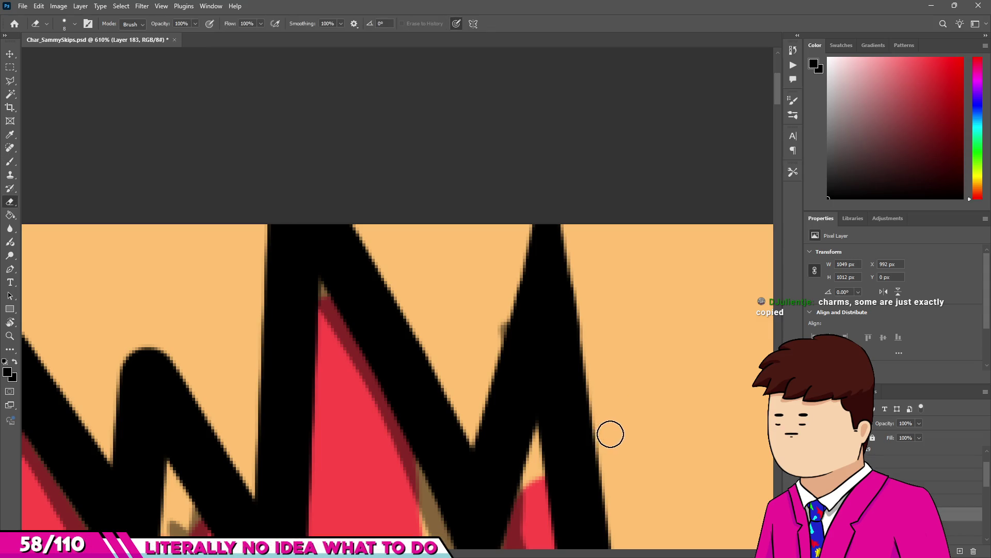
left_click_drag(562, 203, 559, 201)
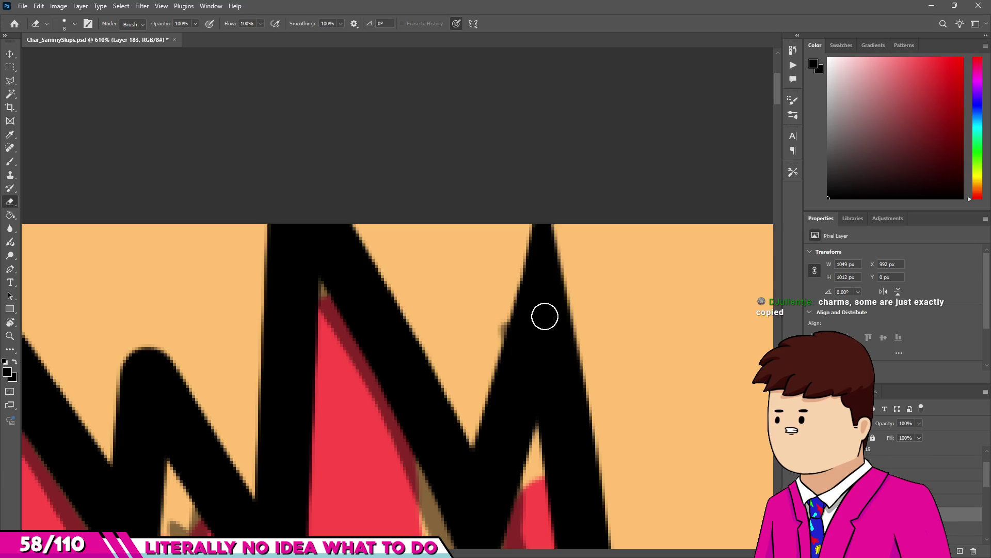
key("b")
Enlarge the eraser slightly and trim the left edge of the black hat spike.
scroll(506, 188, "down", 6)
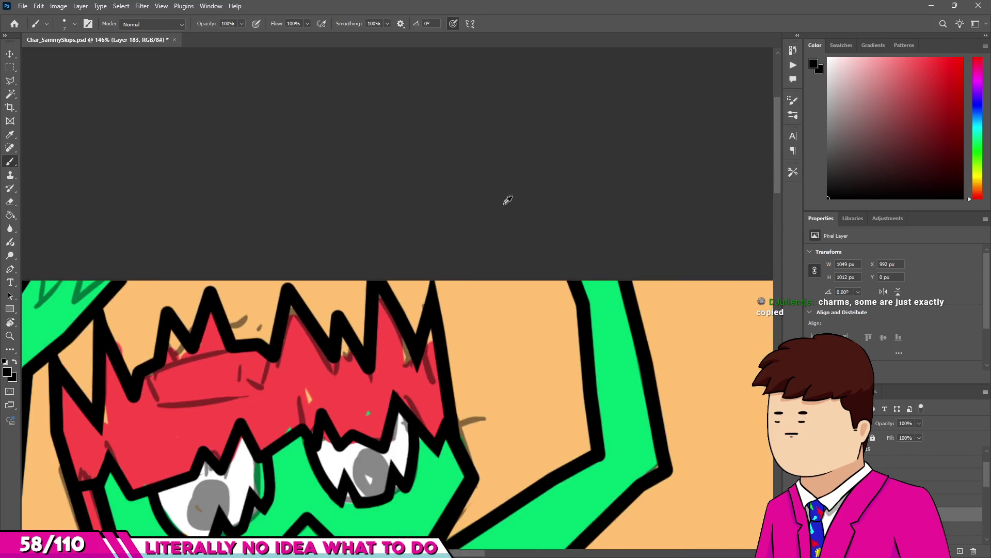
scroll(541, 259, "down", 2)
scroll(478, 300, "up", 3)
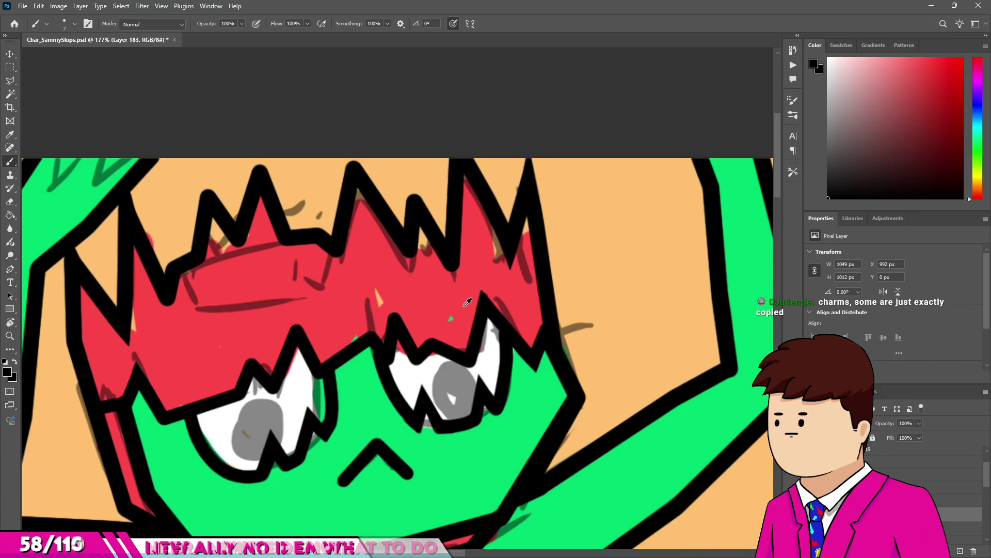
scroll(407, 324, "up", 4)
key("e")
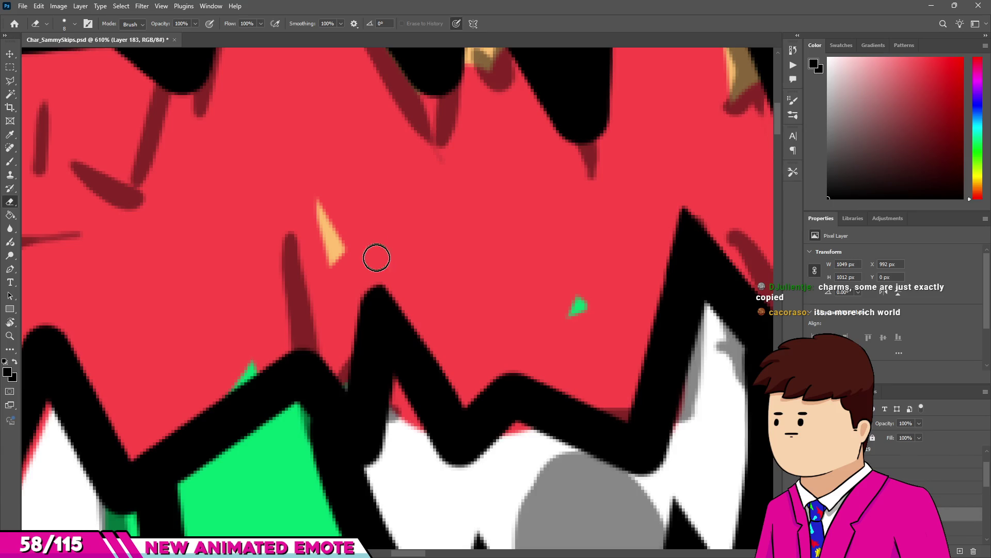
scroll(316, 350, "up", 2)
key("bracketright")
key("bracketright")
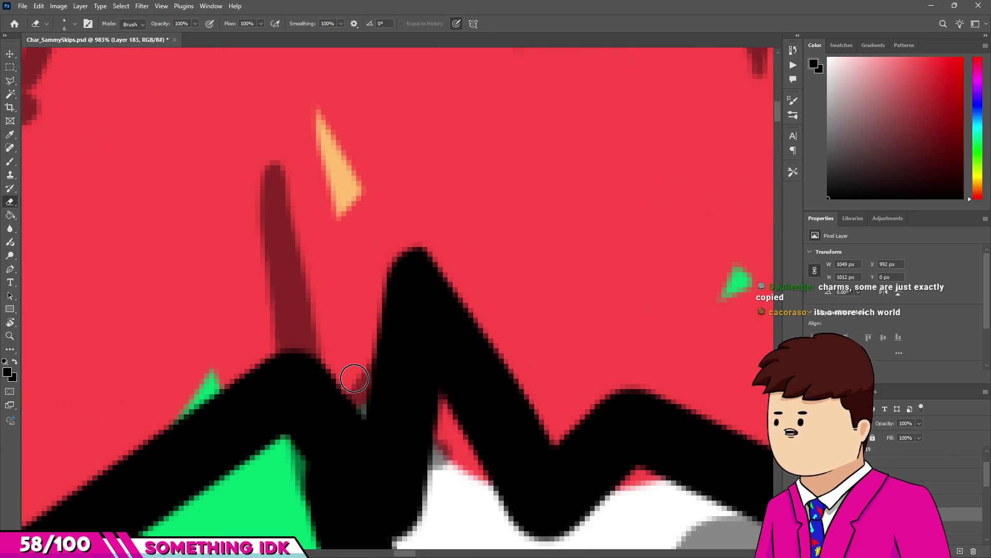
left_click_drag(410, 229, 372, 380)
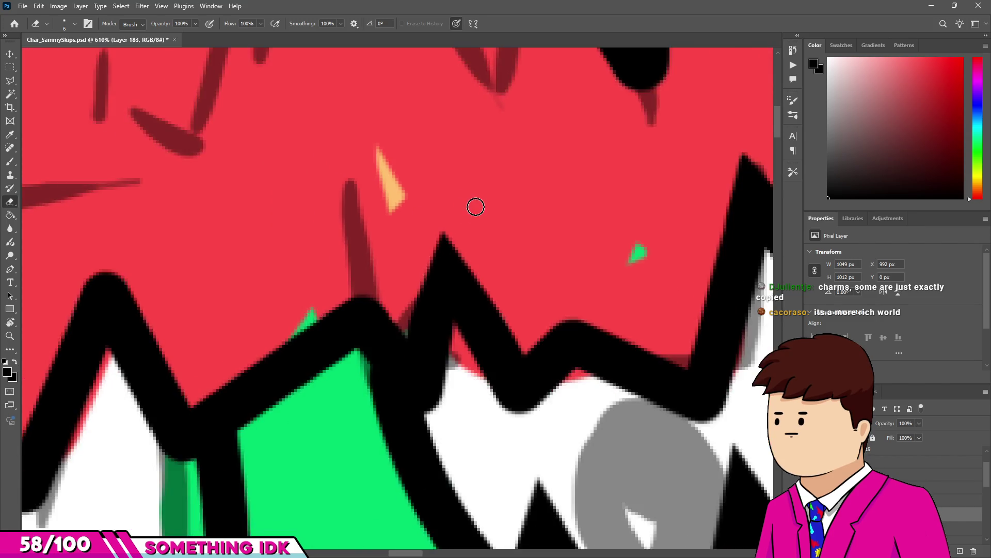
Erase further along the spike's left edge to slim it.
scroll(468, 214, "down", 5)
scroll(472, 211, "down", 2)
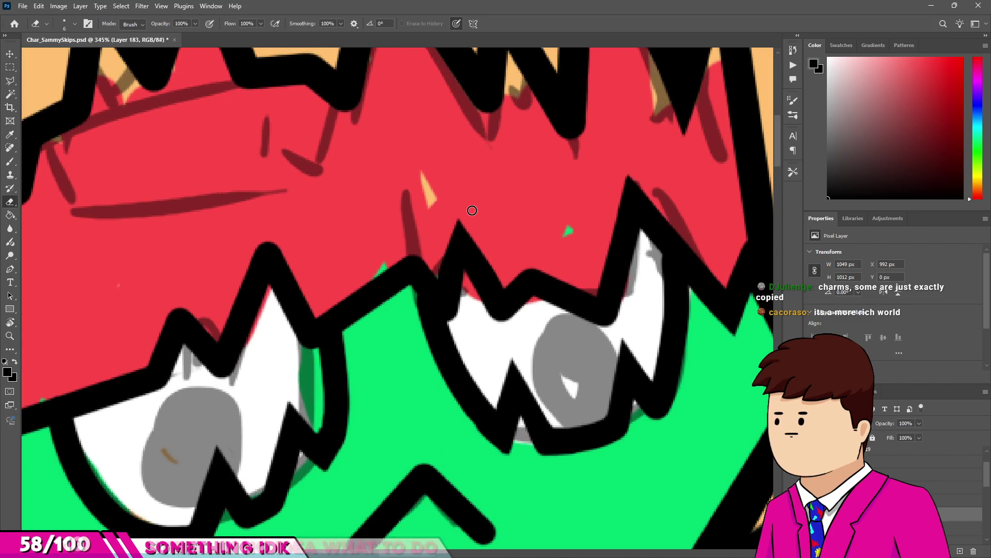
scroll(468, 211, "down", 2)
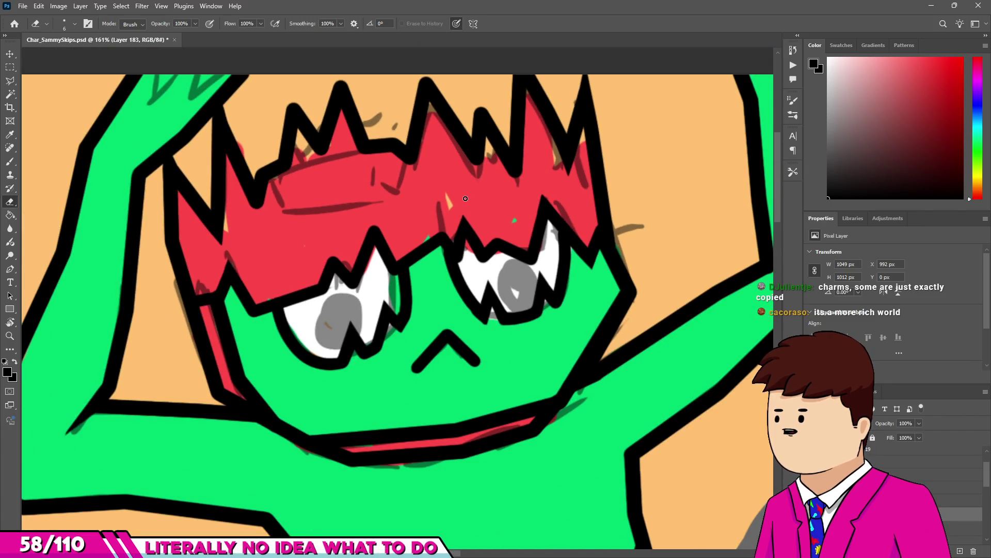
scroll(465, 198, "up", 7)
scroll(426, 275, "up", 3)
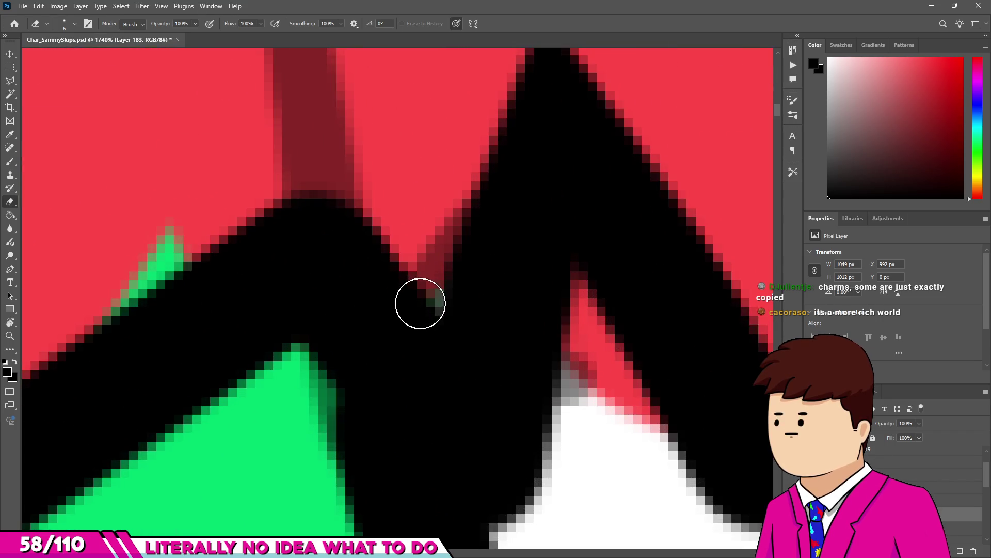
left_click_drag(483, 62, 378, 301)
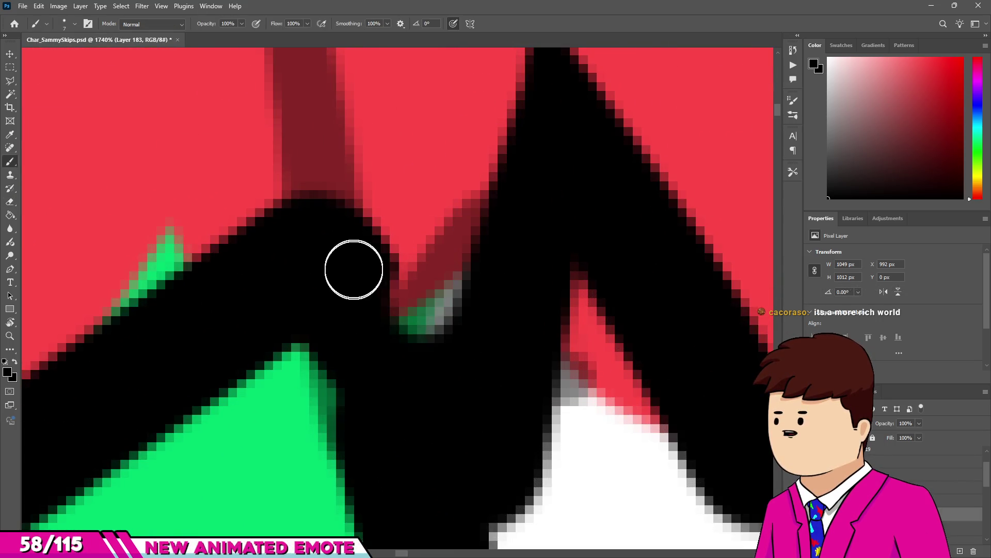
scroll(429, 354, "down", 11)
key("b")
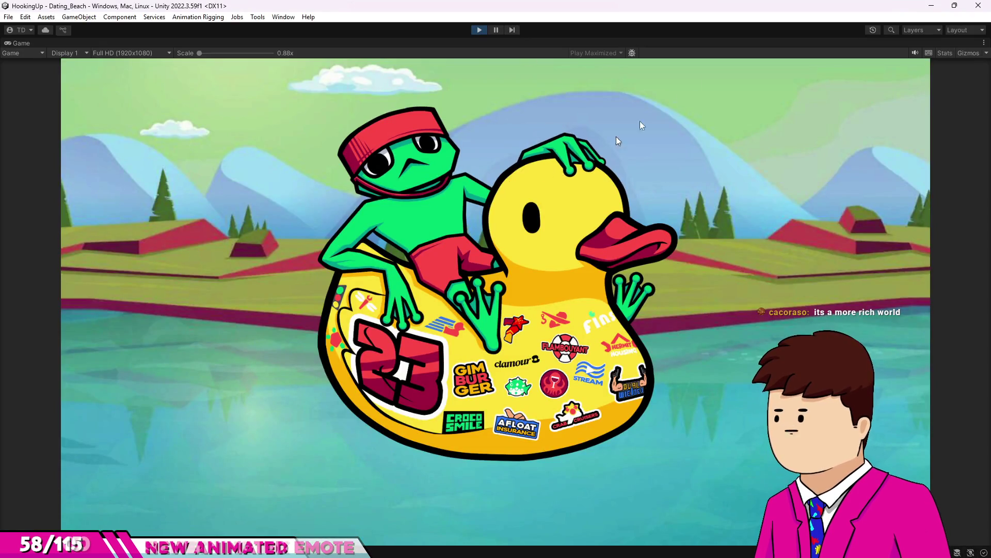
Restart Play mode on Fishing_Lake, cast the line, reel in, and hook a Mermaid Babe.
left_click(476, 29)
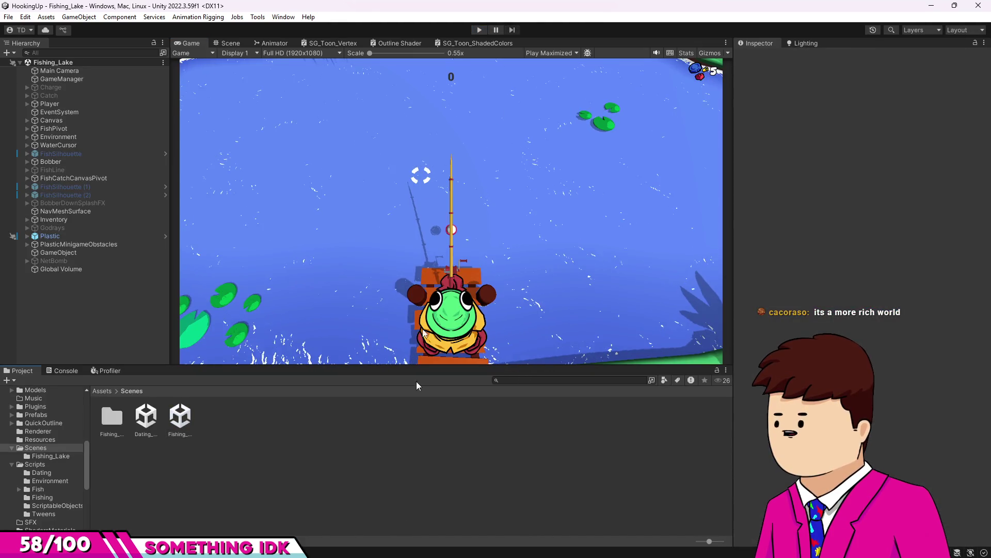
left_click(474, 29)
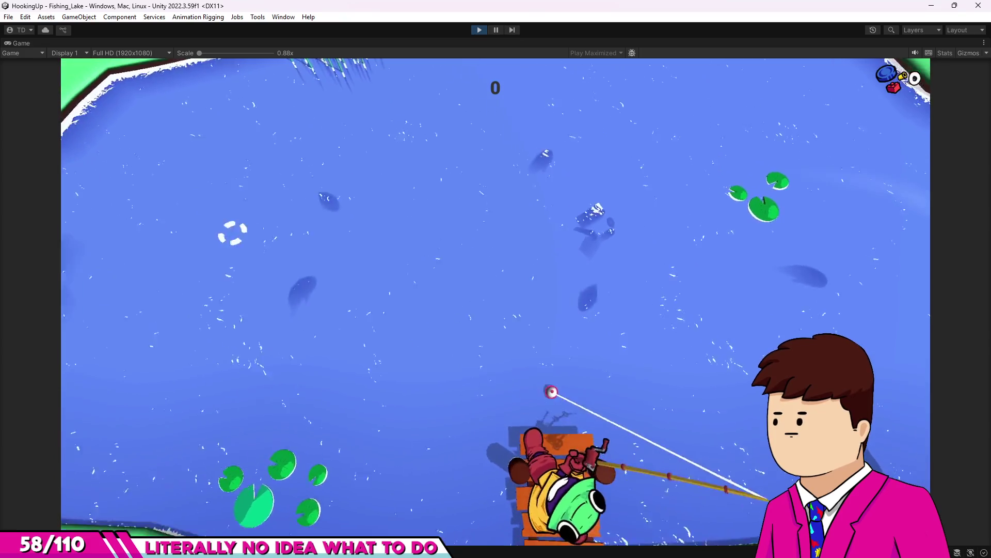
left_click(327, 178)
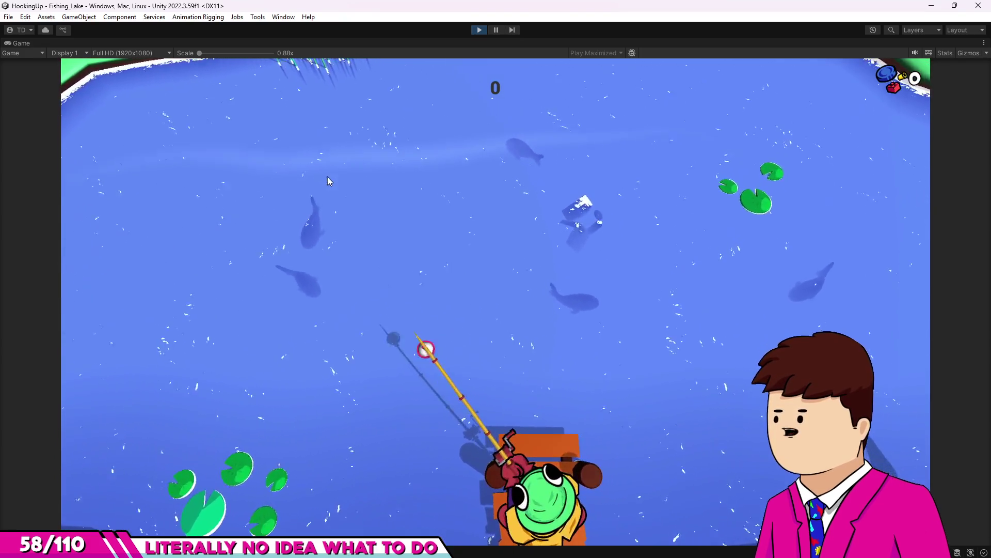
left_click(328, 177)
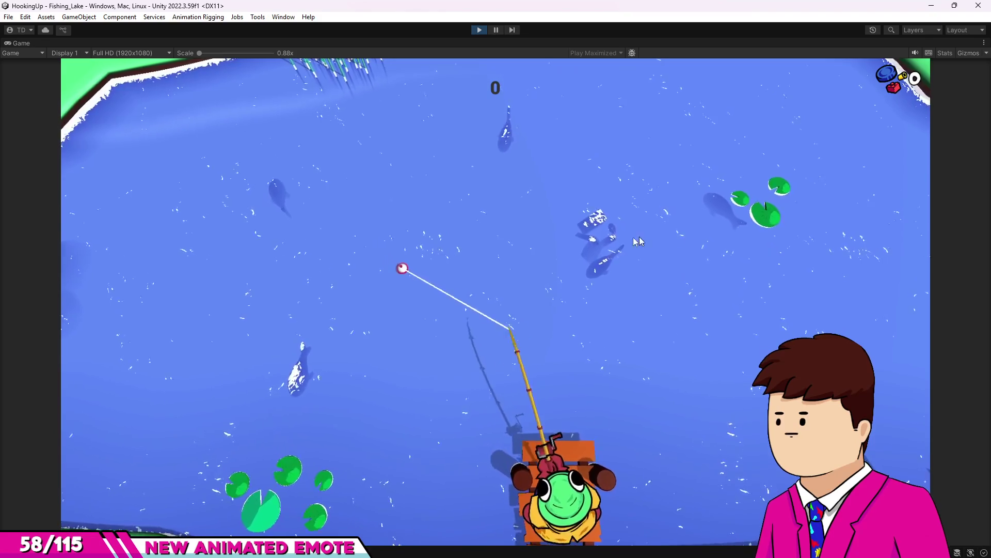
left_click(523, 218)
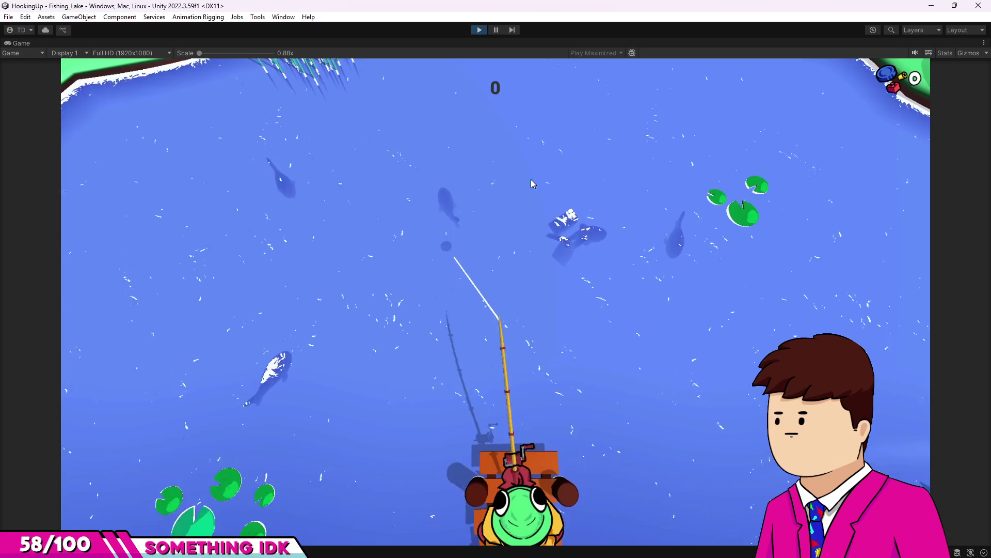
left_click(704, 243)
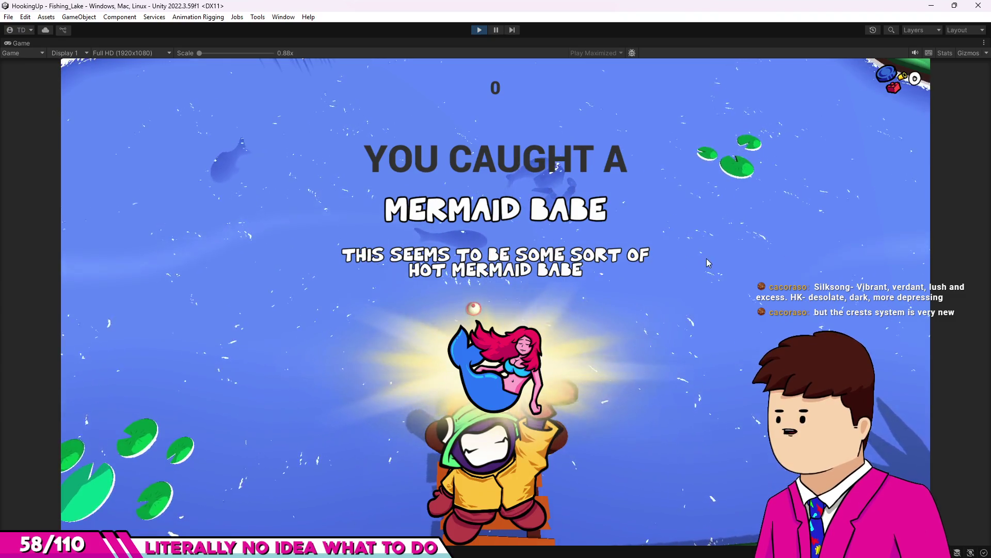
Dismiss the catch screen, go on the date with the Mermaid Babe, then exit Play mode.
left_click(660, 266)
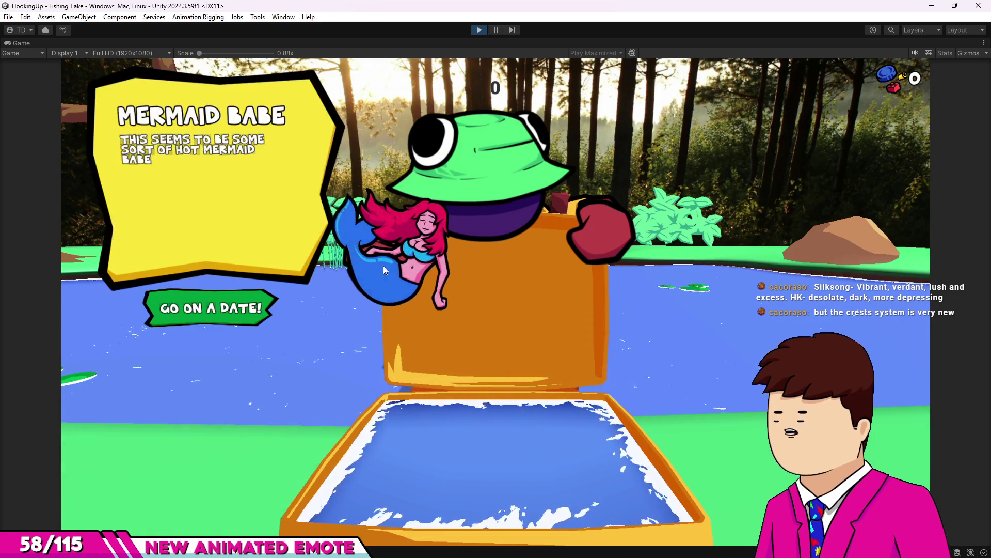
left_click(212, 305)
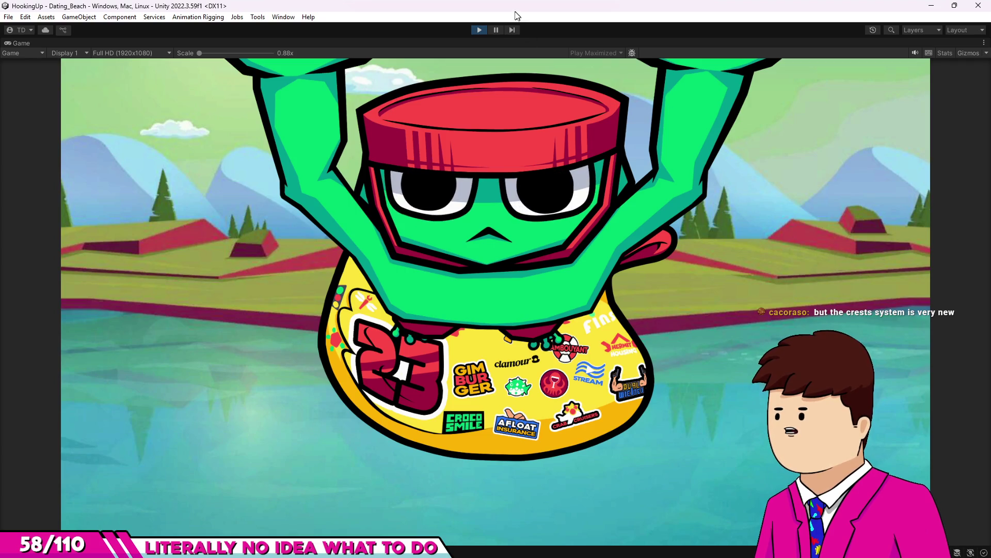
left_click(478, 30)
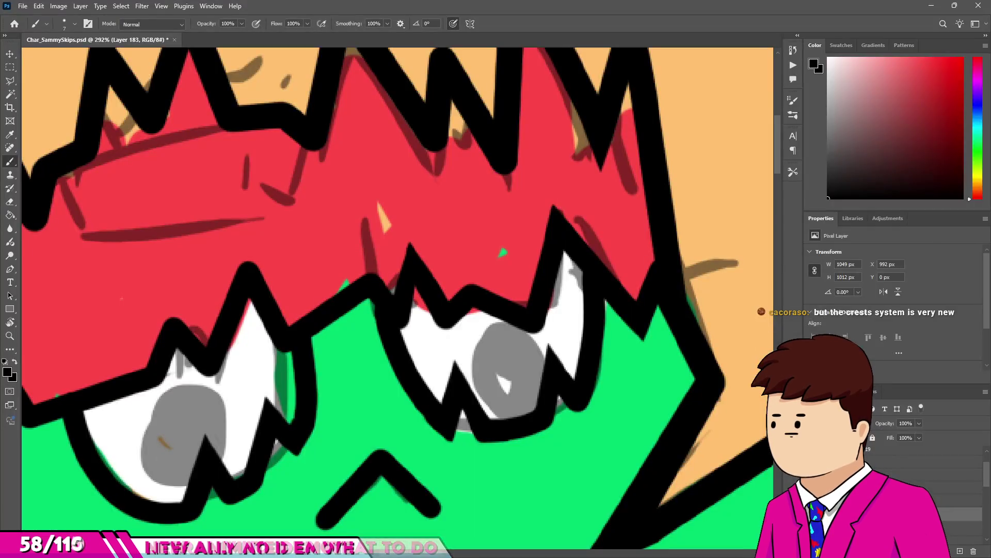
Extend the hat outline's middle peak upward in black, then erase a straight strip to slim it.
scroll(320, 273, "down", 1)
scroll(315, 289, "up", 5)
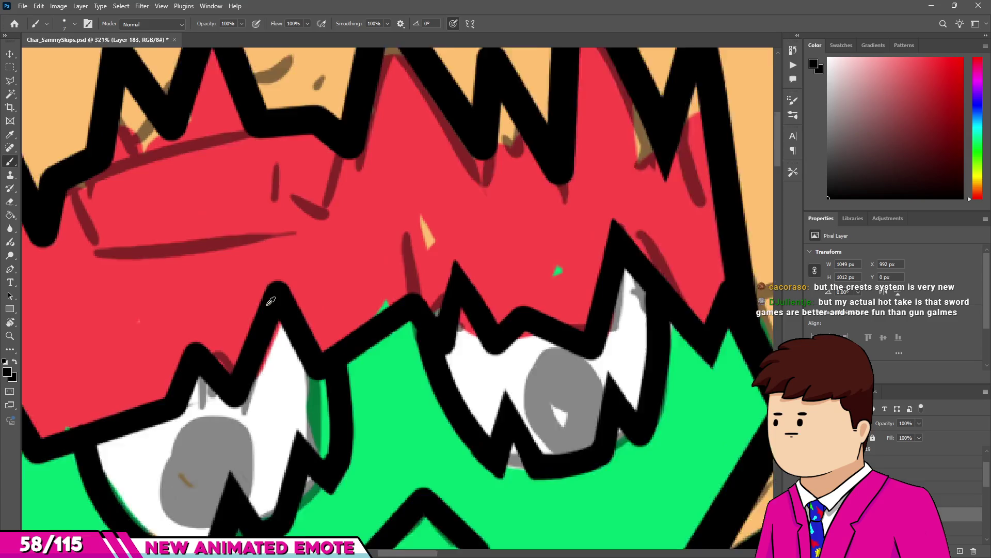
scroll(267, 352, "up", 2)
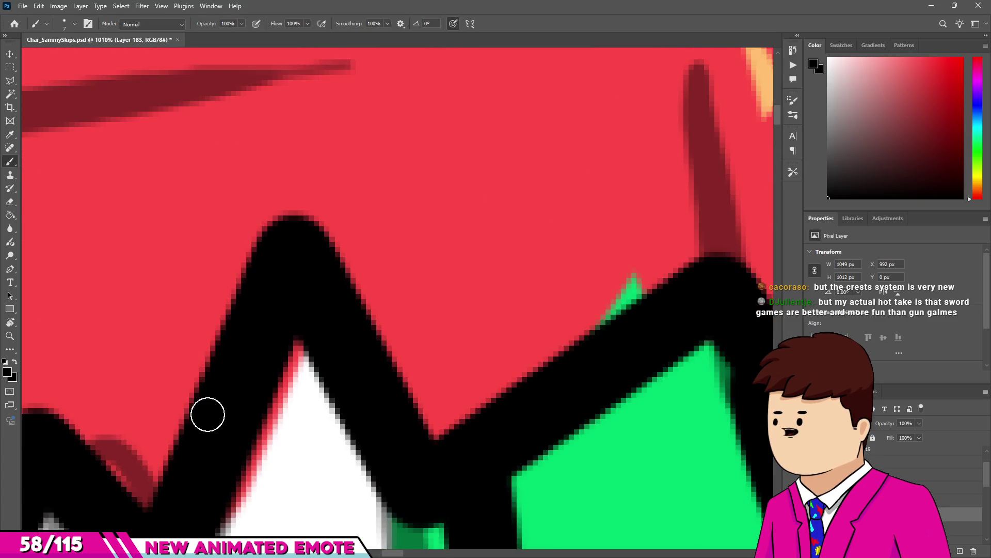
mouse_move(292, 220)
left_mouse_down()
mouse_move(289, 183)
mouse_move(377, 330)
left_mouse_up()
key("e")
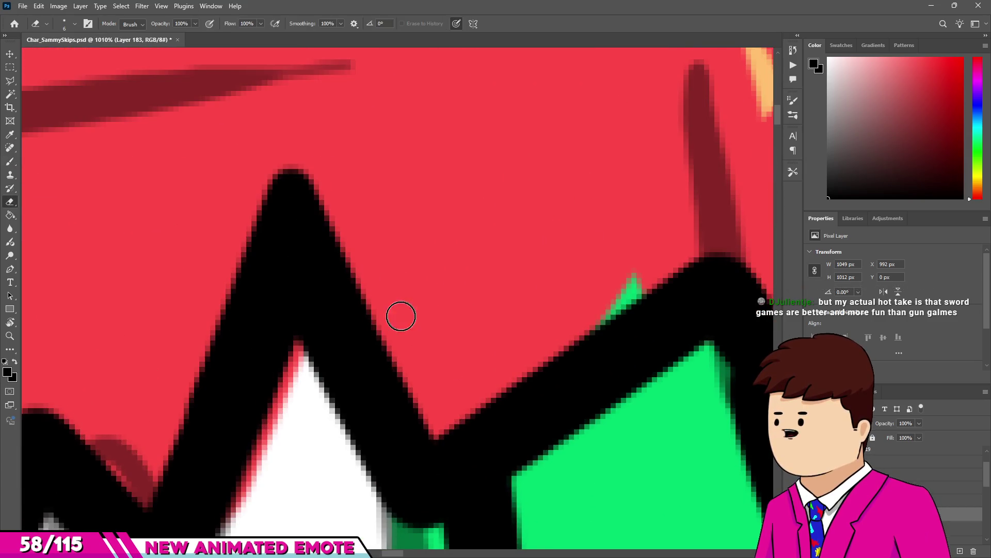
key("ctrl+z")
key("ctrl+shift+z")
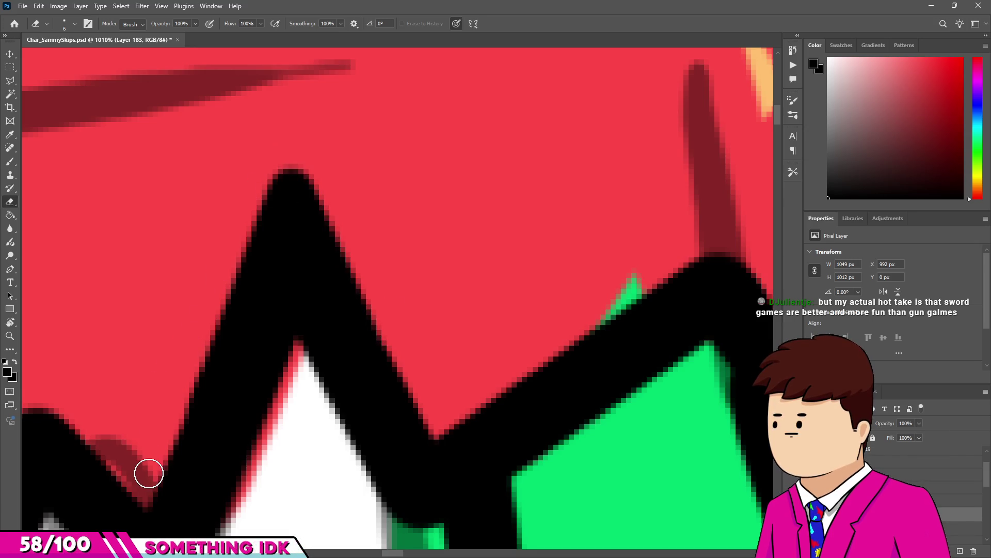
left_click(284, 155, "shift")
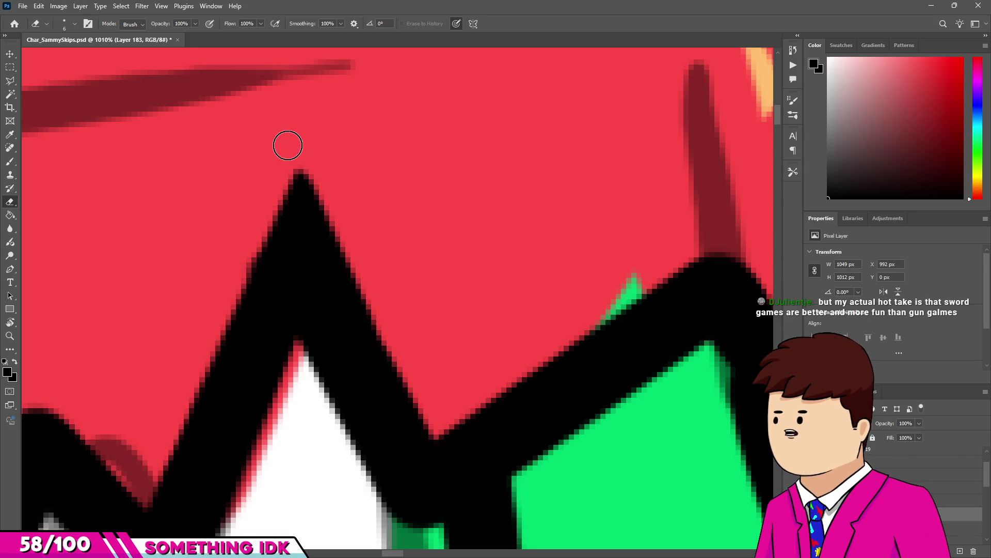
Redraw the peak's edges with straight black brush and eraser lines.
scroll(424, 381, "down", 5)
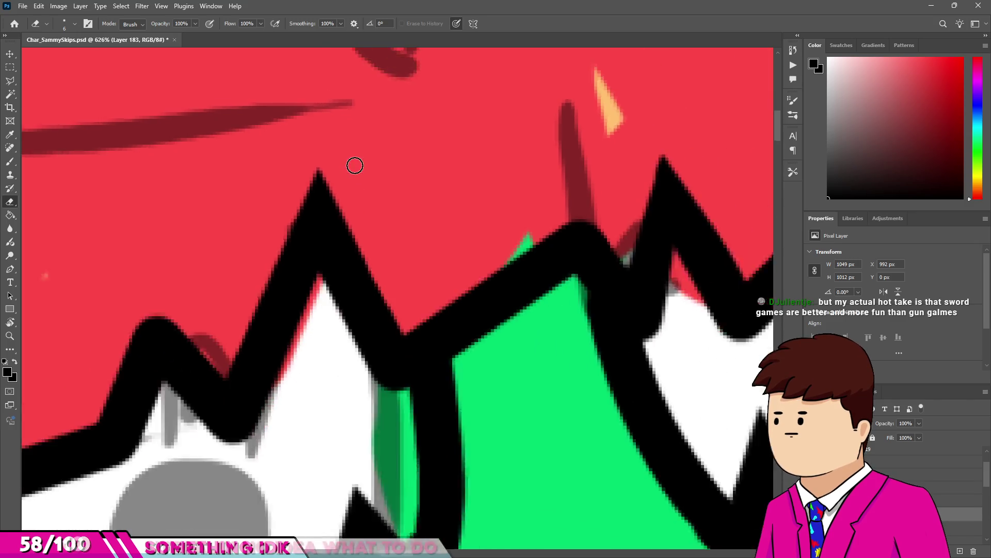
scroll(374, 254, "up", 5)
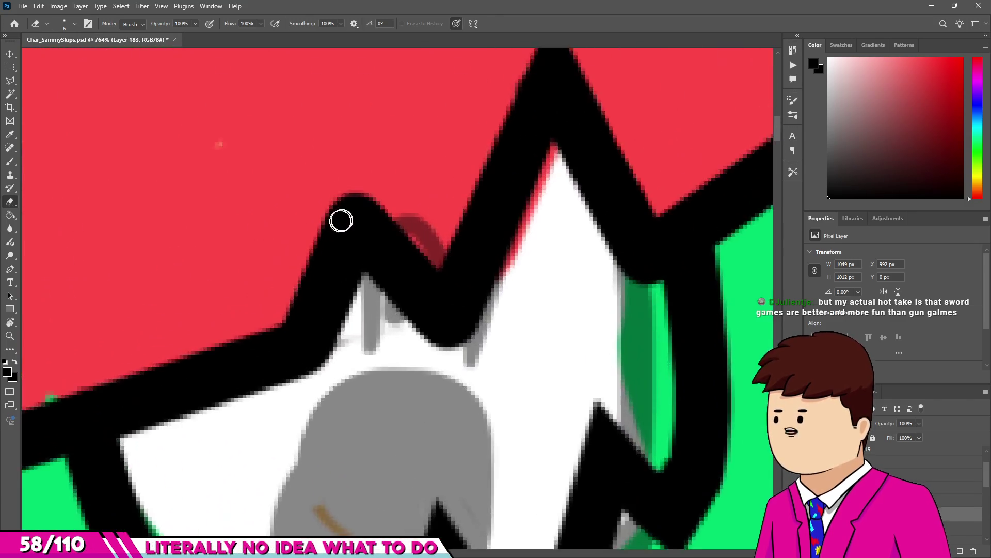
key("b")
left_click(353, 149, "shift")
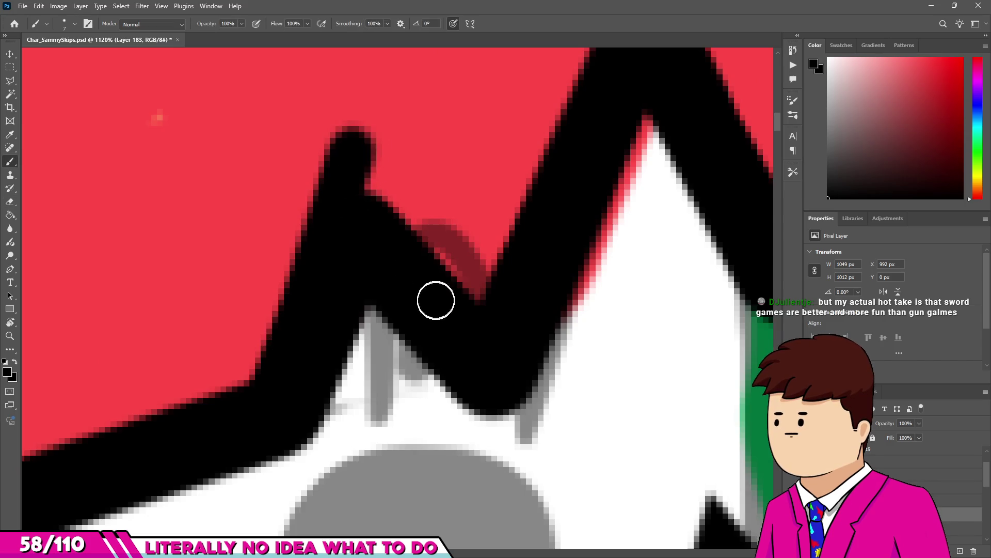
left_click(434, 246, "shift")
key("e")
left_click(346, 137, "shift")
Trim the rounded spike tip of the hat outline into a sharp point.
scroll(350, 165, "down", 7)
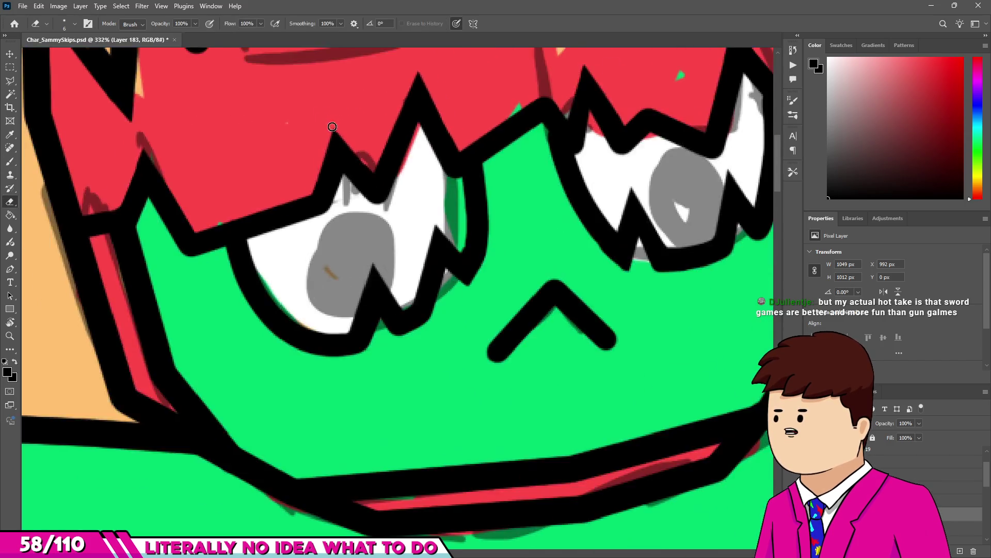
scroll(350, 165, "down", 3)
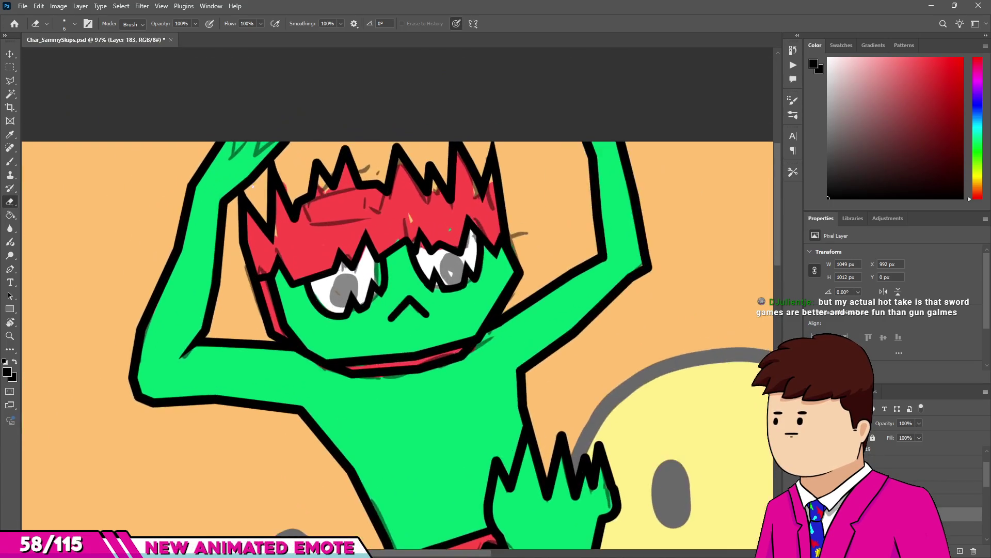
scroll(484, 130, "up", 2)
scroll(485, 131, "down", 2)
scroll(484, 131, "up", 3)
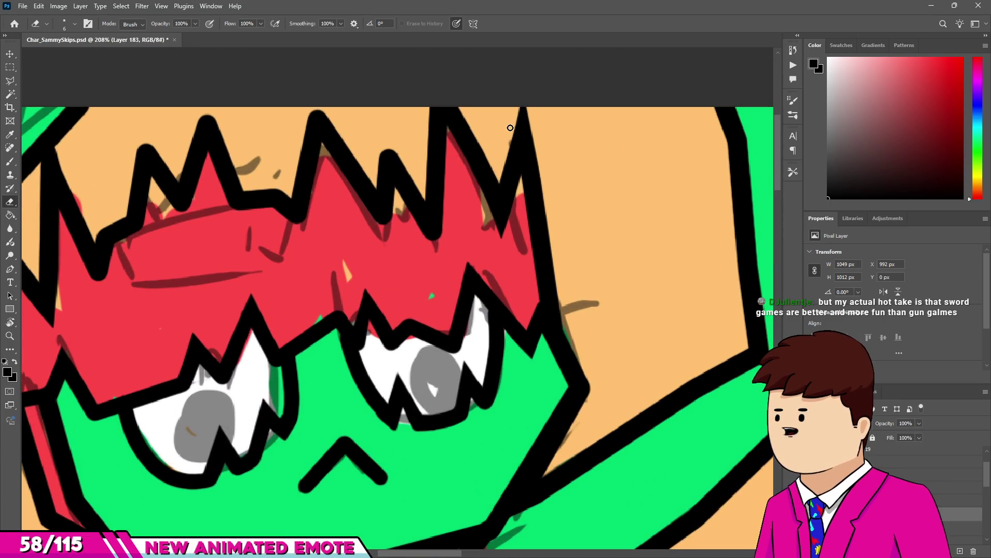
scroll(441, 171, "up", 5)
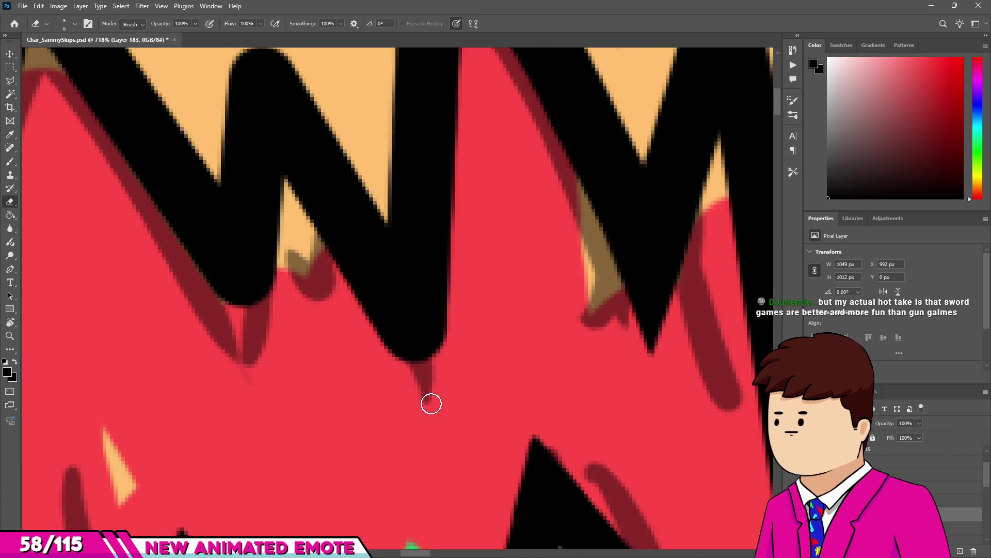
mouse_move(431, 403)
left_mouse_down()
mouse_move(317, 250)
mouse_move(408, 359)
mouse_move(425, 396)
left_mouse_up()
scroll(395, 370, "down", 2)
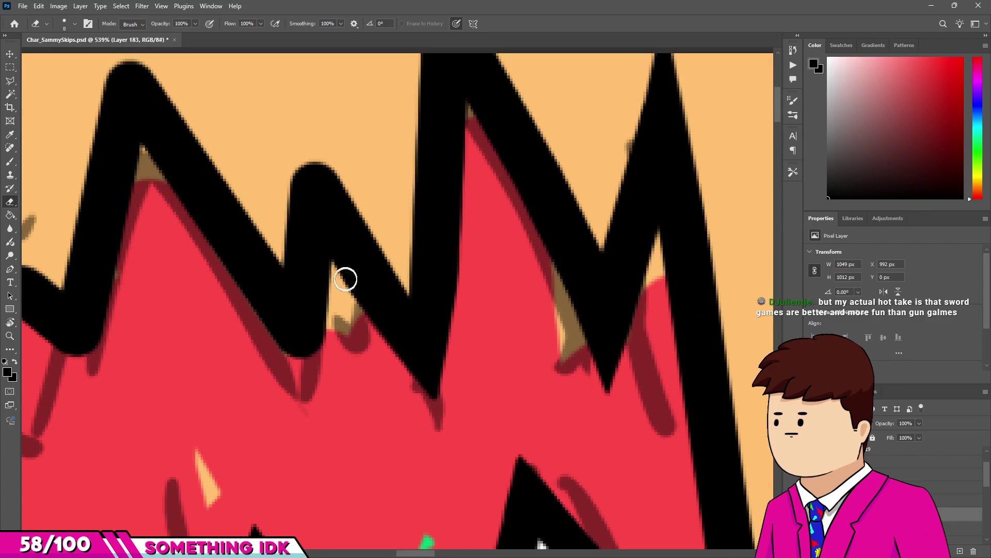
key("b")
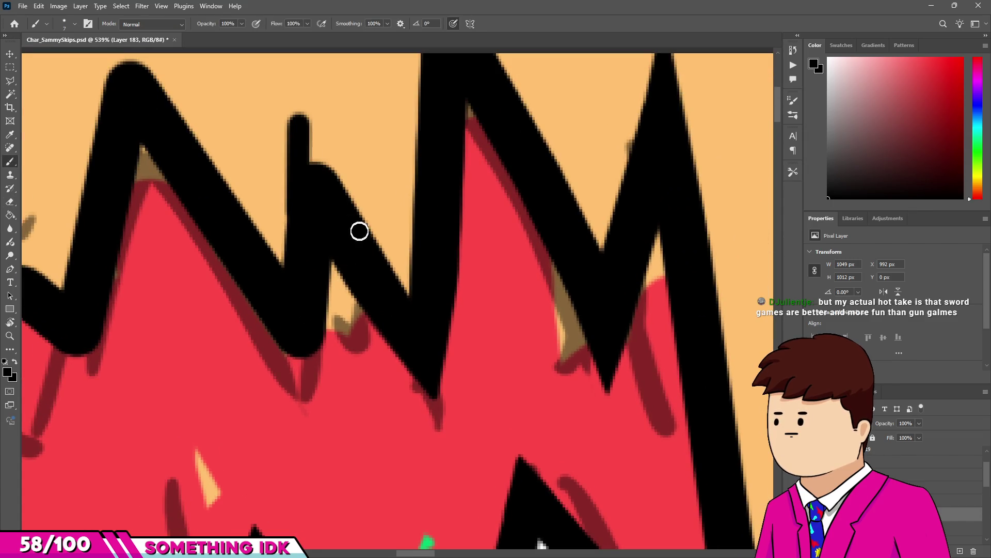
key("e")
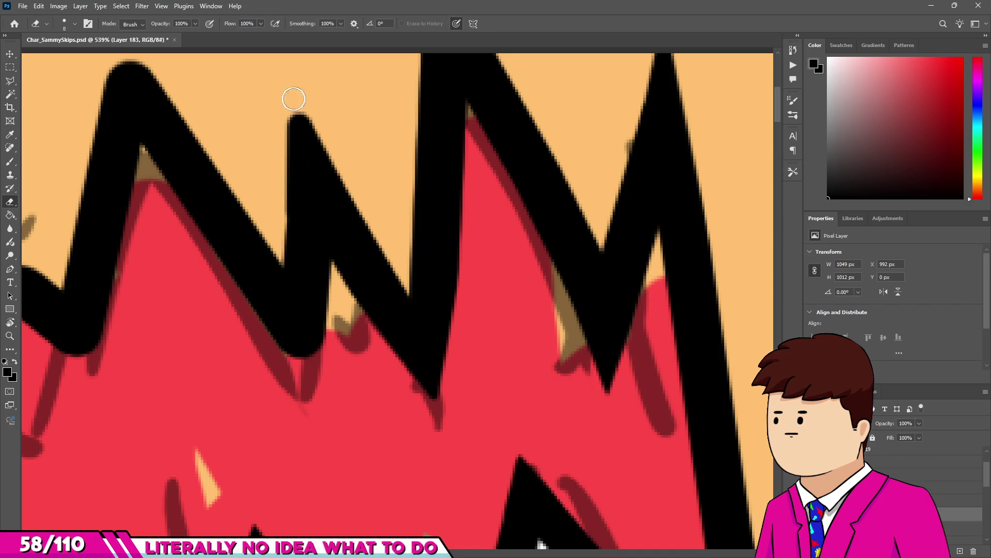
scroll(250, 213, "down", 3)
scroll(279, 266, "up", 3)
key("b")
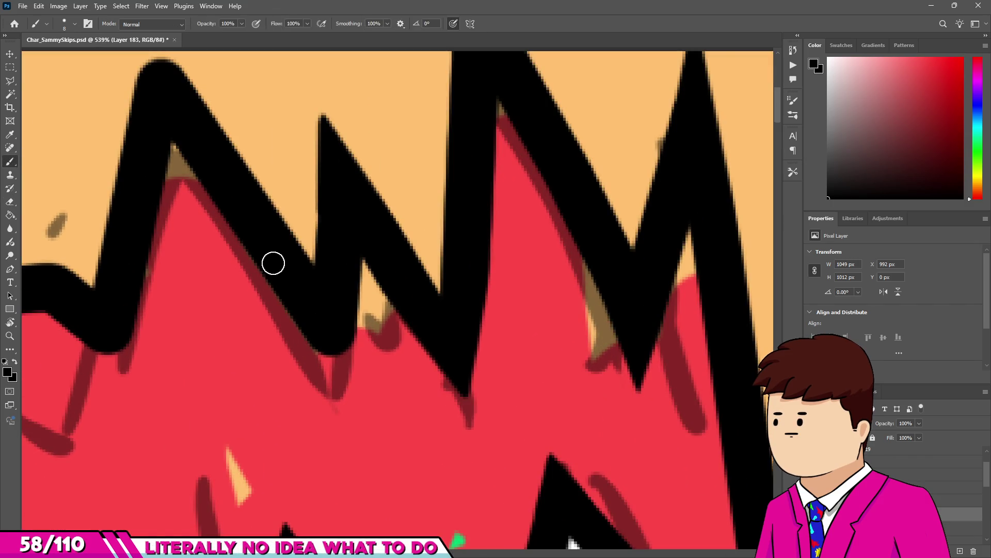
key("e")
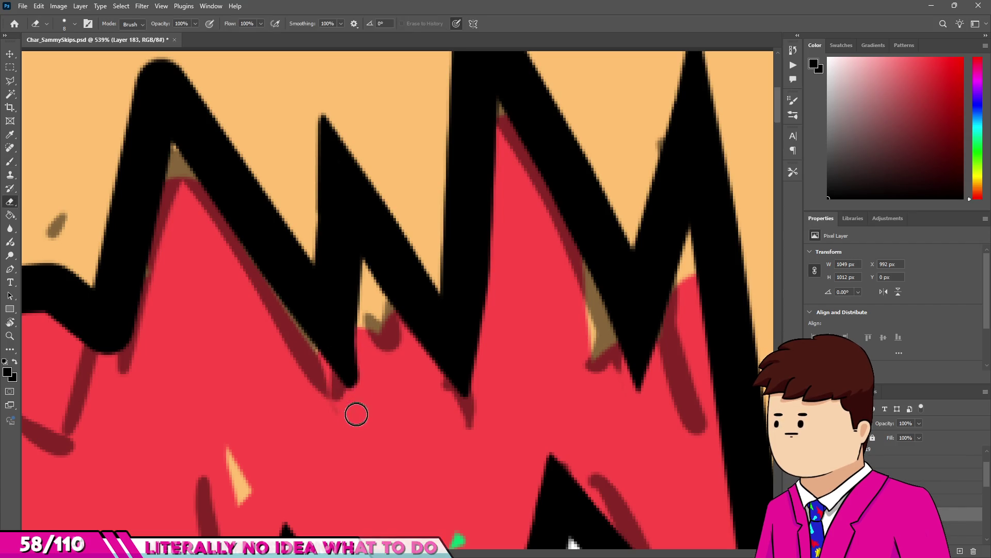
scroll(412, 368, "down", 2)
scroll(412, 368, "down", 2)
scroll(278, 243, "up", 4)
key("b")
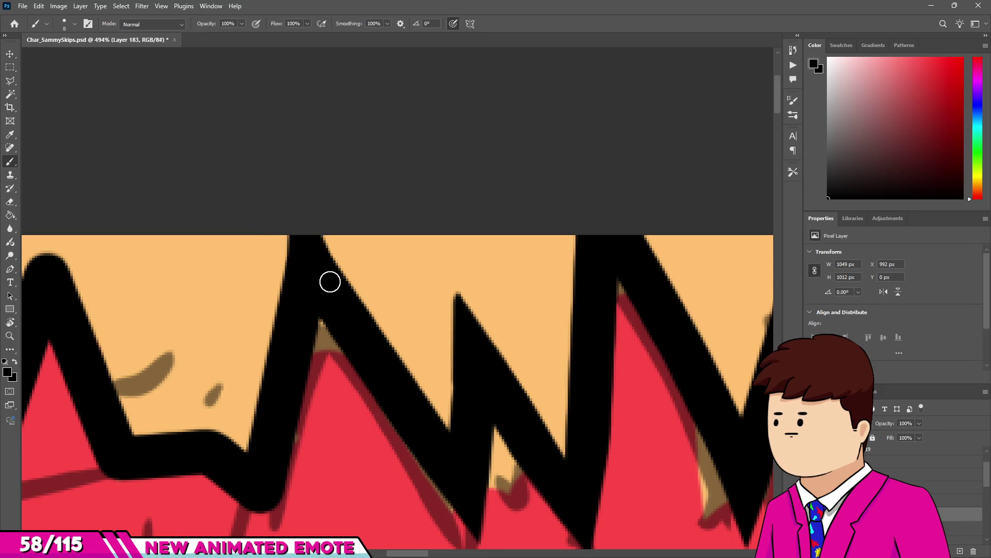
Try extending the left hat peak's tip in black, then undo it and a stray eraser dab.
scroll(330, 281, "down", 3)
scroll(275, 302, "up", 1)
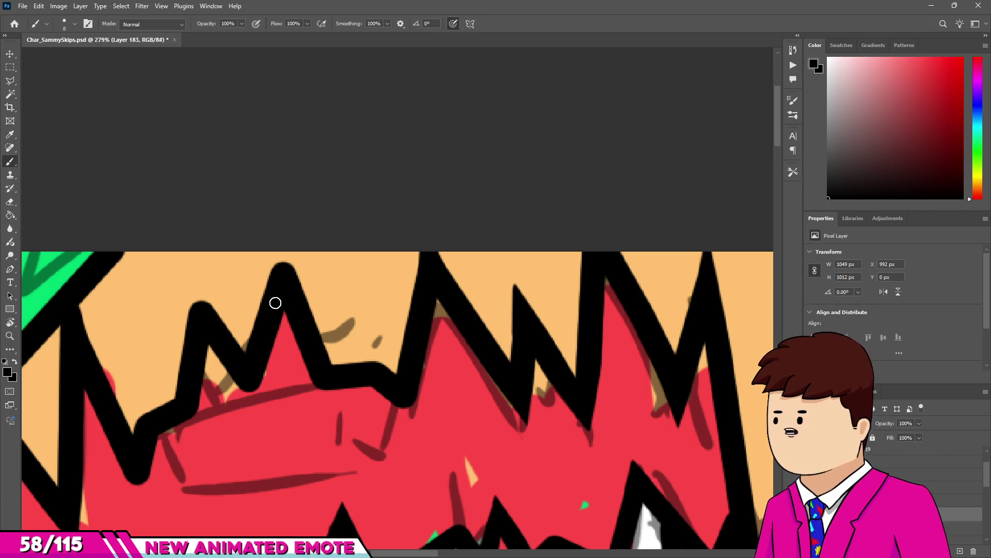
scroll(257, 243, "up", 3)
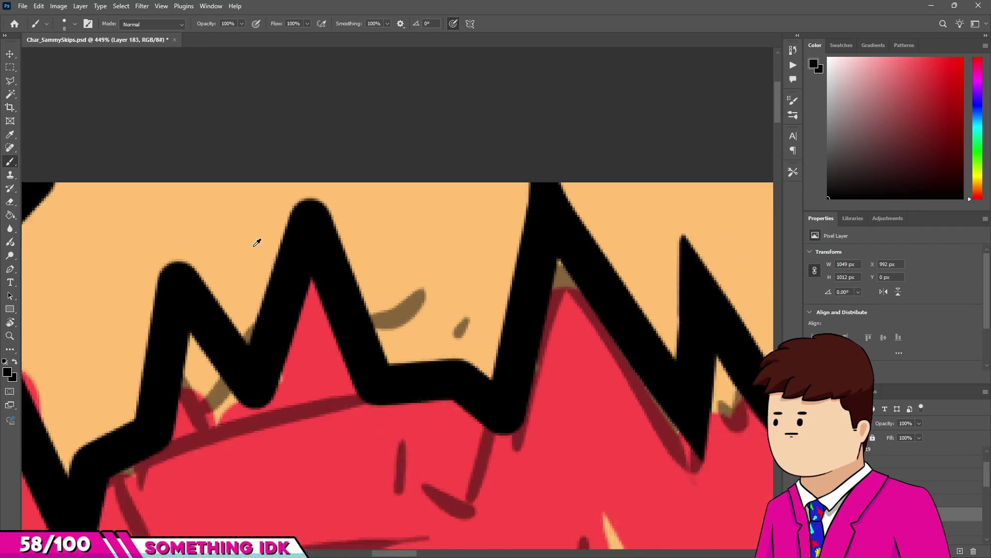
scroll(257, 243, "up", 3)
scroll(282, 247, "up", 2)
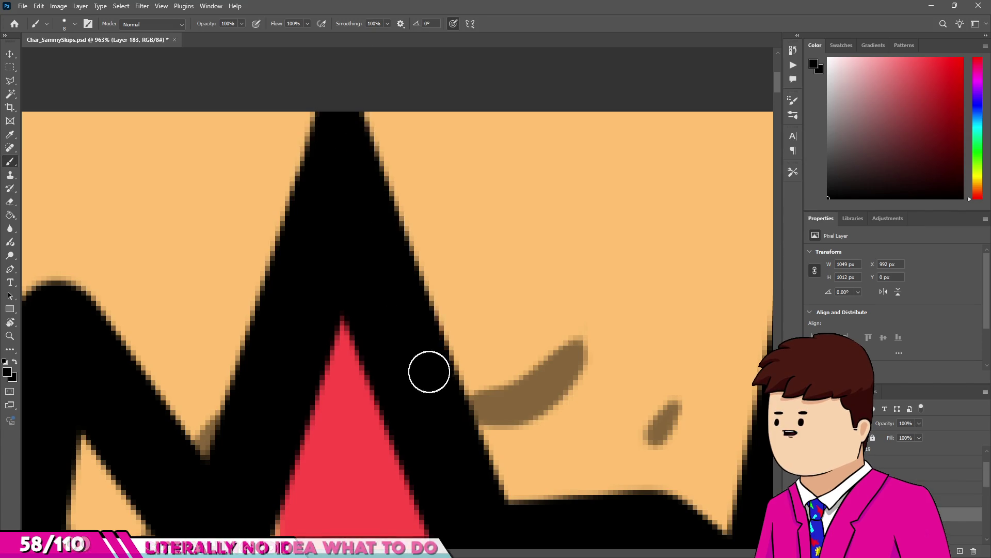
scroll(375, 118, "down", 4)
scroll(294, 318, "up", 5)
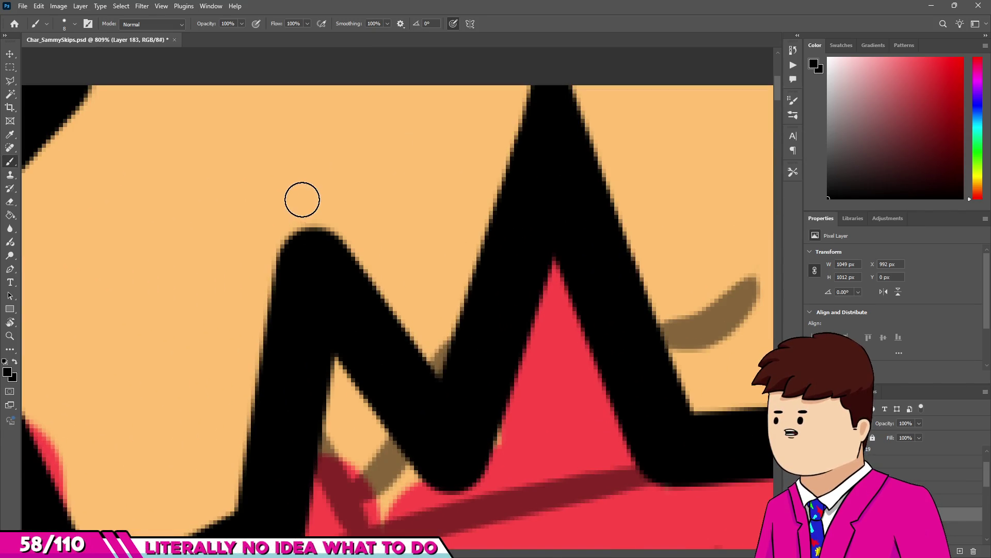
left_click_drag(302, 199, 360, 296)
key("e")
key("ctrl+z")
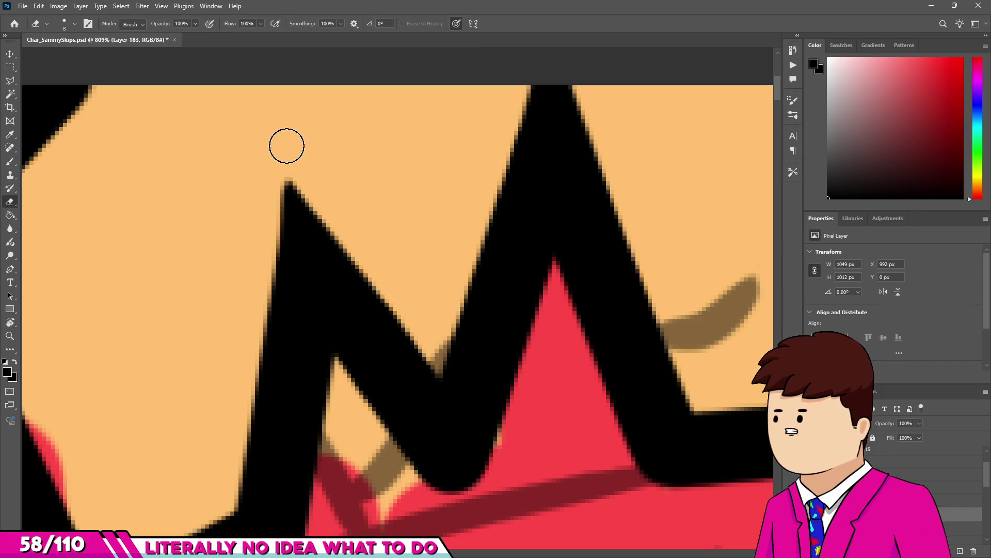
scroll(222, 464, "down", 3)
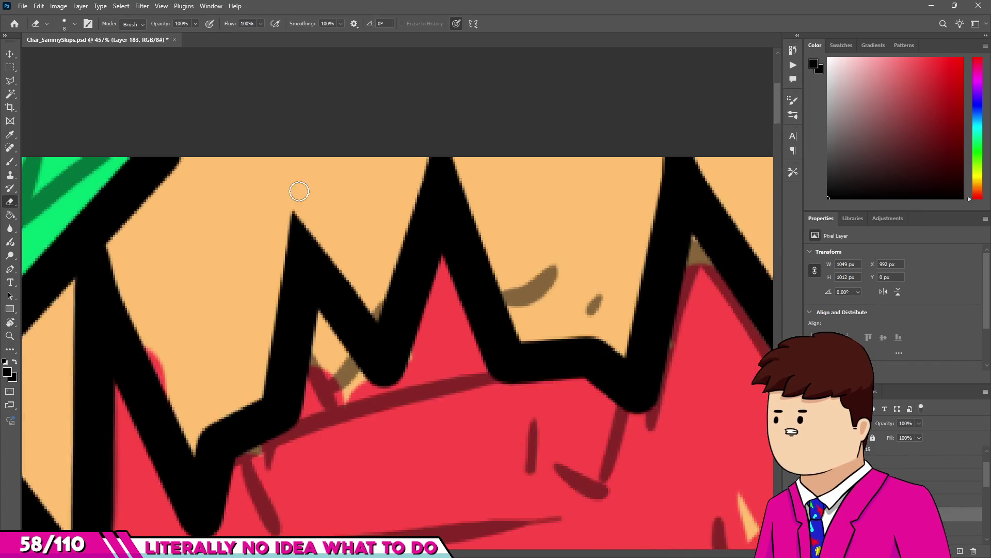
scroll(339, 280, "up", 4)
left_click(300, 178)
key("ctrl+z")
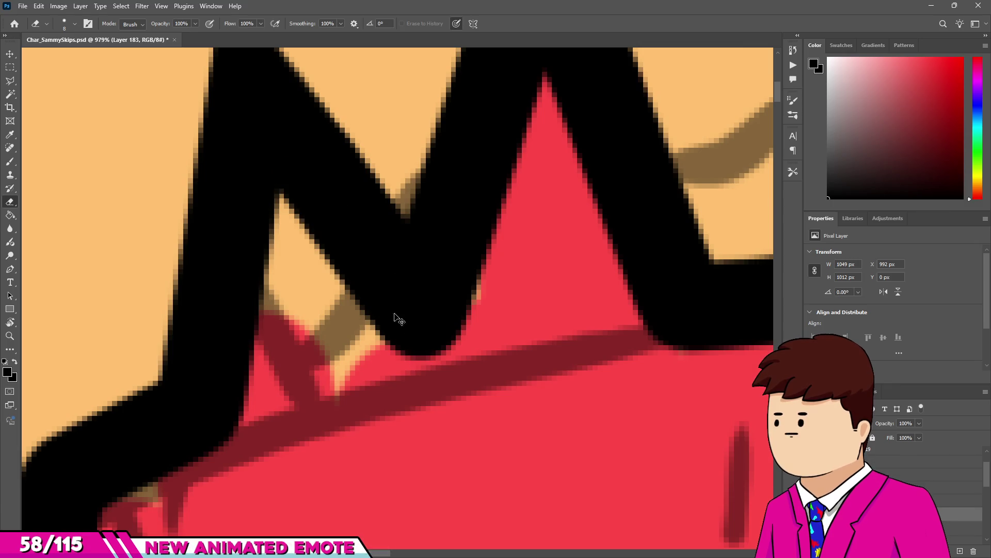
Extend the hat outline's tip down into the dark red stripe and narrow its left side.
key("b")
mouse_move(438, 353)
left_mouse_down()
mouse_move(437, 380)
mouse_move(469, 417)
left_mouse_up()
key("e")
scroll(414, 297, "down", 4)
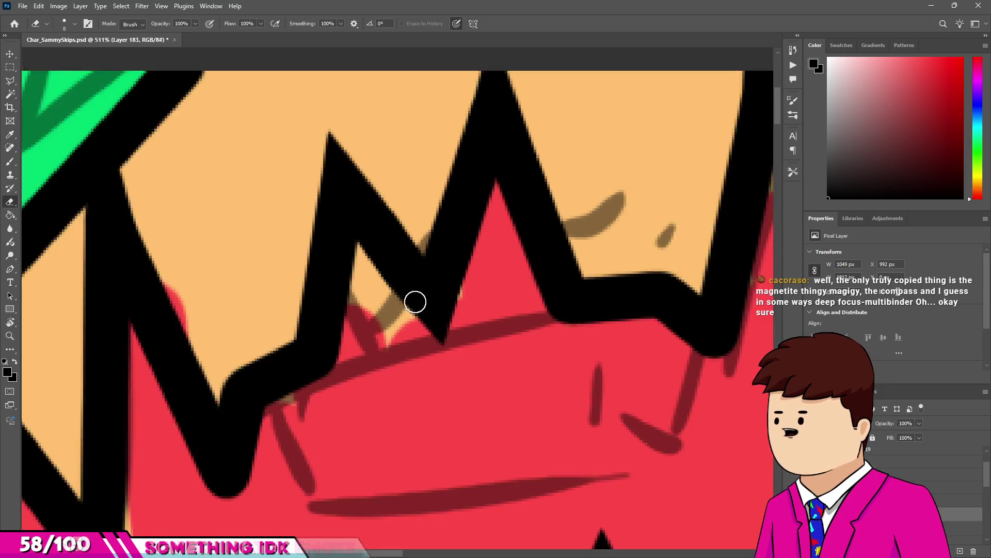
scroll(290, 378, "up", 2)
scroll(290, 379, "up", 2)
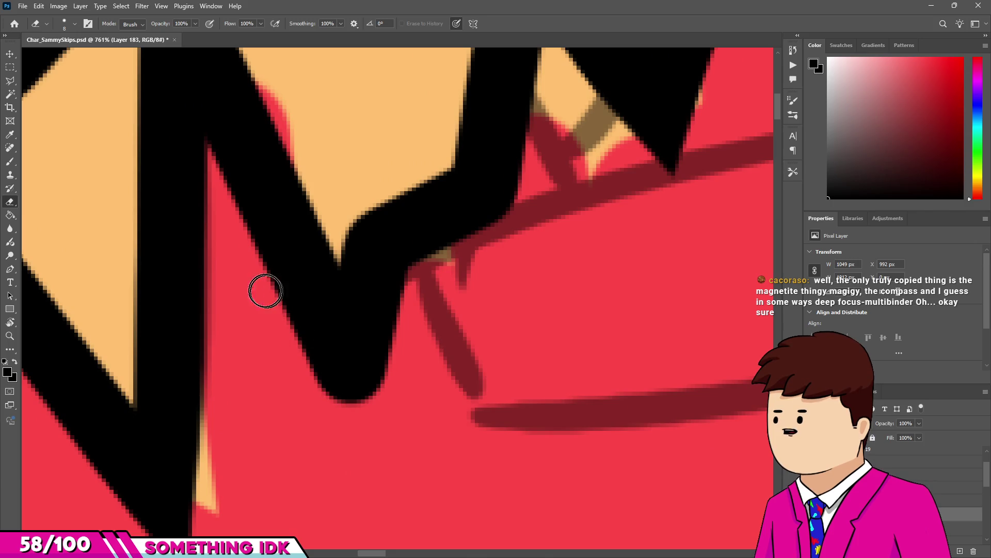
left_click_drag(320, 405, 366, 416)
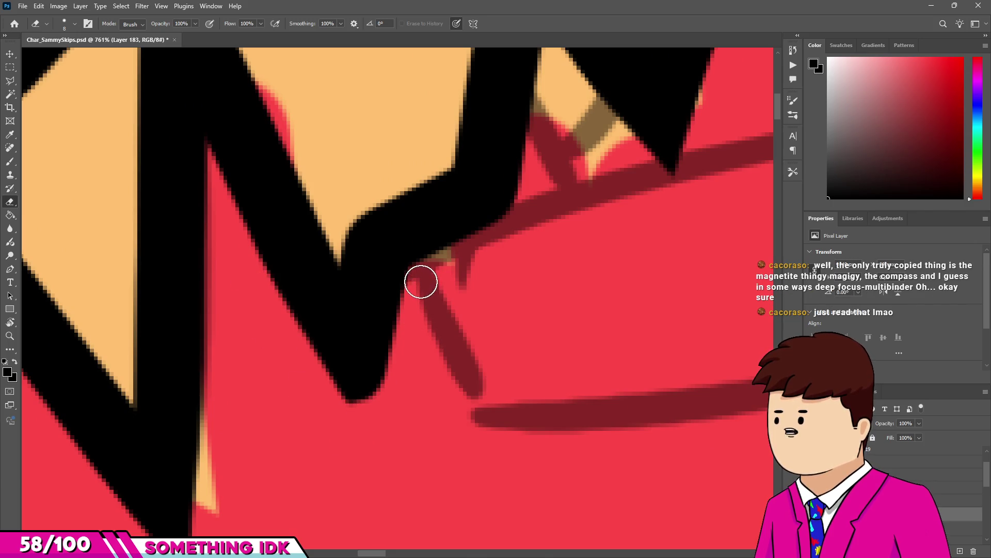
Thicken the outline's tip in black so the V notch ends in a sharp point.
scroll(387, 394, "down", 3)
scroll(345, 332, "up", 2)
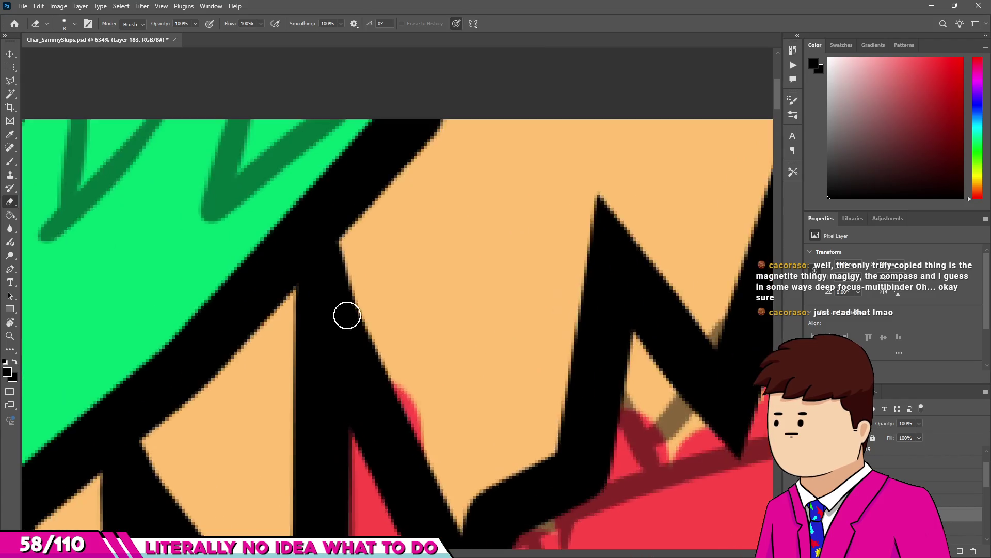
scroll(325, 255, "down", 5)
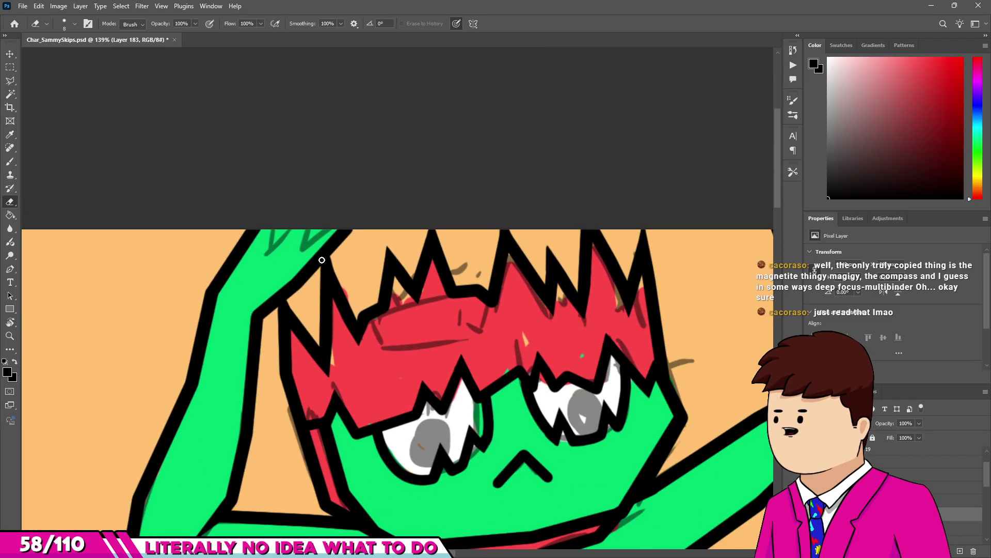
scroll(322, 260, "down", 2)
scroll(404, 285, "up", 8)
key("b")
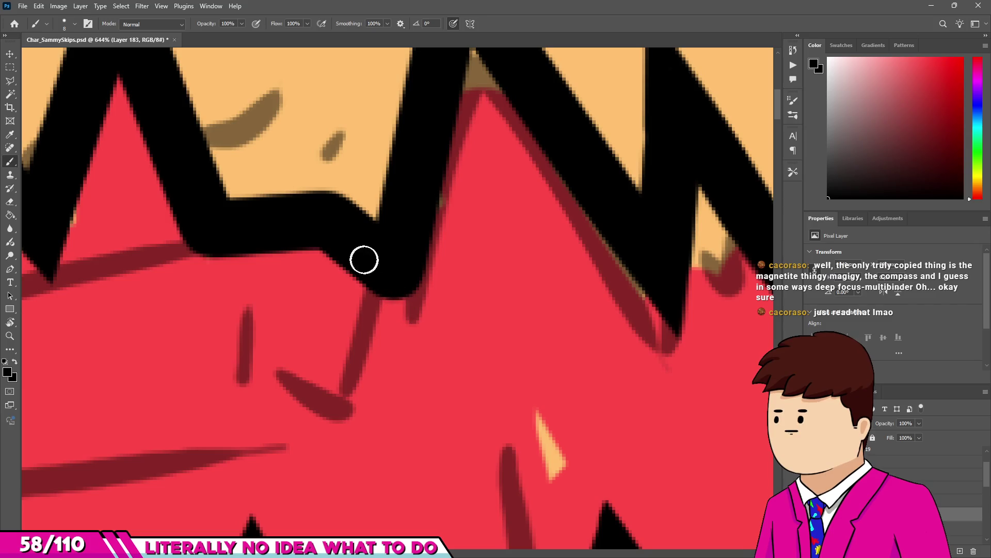
left_click_drag(417, 320, 408, 261)
key("e")
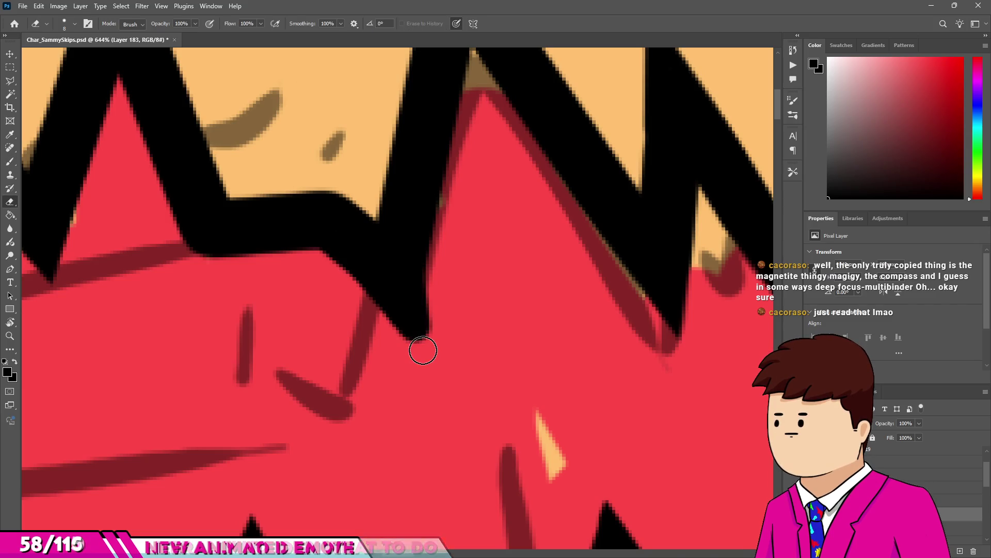
scroll(399, 294, "down", 8)
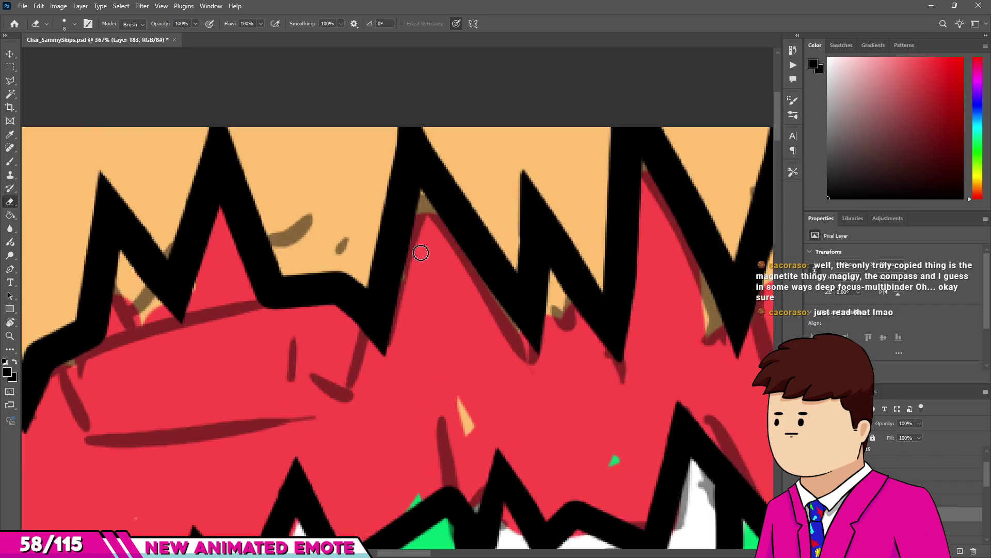
scroll(377, 273, "down", 3)
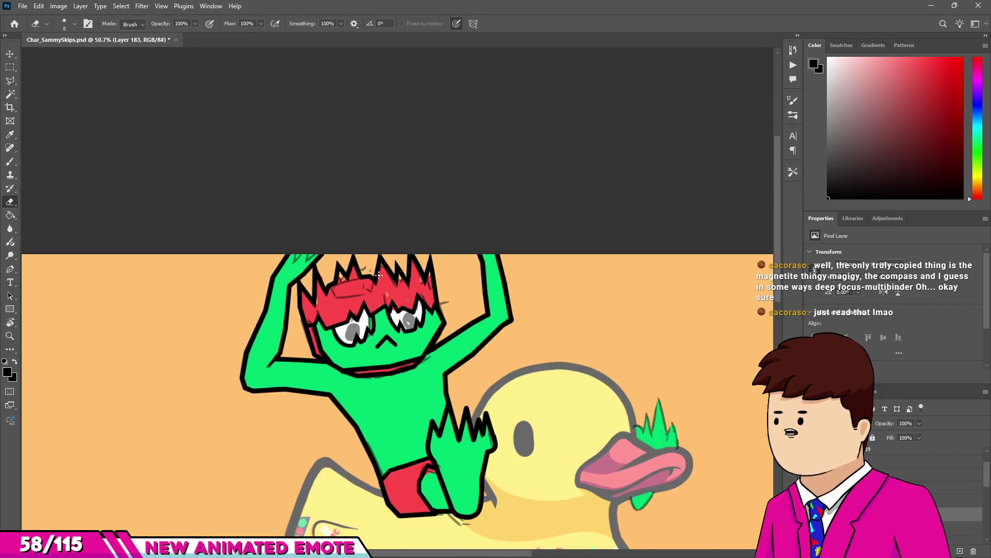
Thicken the mouth's left arm in black, then erase both mouth arms into thin tapered points.
scroll(394, 309, "up", 2)
scroll(380, 364, "up", 8)
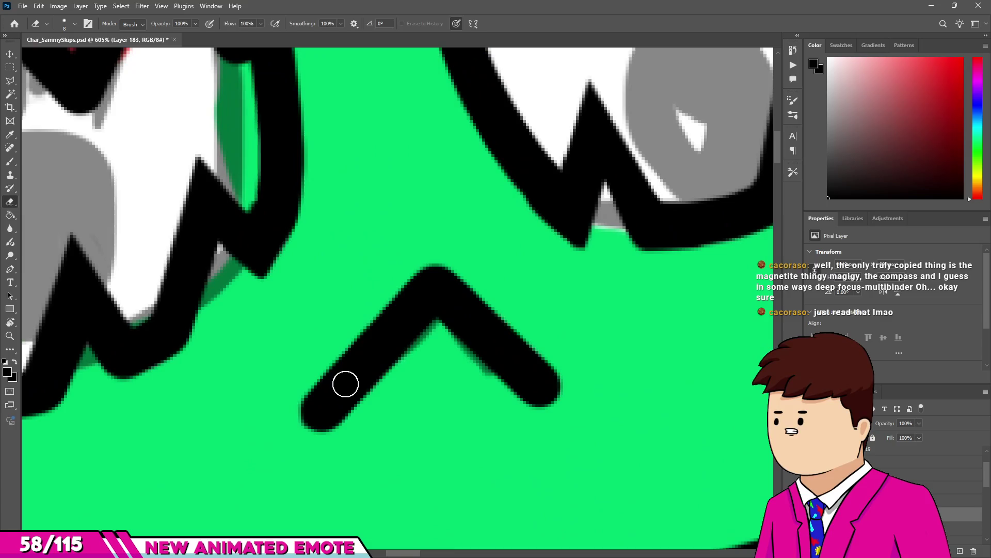
key("b")
left_click_drag(366, 395, 444, 318)
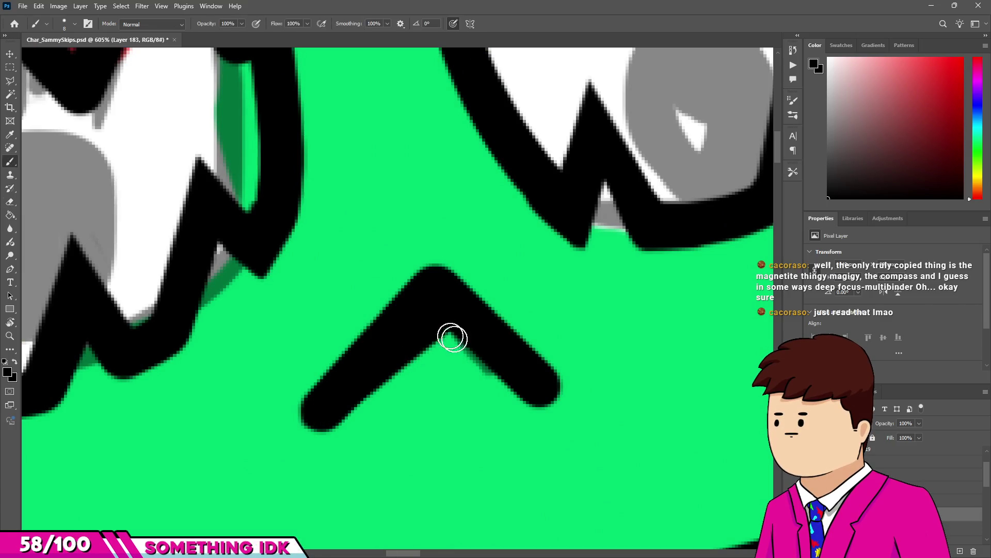
key("e")
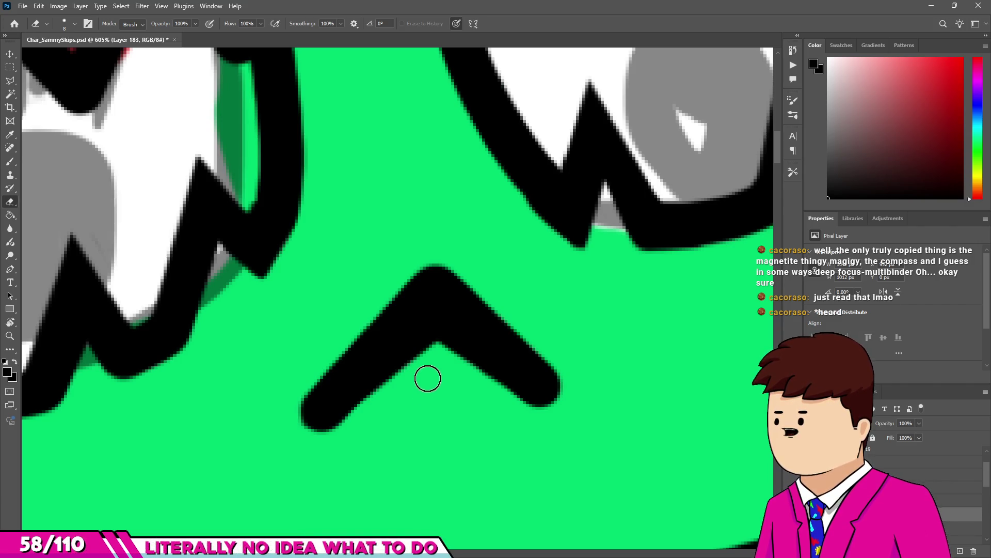
mouse_move(437, 364)
left_mouse_down()
mouse_move(347, 418)
mouse_move(302, 431)
left_mouse_up()
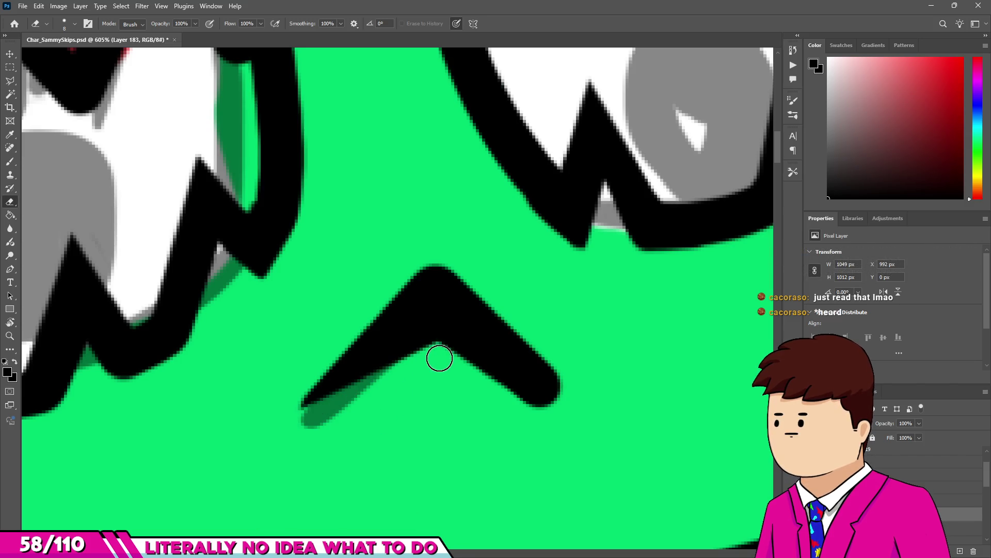
mouse_move(454, 362)
left_mouse_down()
mouse_move(559, 418)
mouse_move(459, 257)
left_mouse_up()
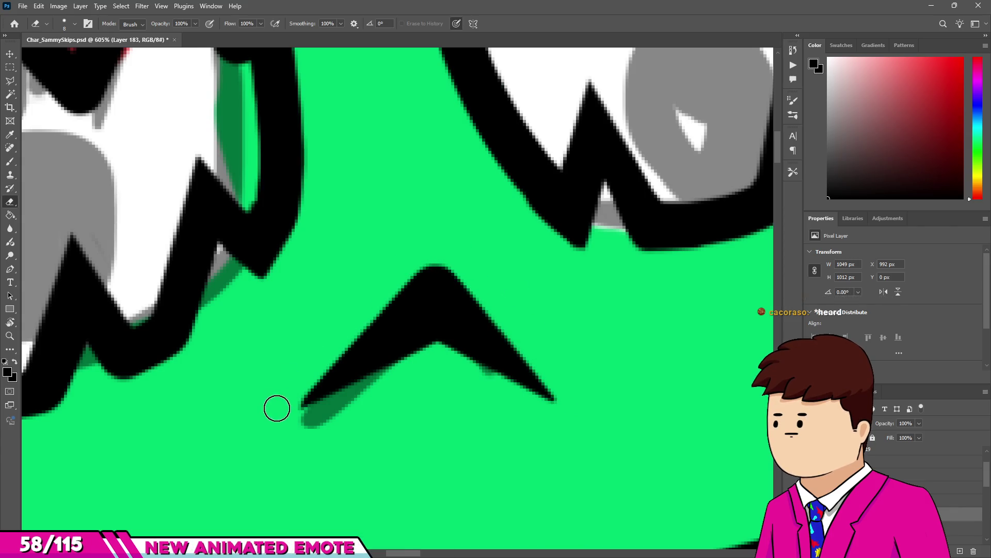
scroll(350, 382, "down", 6)
scroll(378, 367, "up", 4)
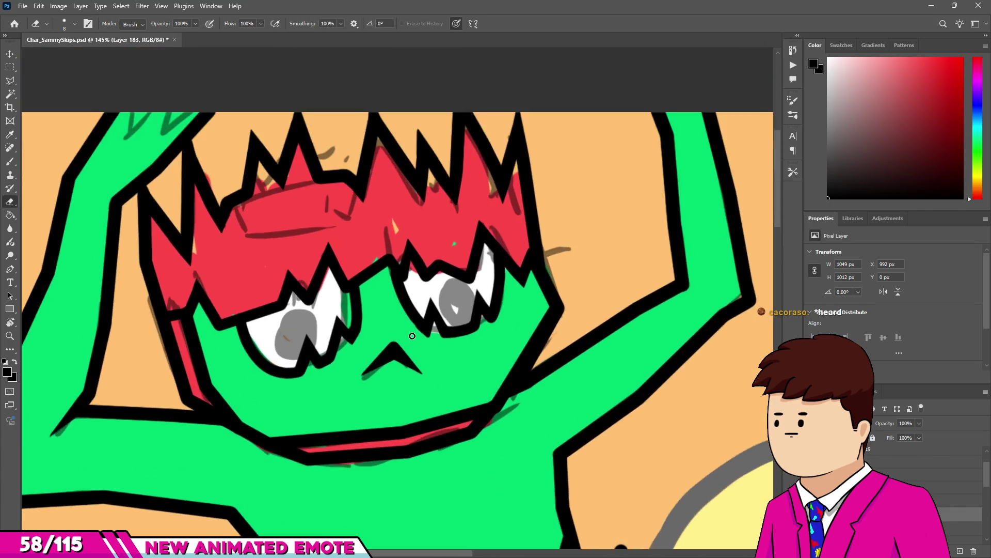
scroll(377, 367, "down", 6)
key("b")
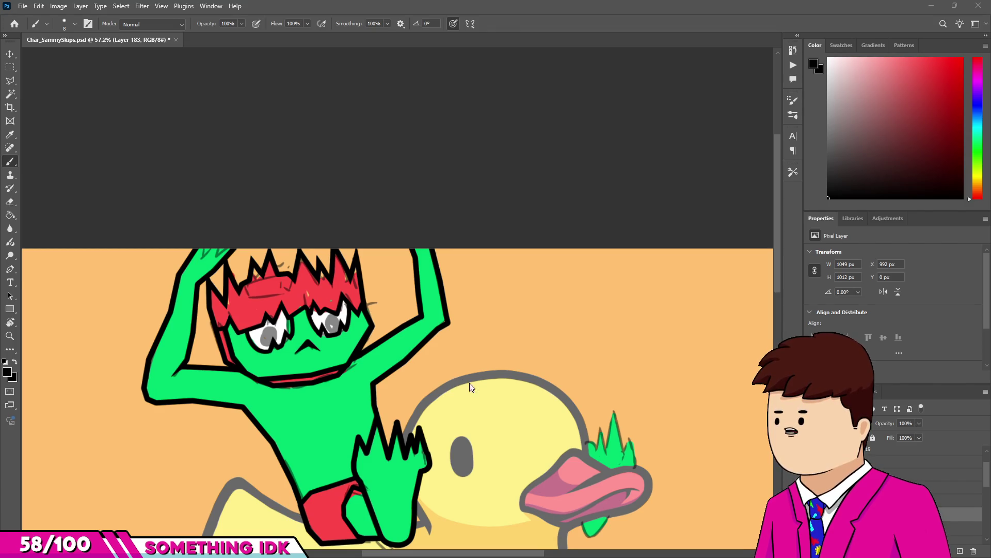
Outline the left edge of the green drip under the duck's beak in black.
scroll(469, 383, "up", 5)
scroll(581, 511, "up", 3)
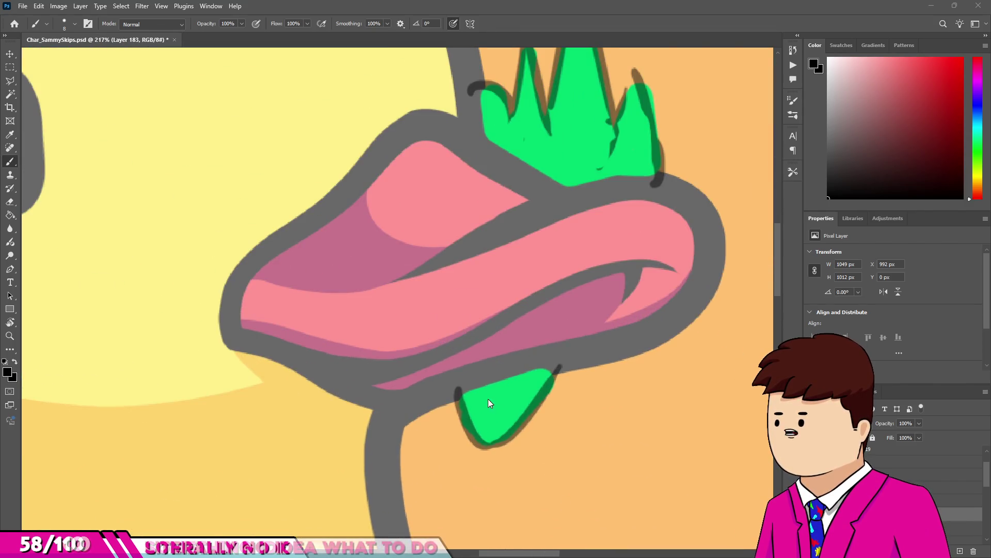
scroll(463, 397, "down", 4)
scroll(459, 394, "up", 7)
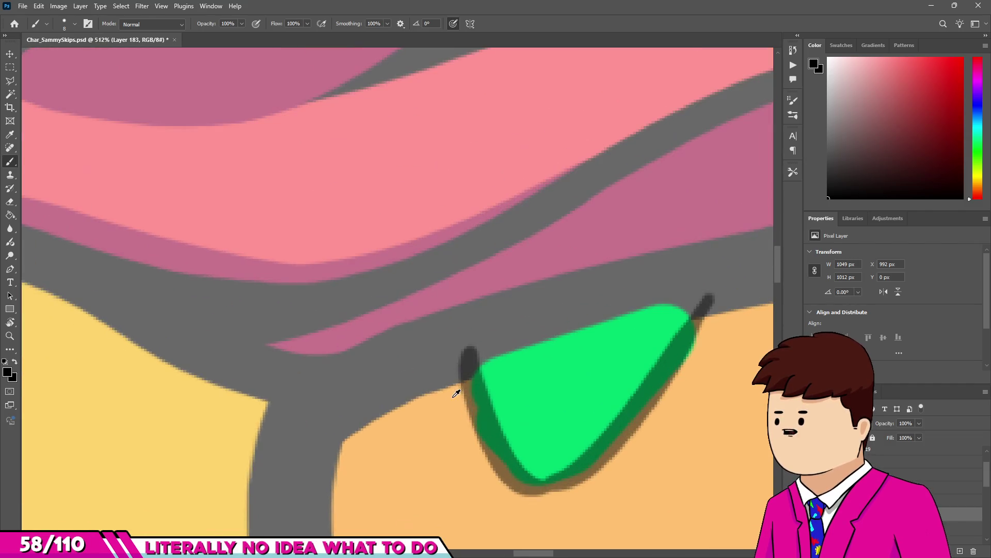
scroll(462, 402, "down", 4)
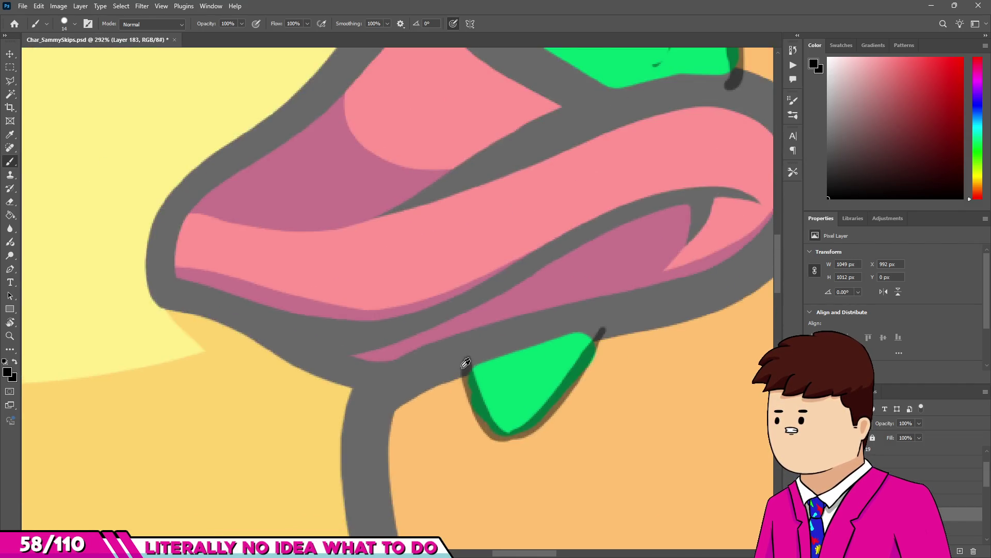
scroll(463, 360, "up", 3)
mouse_move(463, 349)
left_mouse_down()
mouse_move(485, 456)
mouse_move(550, 500)
mouse_move(668, 404)
mouse_move(692, 259)
mouse_move(687, 219)
left_mouse_up()
scroll(520, 416, "down", 3)
scroll(520, 416, "down", 3)
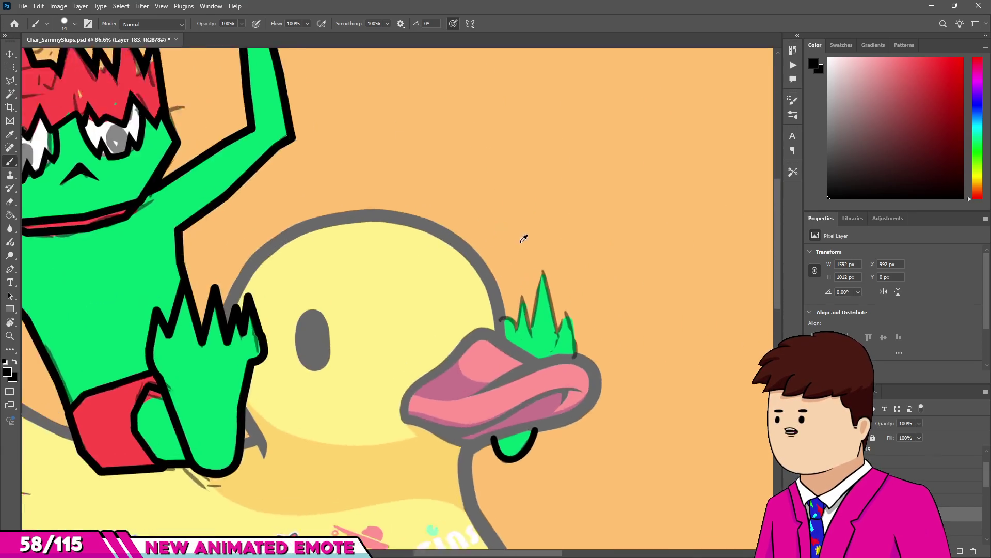
scroll(471, 373, "up", 4)
Draw a straight-segment black zigzag outline over the green spiky tuft, down to the beak.
left_click_drag(455, 450, 467, 429)
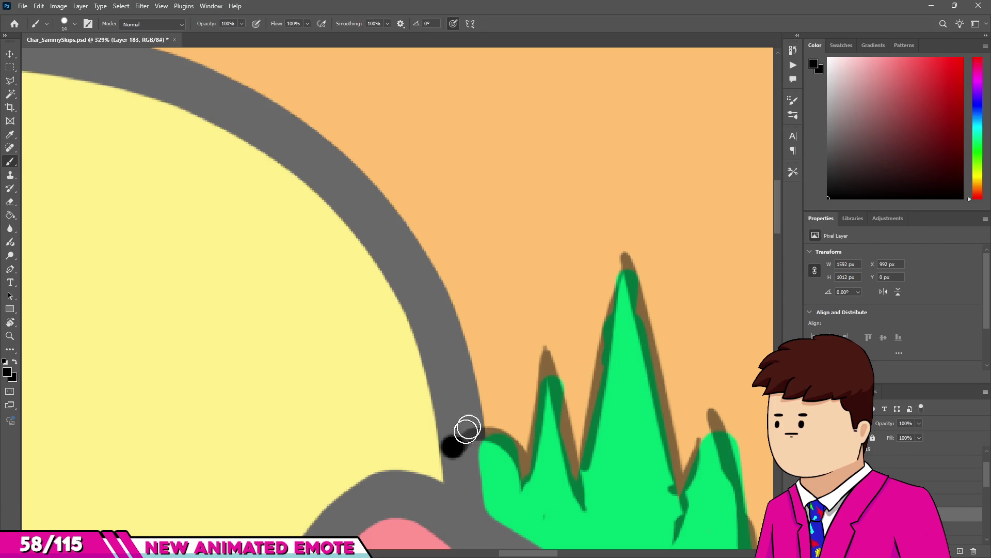
left_click(489, 339, "shift")
left_click(525, 460, "shift")
left_click(544, 305, "shift")
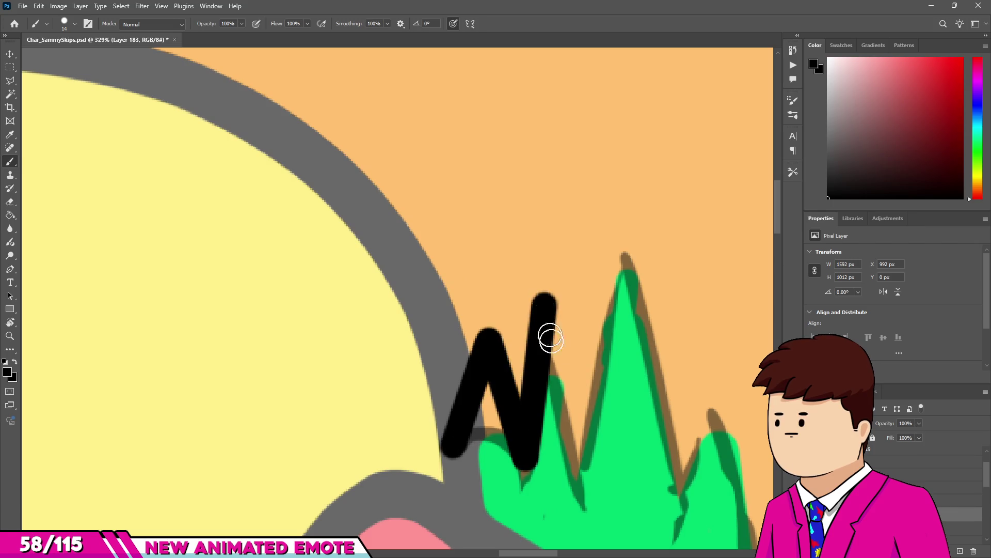
left_click(582, 462, "shift")
left_click(628, 195, "shift")
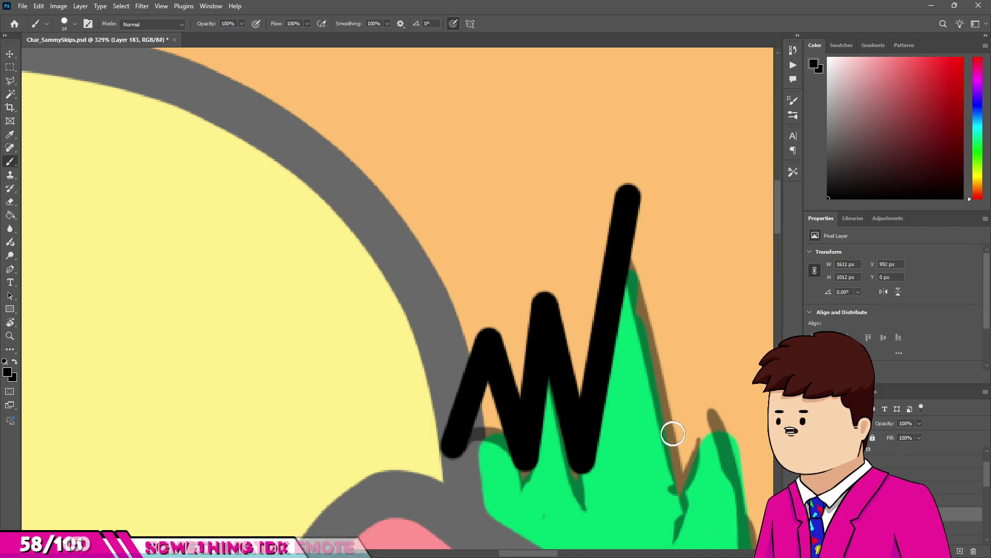
left_click(685, 486, "shift")
left_click(722, 380, "shift")
scroll(722, 380, "down", 5)
scroll(621, 347, "up", 4)
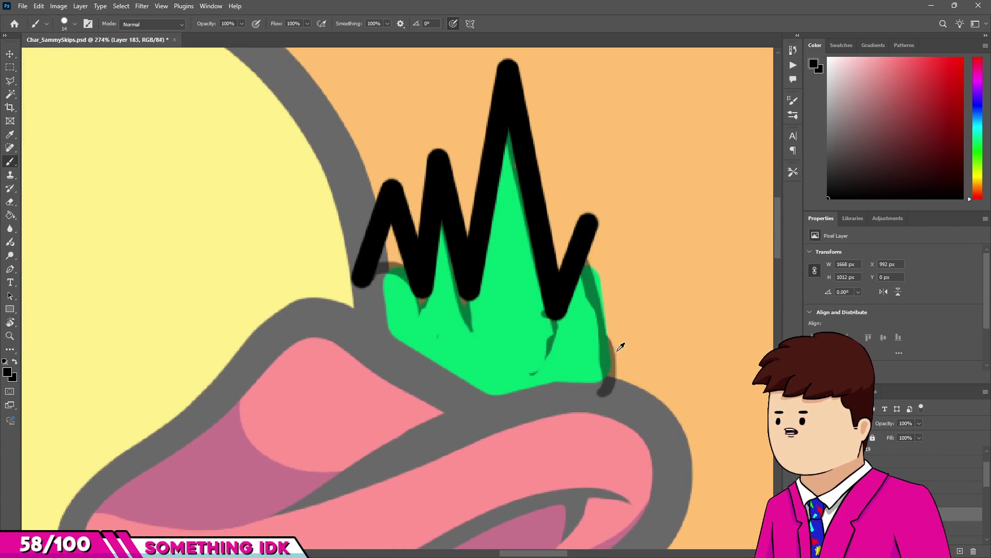
left_click(611, 396, "shift")
scroll(610, 396, "down", 4)
scroll(548, 196, "up", 5)
Rebuild the tall black peak's tip and trim its right side to a sharp point.
key("e")
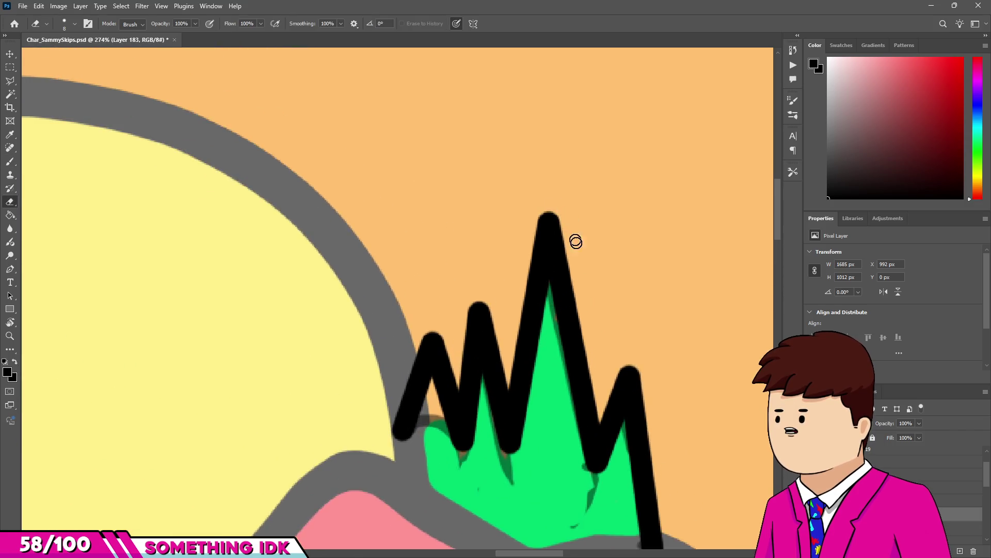
scroll(575, 239, "up", 2)
key("b")
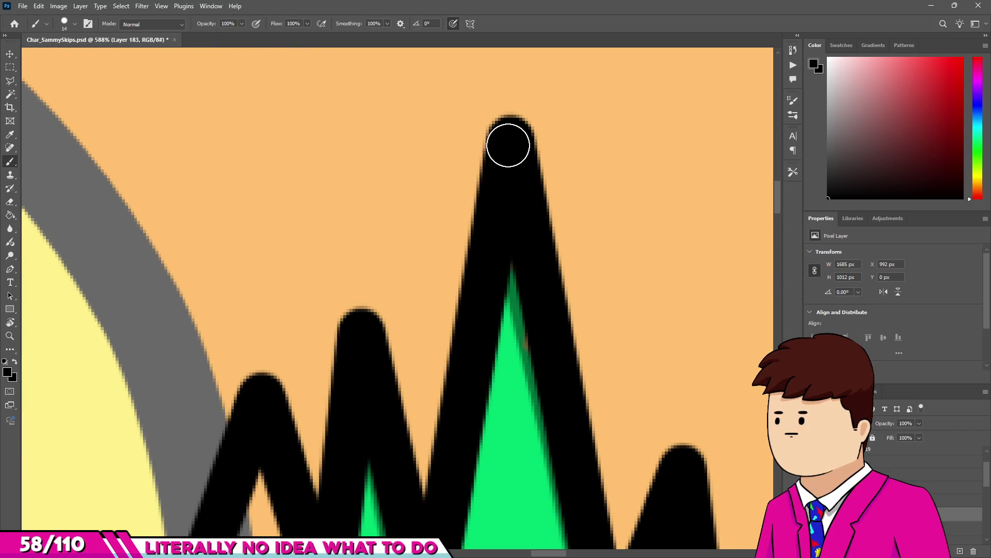
left_click_drag(509, 142, 511, 55)
key("e")
scroll(575, 259, "up", 2)
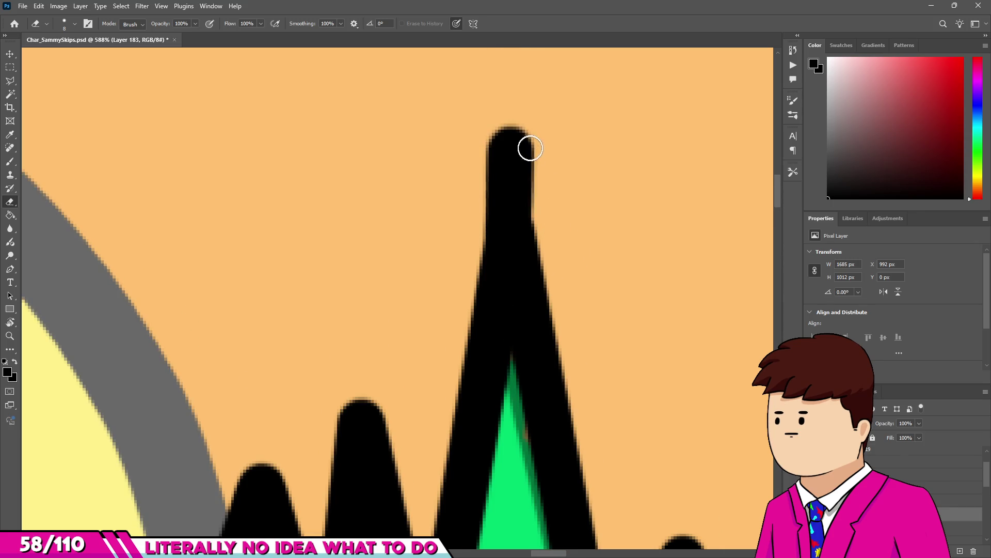
left_click_drag(527, 149, 502, 128)
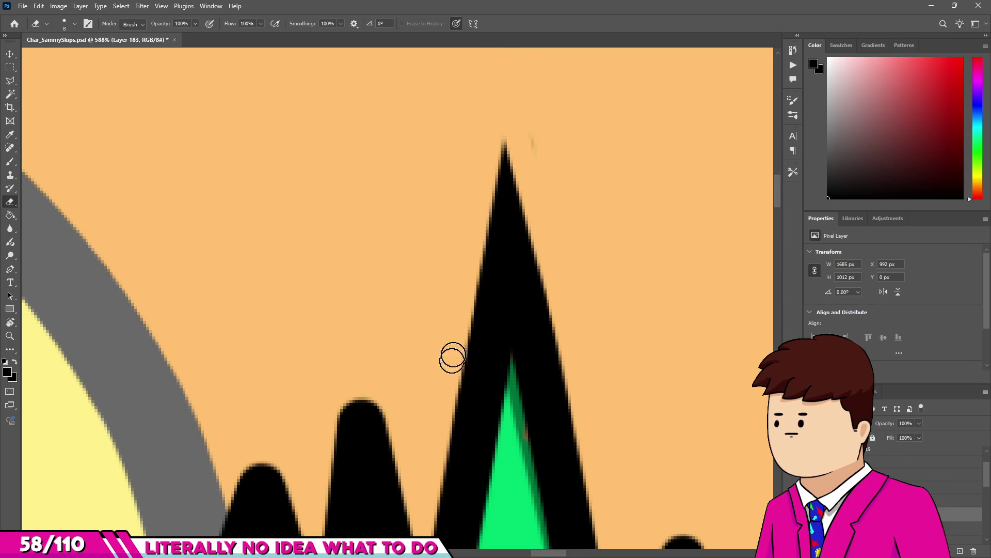
key("ctrl+z")
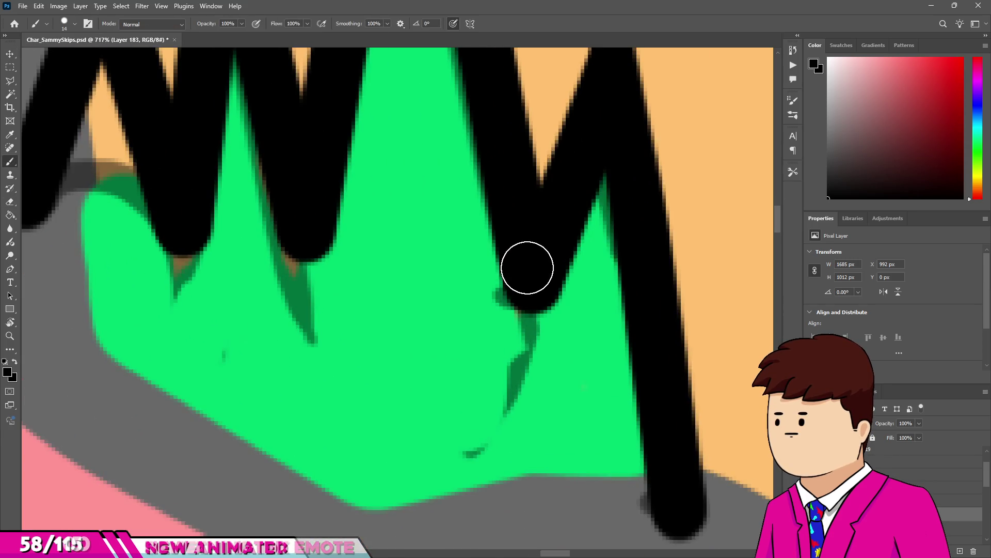
Extend the outline strokes down toward the beak and trim their lower right side.
left_click_drag(527, 267, 536, 389)
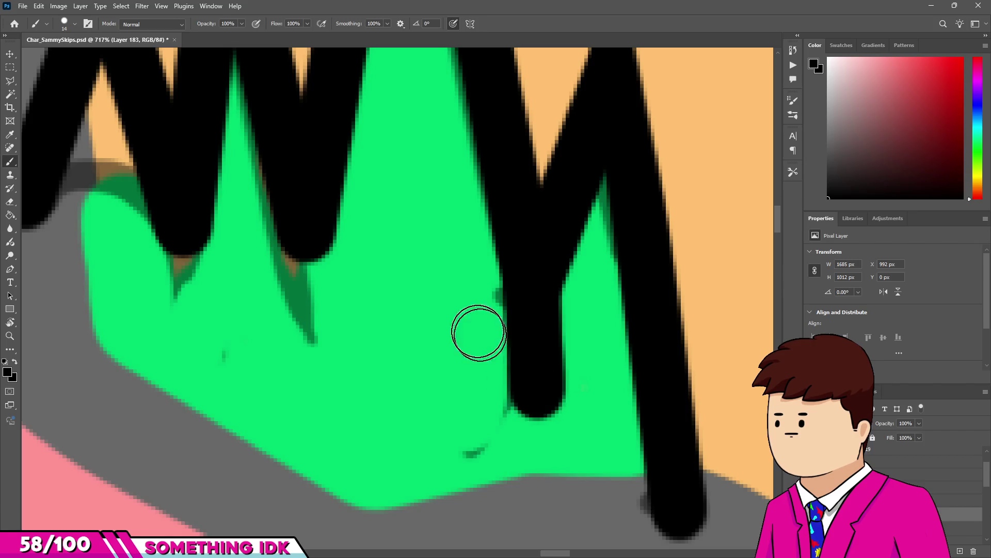
key("e")
left_click_drag(571, 299, 547, 393)
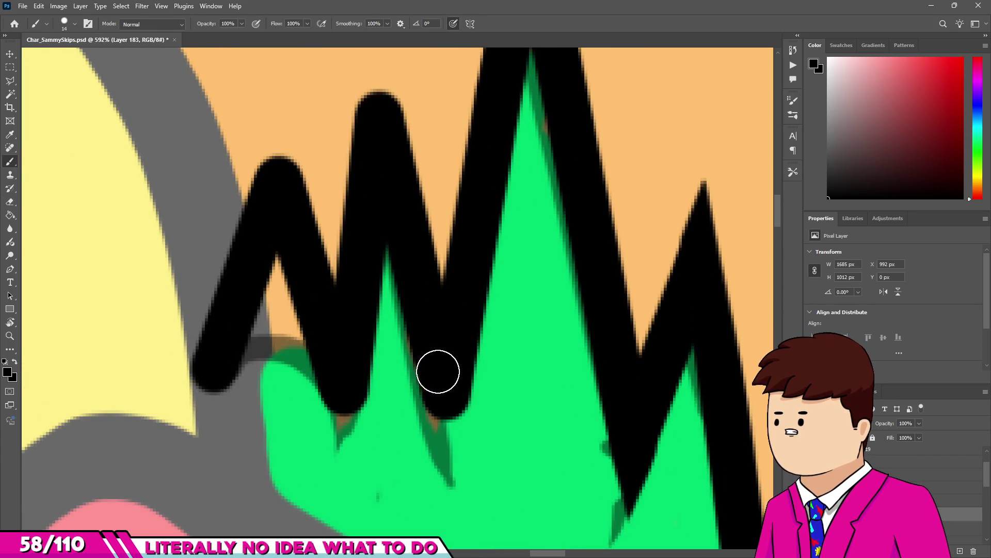
left_click_drag(438, 371, 452, 479)
key("e")
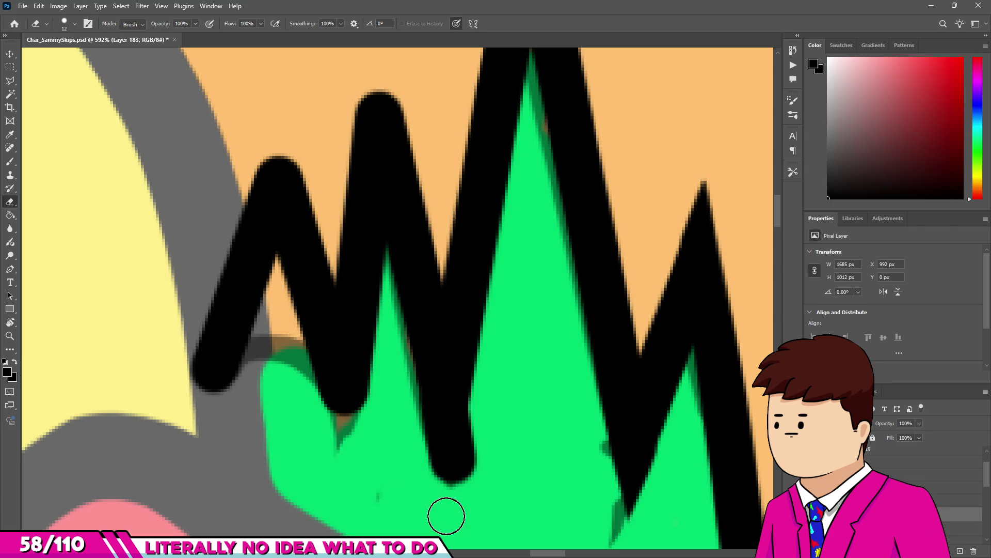
key("ctrl+z")
scroll(454, 491, "down", 2)
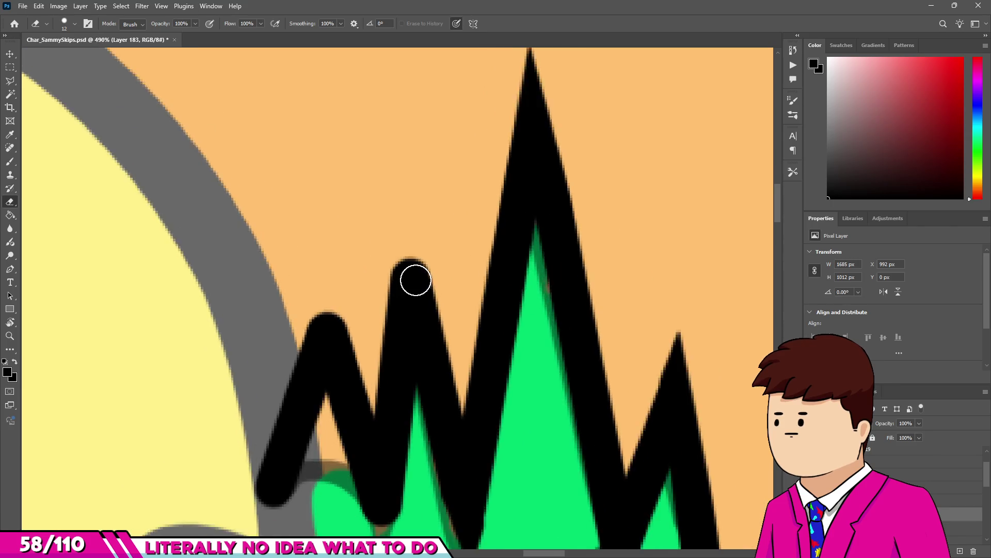
scroll(416, 280, "up", 2)
Extend the middle black spike upward and sharpen both sides of its tip.
left_click_drag(407, 279, 425, 210)
mouse_move(467, 272)
left_mouse_down()
mouse_move(400, 108)
mouse_move(372, 129)
left_mouse_up()
left_click_drag(359, 299, 353, 290)
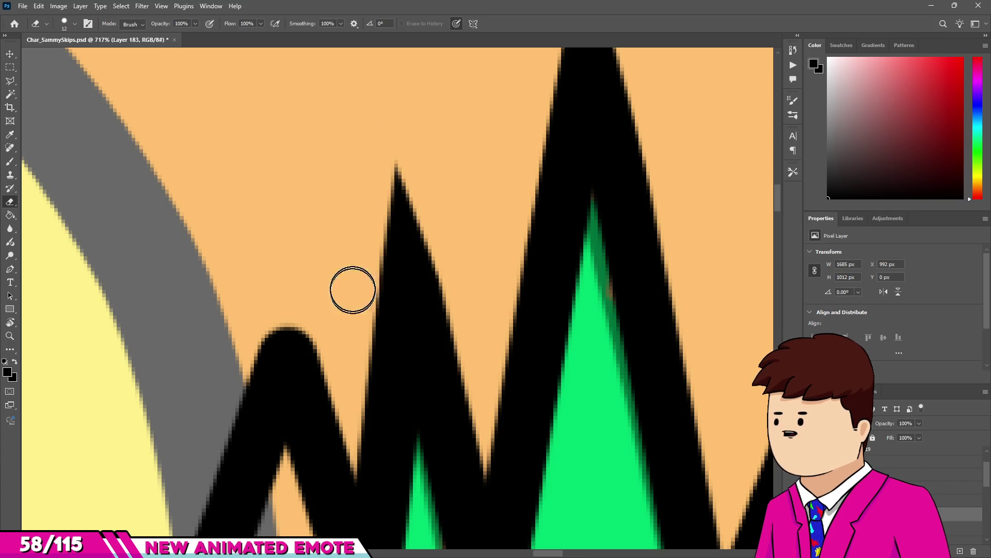
scroll(352, 290, "down", 3)
scroll(377, 281, "up", 3)
Extend the left black spike upward and trim its top and lower-left end sharp.
key("b")
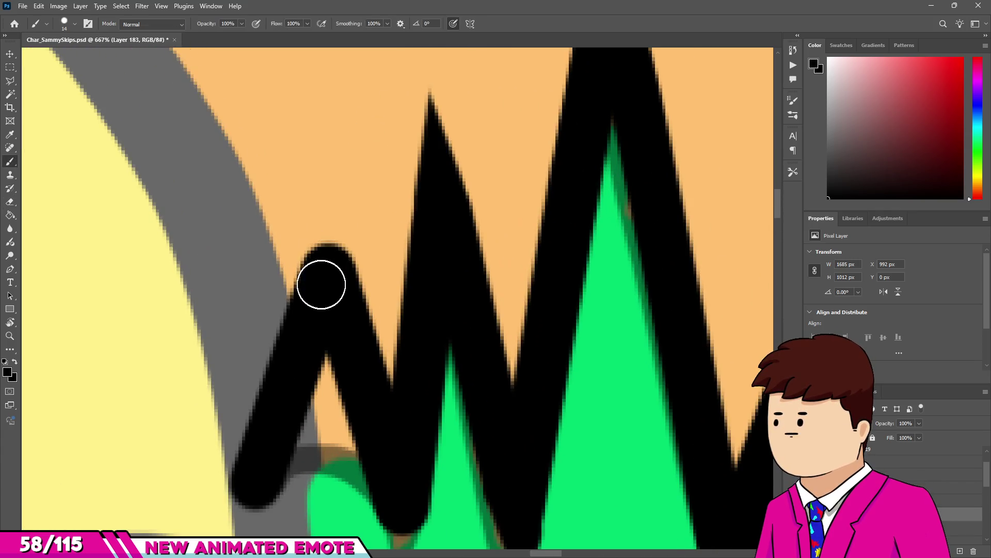
left_click_drag(332, 169, 332, 259)
key("e")
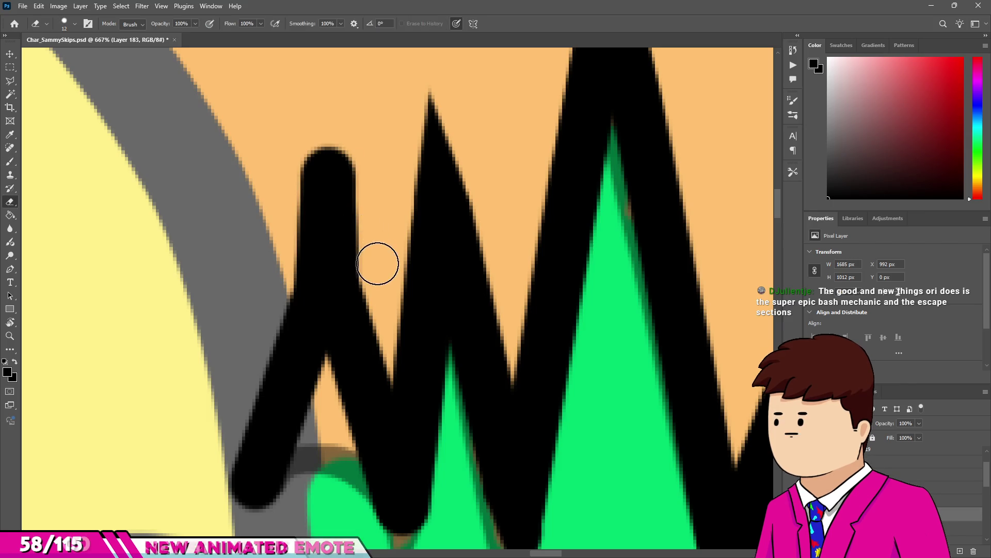
left_click_drag(325, 126, 364, 258)
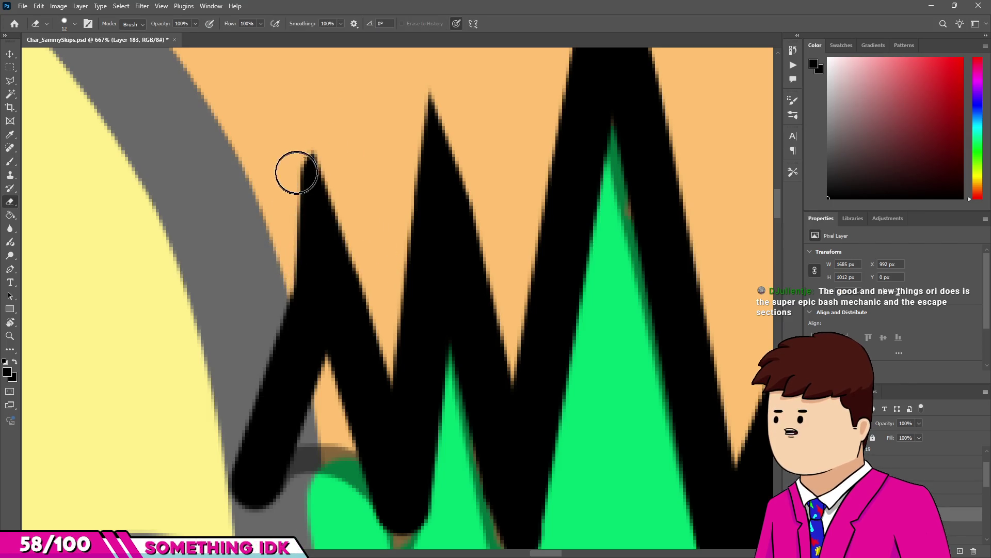
left_click_drag(297, 173, 314, 153)
left_click_drag(279, 276, 268, 281)
scroll(343, 157, "down", 3)
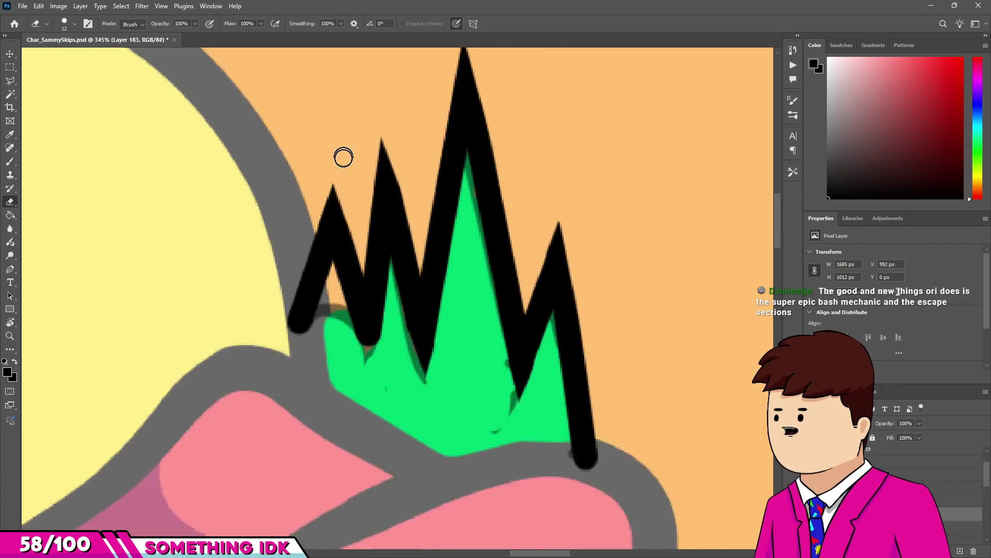
scroll(343, 262, "up", 4)
Extend the spike outline down toward the beak and resize the eraser to sharpen its edge.
key("b")
mouse_move(345, 393)
left_mouse_down()
mouse_move(342, 328)
mouse_move(352, 427)
left_mouse_up()
key("e")
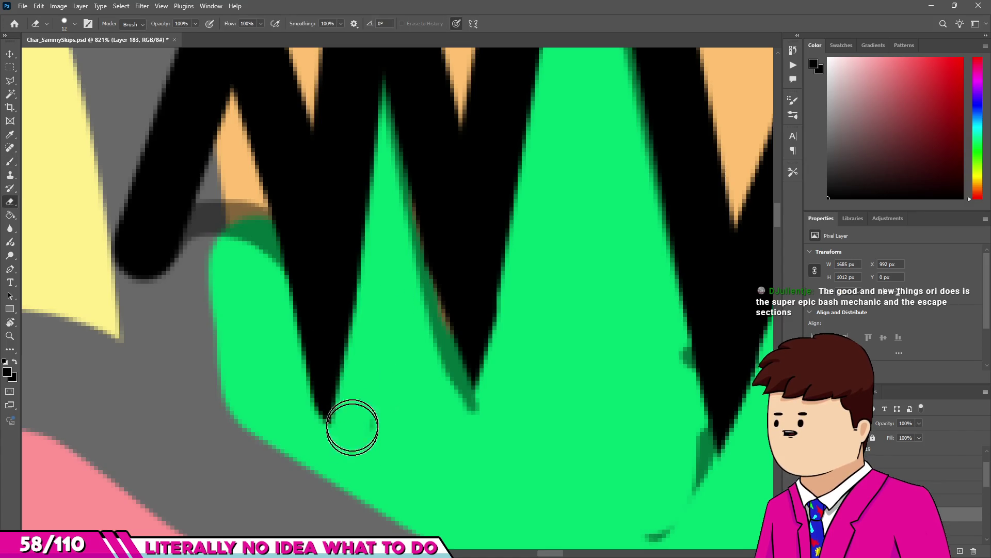
scroll(352, 427, "down", 4)
scroll(354, 313, "up", 1)
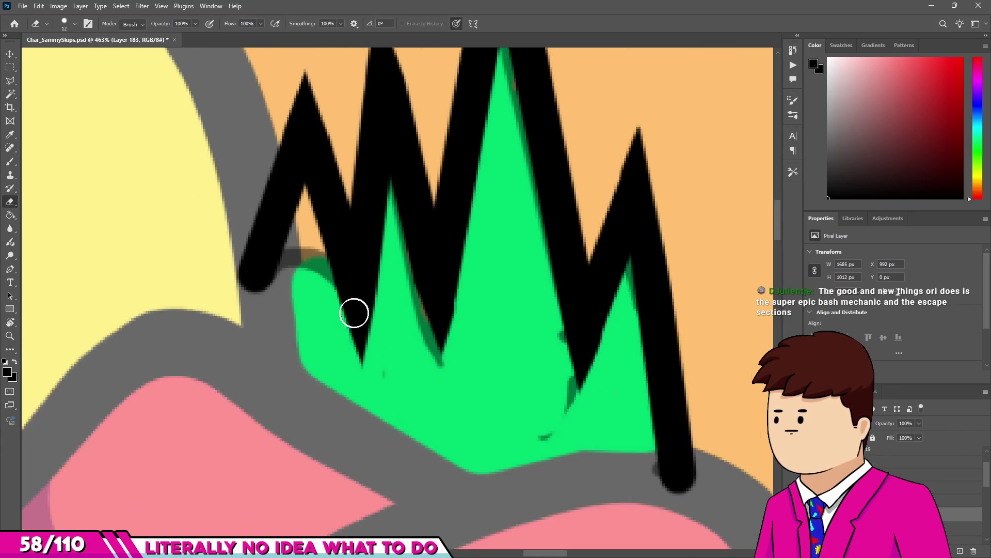
scroll(354, 313, "down", 4)
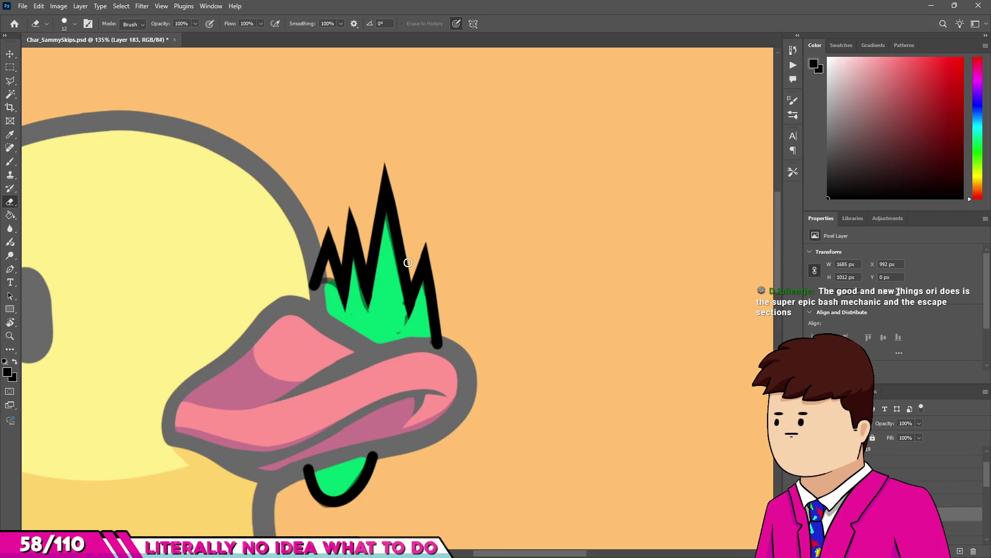
scroll(343, 210, "up", 6)
right_click(402, 313, "alt")
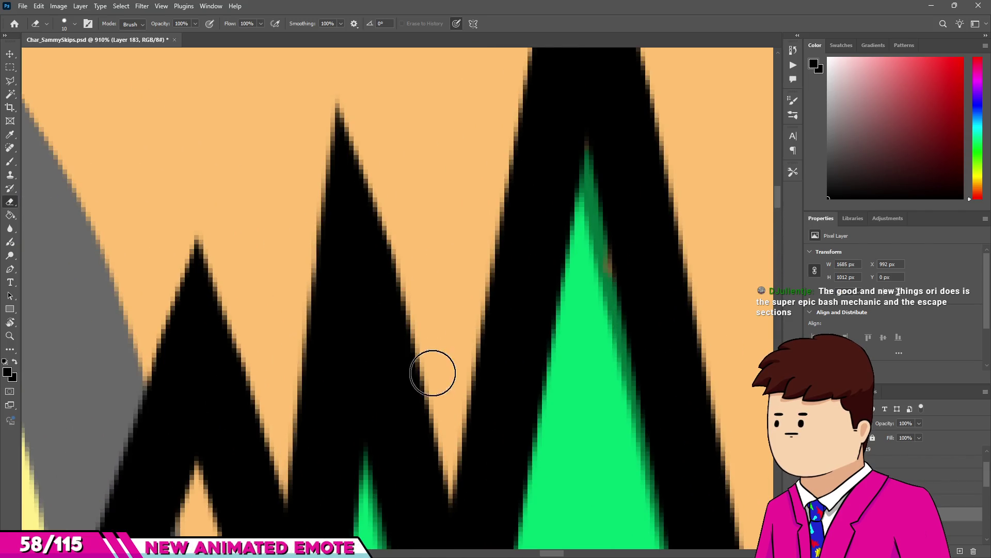
scroll(373, 168, "down", 8)
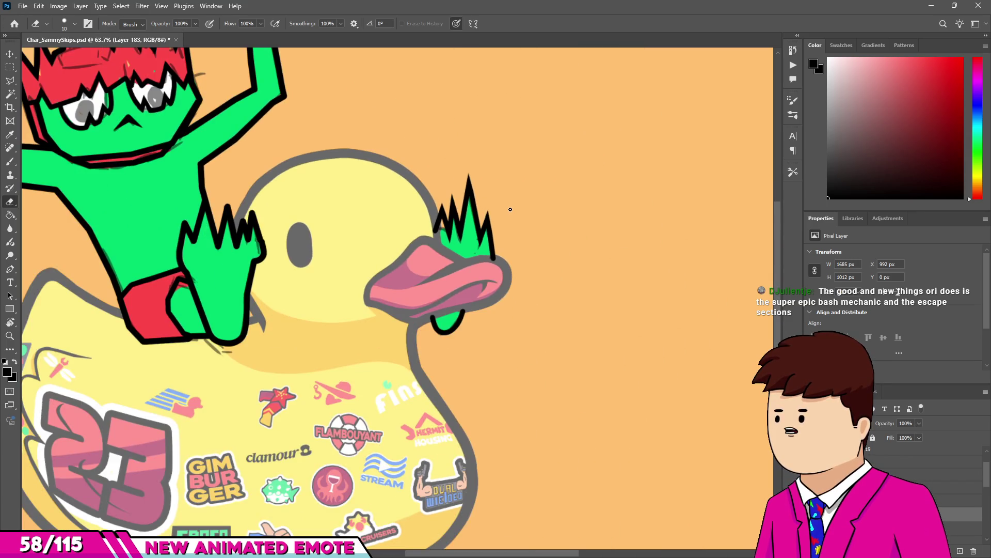
key("m")
scroll(445, 173, "down", 1)
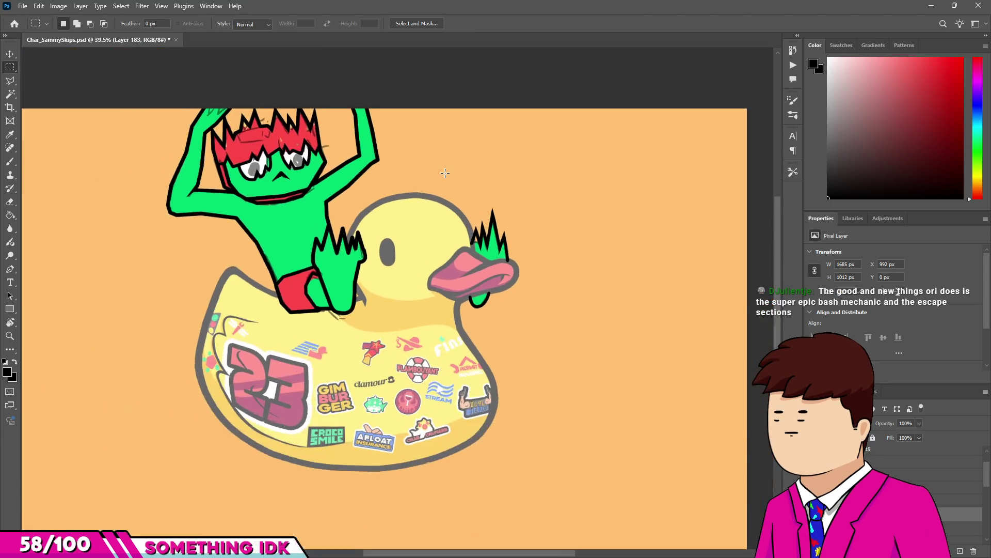
scroll(445, 173, "down", 1)
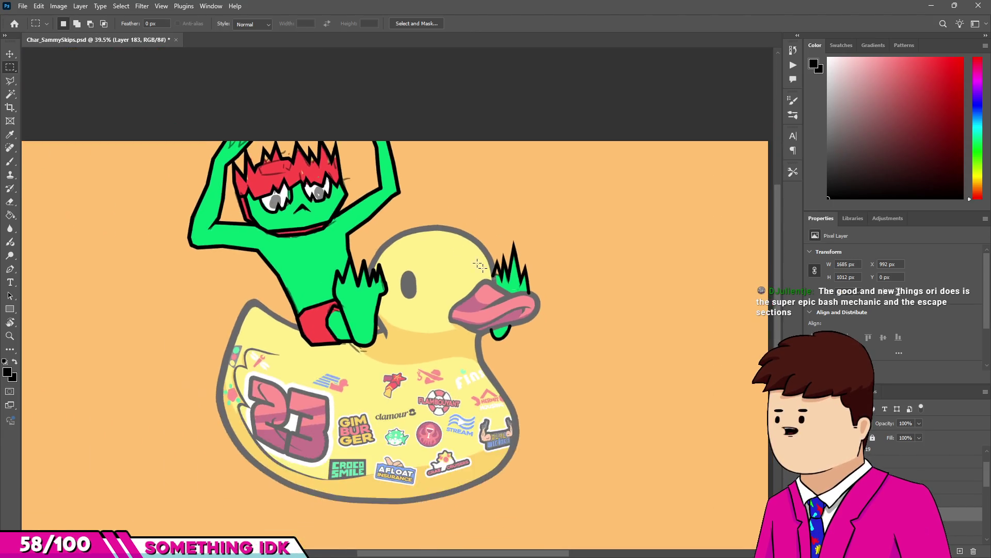
scroll(408, 175, "up", 3)
scroll(368, 182, "down", 4)
scroll(429, 232, "up", 2)
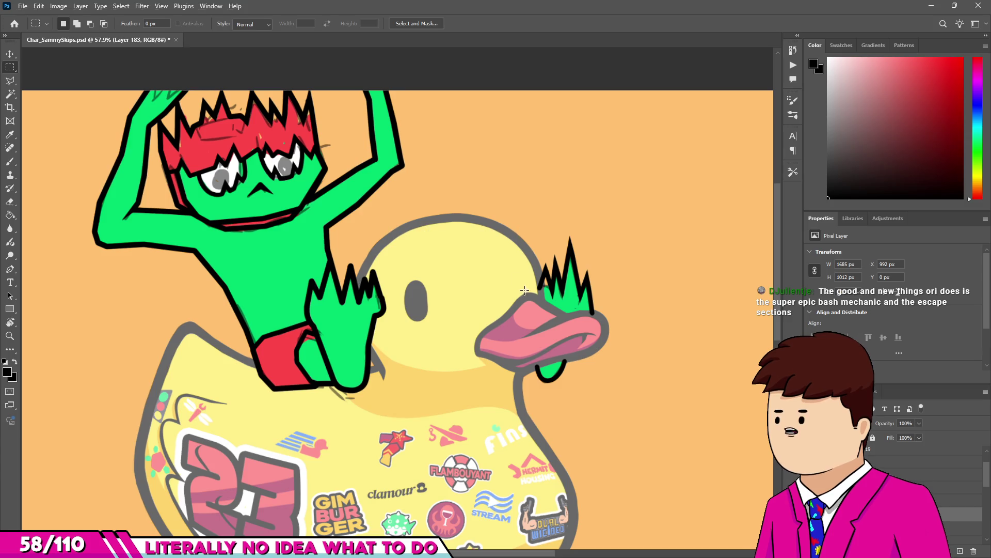
scroll(413, 258, "down", 1)
scroll(280, 216, "up", 4)
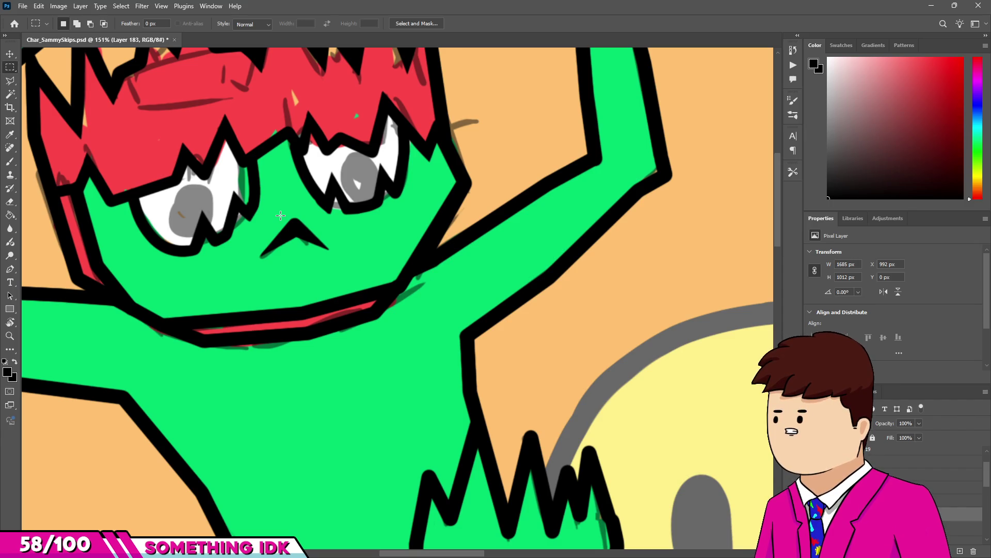
scroll(280, 215, "down", 1)
scroll(258, 227, "up", 5)
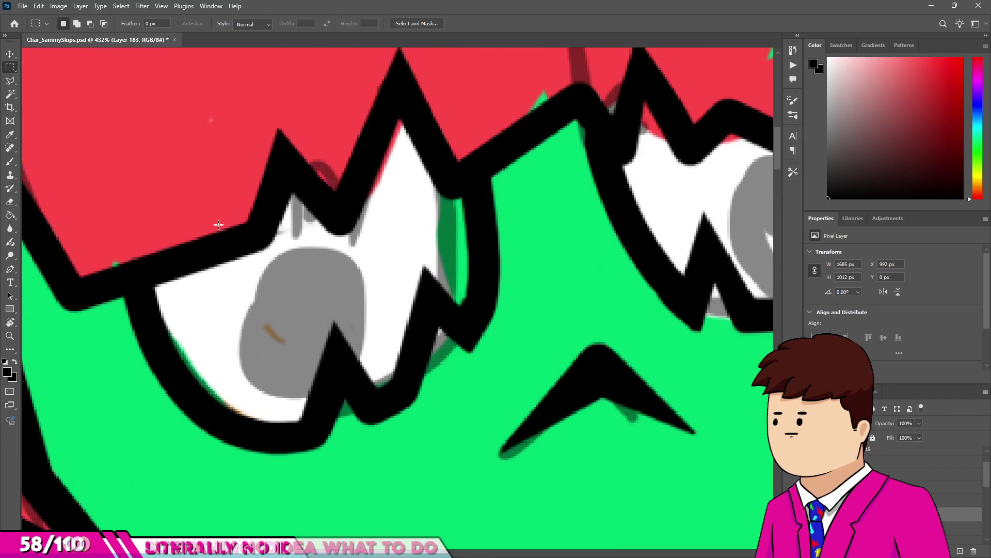
key("b")
scroll(252, 241, "up", 3)
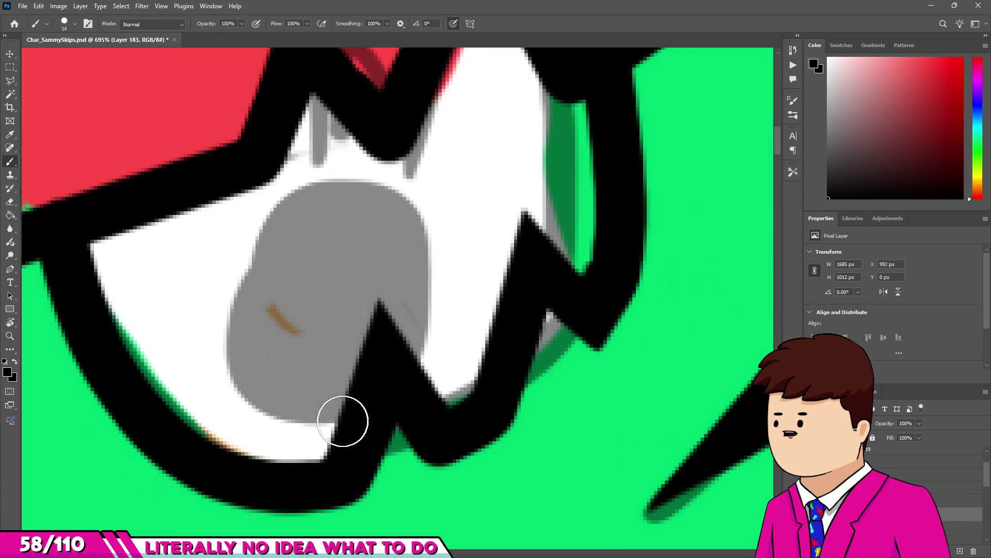
Enlarge the brush to size 20 and paint the left eye's grey pupil area black.
key("bracketright")
left_click_drag(310, 409, 274, 439)
mouse_move(225, 338)
left_mouse_down()
mouse_move(246, 418)
mouse_move(380, 195)
mouse_move(487, 230)
mouse_move(512, 292)
mouse_move(480, 381)
mouse_move(394, 271)
mouse_move(227, 317)
mouse_move(280, 454)
mouse_move(405, 277)
mouse_move(407, 207)
left_mouse_up()
scroll(376, 258, "down", 8)
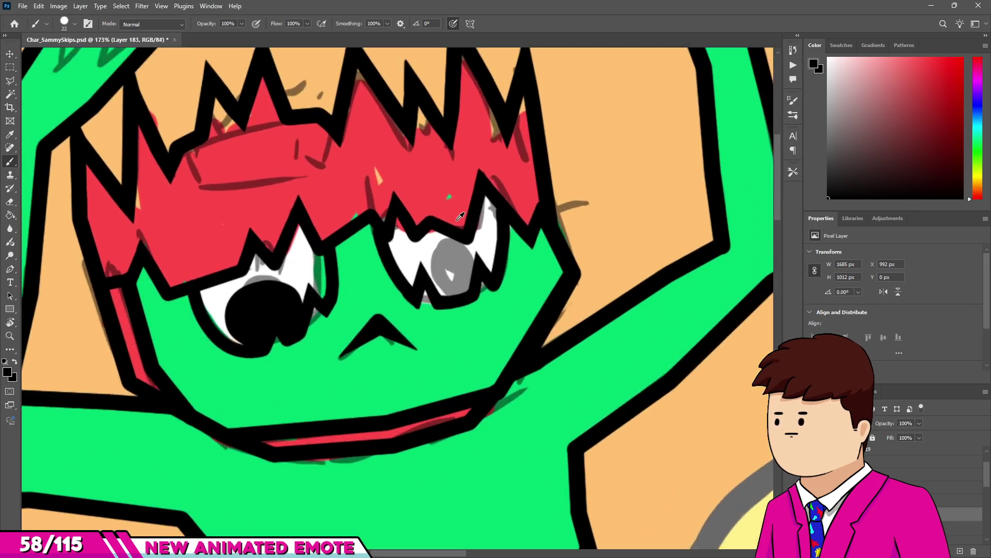
scroll(460, 216, "up", 5)
Fill the right grey pupil solid black, then make Layer 172 the active layer.
left_click_drag(432, 354, 365, 287)
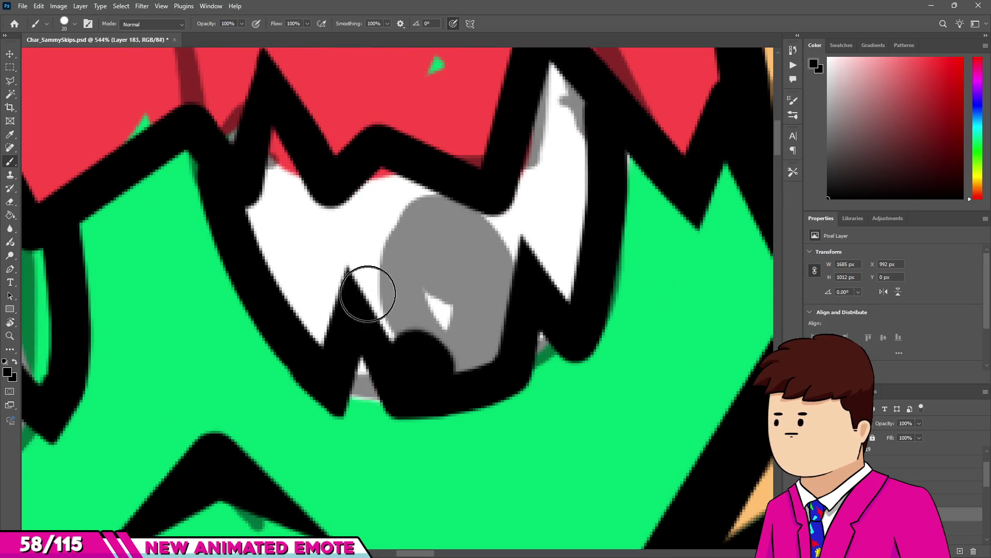
mouse_move(404, 201)
left_mouse_down()
mouse_move(511, 208)
mouse_move(580, 256)
mouse_move(591, 332)
mouse_move(549, 353)
left_mouse_up()
mouse_move(454, 347)
left_mouse_down()
mouse_move(444, 224)
mouse_move(519, 333)
left_mouse_up()
scroll(368, 345, "down", 10)
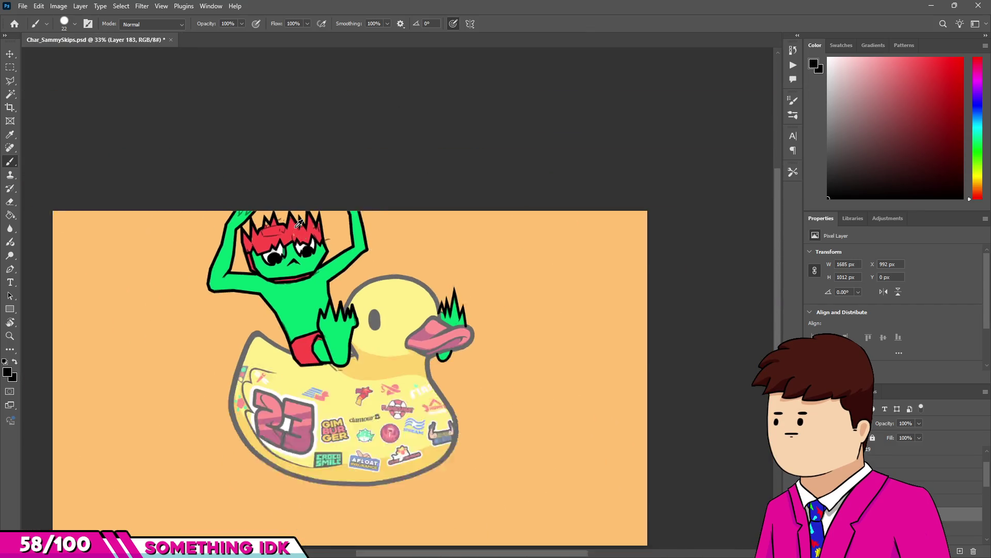
scroll(302, 204, "up", 5)
scroll(346, 282, "down", 4)
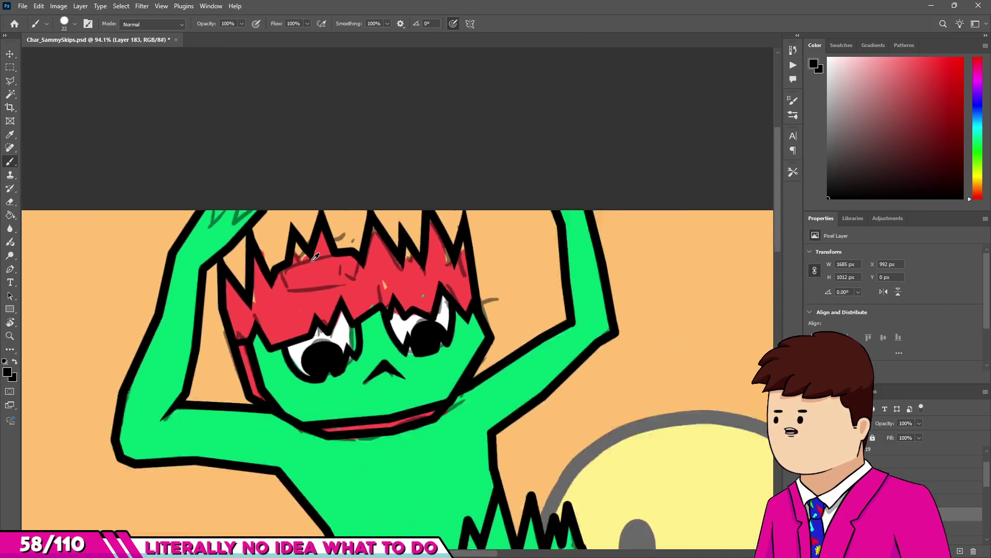
scroll(346, 282, "up", 4)
scroll(258, 207, "down", 3)
scroll(536, 408, "up", 2)
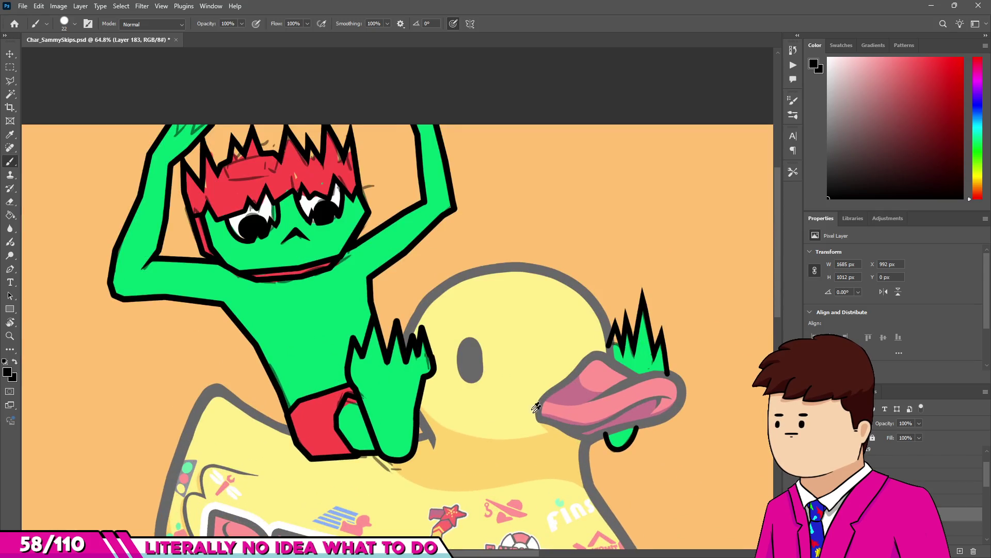
scroll(929, 485, "down", 2)
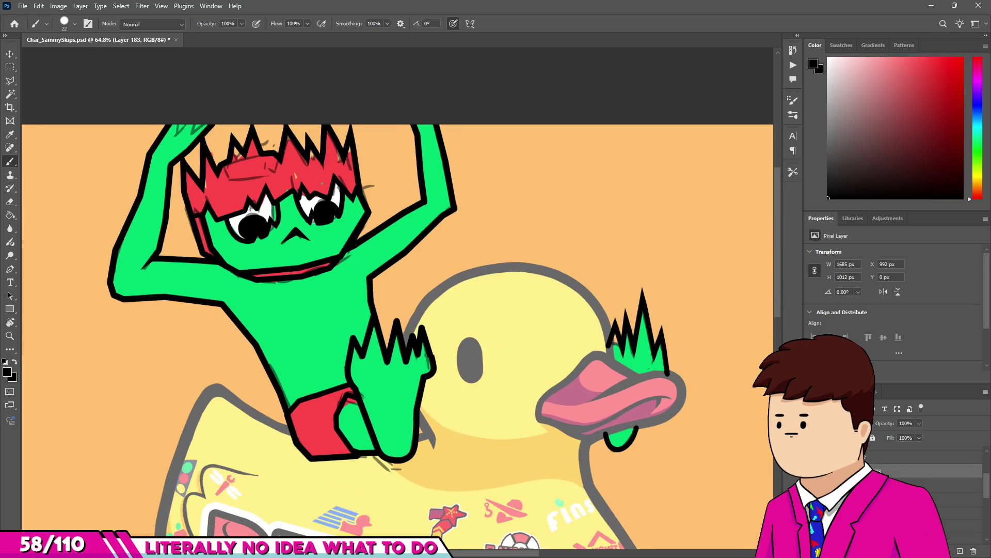
left_click(929, 499)
scroll(291, 407, "up", 3)
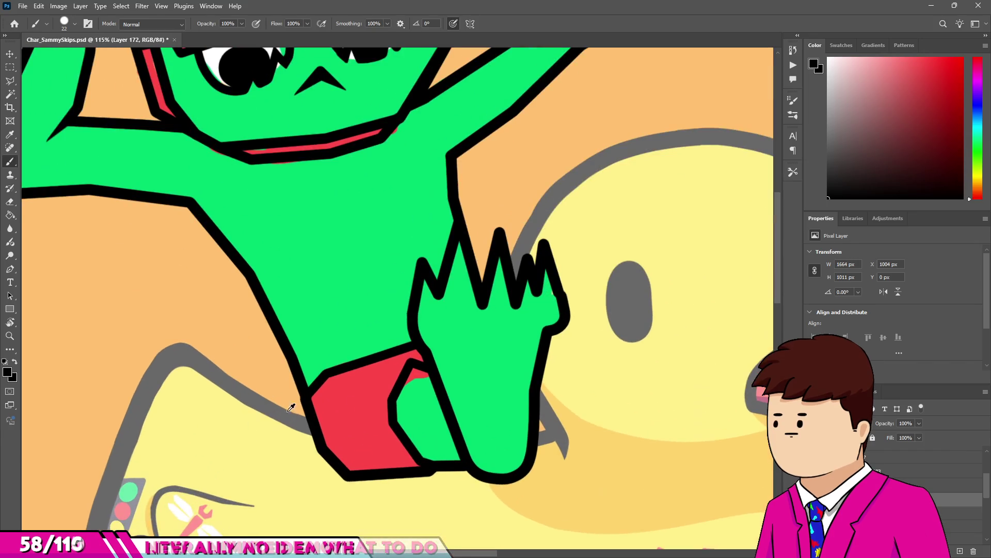
With a 30 px brush, paint the leftover red patch in the frog's green and move the layer up the stack.
scroll(290, 407, "up", 5)
left_click(430, 404, "alt")
key("bracketright")
mouse_move(402, 320)
left_mouse_down()
mouse_move(416, 287)
mouse_move(465, 315)
left_mouse_up()
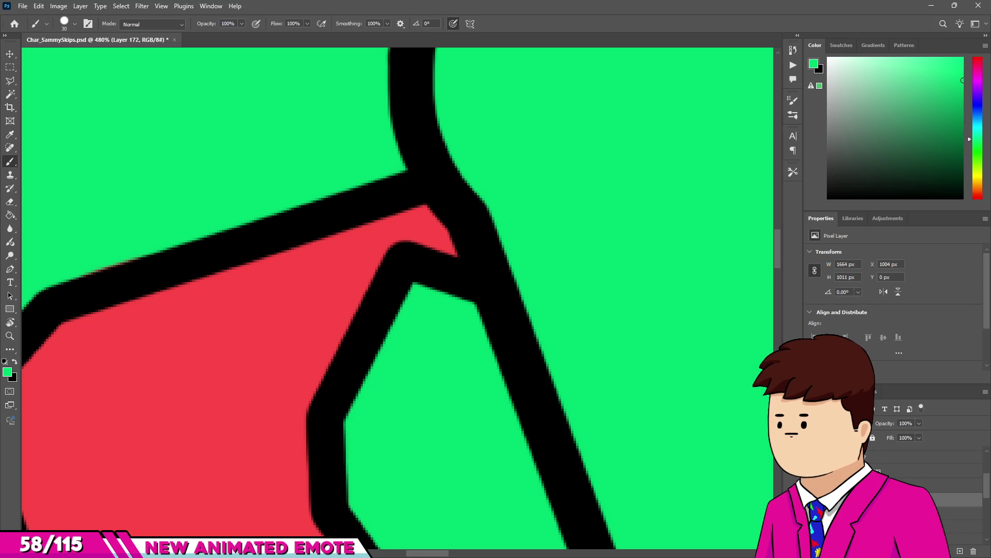
left_click_drag(885, 499, 885, 468)
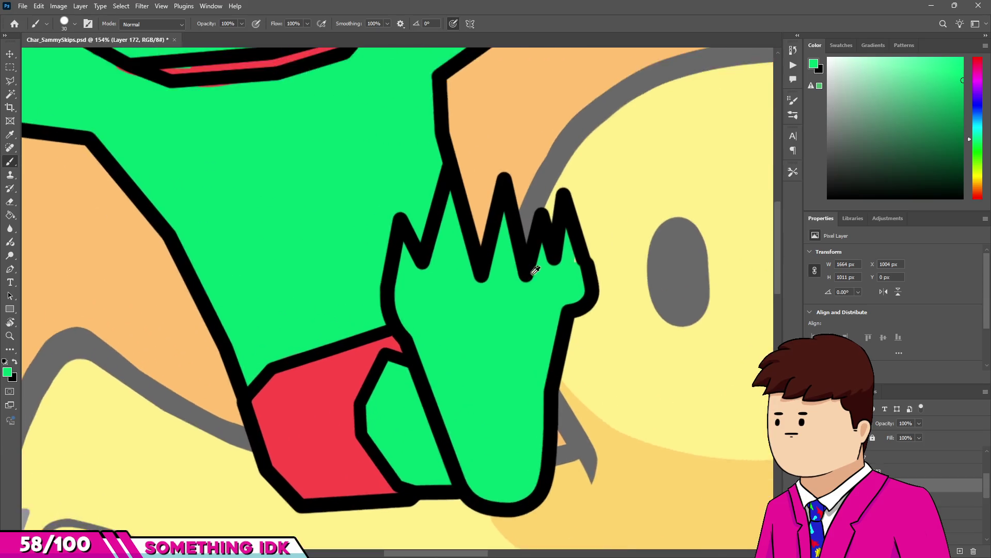
scroll(602, 254, "down", 5)
scroll(505, 294, "up", 5)
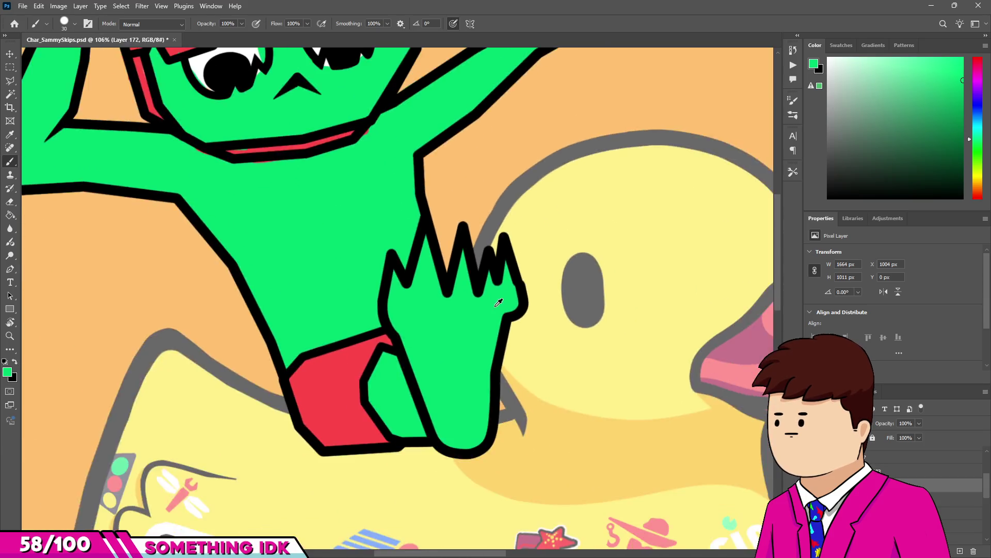
scroll(377, 207, "up", 3)
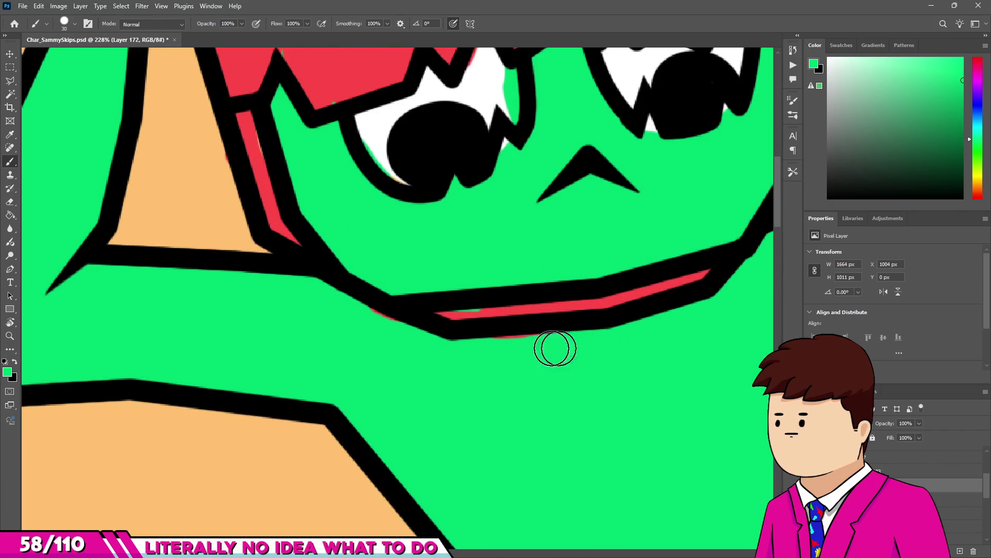
scroll(372, 319, "down", 3)
scroll(382, 277, "up", 3)
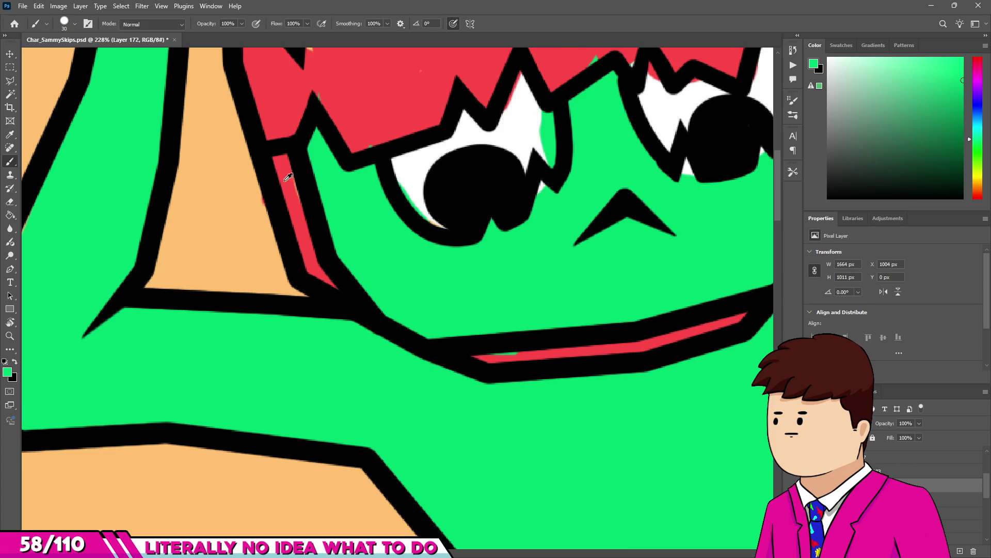
Sample the hat's red and dab over three stray specks along the hat outline.
key("e")
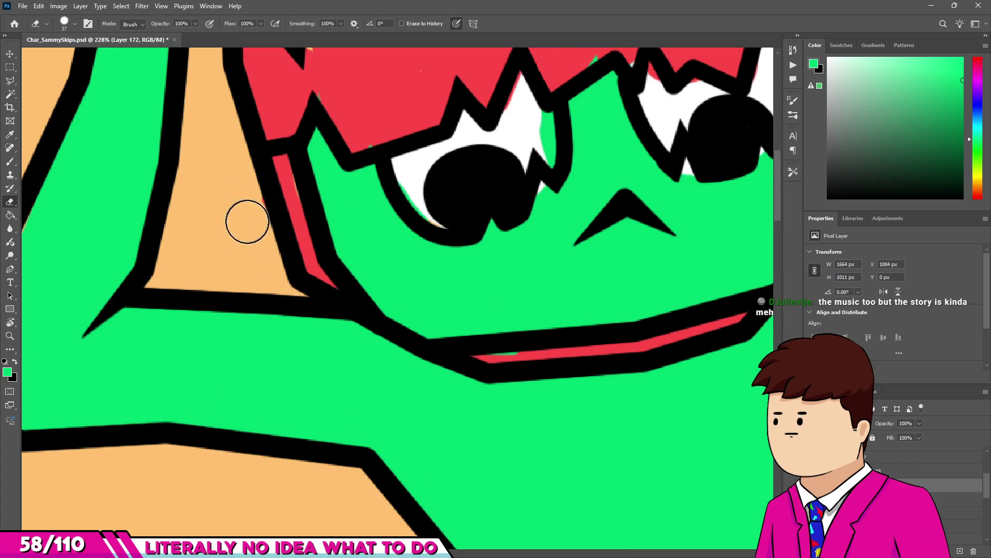
scroll(248, 222, "down", 3)
scroll(262, 206, "up", 2)
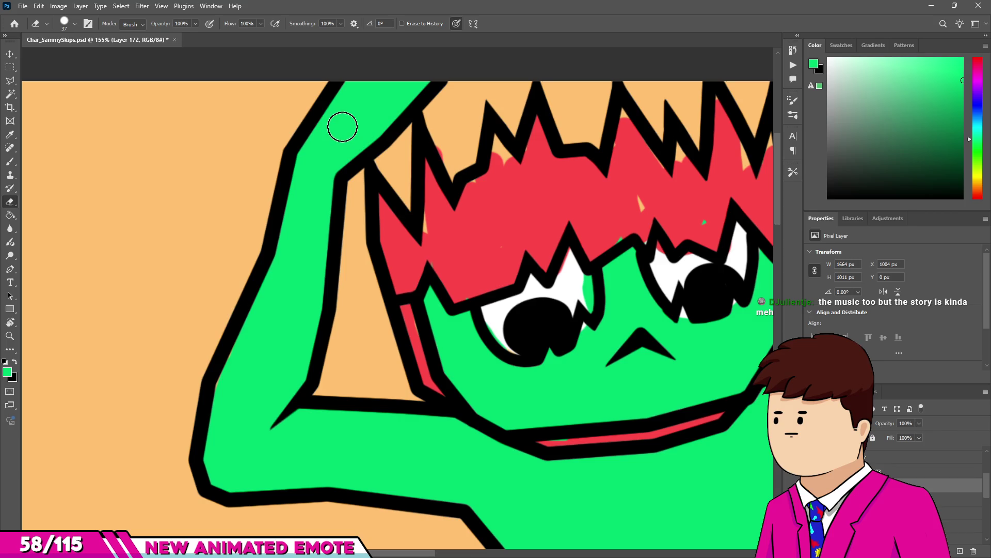
scroll(450, 260, "up", 1)
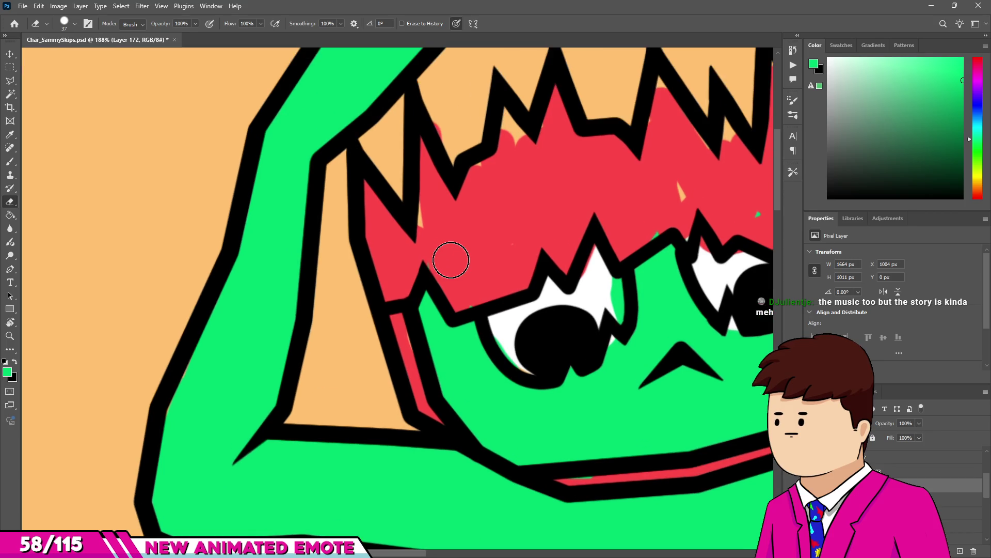
key("b")
scroll(447, 255, "up", 2)
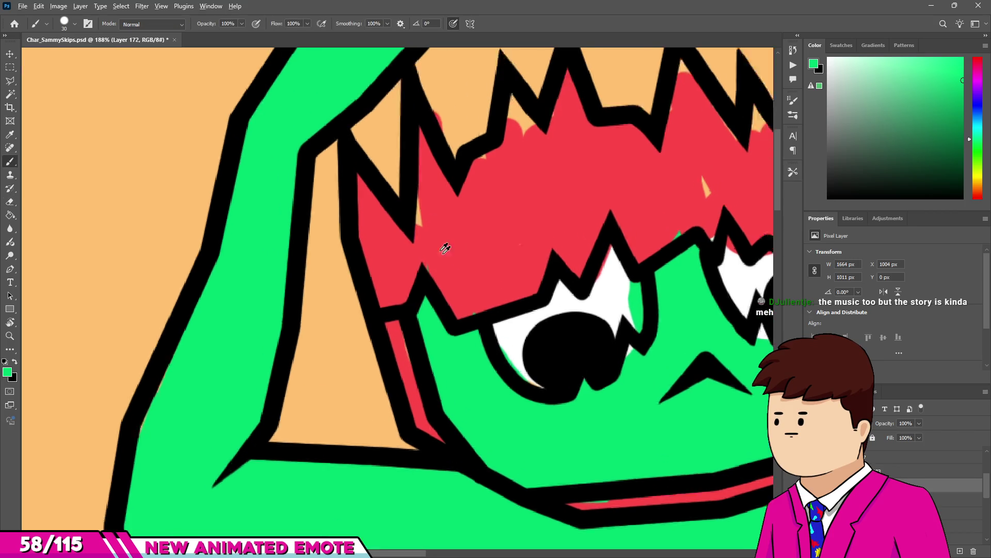
left_click(443, 250, "alt")
scroll(437, 261, "up", 3)
left_click(393, 155)
left_click(498, 354)
left_click(331, 428)
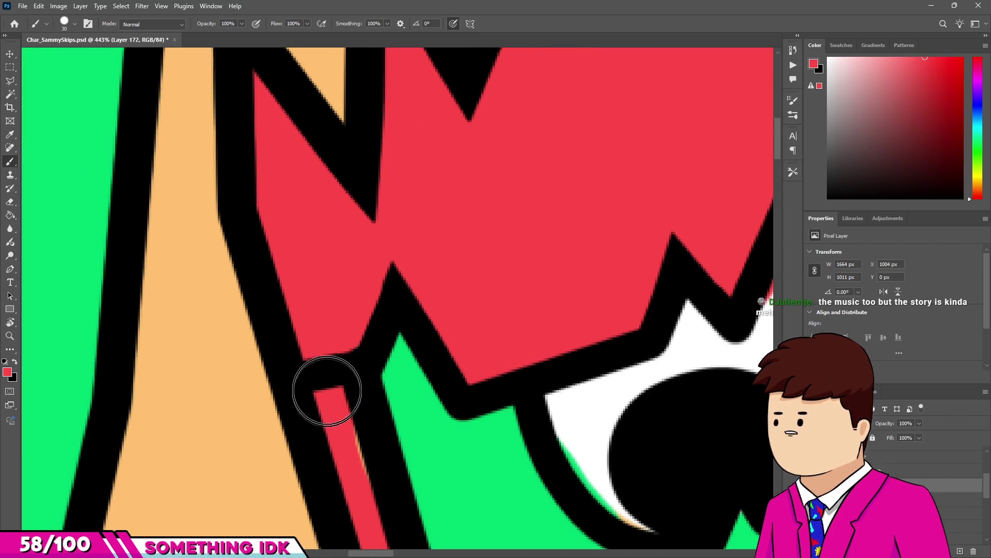
scroll(336, 400, "down", 3)
scroll(380, 443, "down", 4)
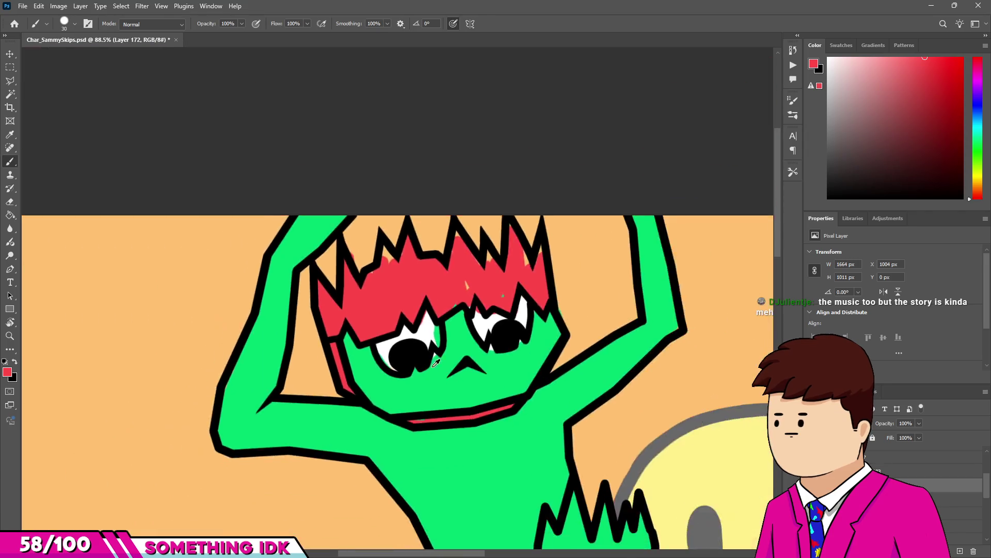
scroll(413, 398, "up", 6)
With a smaller brush, extend the red to the black outline and cover the orange gaps and notch.
left_click_drag(402, 449, 394, 449)
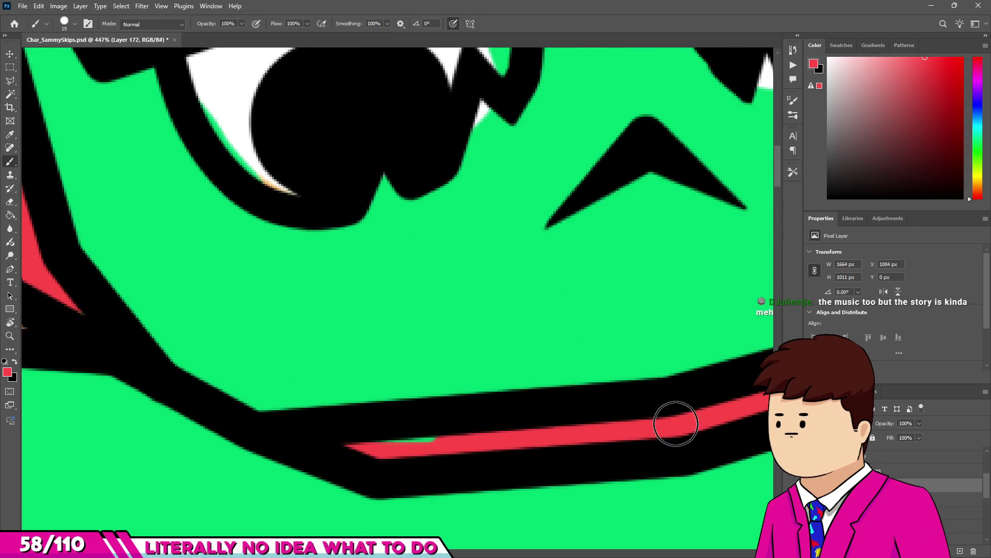
scroll(619, 413, "down", 6)
scroll(413, 356, "up", 6)
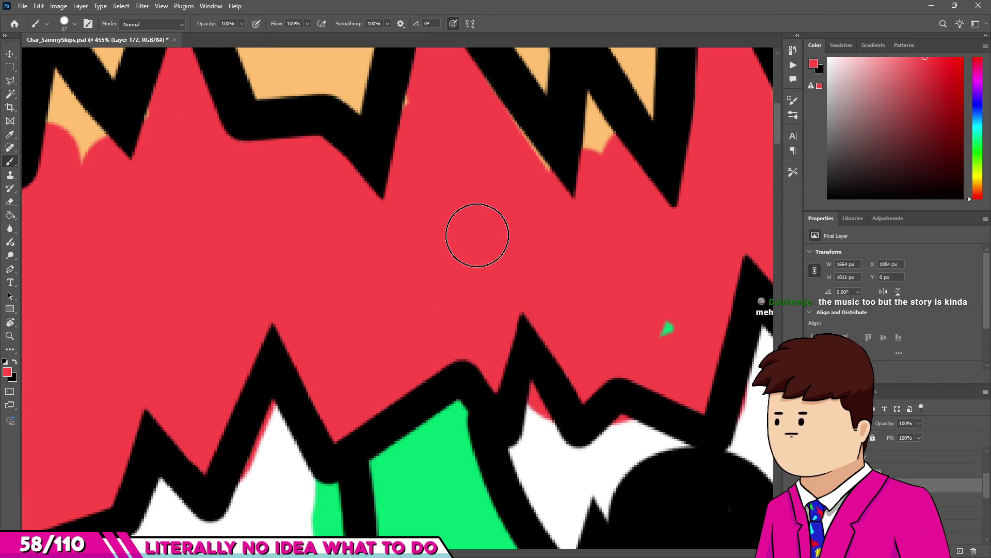
scroll(671, 330, "down", 5)
scroll(609, 265, "up", 5)
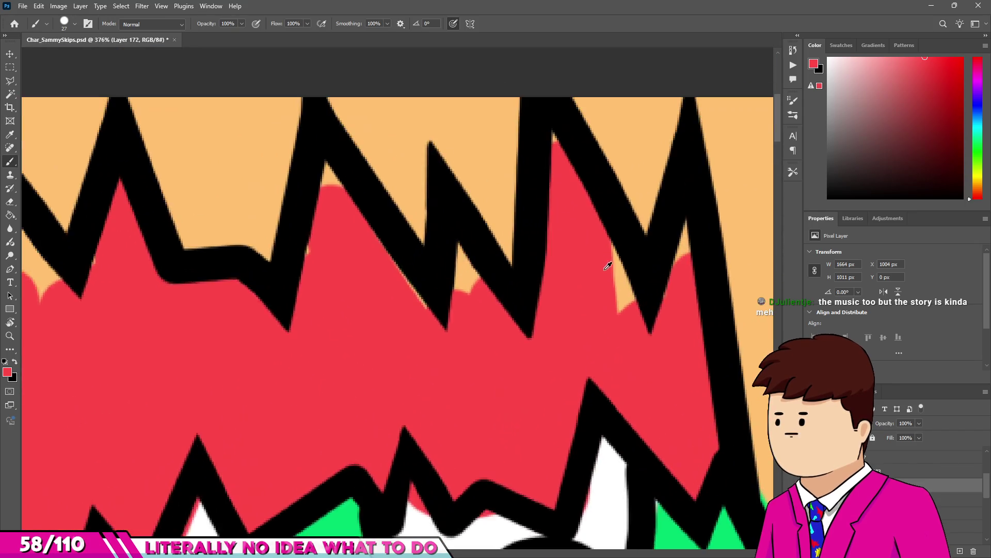
left_click_drag(593, 235, 648, 318)
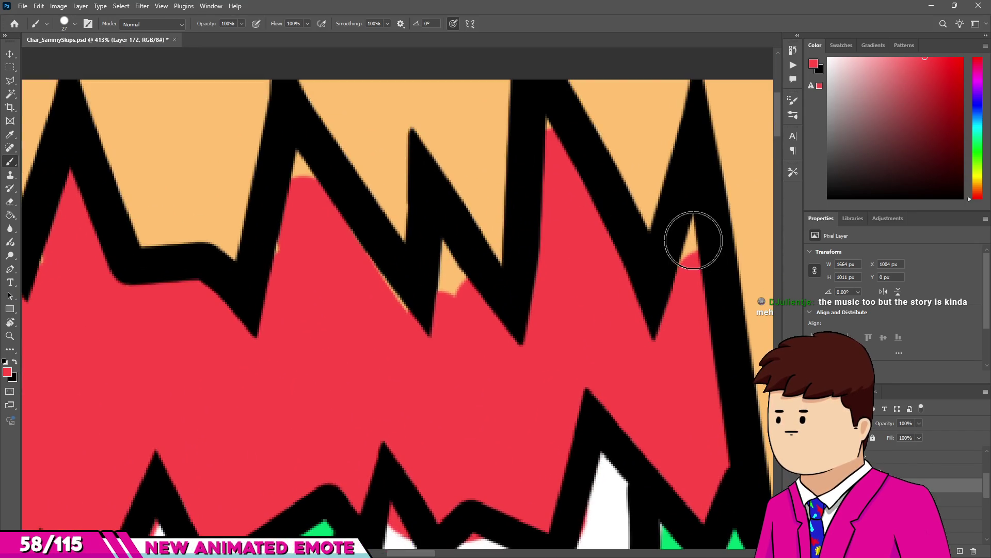
scroll(693, 240, "up", 3)
left_click(579, 188)
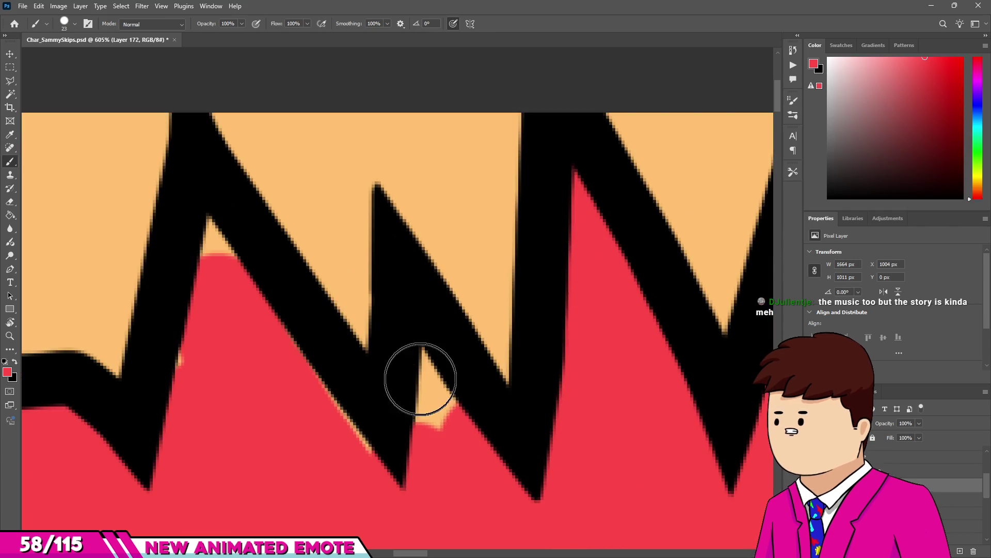
left_click_drag(420, 376, 436, 395)
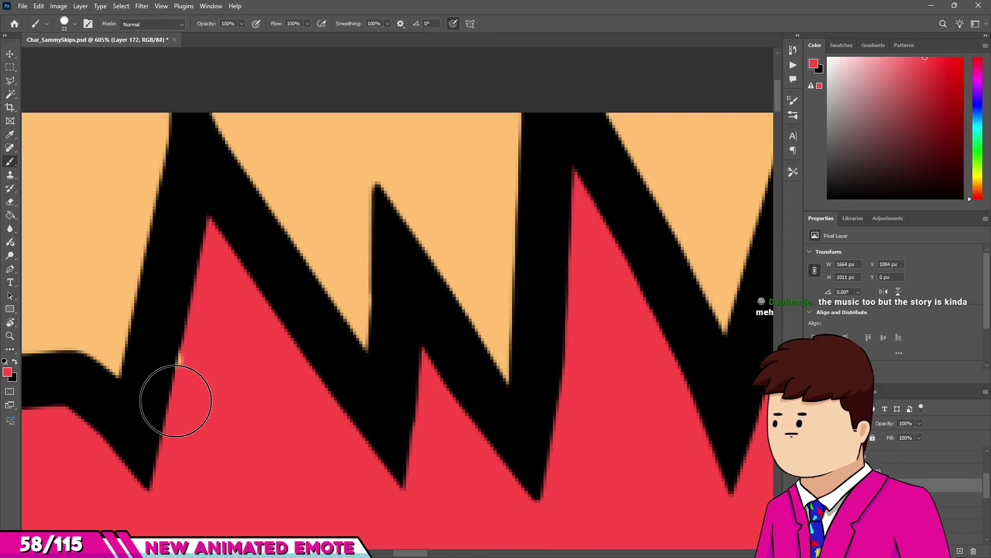
scroll(172, 398, "down", 4)
scroll(242, 352, "up", 3)
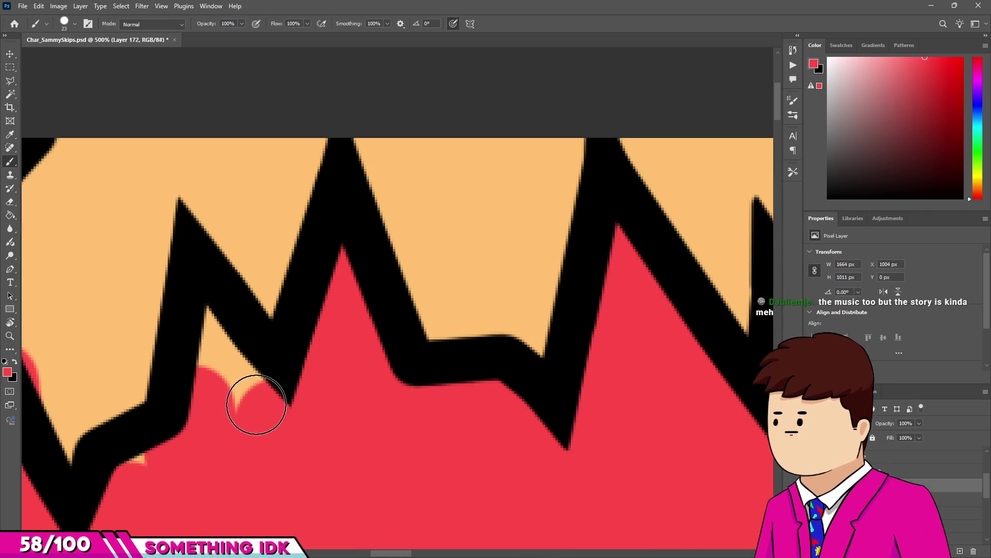
left_click_drag(205, 331, 203, 381)
scroll(164, 428, "up", 1)
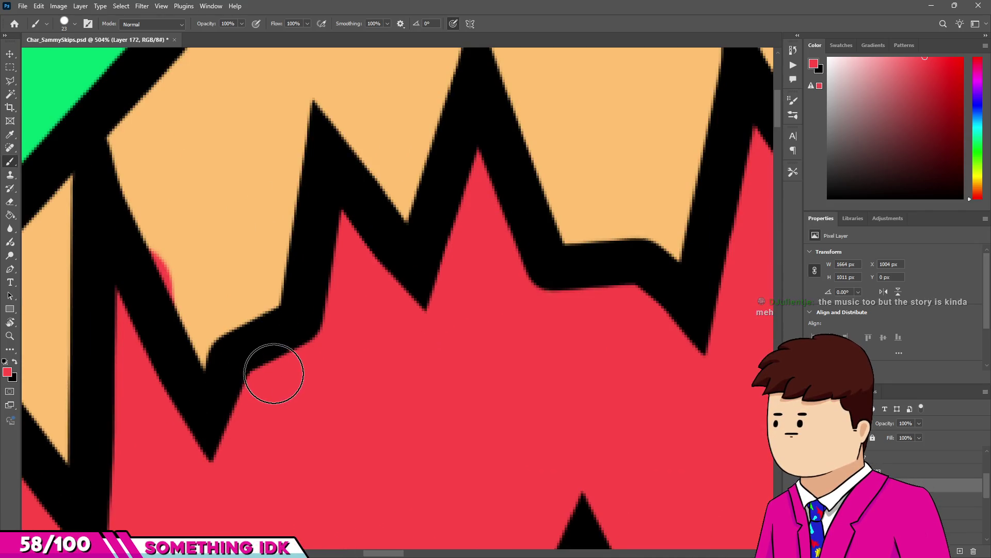
key("e")
scroll(394, 254, "down", 3)
scroll(198, 298, "up", 2)
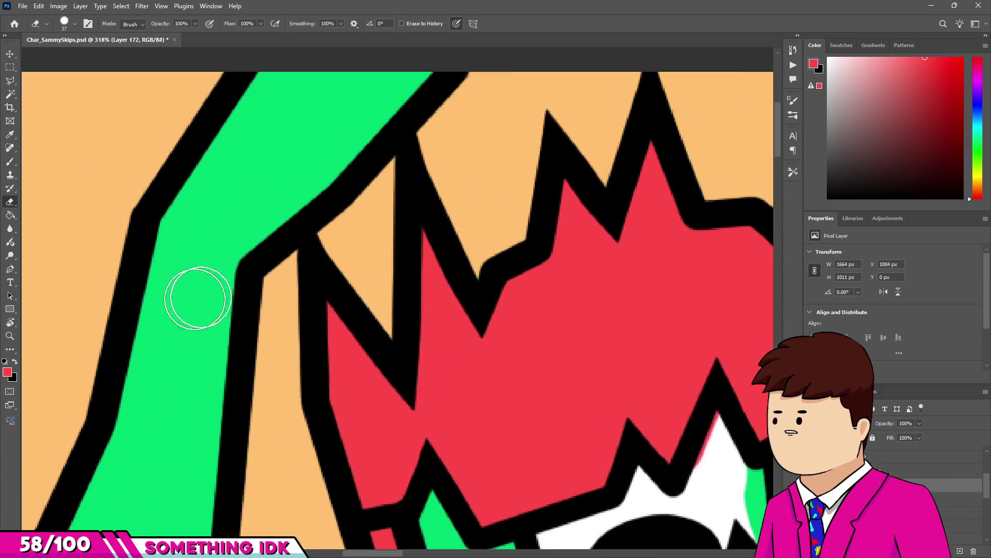
Sample the frog's green and widen the green fill along the foot's inner outline.
scroll(197, 298, "down", 8)
scroll(270, 279, "up", 2)
scroll(394, 478, "down", 2)
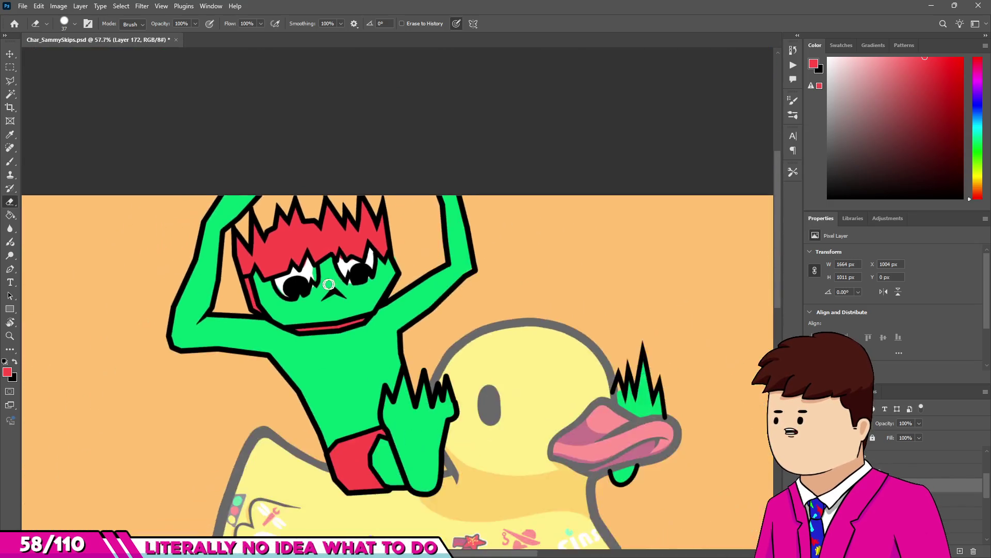
scroll(329, 284, "up", 4)
scroll(449, 222, "up", 4)
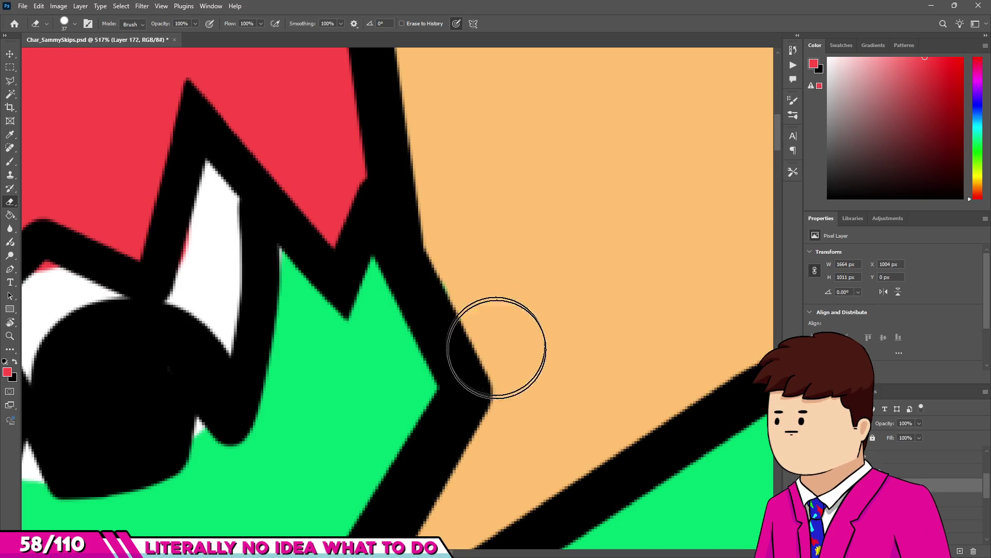
scroll(496, 347, "down", 8)
scroll(436, 225, "up", 3)
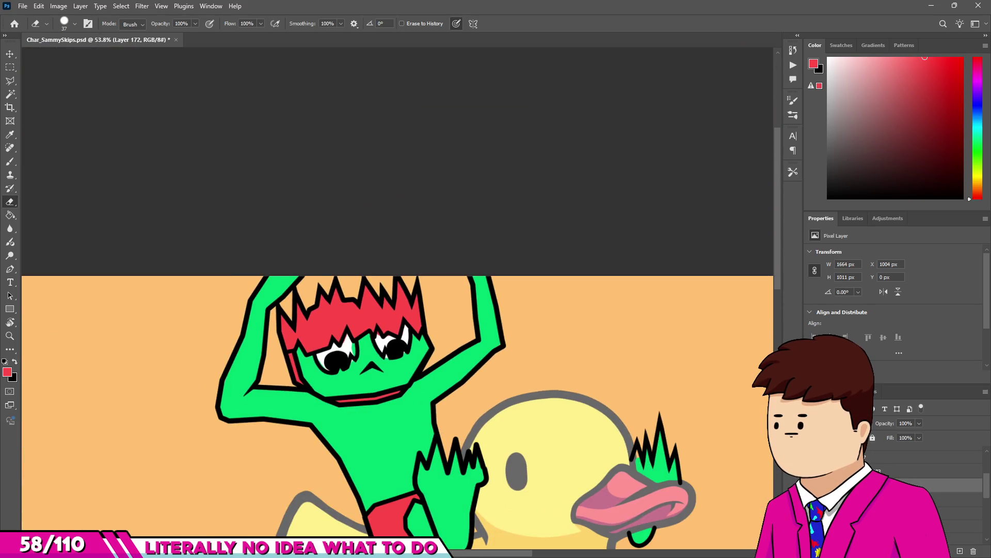
scroll(471, 415, "left", 2)
scroll(517, 413, "up", 5)
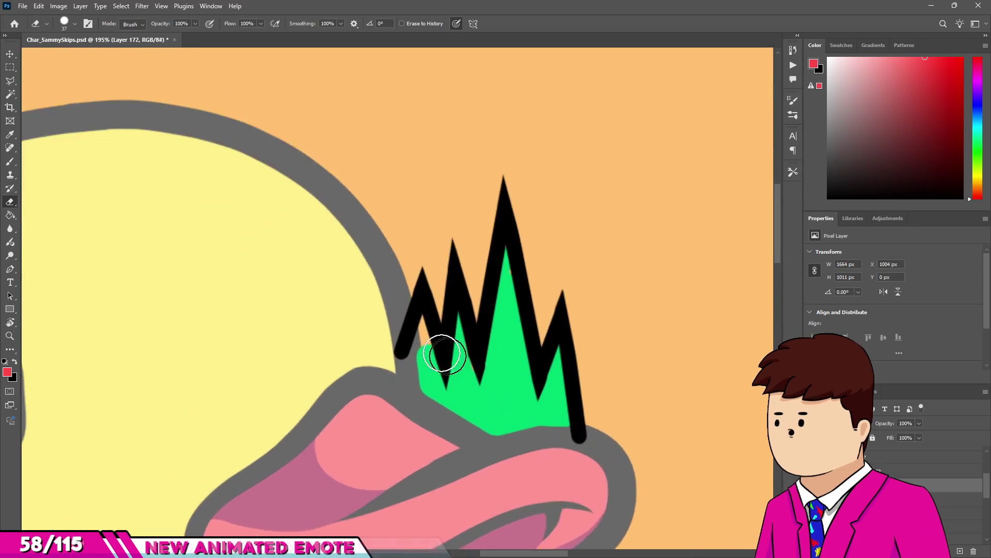
scroll(438, 354, "up", 2)
key("b")
left_click(500, 394, "alt")
scroll(496, 370, "up", 3)
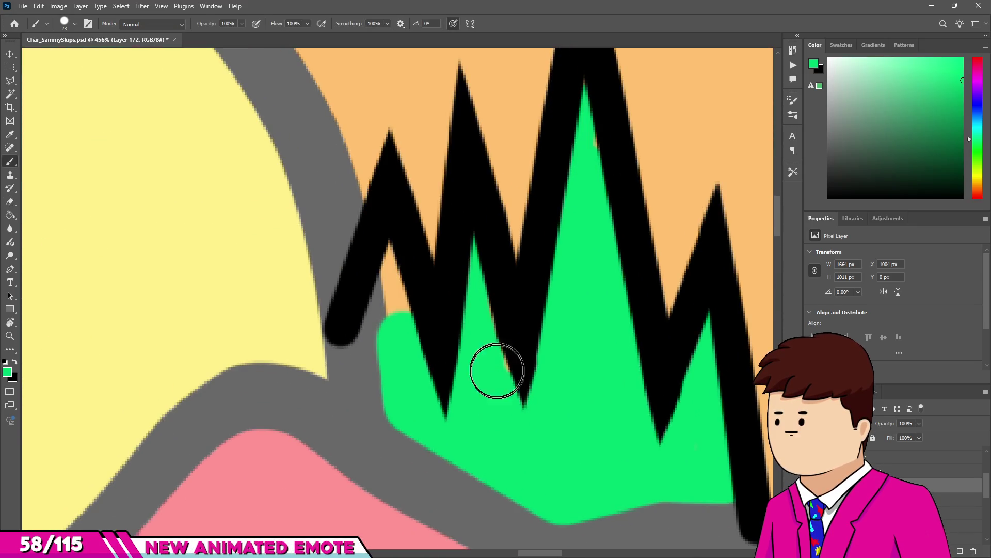
scroll(436, 412, "down", 5)
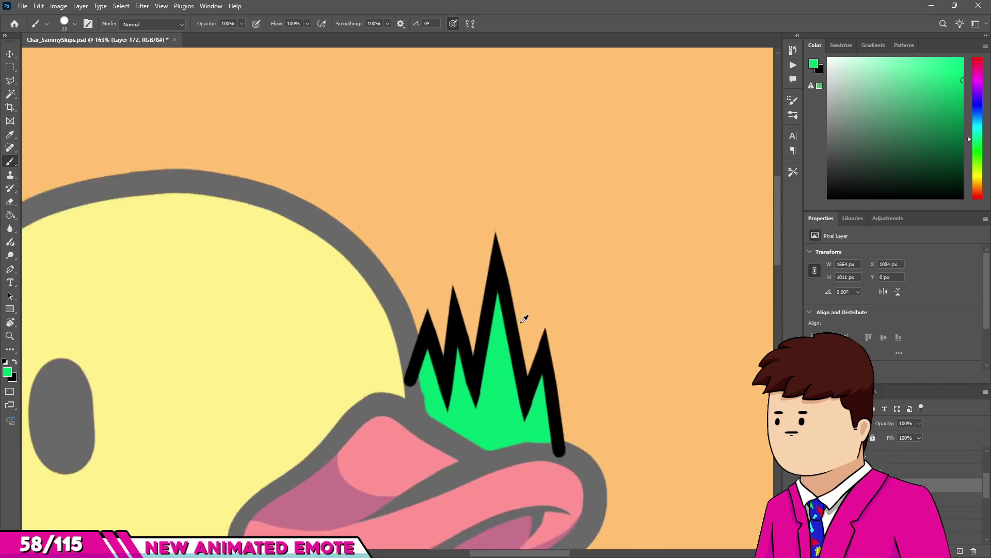
scroll(490, 275, "up", 5)
scroll(556, 432, "down", 6)
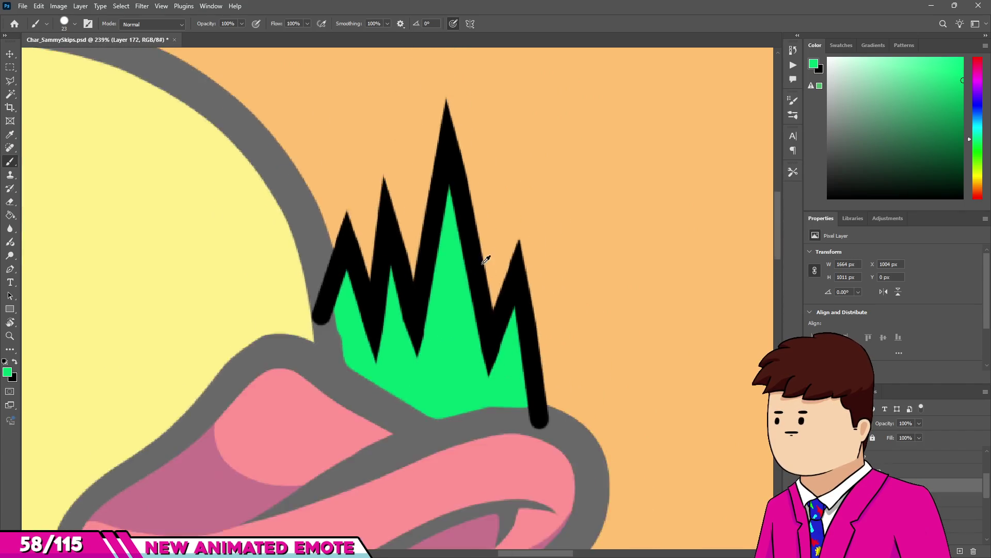
scroll(426, 370, "up", 4)
scroll(427, 370, "down", 5)
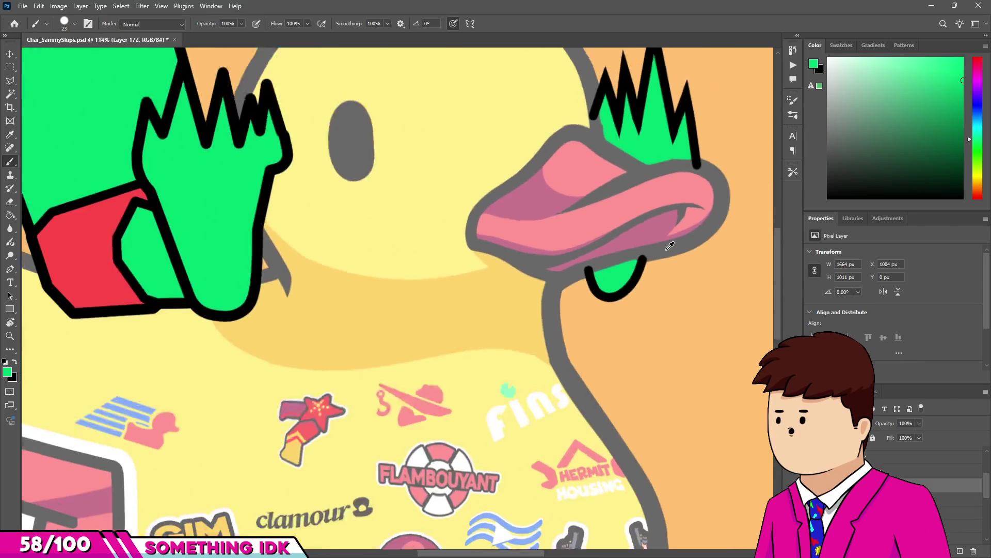
scroll(373, 227, "up", 5)
scroll(373, 228, "down", 5)
scroll(445, 299, "up", 5)
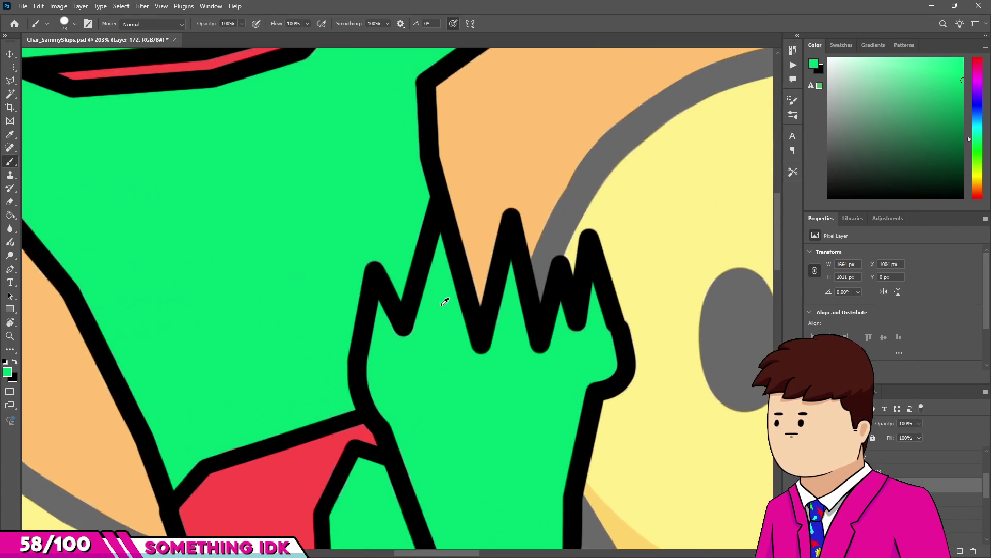
scroll(463, 407, "down", 3)
scroll(557, 352, "up", 3)
scroll(557, 351, "up", 4)
scroll(550, 394, "down", 2)
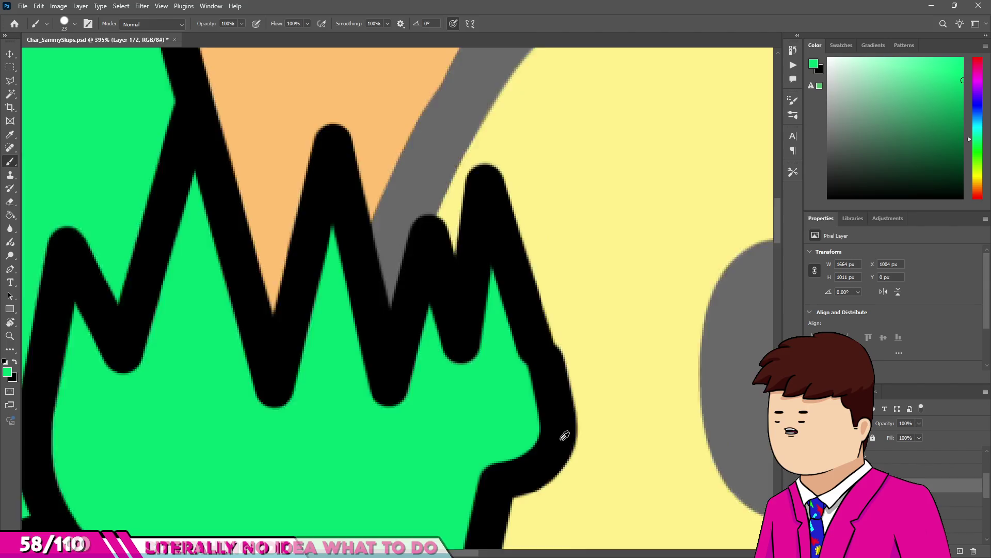
scroll(562, 431, "up", 3)
left_click_drag(505, 433, 469, 485)
Sample black from the outline and smooth the outline's right edge.
left_click(539, 443, "alt")
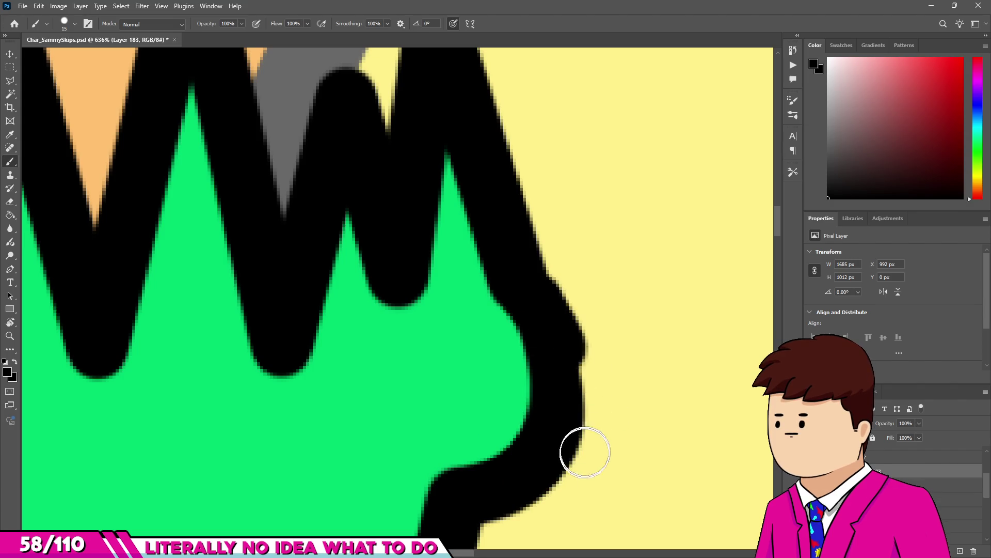
left_click_drag(585, 452, 588, 351)
scroll(591, 348, "down", 10)
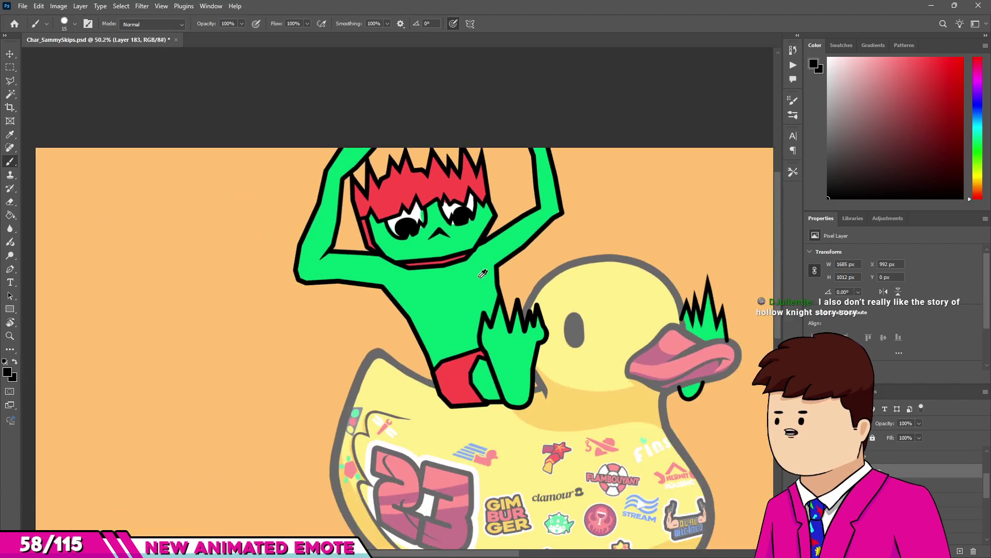
On Layer 172, paint the pink fringe on the tooth white and enlarge the brush slightly.
scroll(482, 274, "down", 2)
scroll(431, 264, "up", 12)
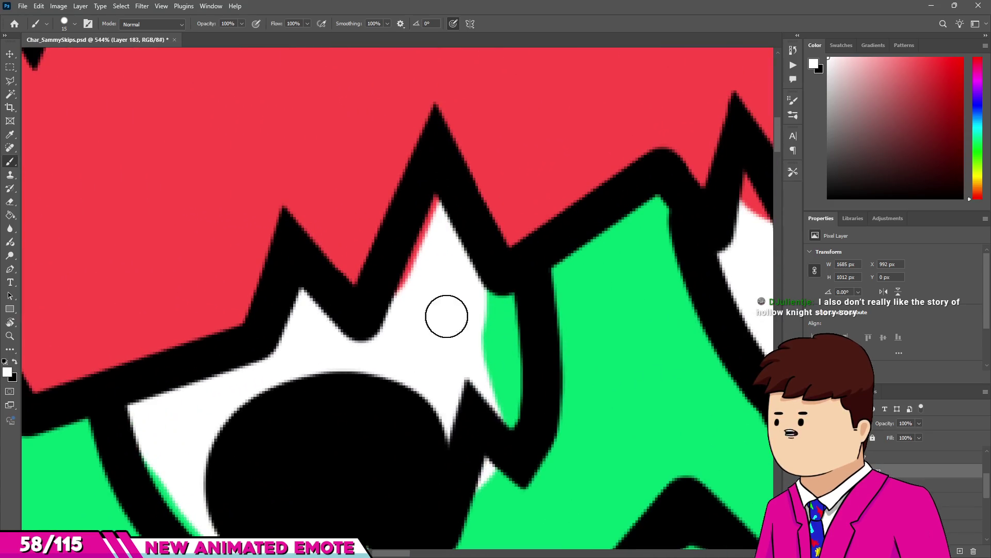
left_click(434, 323, "ctrl")
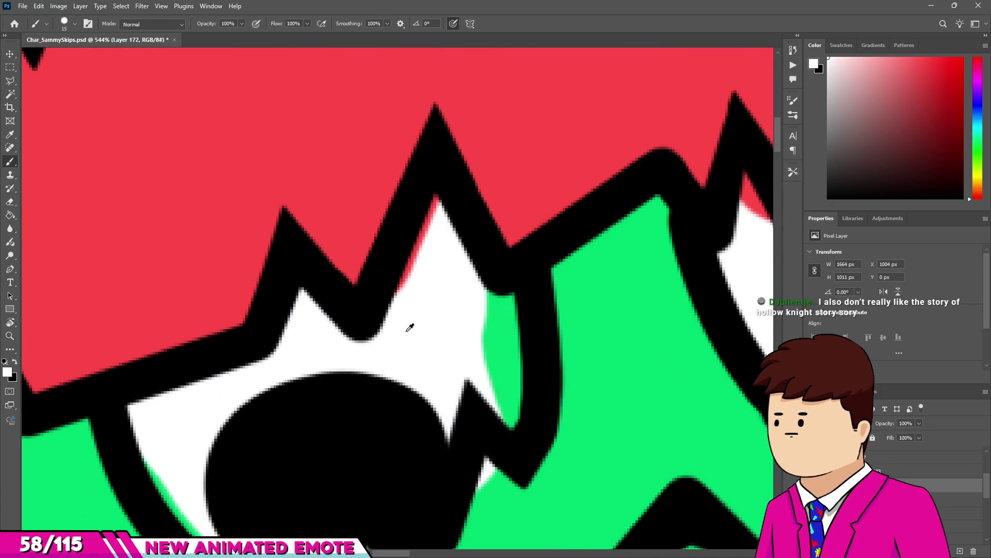
left_click_drag(438, 205, 405, 286)
scroll(406, 287, "down", 3)
scroll(475, 325, "up", 2)
key("bracketright")
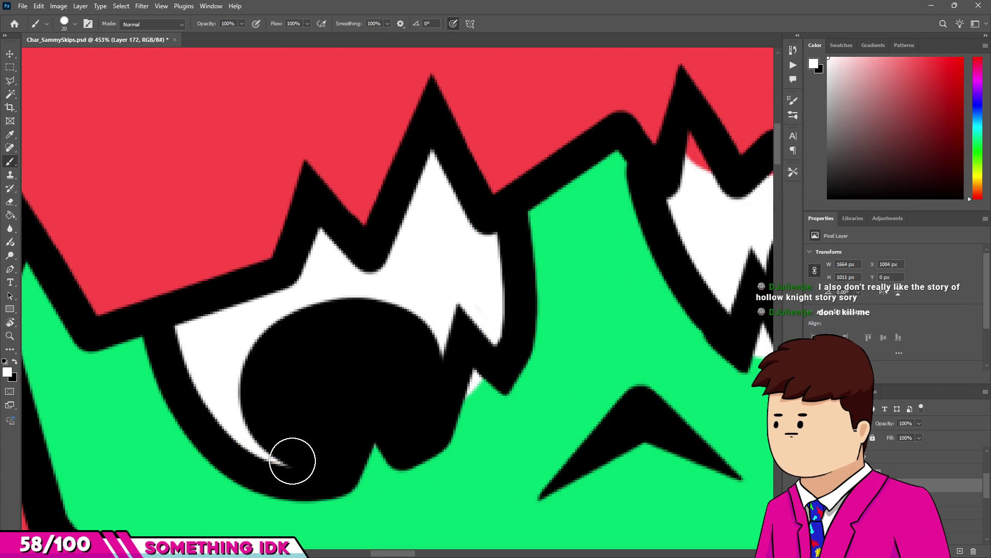
Sample the frog's green and paint over the white sliver beneath the right pupil.
scroll(431, 417, "up", 1)
left_click(441, 395, "alt")
left_click_drag(436, 375, 443, 390)
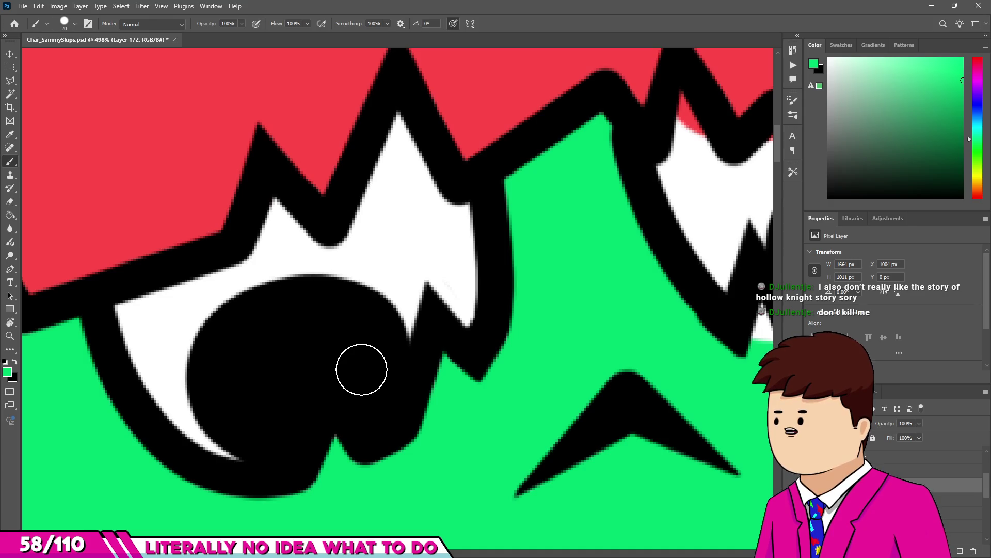
scroll(345, 348, "down", 3)
scroll(361, 290, "up", 2)
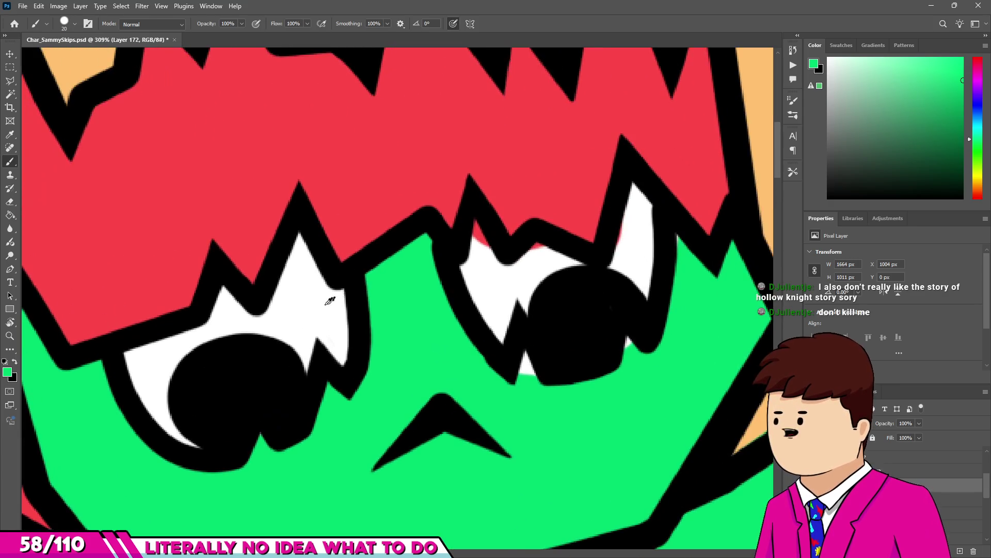
Paint white over the red specks in the eye, then fill out the pupil in black.
left_click(489, 252, "alt")
scroll(489, 251, "up", 1)
mouse_move(469, 203)
left_mouse_down()
mouse_move(553, 255)
mouse_move(670, 268)
mouse_move(703, 257)
left_mouse_up()
scroll(589, 323, "down", 1)
left_click(542, 465, "alt")
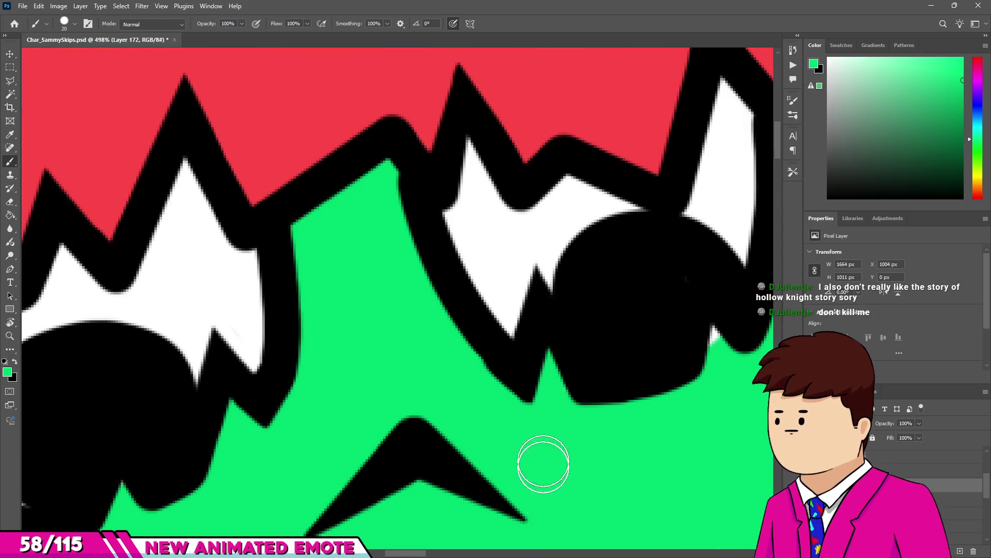
left_click(686, 298, "alt")
left_click_drag(664, 310, 620, 303)
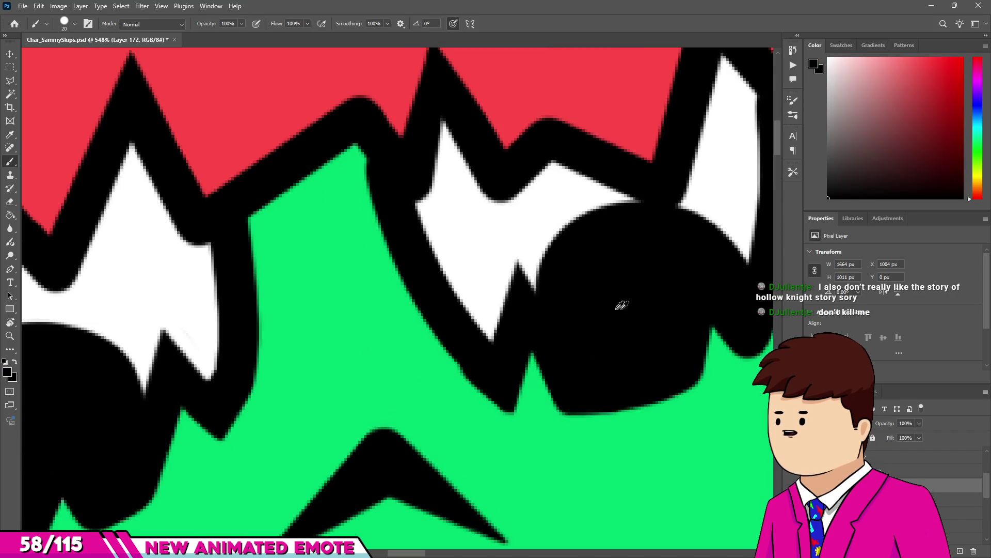
scroll(415, 288, "down", 10)
scroll(414, 288, "down", 3)
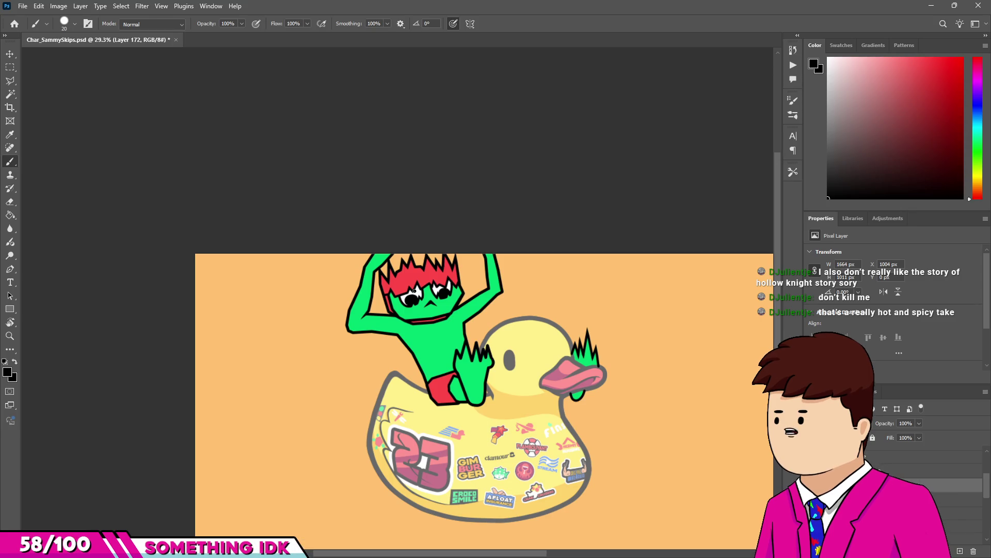
Sample the shorts' red, shrink the brush, and paint over the orange gap beside the leg.
scroll(465, 382, "up", 12)
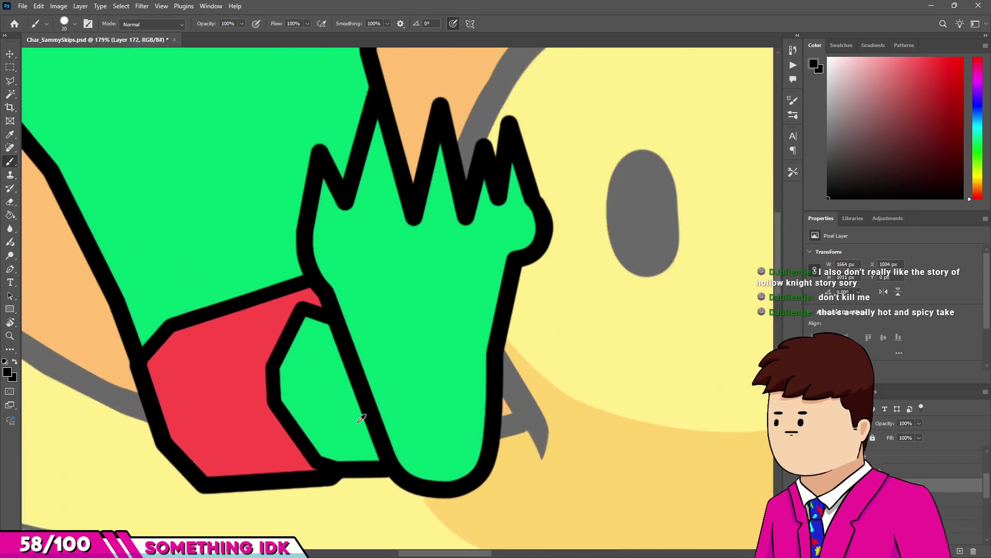
left_click(230, 427, "alt")
scroll(467, 398, "up", 8)
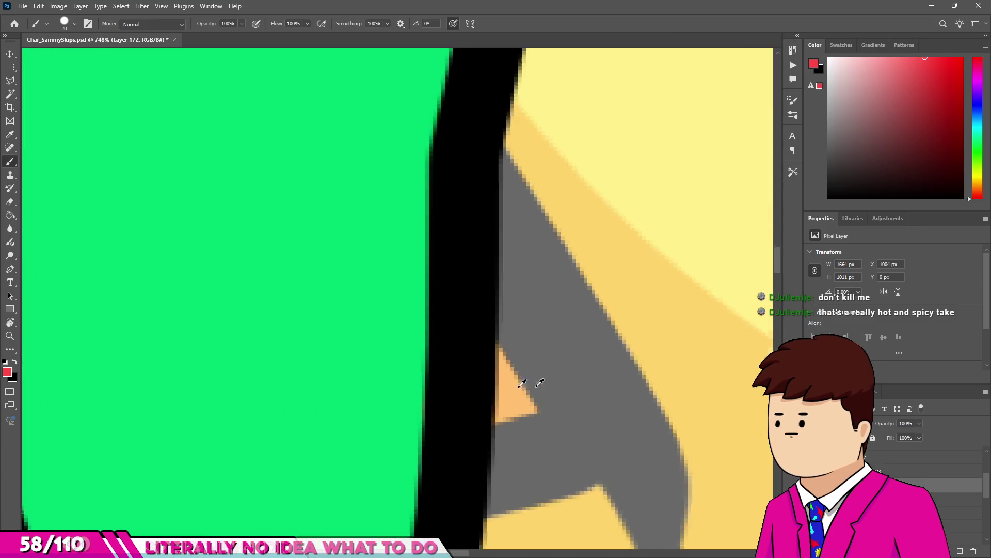
scroll(522, 382, "up", 2)
left_click_drag(523, 382, 482, 329)
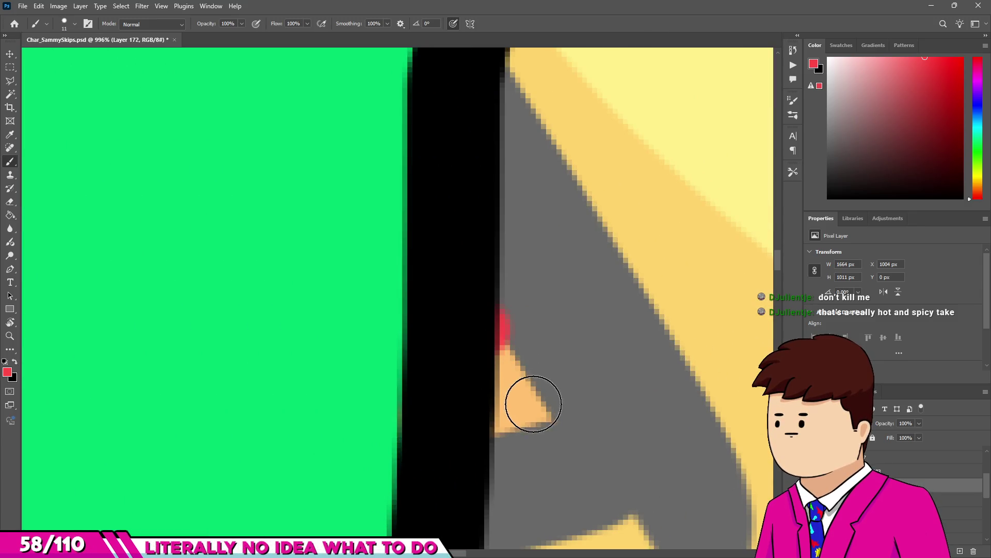
left_click_drag(533, 404, 465, 421)
scroll(467, 393, "down", 12)
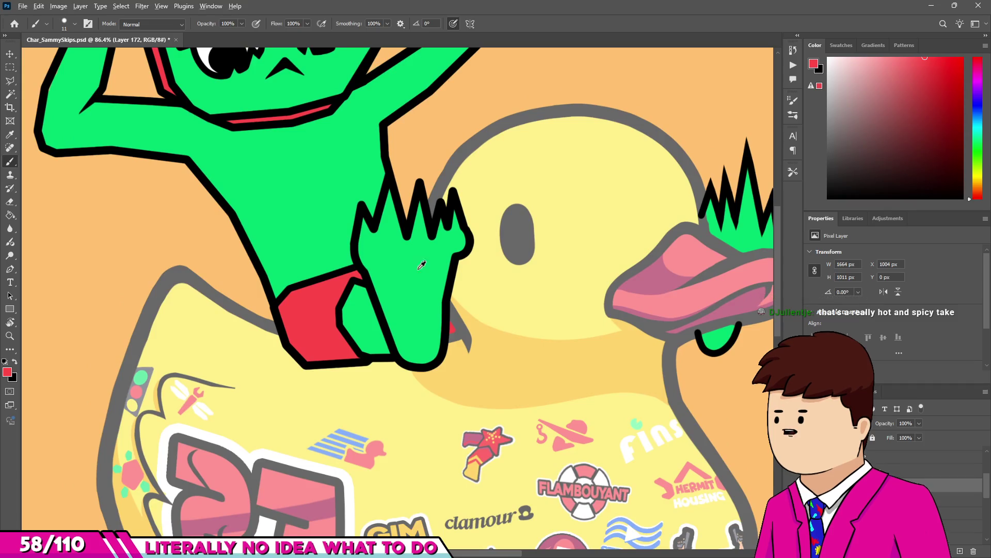
Look over the touched-up frame, then make the Frame7 layer active.
scroll(422, 264, "down", 5)
scroll(402, 320, "up", 4)
scroll(392, 361, "down", 2)
scroll(388, 374, "up", 1)
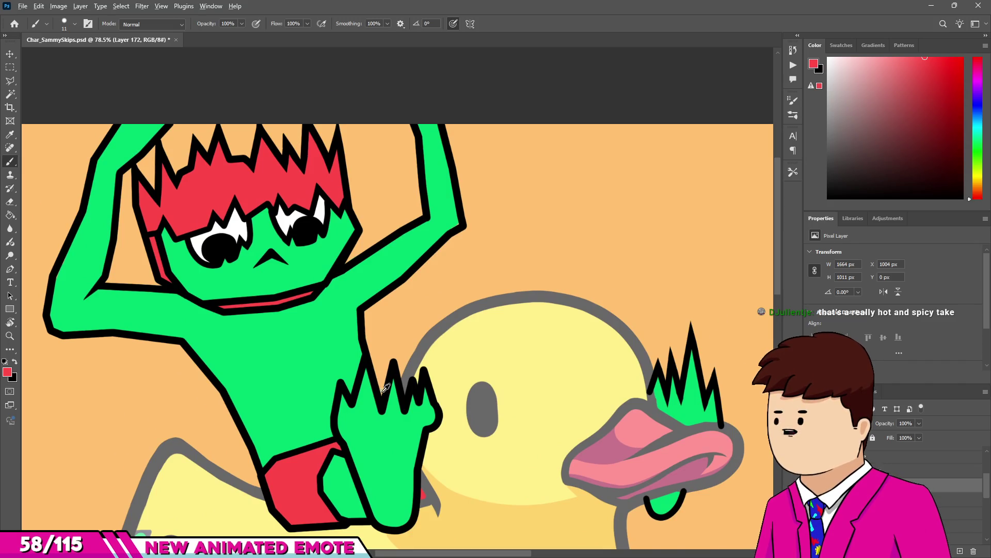
scroll(386, 387, "down", 5)
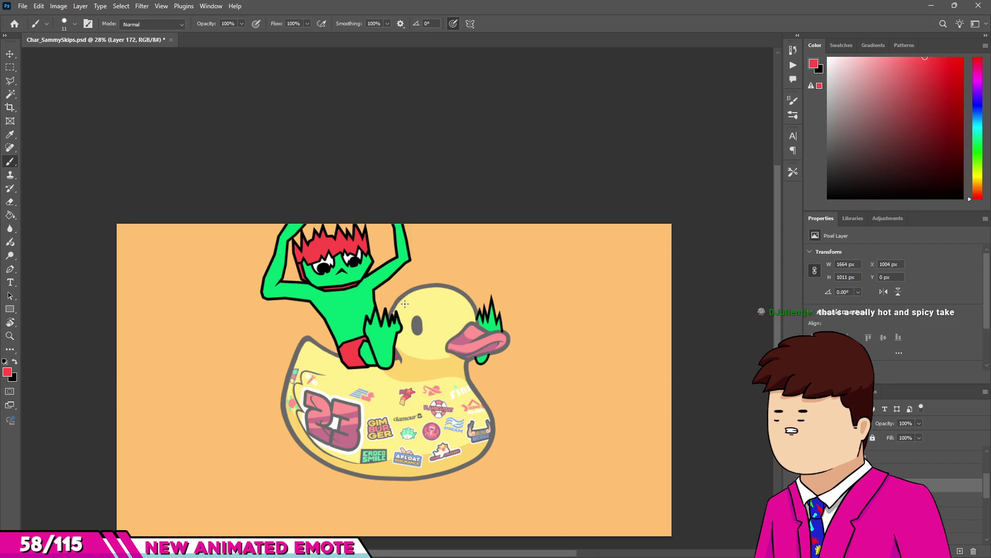
scroll(424, 387, "down", 3)
scroll(418, 370, "up", 3)
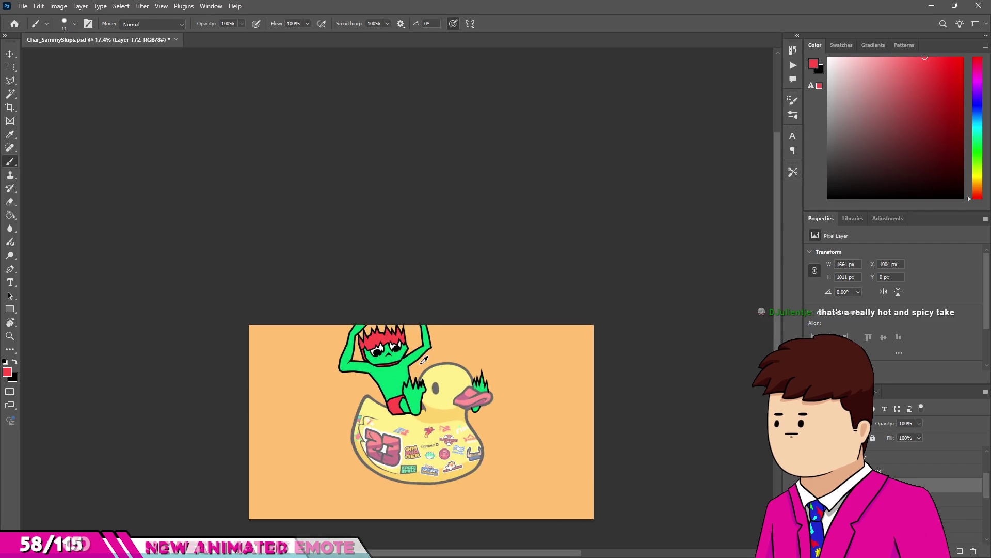
scroll(336, 320, "down", 1)
scroll(312, 295, "up", 1)
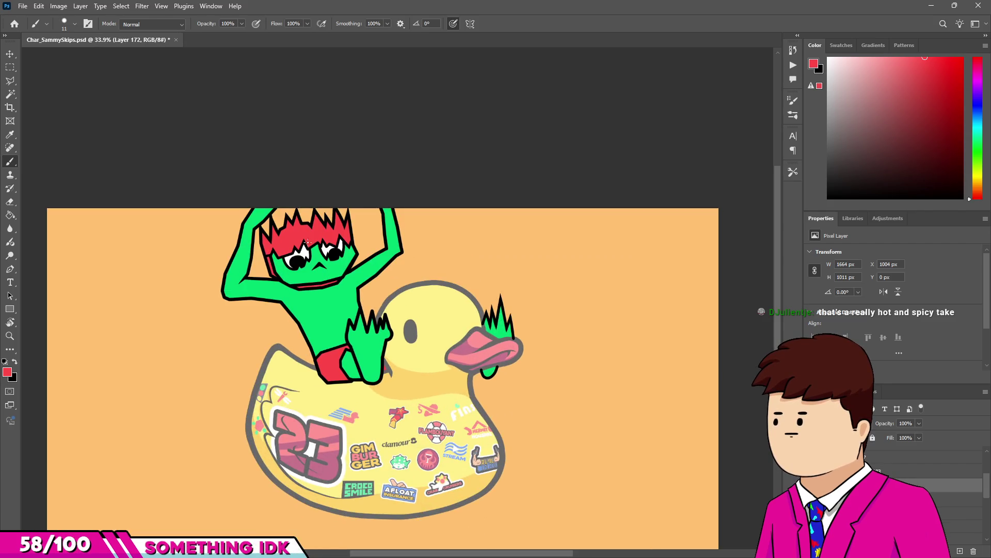
scroll(282, 242, "up", 2)
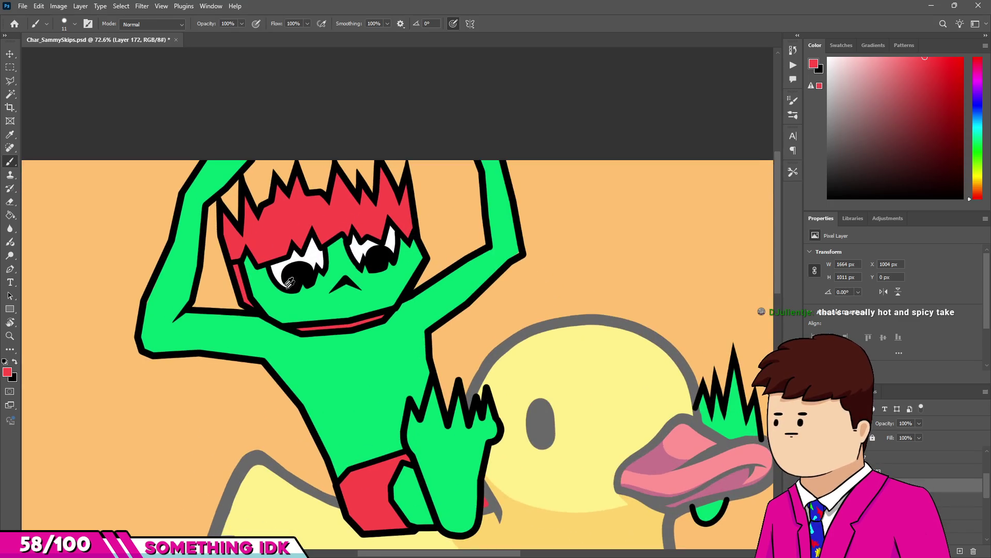
scroll(248, 242, "down", 1)
scroll(220, 241, "up", 1)
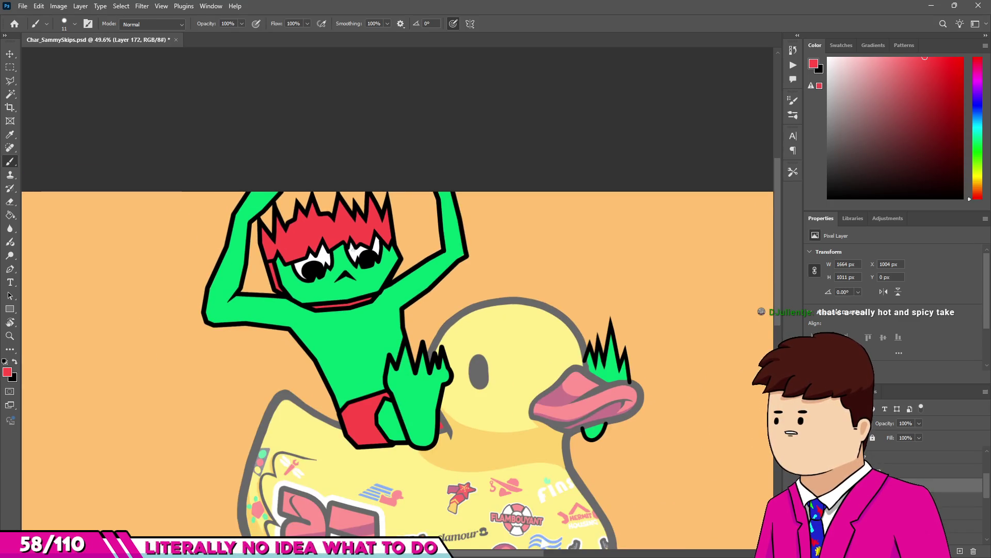
scroll(303, 241, "down", 2)
scroll(303, 242, "up", 1)
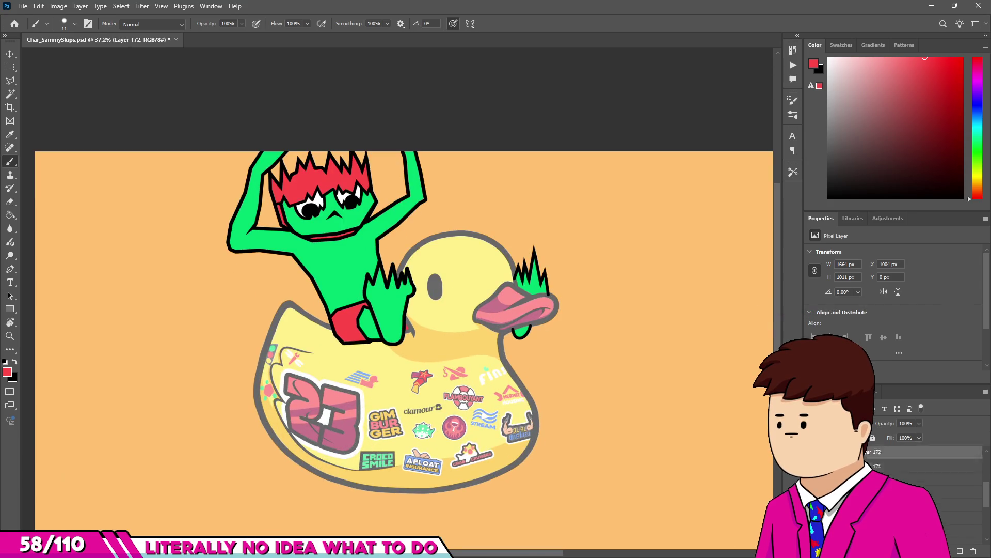
scroll(925, 481, "up", 2)
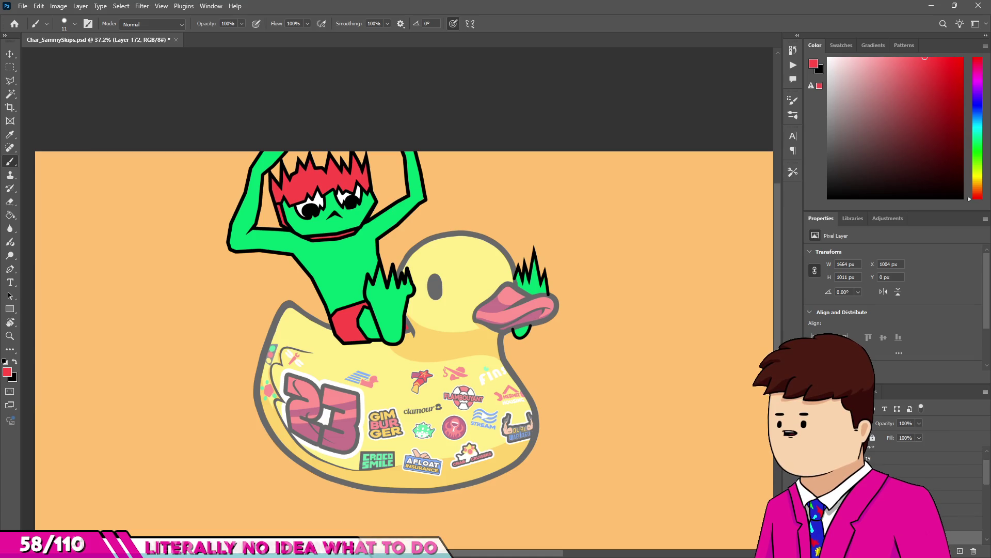
left_click(924, 510)
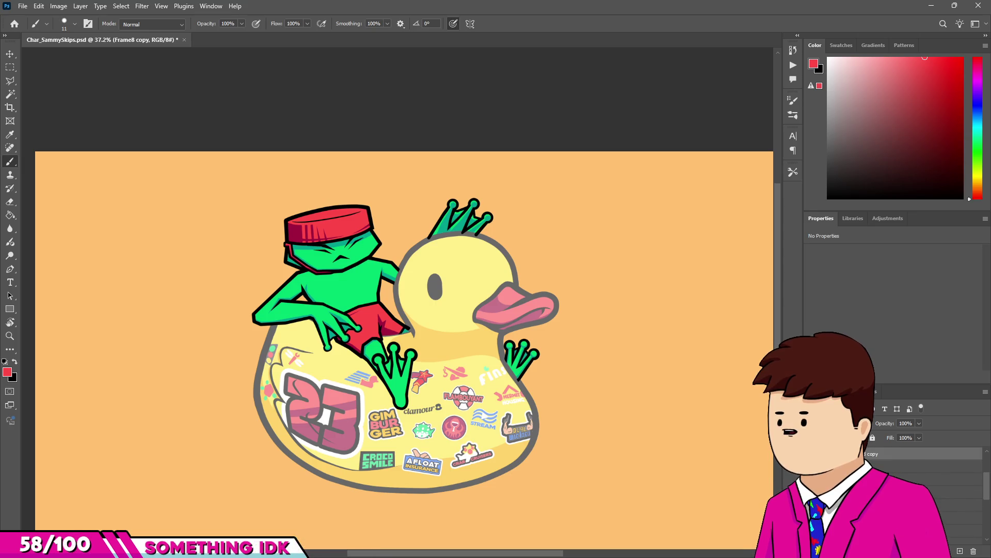
Briefly show, then hide, the frog-and-hat frame layer over the duck.
scroll(925, 490, "down", 2)
scroll(924, 490, "down", 1)
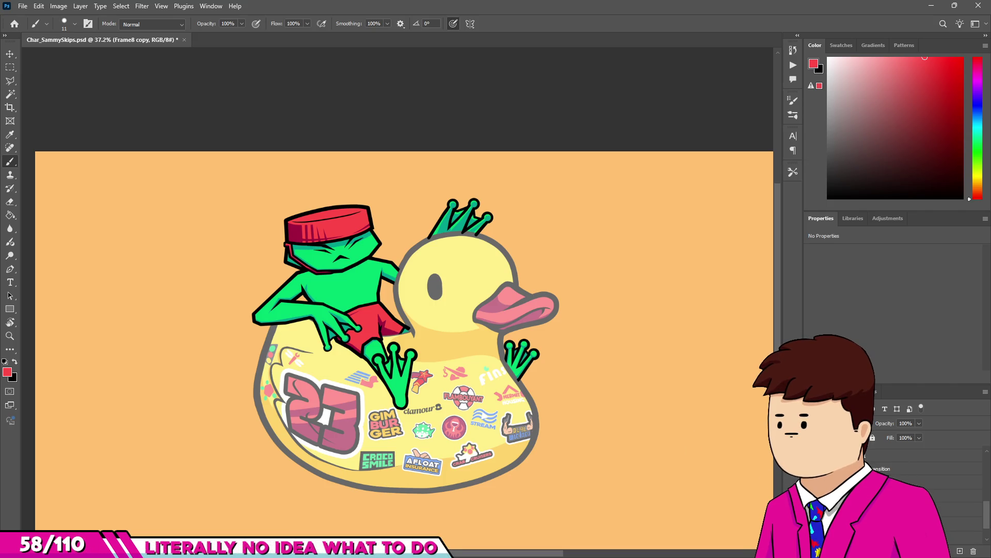
scroll(924, 491, "down", 1)
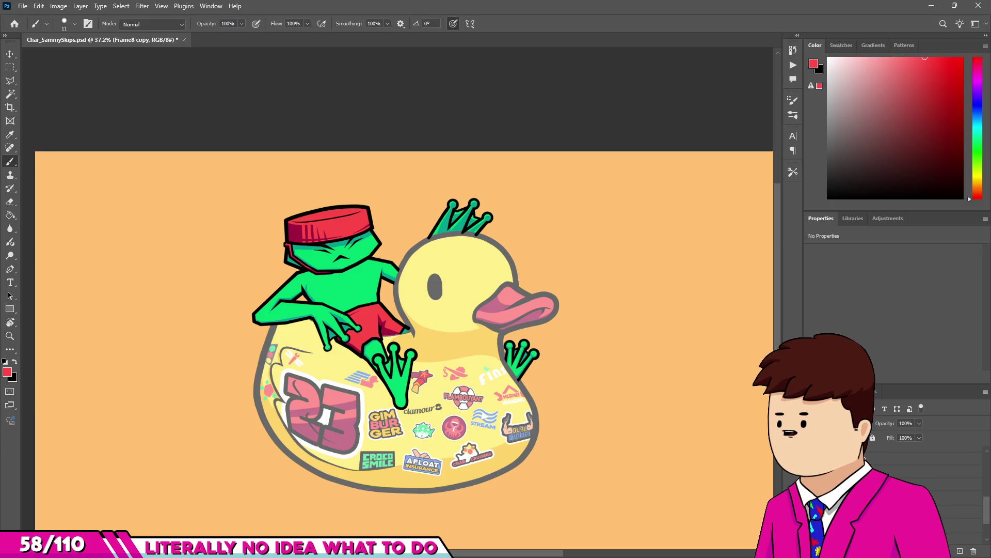
left_click(812, 481)
left_click(812, 480)
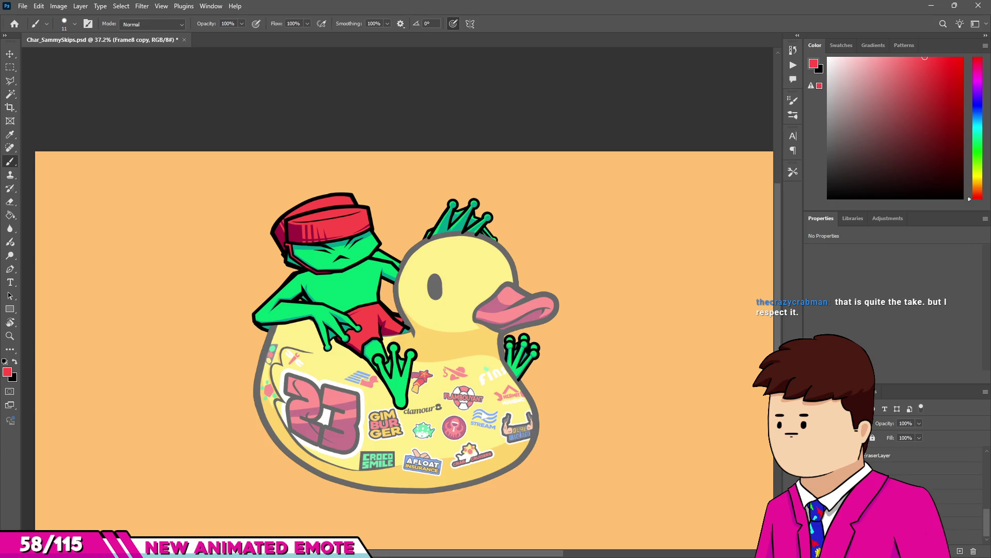
Make the Idle layer active so the frog's idle pose, with its hand on the duck's head, shows.
double_click(929, 481)
key("Escape")
left_click(960, 523)
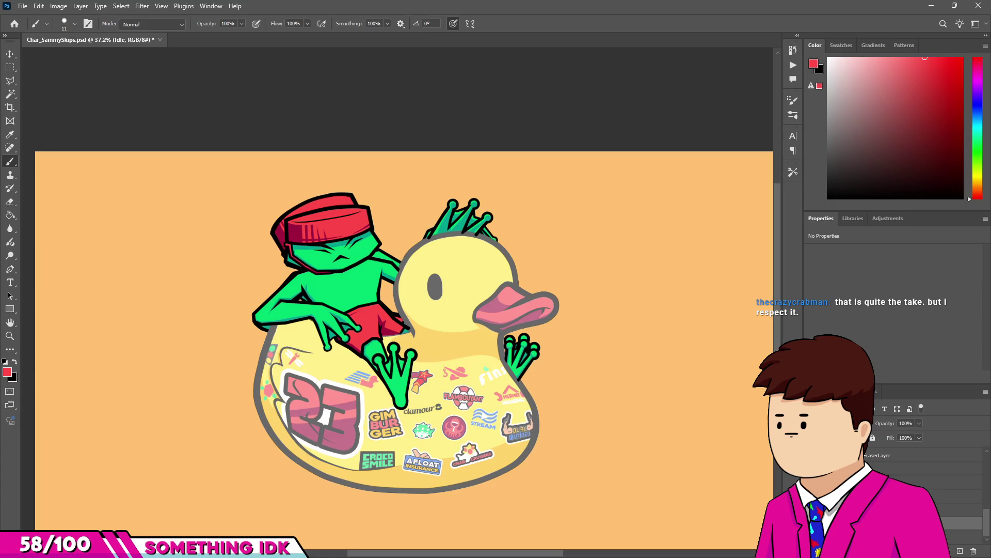
scroll(924, 490, "up", 1)
scroll(924, 490, "up", 3)
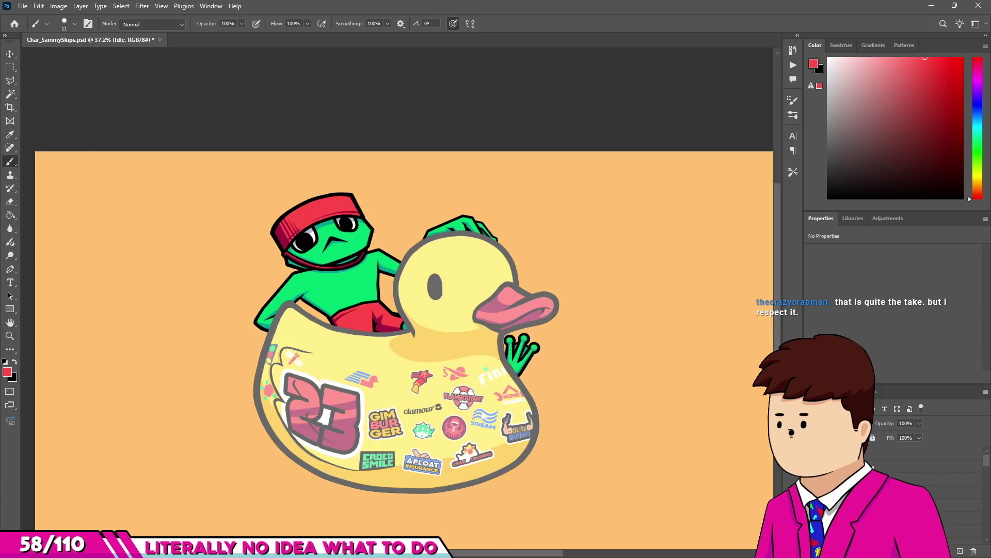
scroll(924, 490, "down", 3)
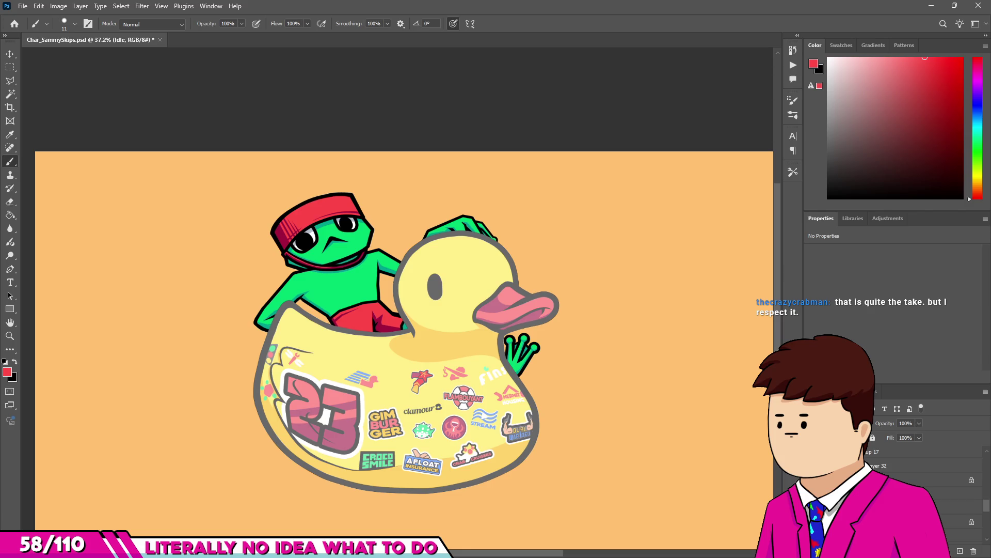
scroll(432, 232, "up", 5)
Select the hand layer and Layer 27, then move both higher in the layer stack.
key("v")
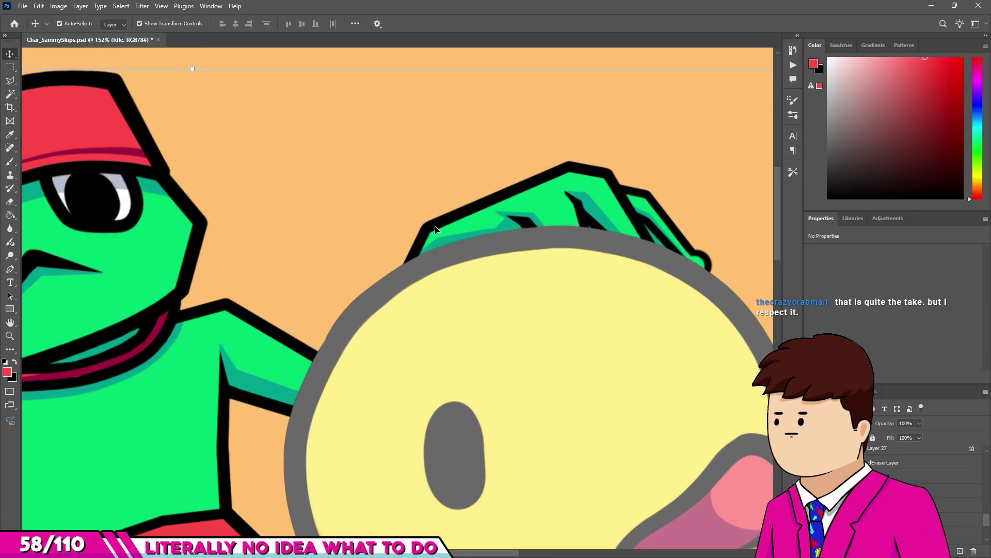
left_click(435, 230)
scroll(435, 230, "down", 4)
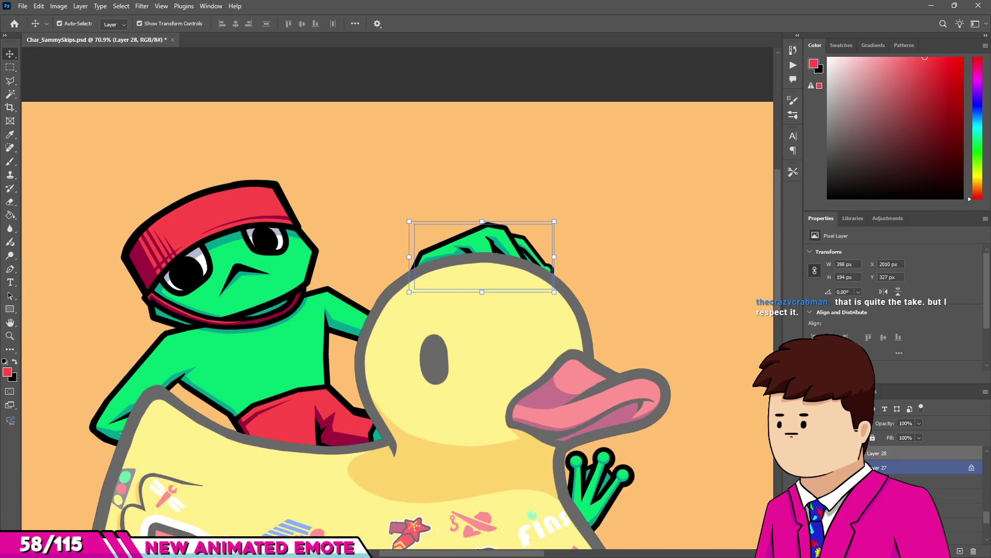
left_click(909, 467, "ctrl")
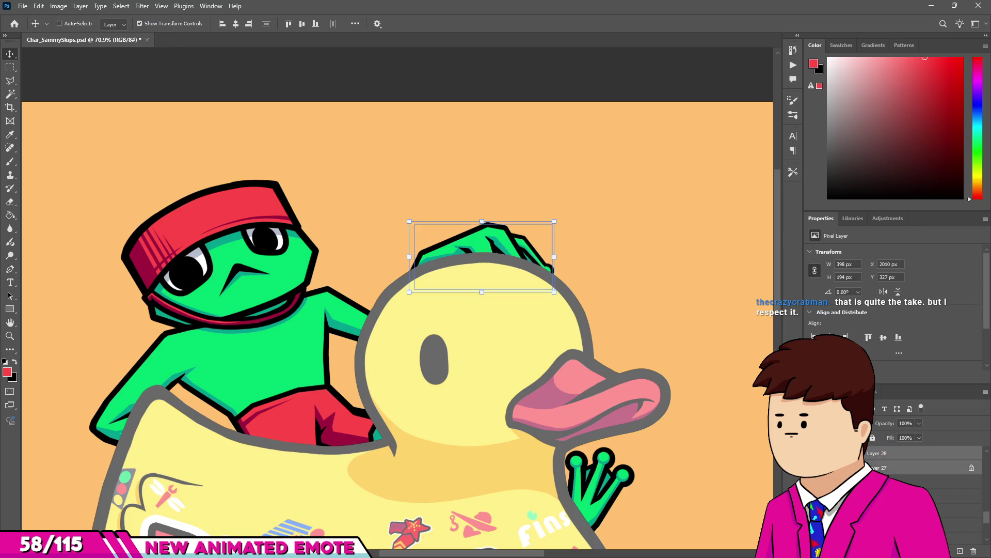
left_click_drag(883, 453, 872, 357)
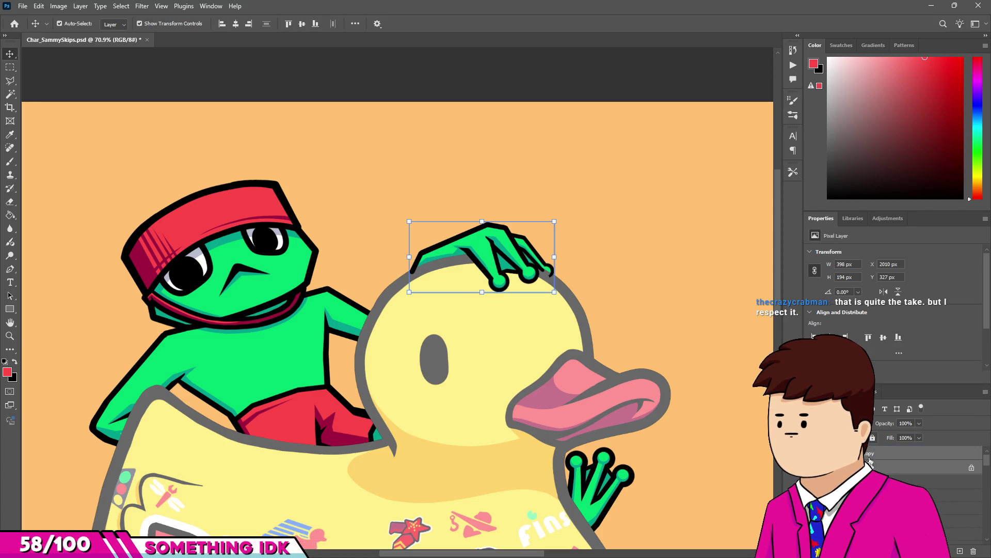
Toggle the frog body and hand visibility, restore the body artwork, and select the Frame8 copy group.
scroll(947, 508, "up", 2)
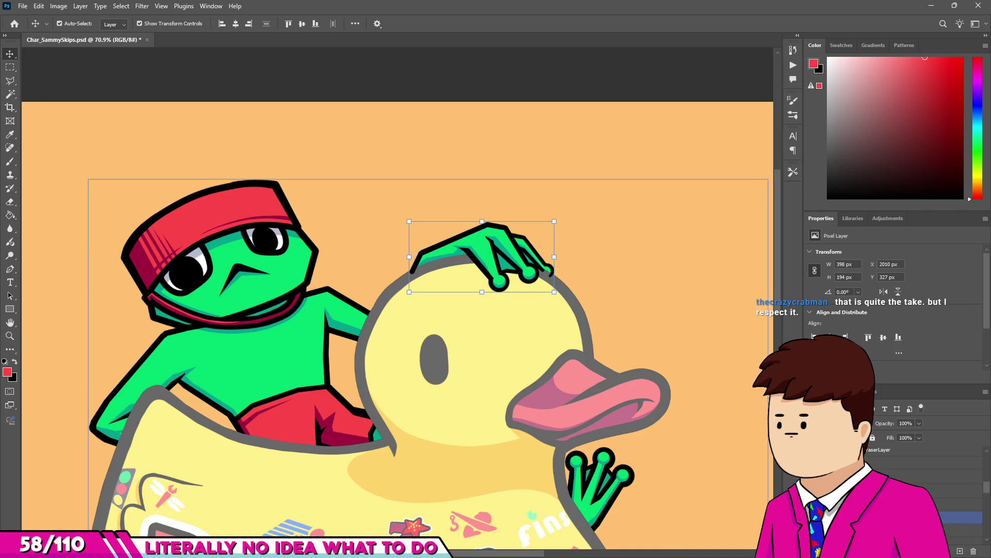
left_click(813, 464)
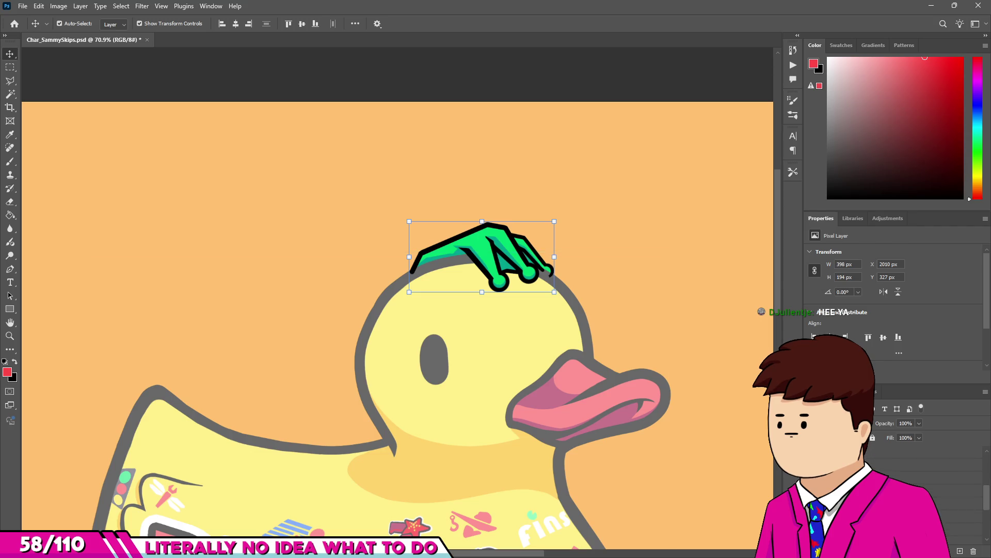
scroll(924, 475, "up", 1)
scroll(924, 480, "up", 2)
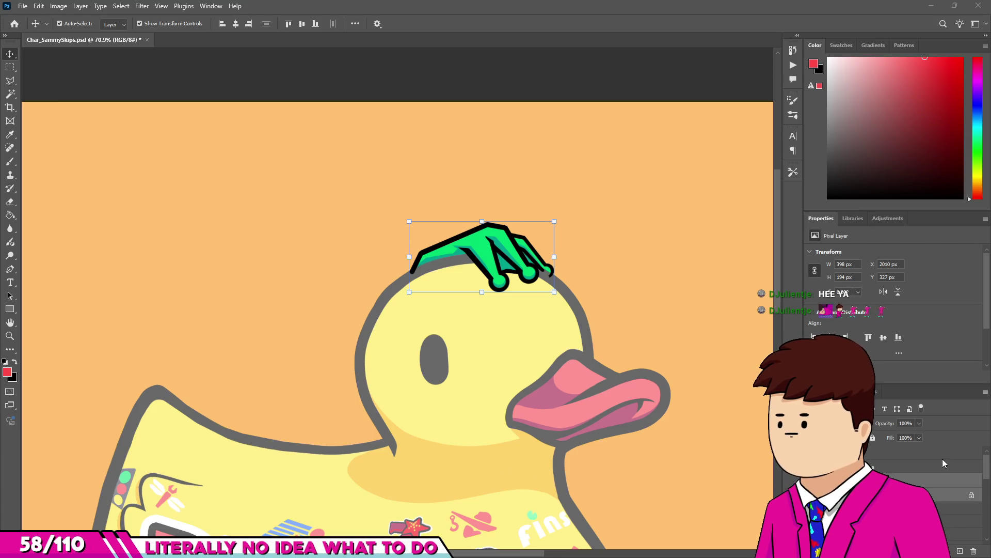
scroll(924, 473, "down", 1)
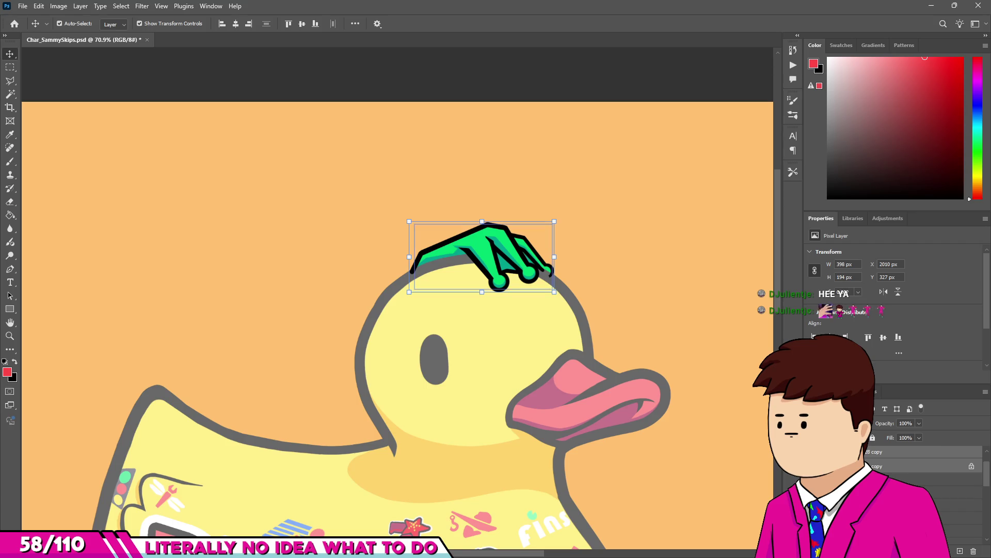
key("ctrl+comma")
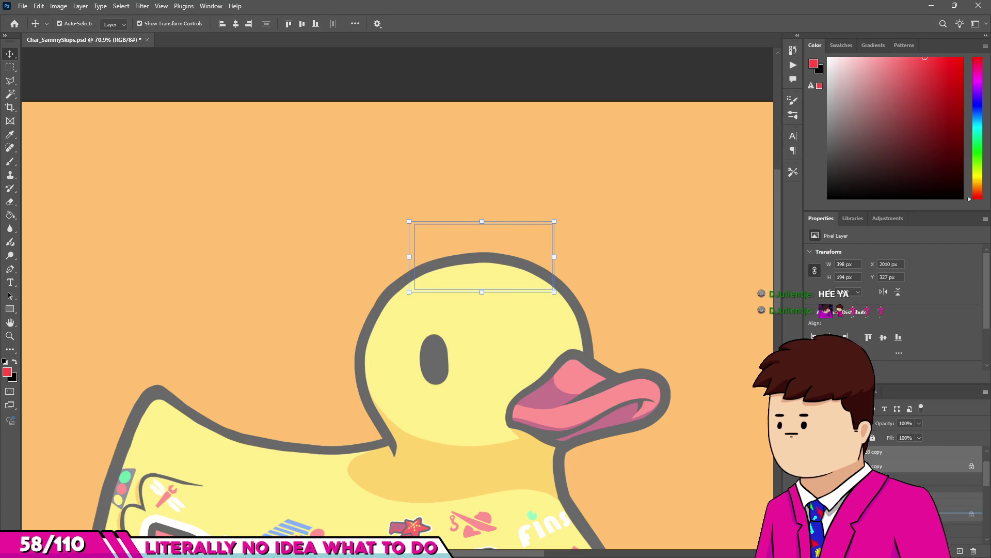
key("ctrl+comma")
key("ctrl+z")
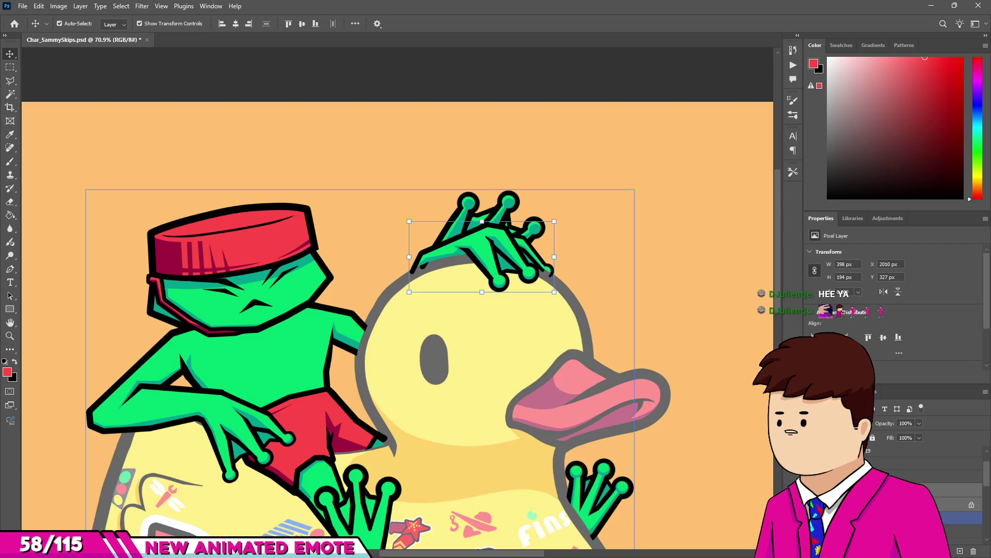
left_click(955, 508)
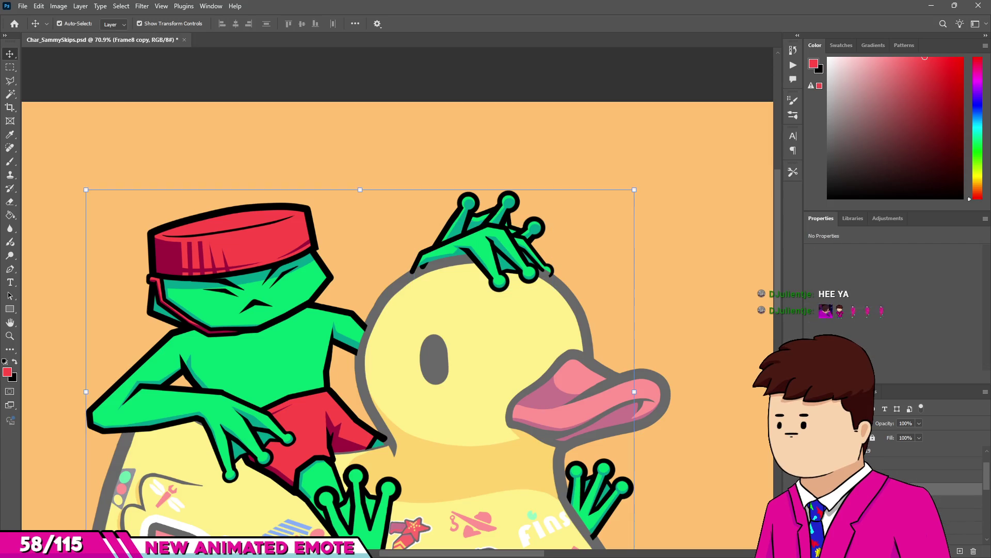
left_click(956, 502)
scroll(490, 163, "up", 1)
Erase the green crown above the frog's hand on the duck's head, undoing an accidental layer merge.
key("e")
left_click(552, 236)
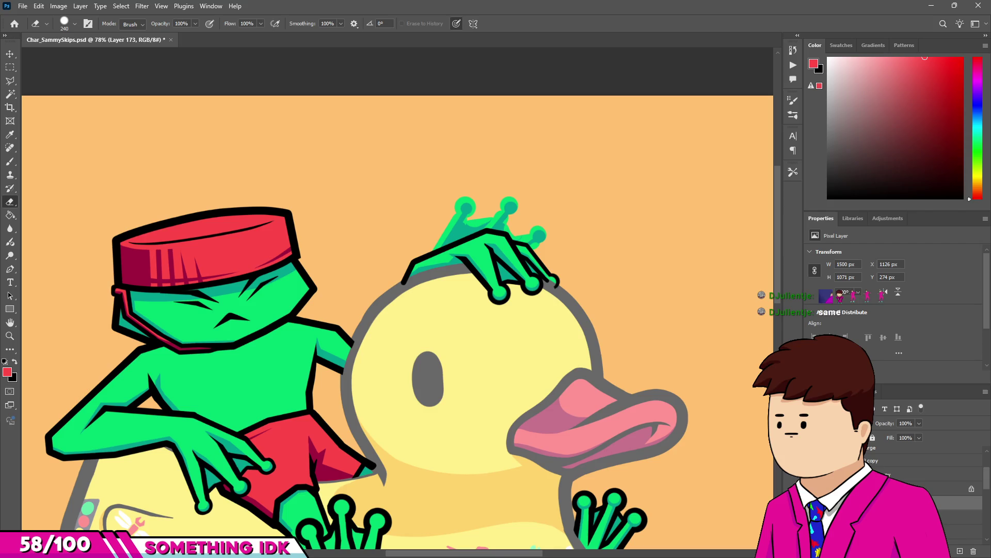
left_click(870, 494, "shift")
right_click(871, 493)
left_click(893, 314)
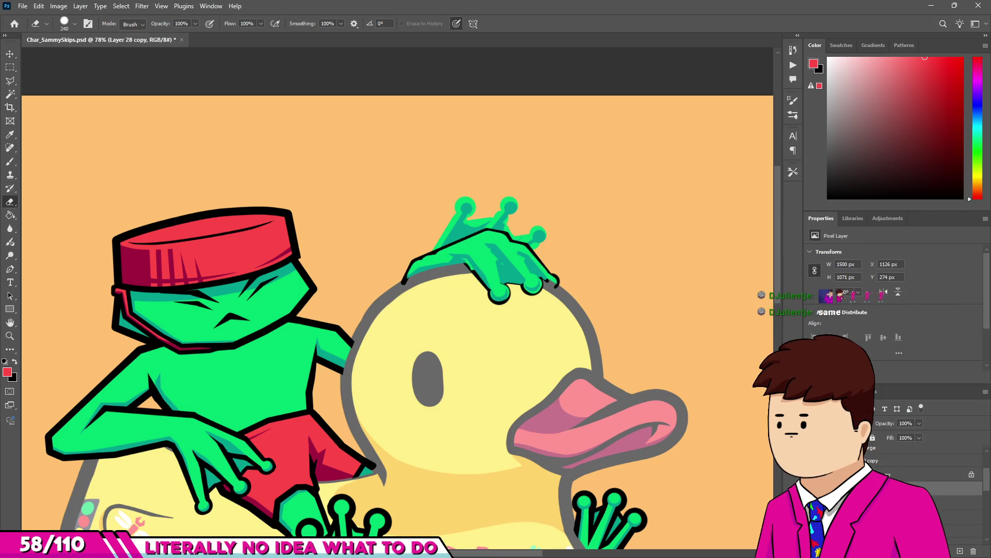
key("ctrl+z")
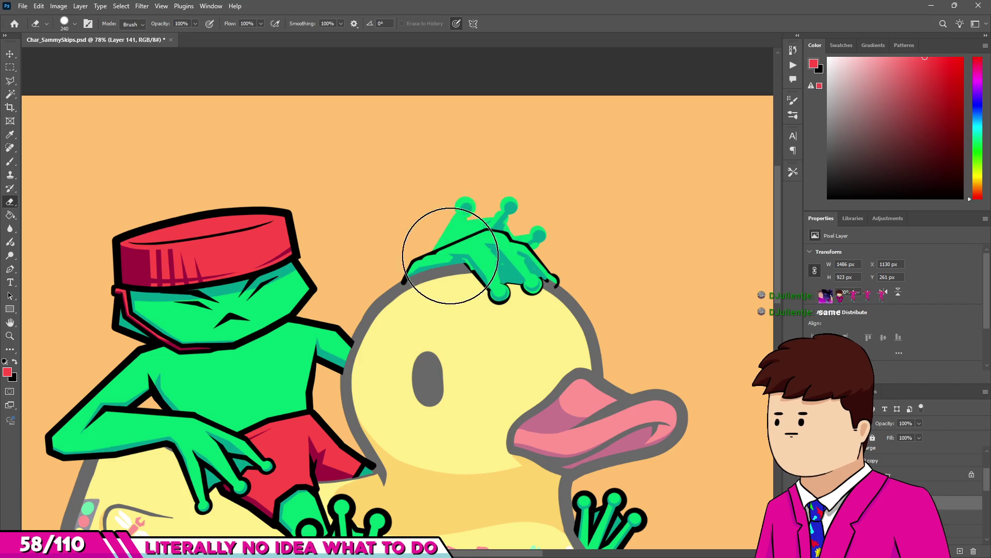
left_click(909, 516)
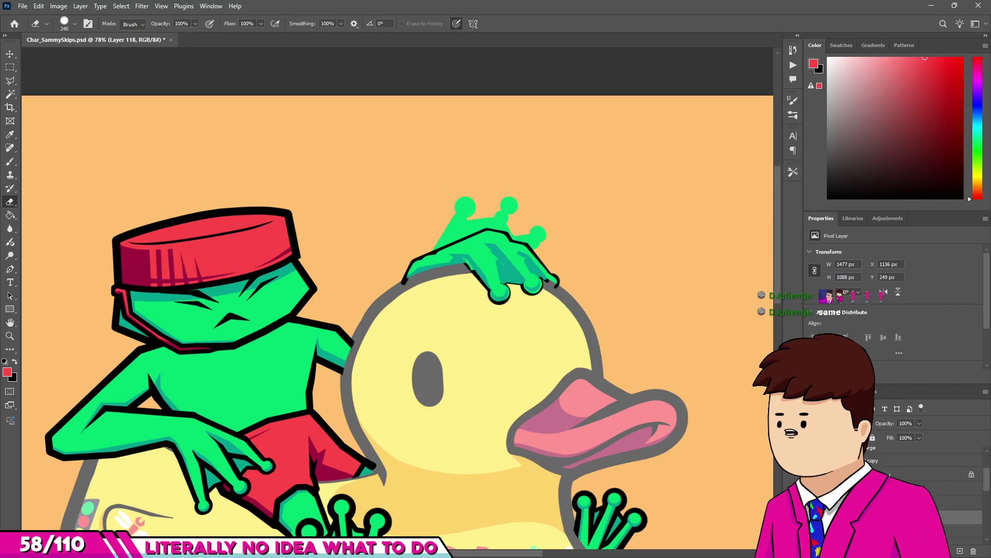
mouse_move(491, 288)
left_mouse_down()
mouse_move(436, 243)
mouse_move(491, 228)
left_mouse_up()
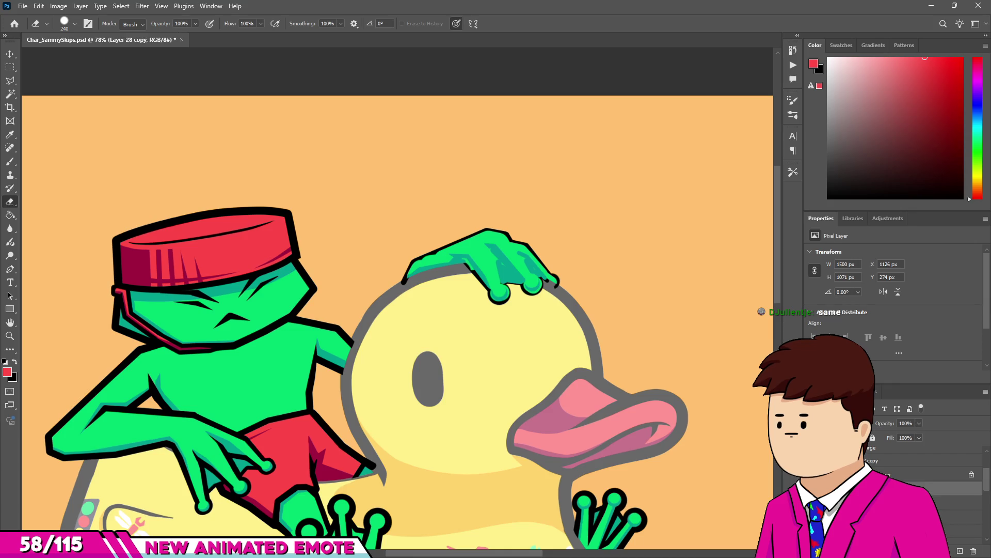
left_click(924, 473)
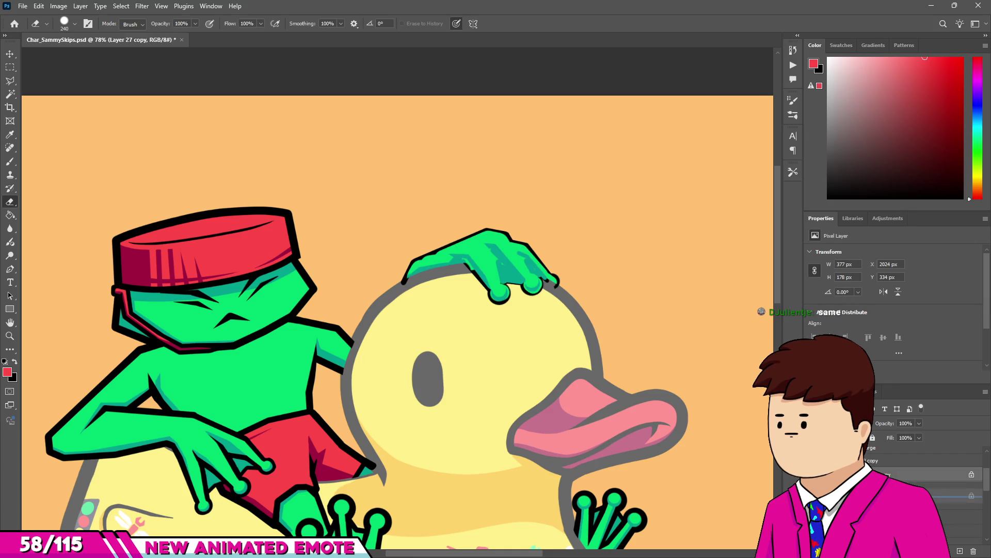
Merge the selected frog and hand layers into Layer 27 copy.
left_click(924, 498, "shift")
right_click(872, 495)
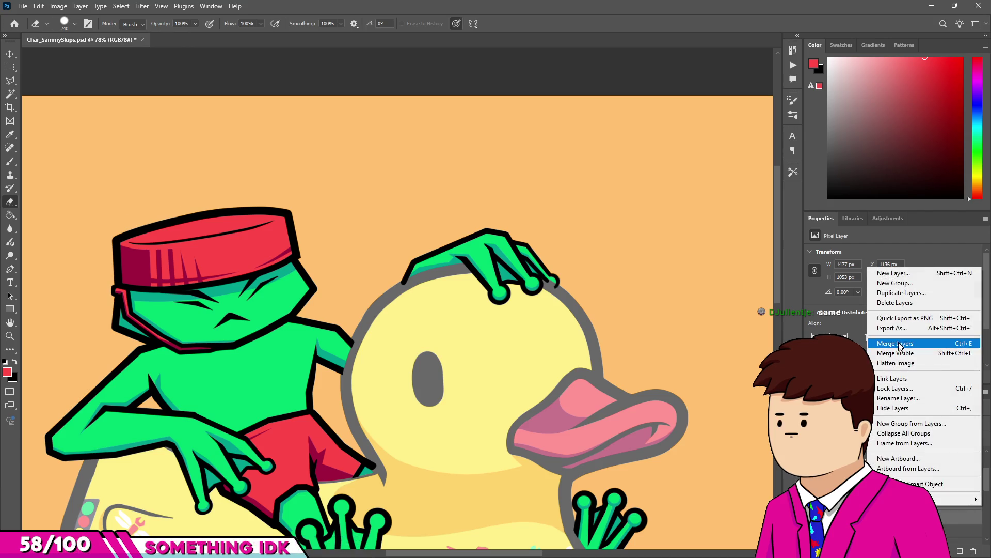
left_click(898, 344)
scroll(471, 223, "down", 3)
scroll(527, 244, "up", 4)
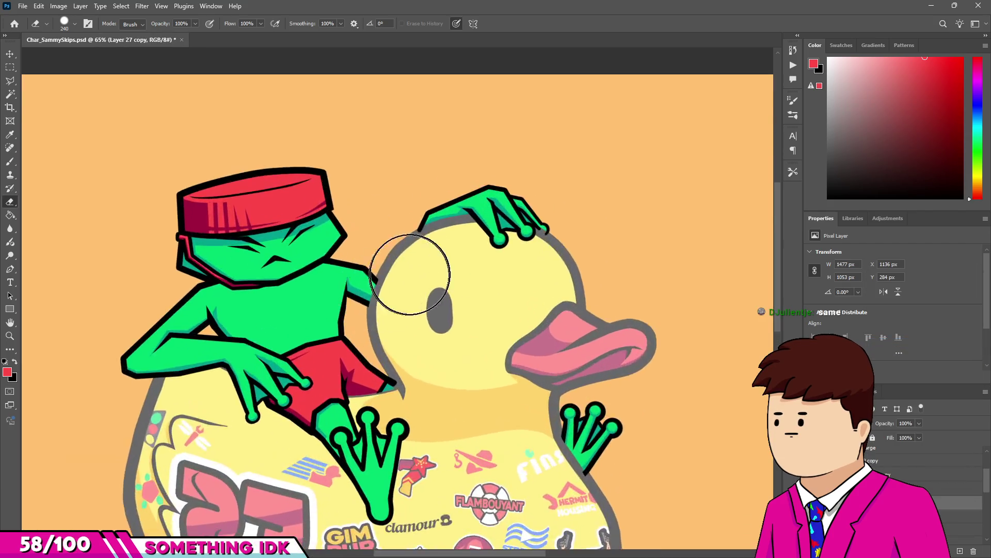
scroll(409, 274, "down", 2)
Save the document and zoom out to show the whole canvas.
key("v")
scroll(366, 268, "up", 4)
scroll(296, 271, "down", 3)
scroll(447, 202, "up", 2)
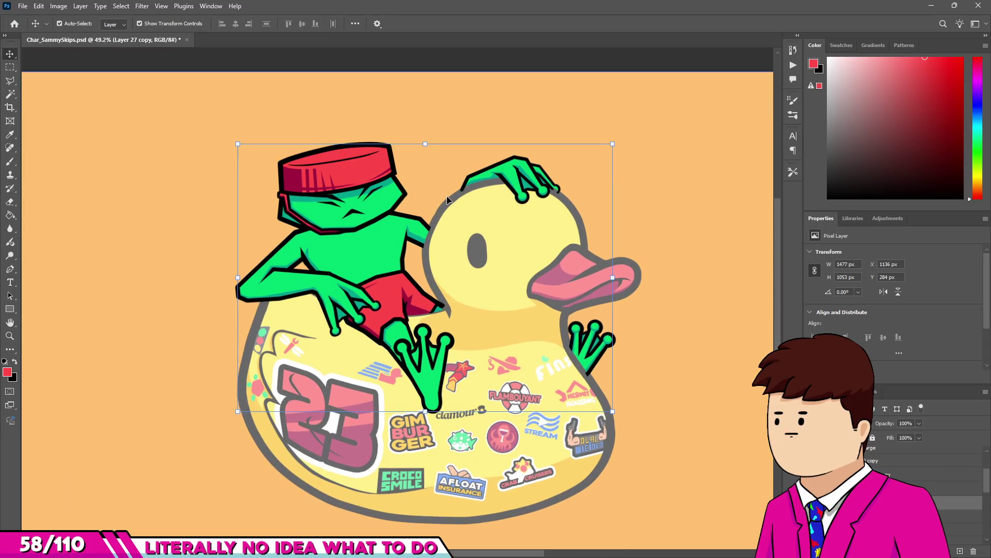
key("ctrl+s")
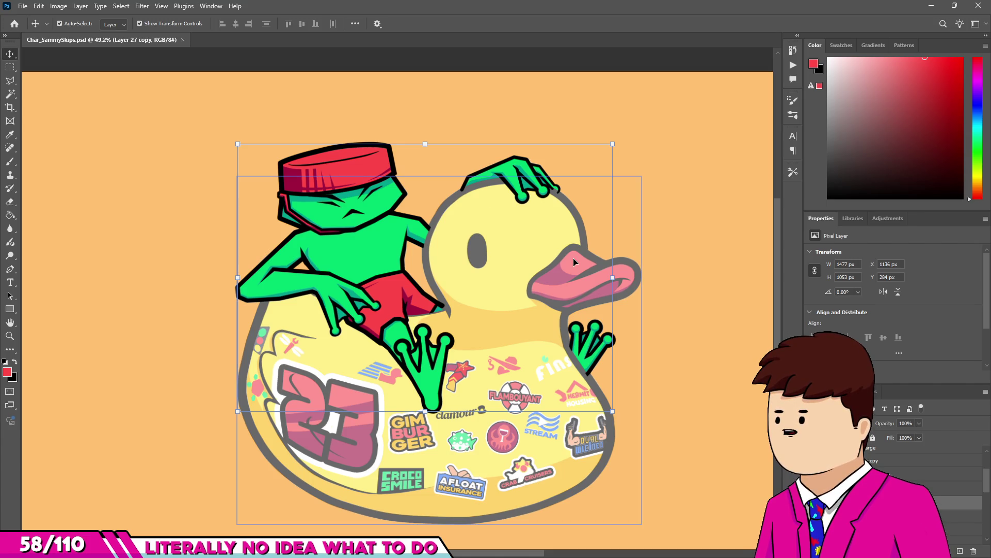
key("ctrl+minus")
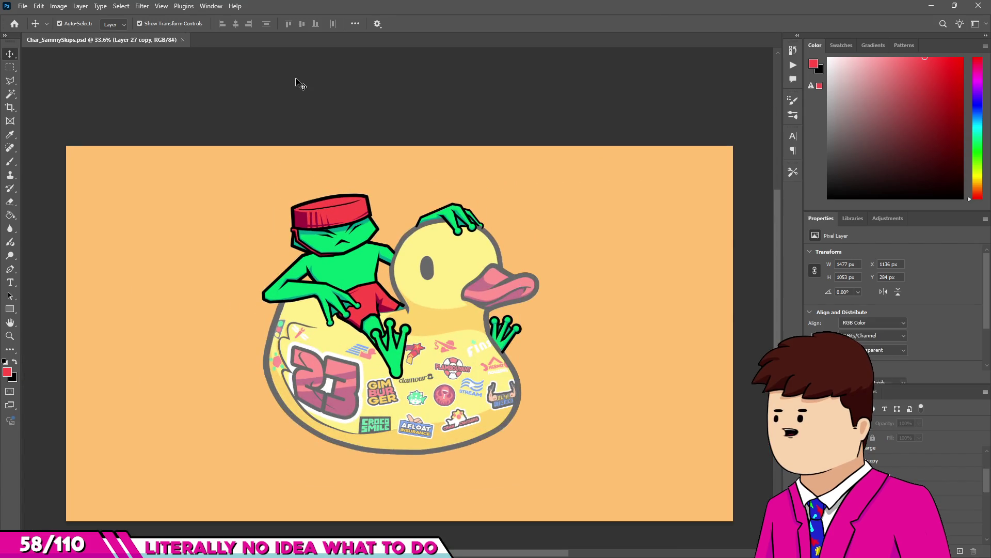
Rename the Frame8 copy group to Frame9.
left_click(298, 83)
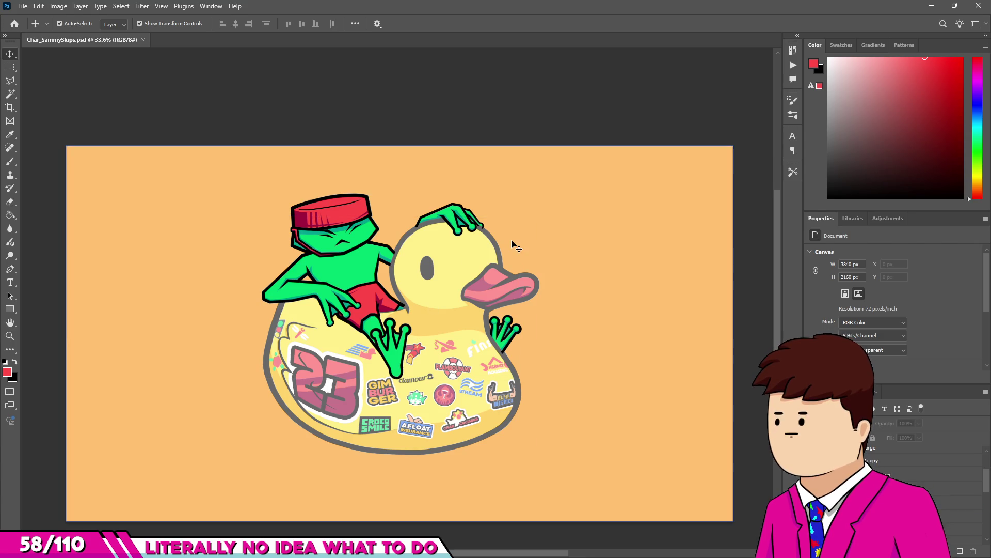
double_click(874, 460)
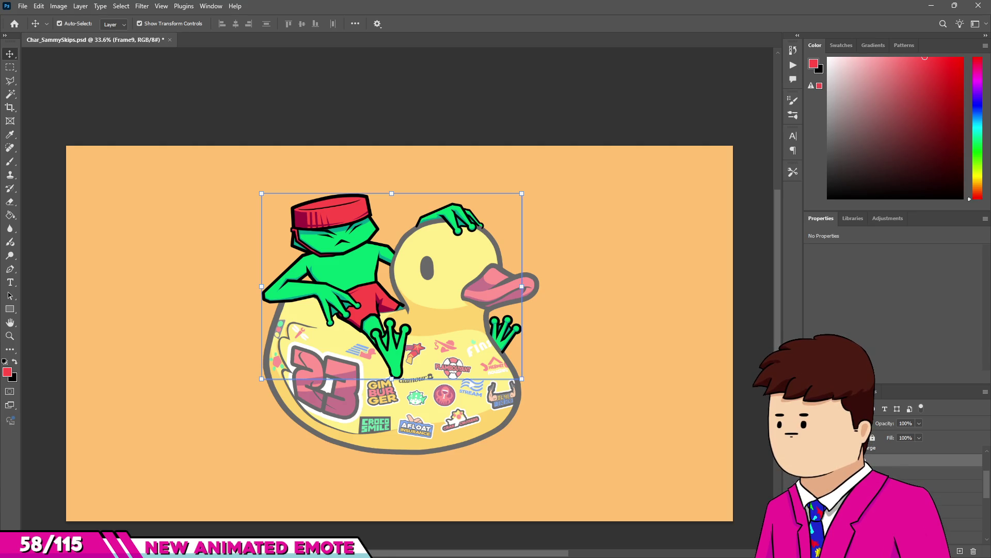
key("Return")
Merge the Duck copy 2 group into a single layer, then merge the visible layers.
left_click(960, 510)
left_click(985, 391)
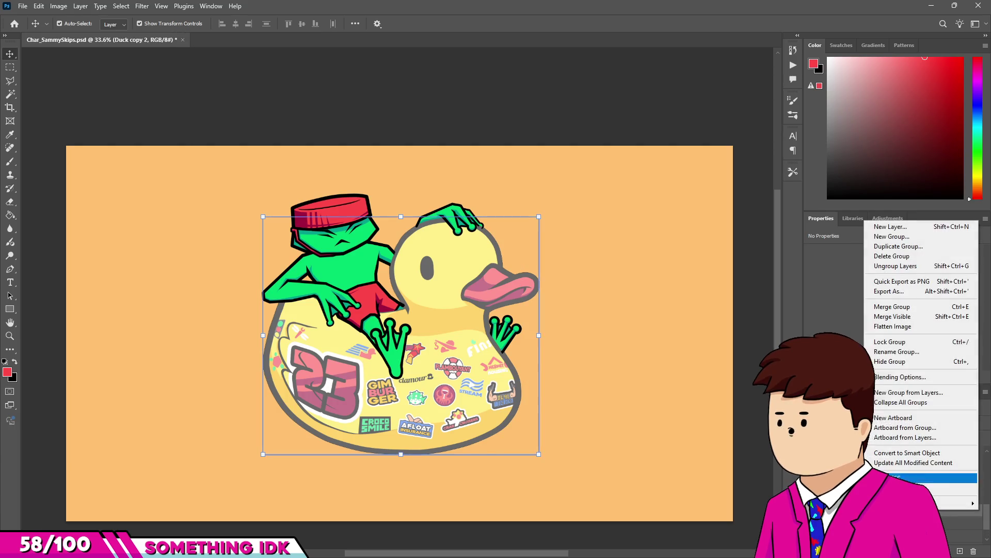
left_click(892, 309)
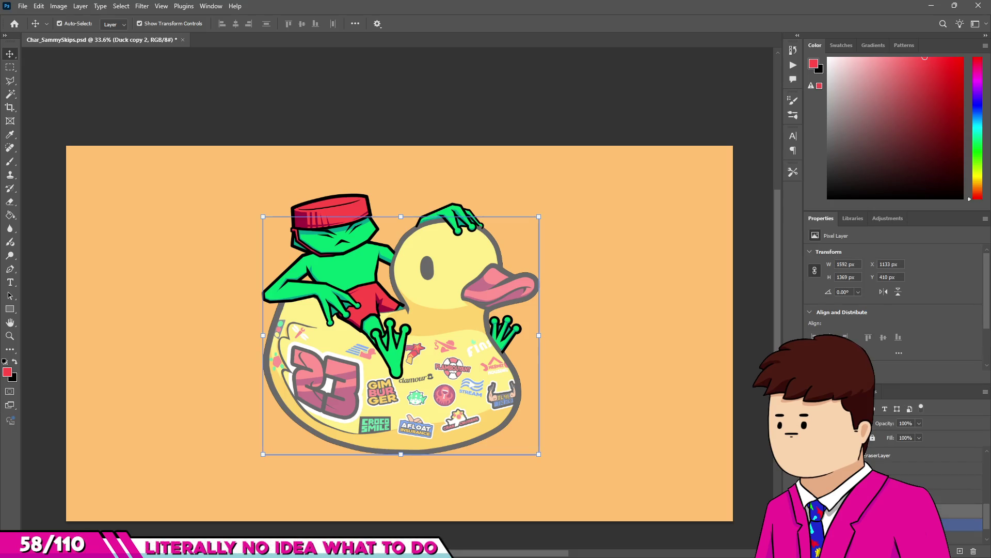
left_click(985, 392)
left_click(876, 327)
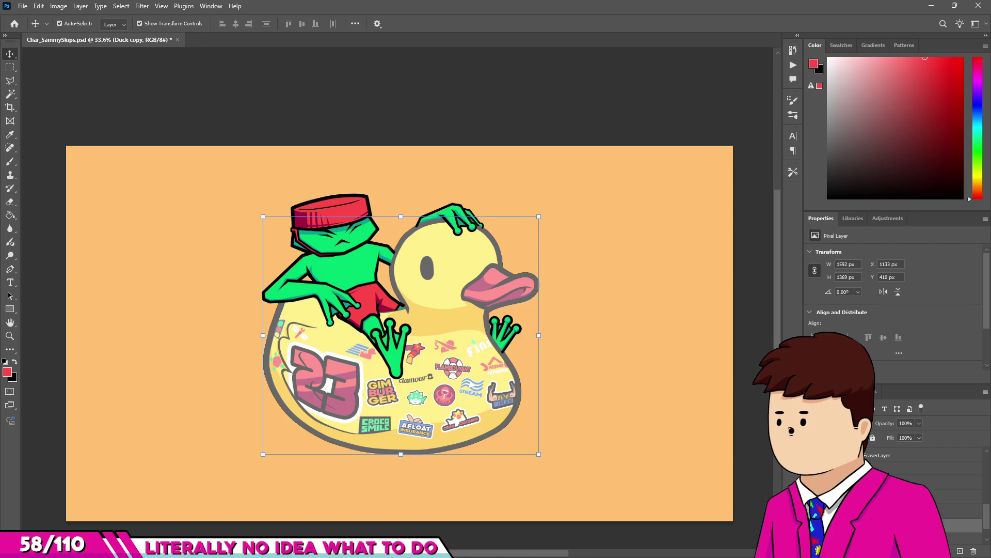
scroll(924, 485, "up", 2)
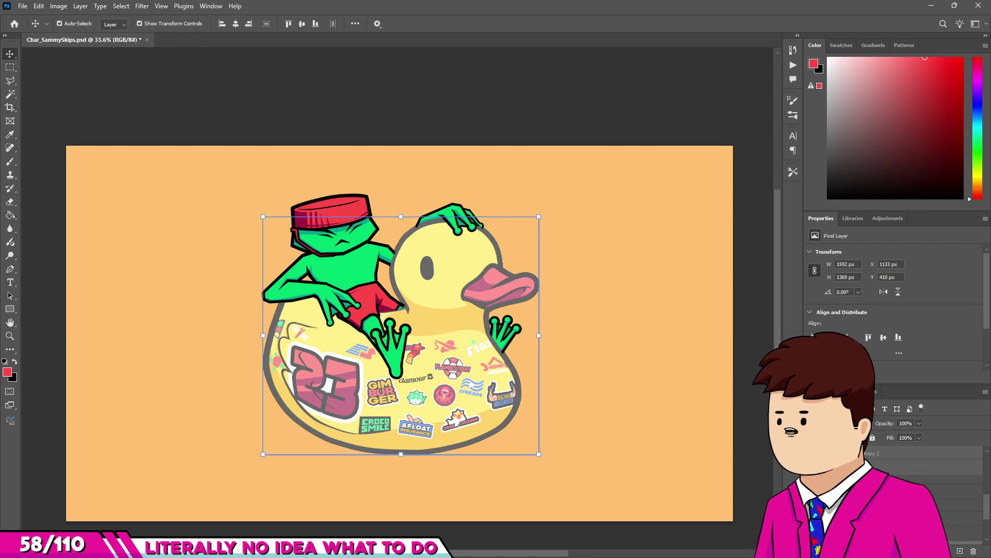
scroll(924, 485, "up", 2)
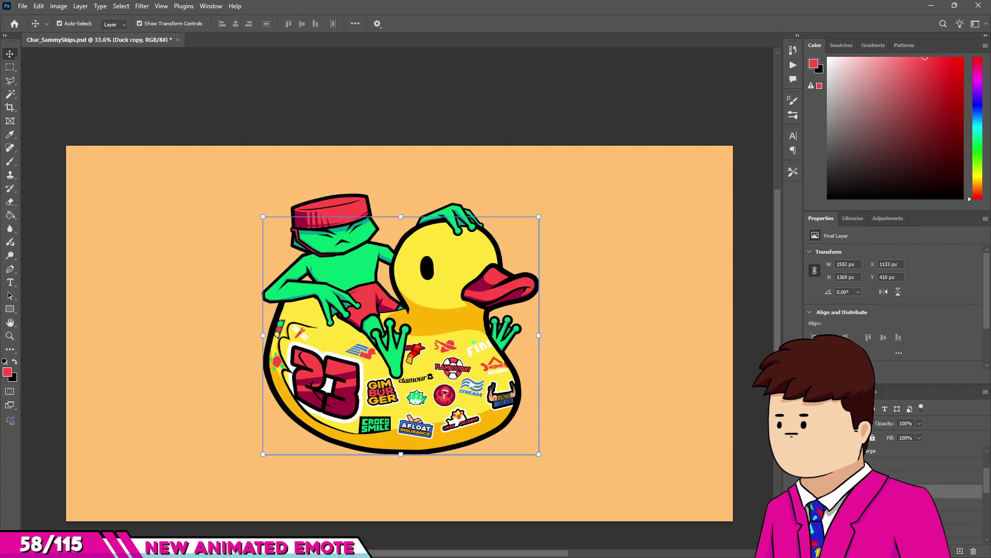
Toggle frame layer visibility to compare poses, then select the Duck copy layer.
scroll(924, 475, "up", 1)
scroll(925, 481, "up", 1)
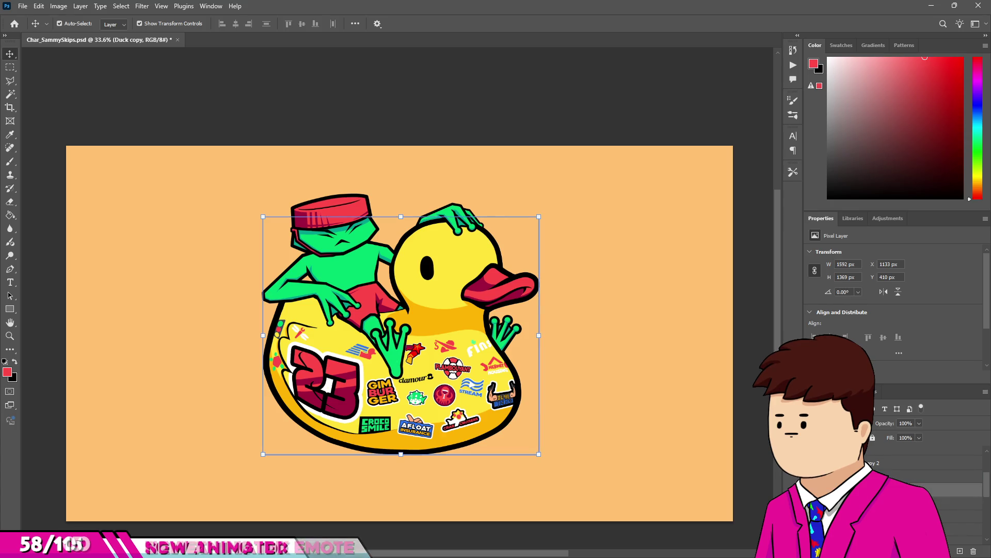
left_click(925, 463, "ctrl")
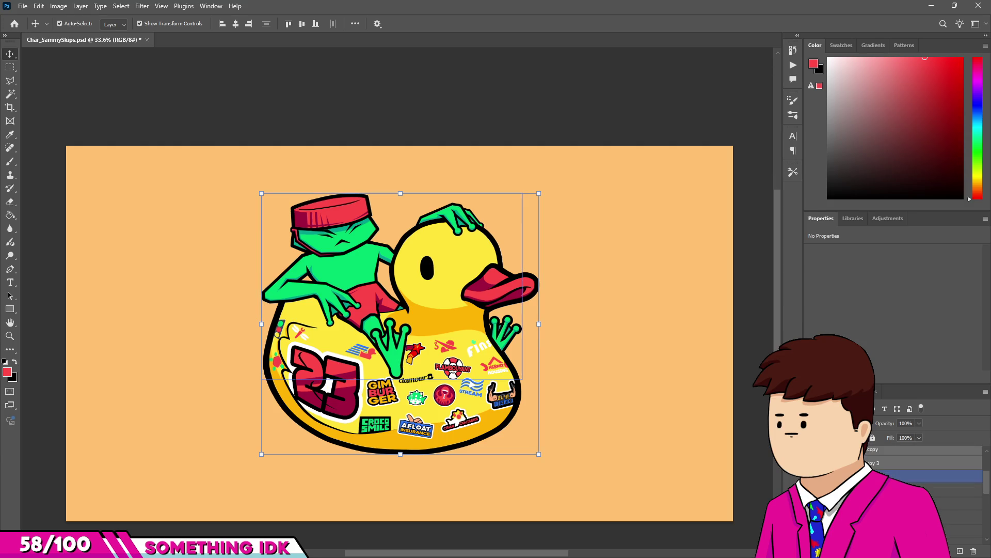
scroll(925, 475, "up", 1)
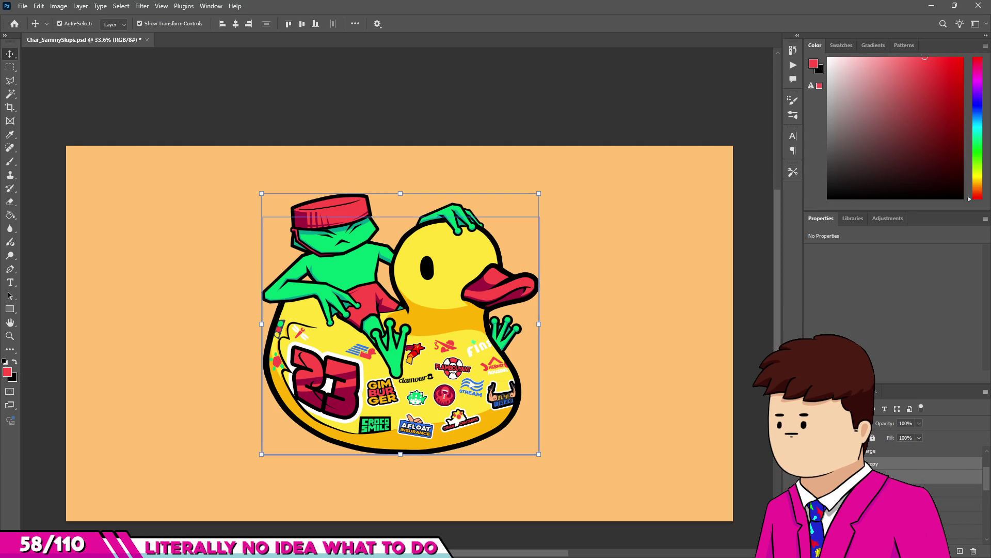
left_click(950, 504)
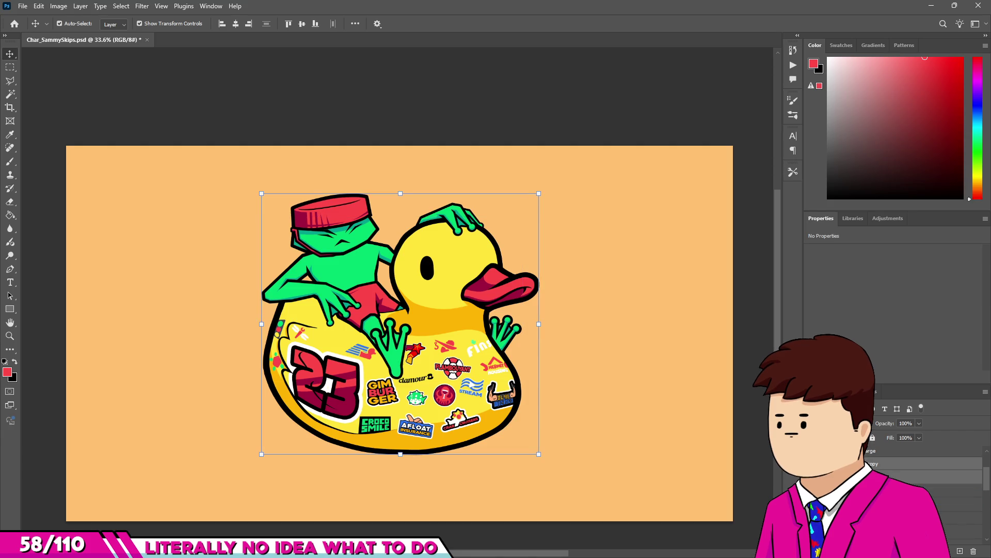
left_click(811, 476)
left_click(811, 463)
left_click(810, 489)
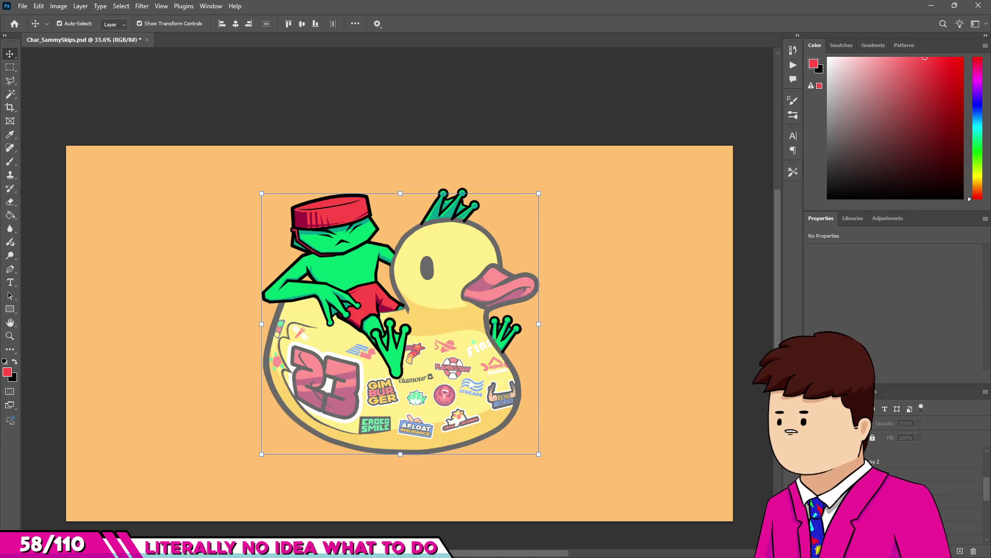
left_click(945, 488)
left_click(944, 488)
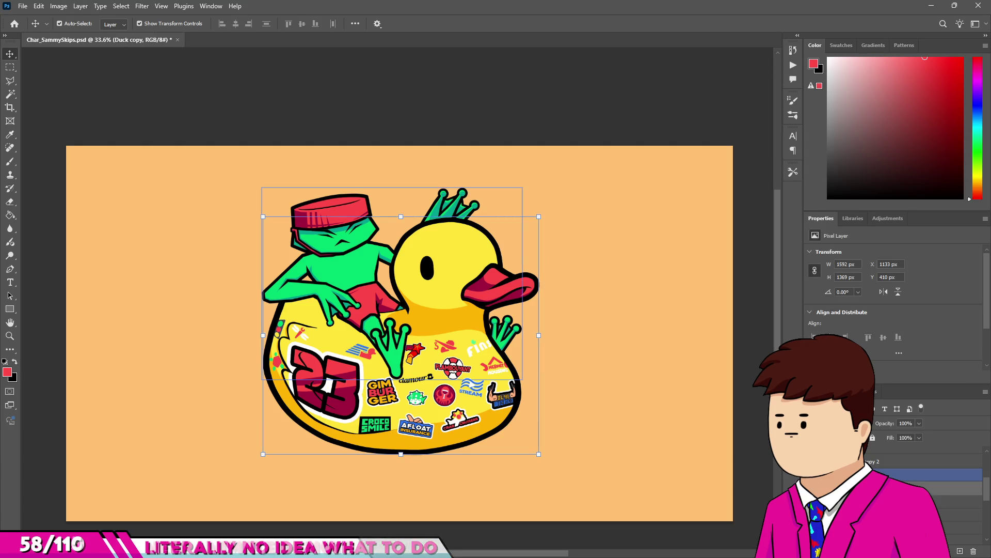
Squash the Duck copy duck vertically and widen it to about 113.25% width.
key("ctrl+t")
scroll(394, 208, "up", 2)
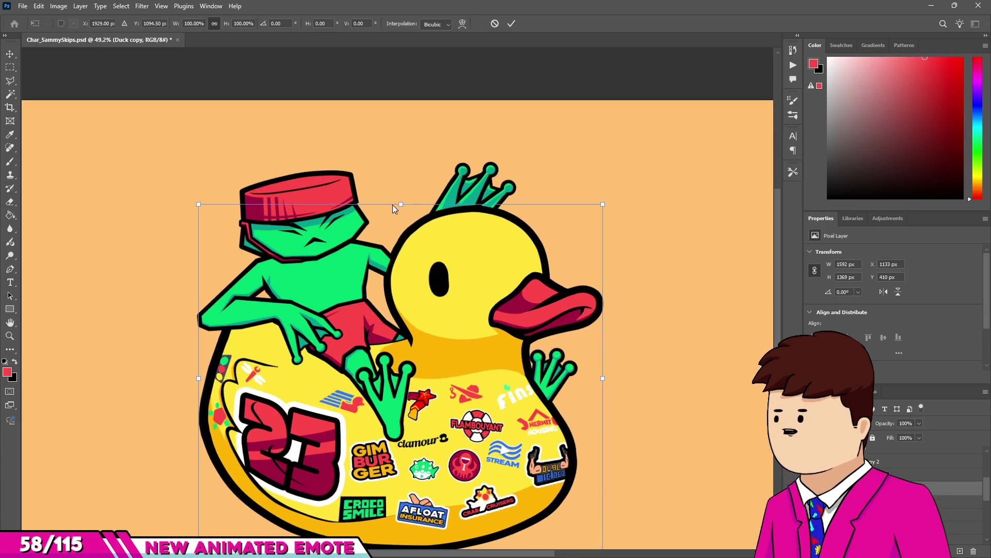
left_click_drag(400, 203, 393, 229)
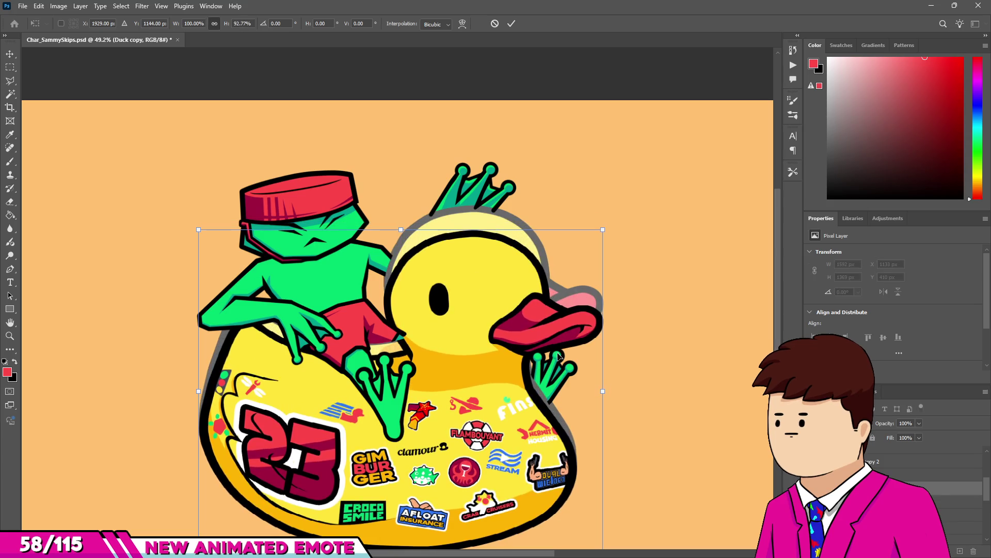
left_click_drag(604, 392, 625, 389)
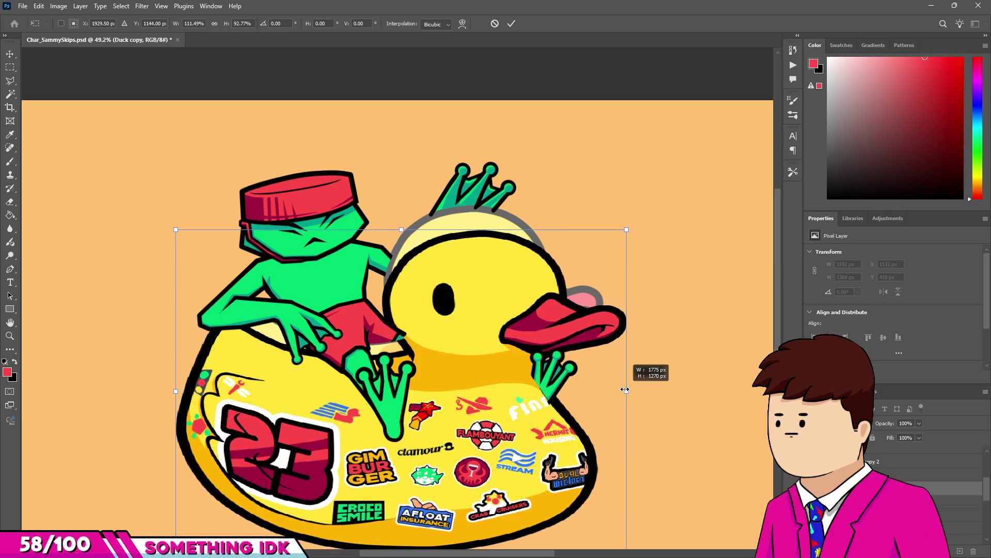
key("Return")
scroll(463, 228, "down", 2)
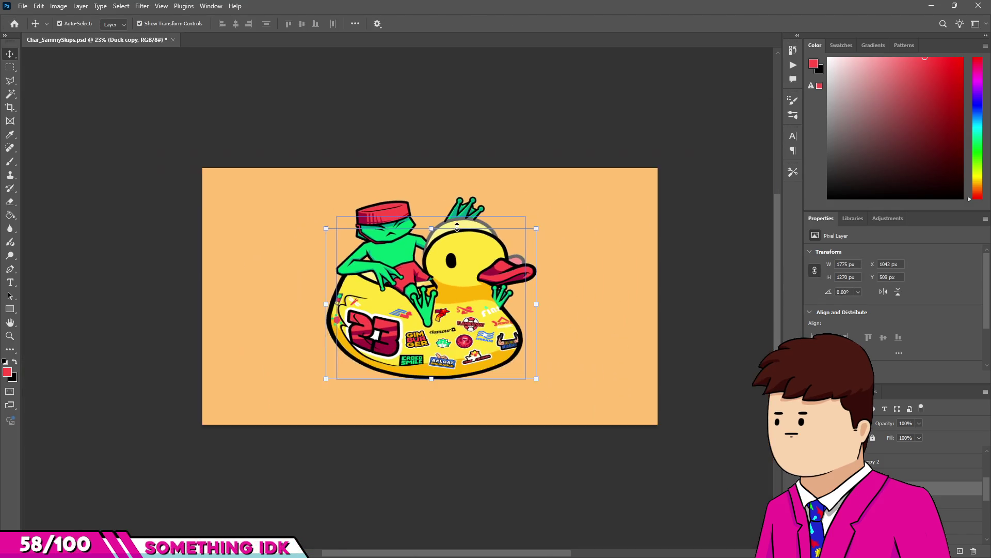
scroll(463, 228, "up", 2)
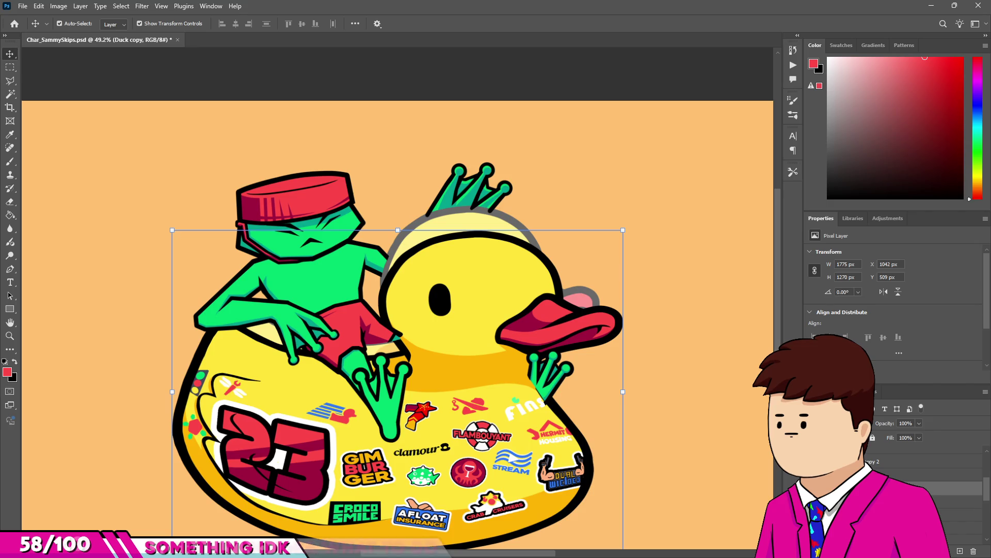
scroll(924, 480, "up", 2)
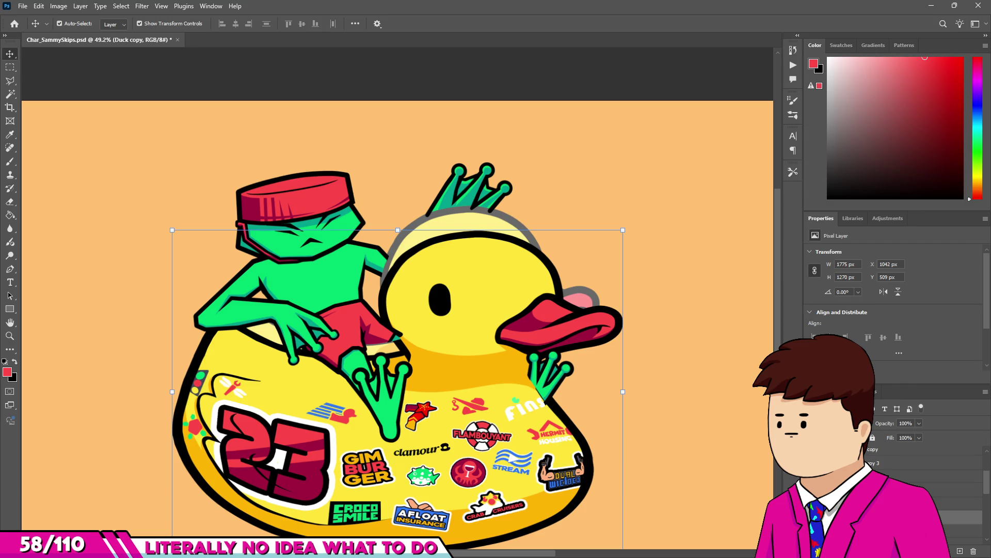
Switch between the Duck copy 2 and Duck copy frames and turn on Auto-Select.
left_click(924, 476)
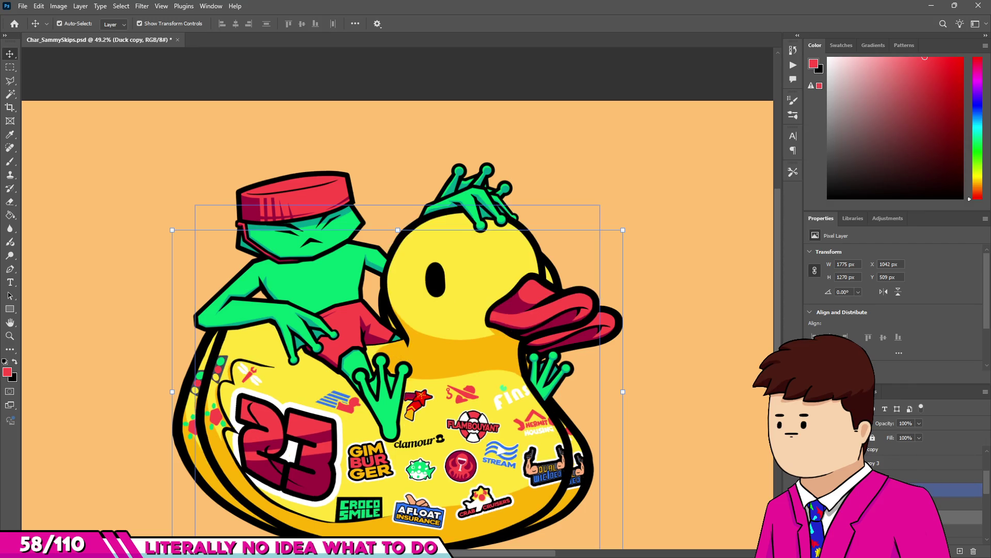
left_click(390, 182)
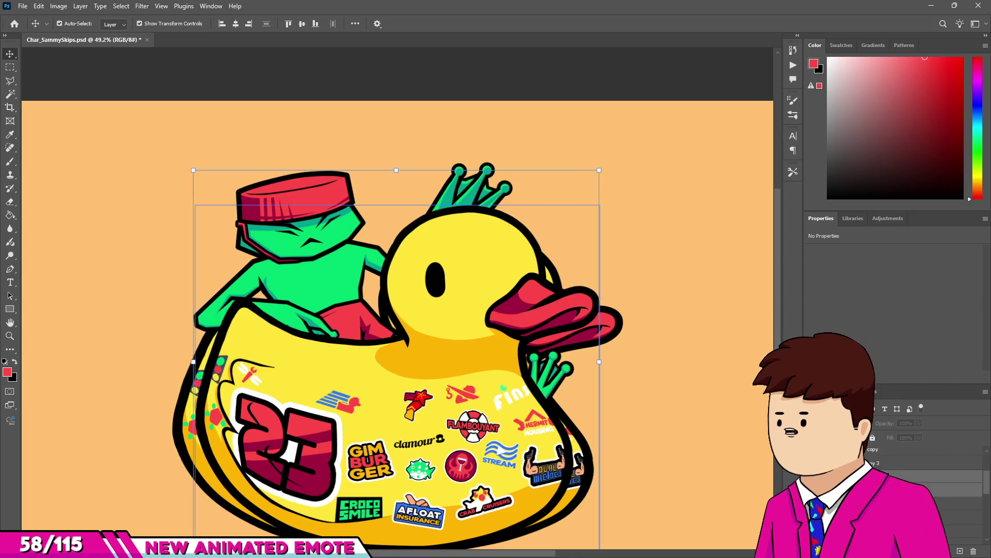
left_click(955, 516)
left_click(60, 23)
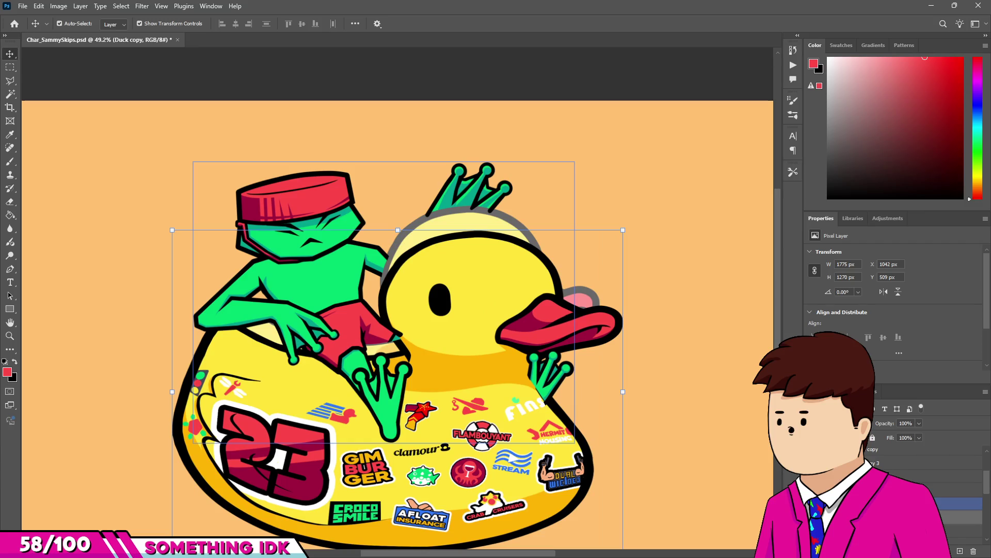
left_click(59, 23)
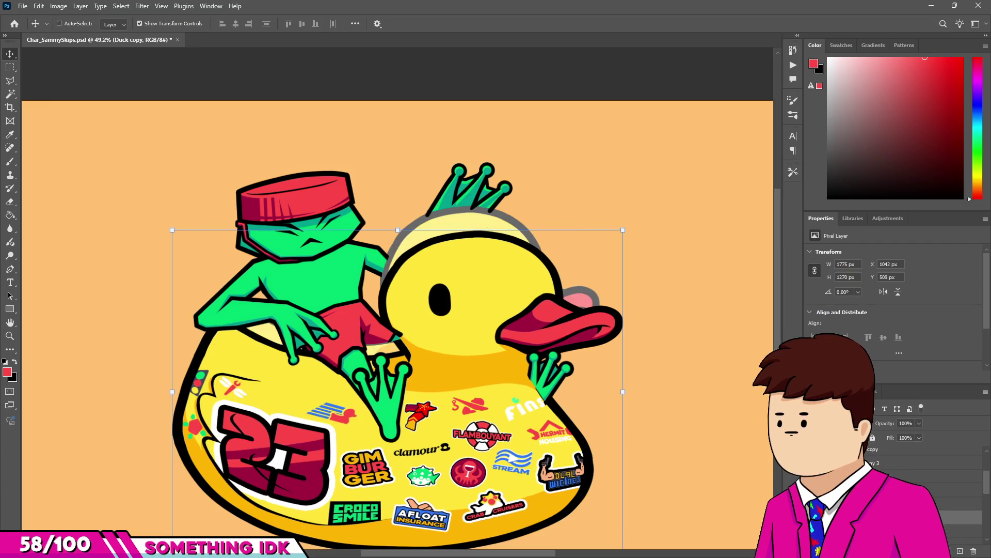
left_click(60, 23)
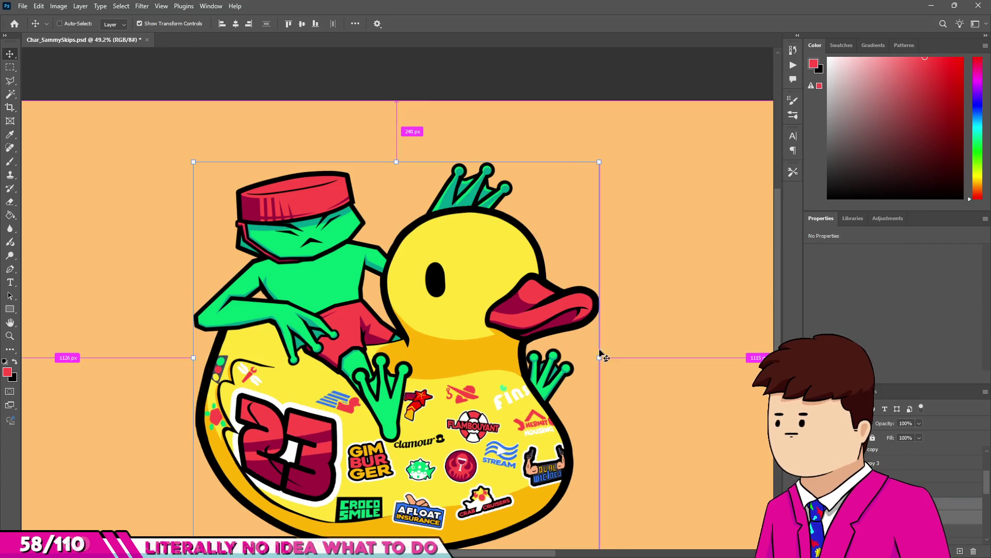
Rescale the current frame's duck to about 108% width and 94% height.
key("ctrl+t")
left_click_drag(396, 165, 396, 176)
left_click_drag(600, 369, 615, 369)
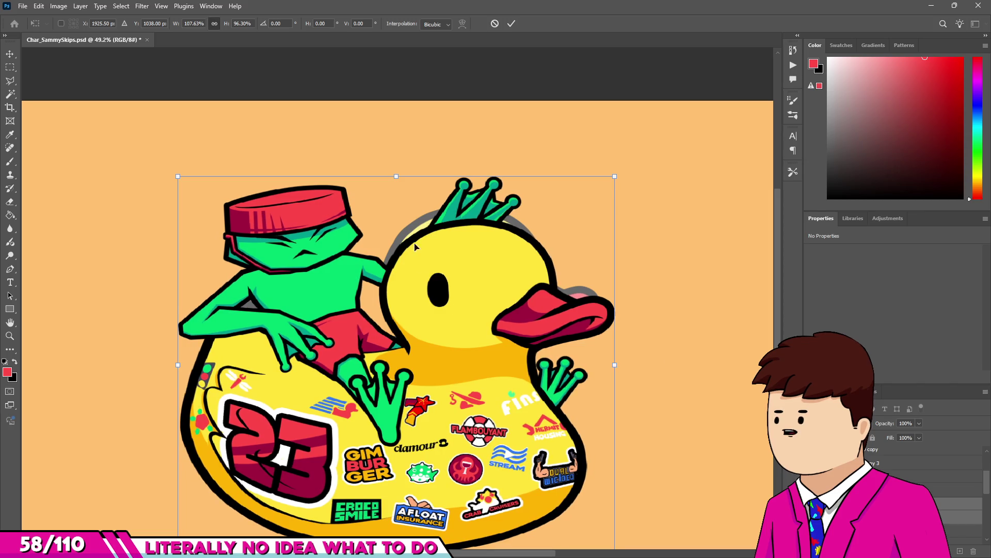
left_click_drag(396, 176, 397, 182)
key("Return")
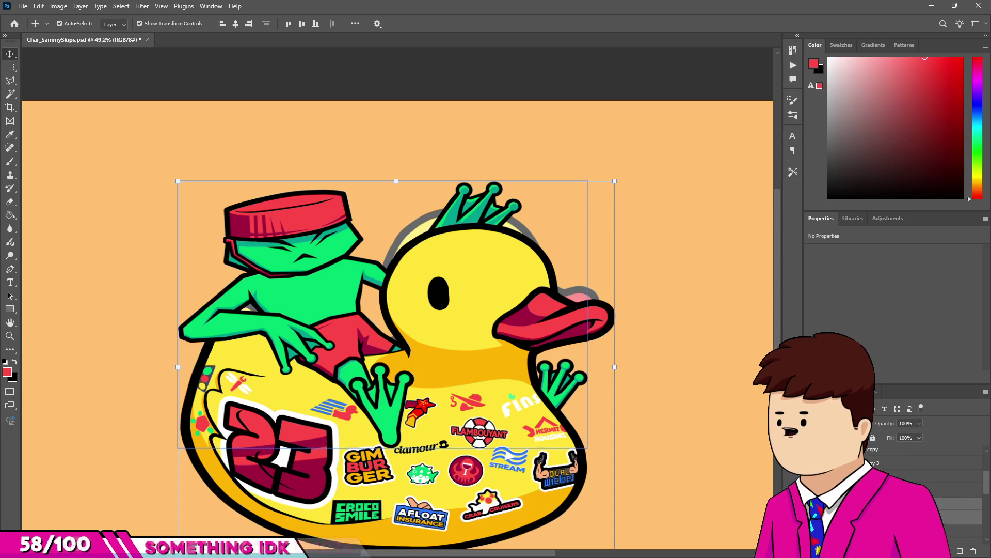
Compare frames, then widen the Duck copy duck to about 112% and squash it slightly.
key("ctrl+comma")
key("ctrl+comma")
key("ctrl+comma")
key("ctrl+comma")
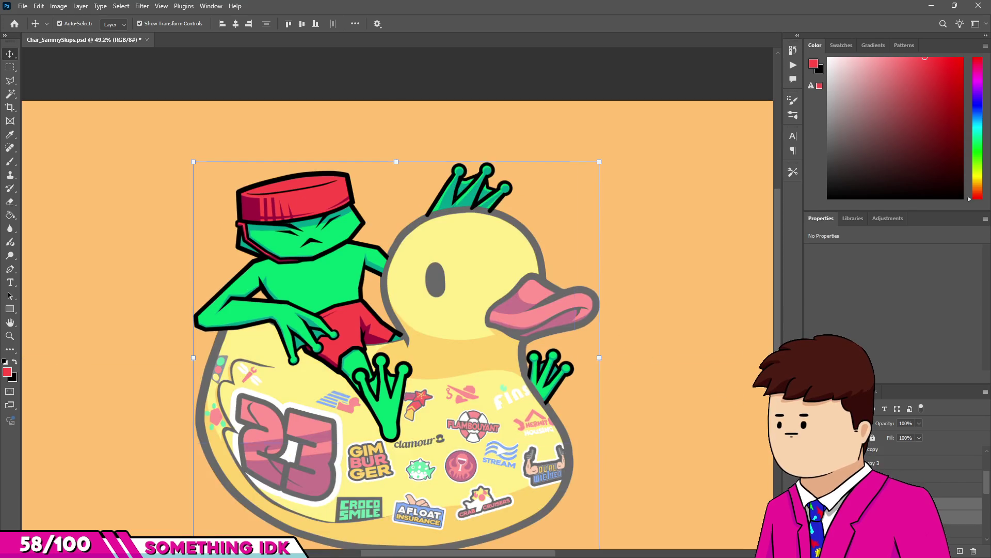
key("ctrl+comma")
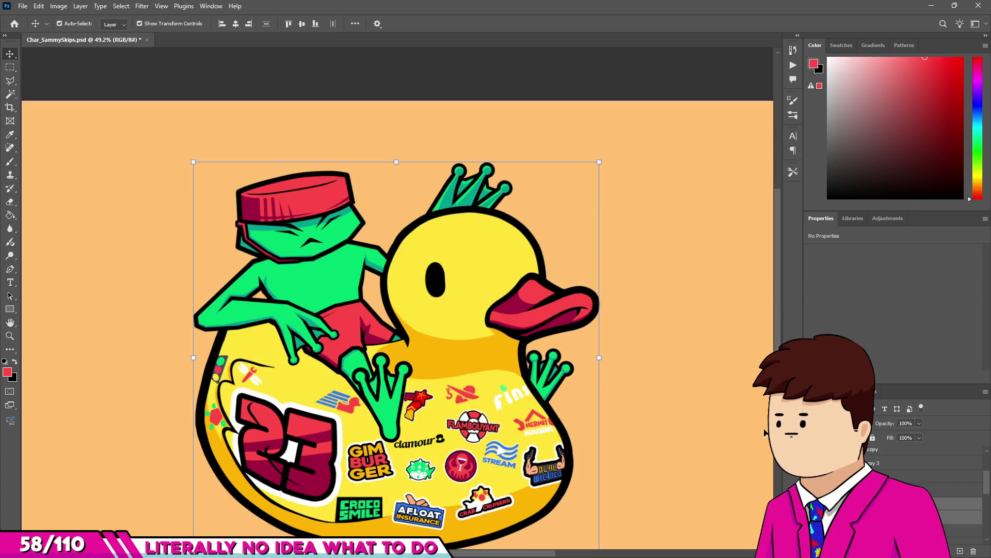
key("ctrl+z")
left_click_drag(397, 205, 398, 224)
left_click_drag(601, 388, 623, 387)
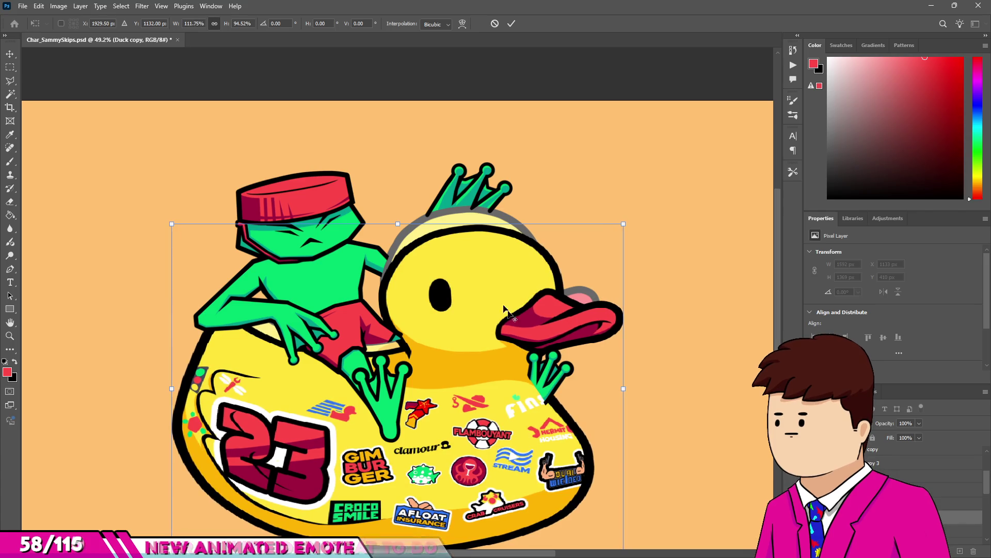
left_click_drag(397, 224, 397, 231)
key("Return")
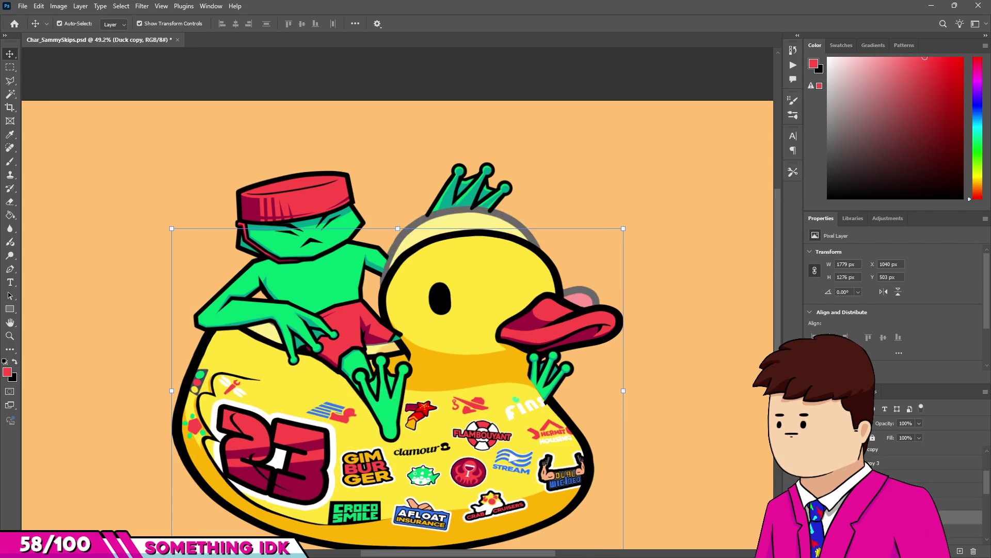
Make the Duck copy 3 duck slightly taller and slightly narrower.
left_click(925, 463)
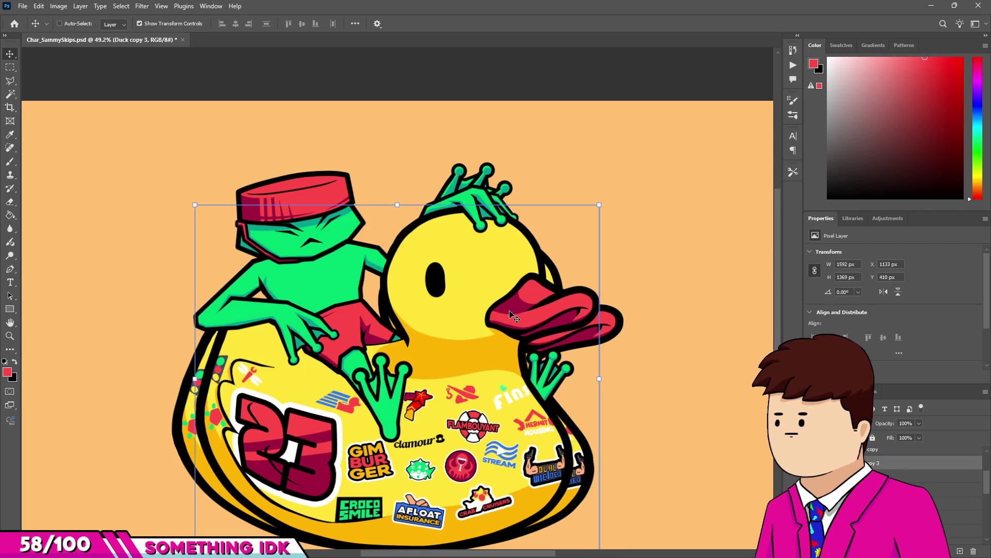
key("ctrl+t")
left_click_drag(397, 205, 397, 199)
left_click_drag(597, 377, 594, 378)
key("Return")
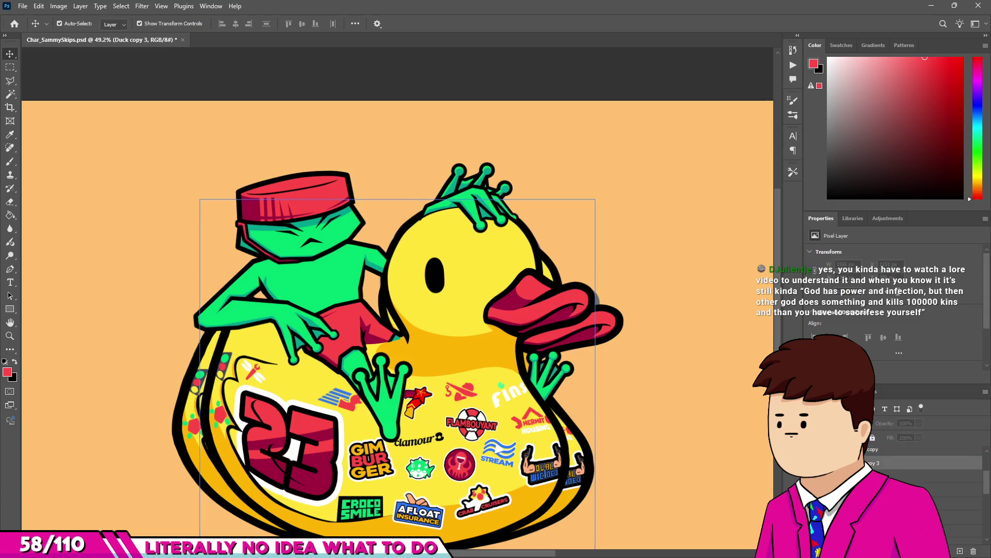
Resize the Duck copy 2 duck to about 109% width and 97% height; undo moving the frog behind it.
left_click(924, 489)
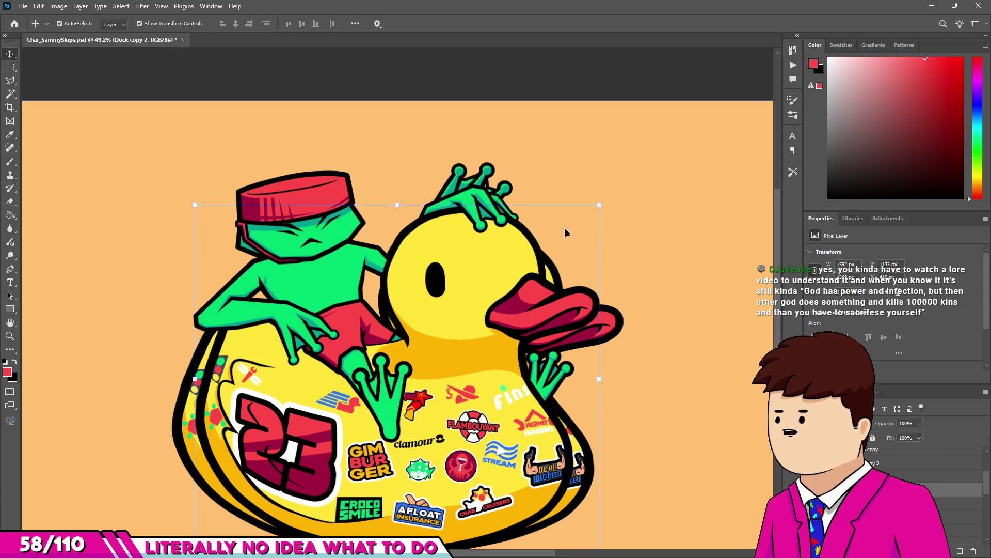
left_click_drag(600, 378, 621, 381)
left_click_drag(401, 212, 402, 215)
left_click_drag(402, 214, 402, 214)
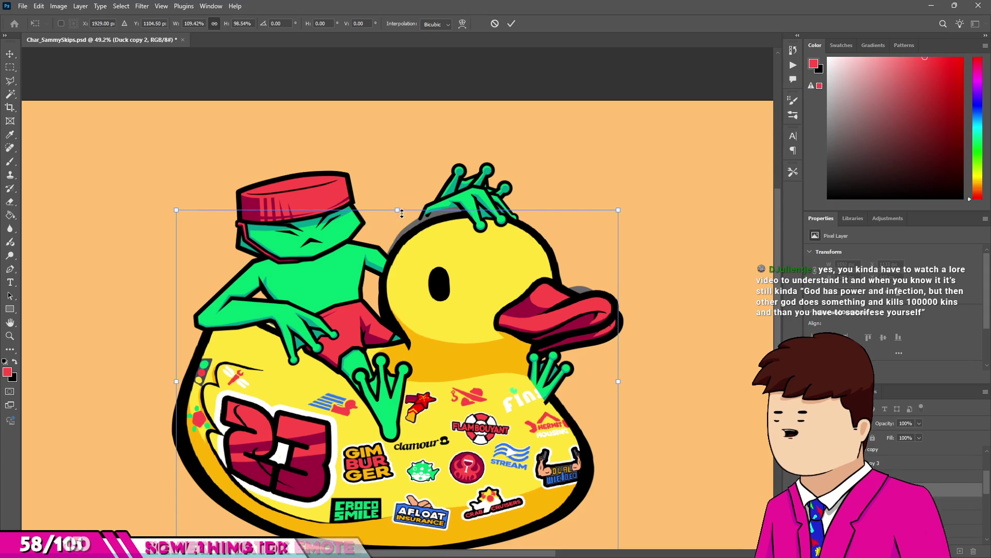
key("Return")
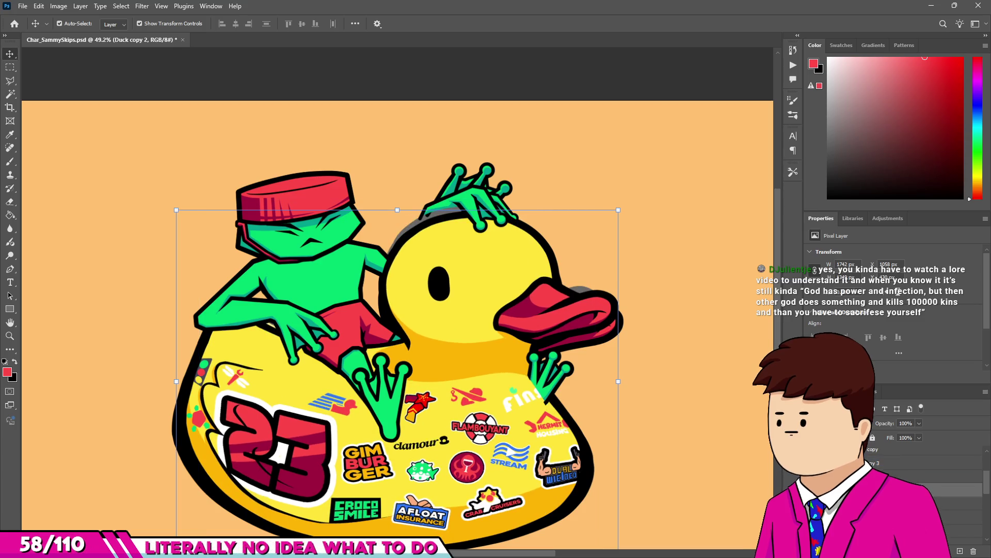
key("ctrl+bracketleft")
key("ctrl+z")
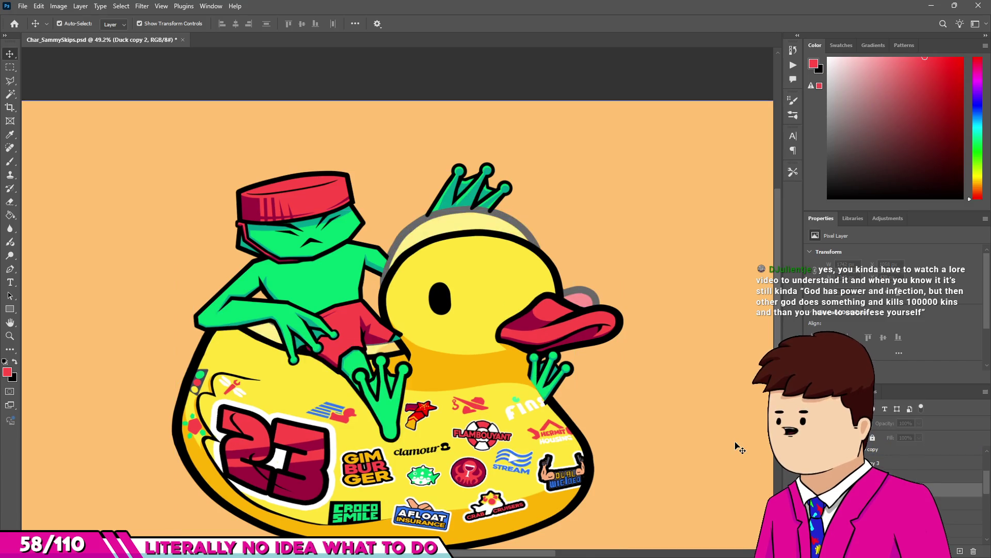
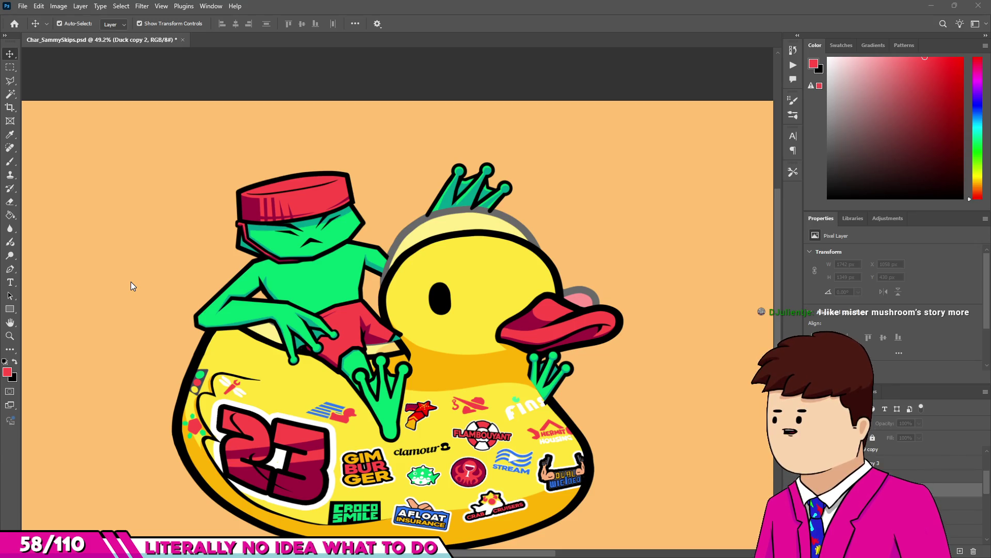
Select all the frog layers and move the frog down about 42 px.
scroll(316, 280, "up", 3)
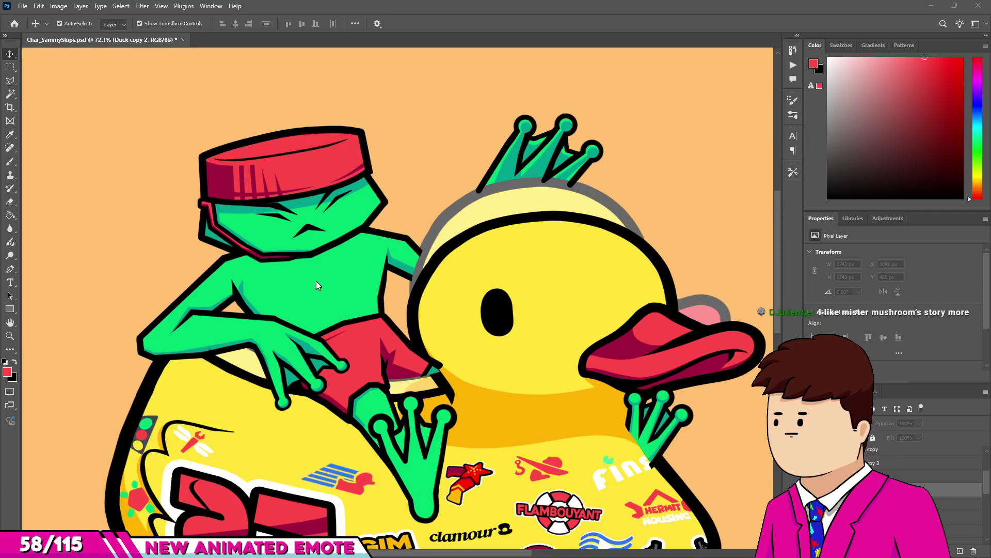
left_click(326, 282)
scroll(212, 279, "down", 3)
scroll(212, 279, "up", 3)
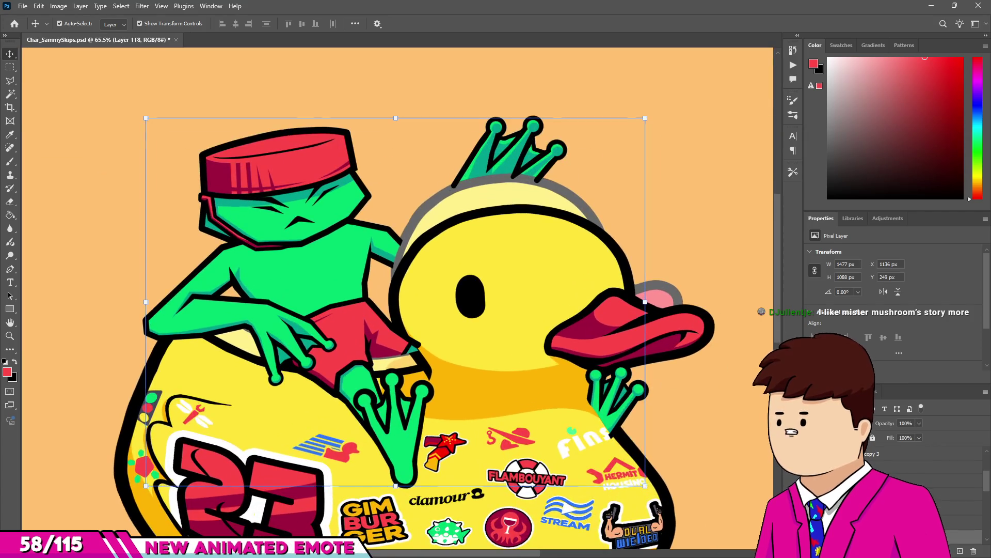
key("alt+shift+bracketleft")
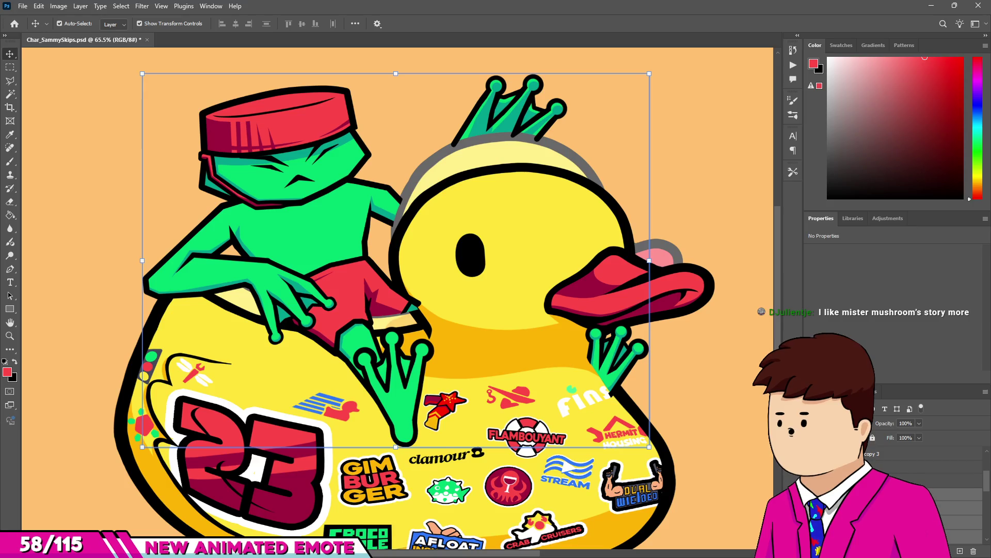
key("alt+bracketleft")
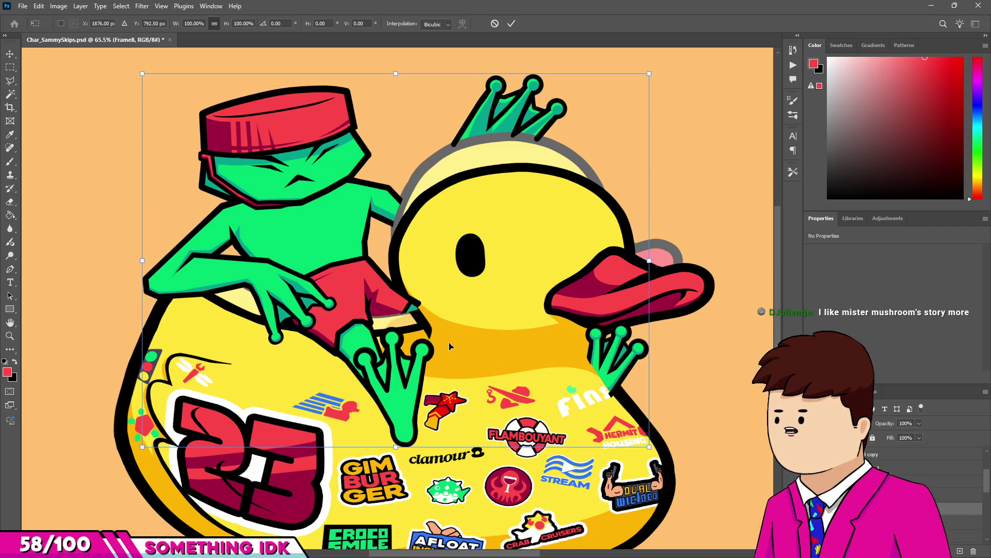
key("ctrl+t")
scroll(346, 274, "up", 1)
left_click_drag(341, 237, 341, 254)
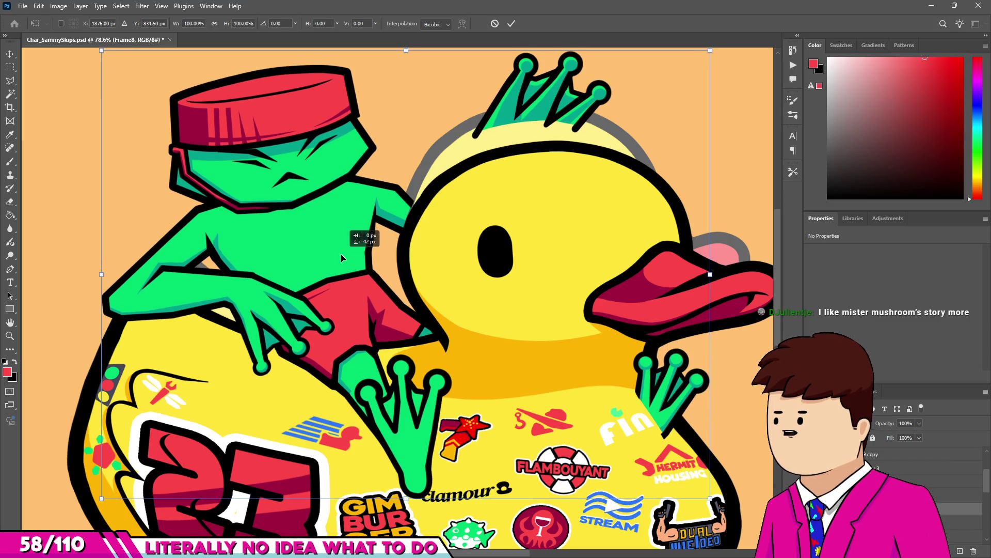
key("Return")
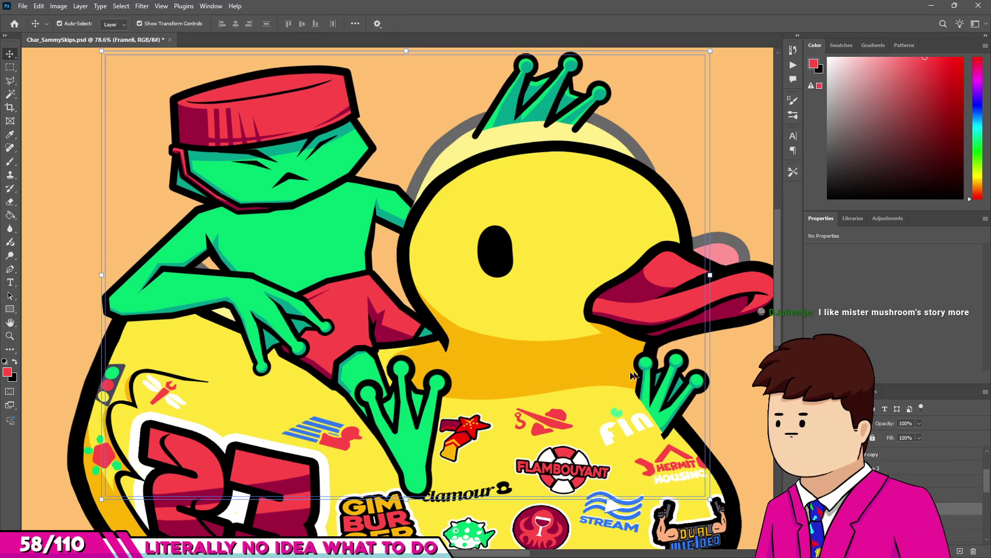
Select Layer 173 with the frog's hand and switch to a much smaller Eraser.
scroll(634, 366, "up", 1)
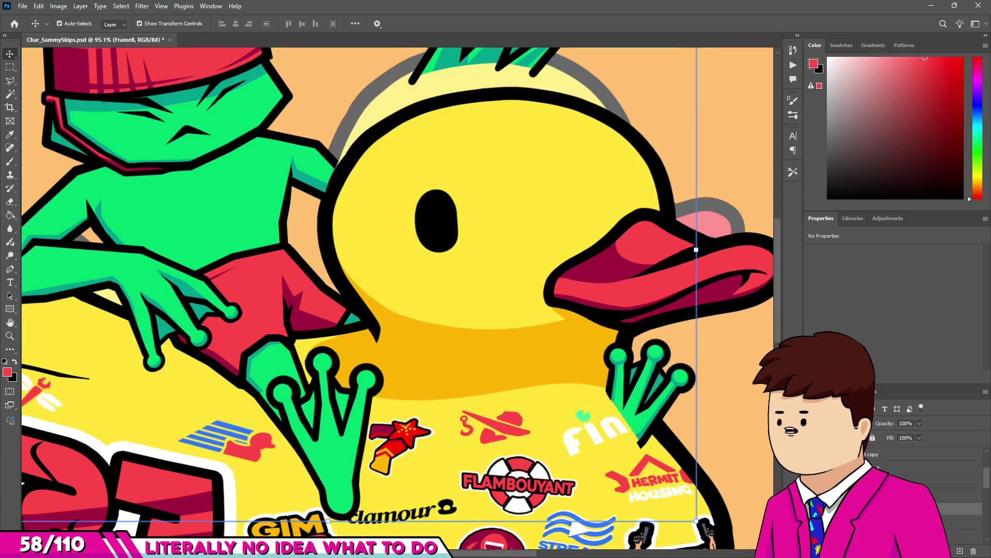
scroll(671, 253, "down", 2)
scroll(687, 320, "up", 4)
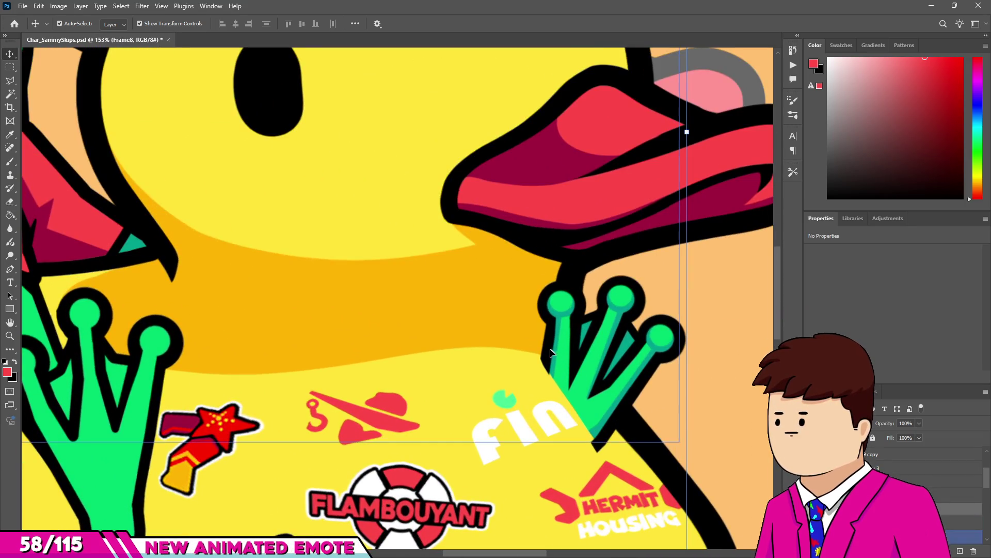
left_click(551, 352)
key("e")
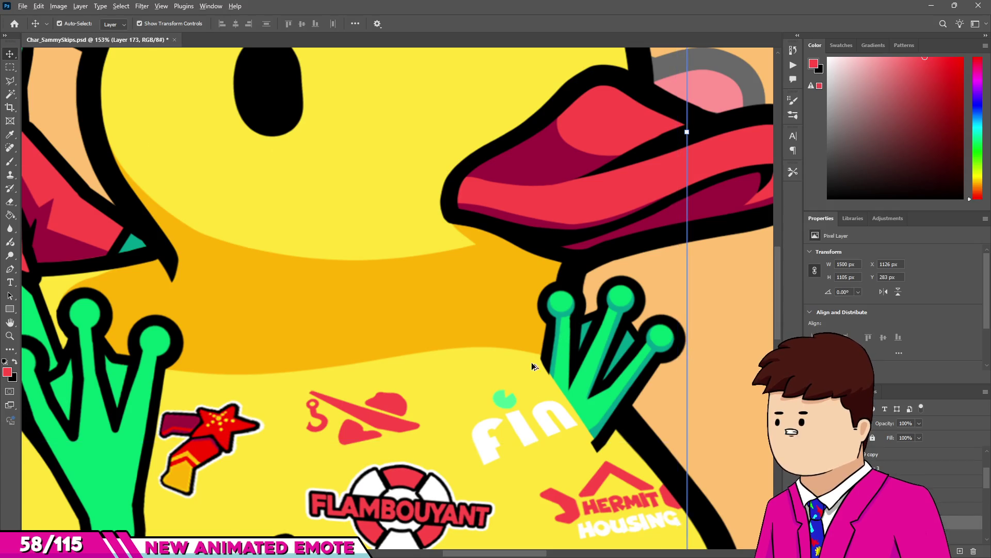
scroll(555, 354, "down", 2)
scroll(516, 356, "up", 5)
left_click_drag(506, 357, 374, 365)
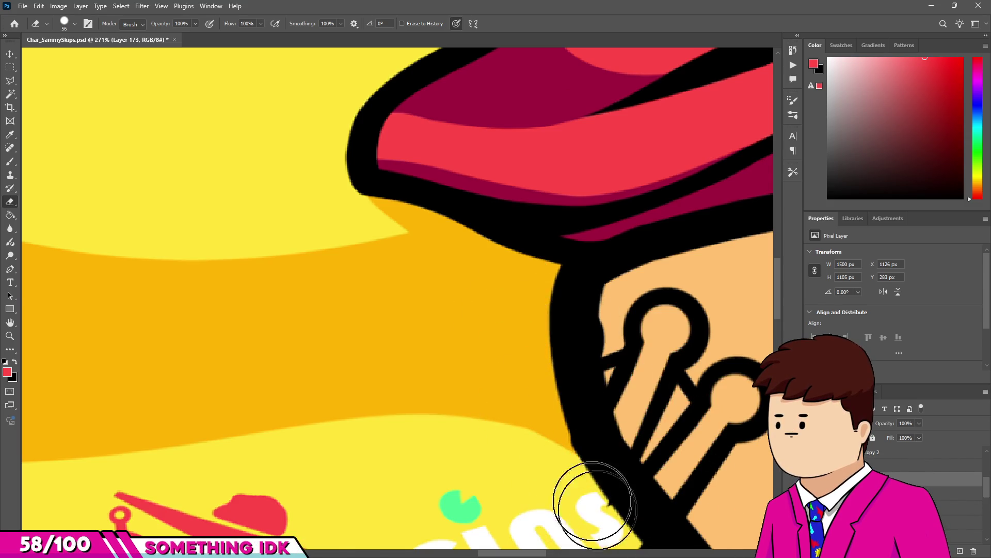
Undo to restore the fingers' teal shading, then erase the stray teal strip near the fins sticker and trim the hand's green edge.
scroll(567, 437, "up", 1)
scroll(547, 361, "down", 10)
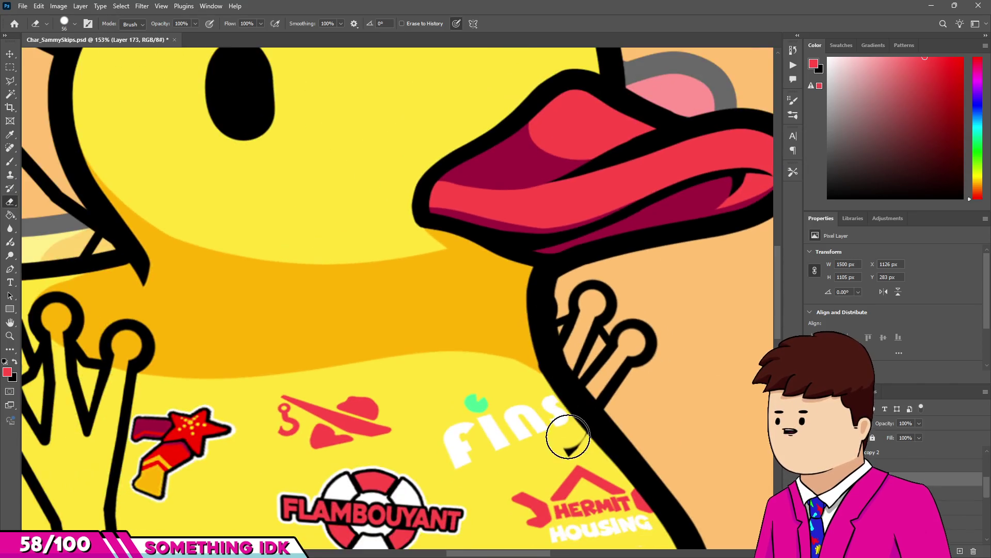
scroll(618, 353, "up", 8)
key("v")
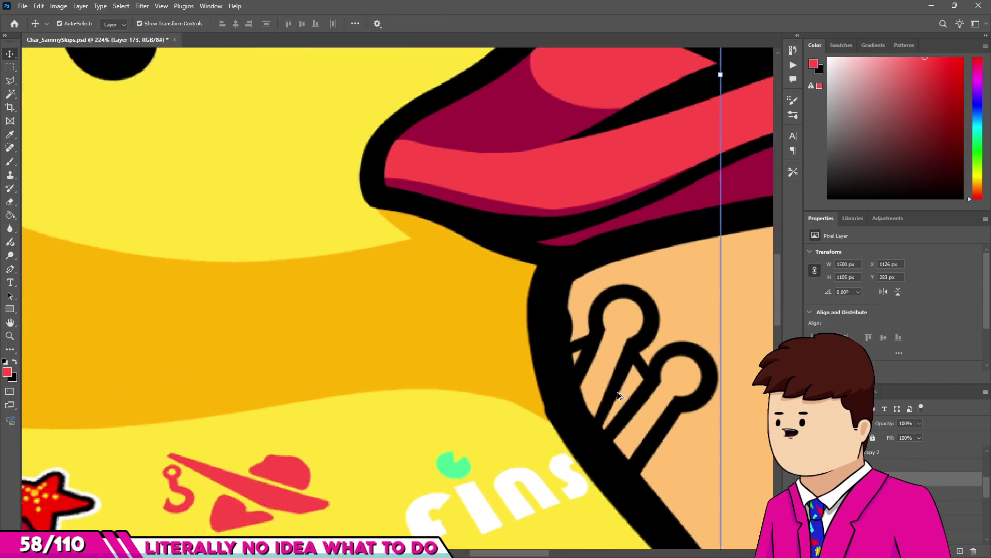
key("ctrl+z")
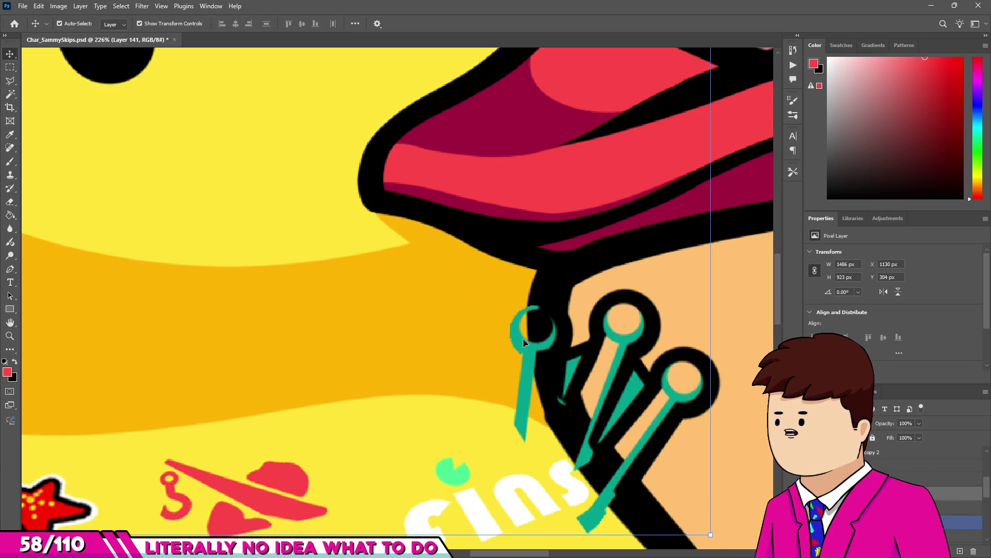
key("e")
scroll(527, 323, "up", 2)
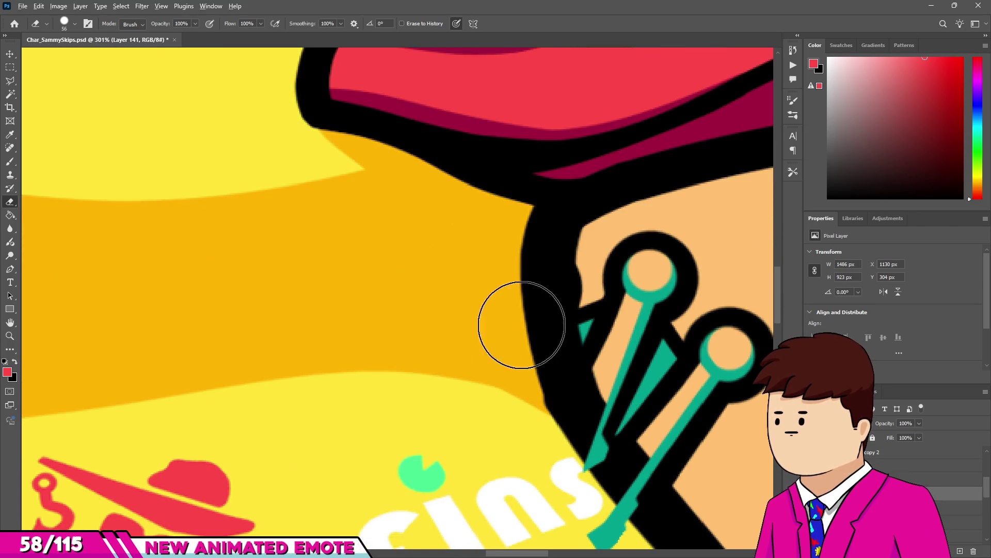
scroll(521, 324, "down", 1)
left_click_drag(542, 394, 633, 539)
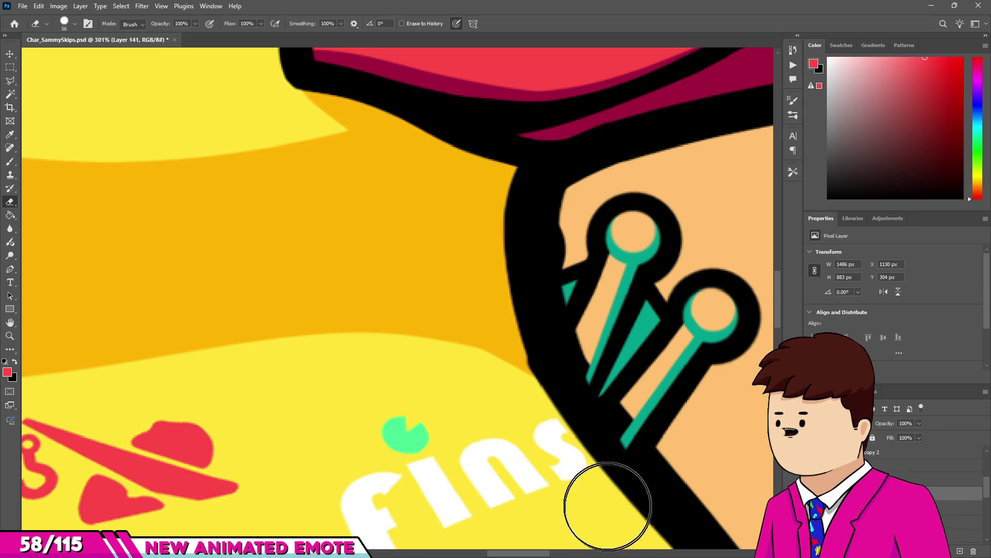
mouse_move(464, 199)
left_mouse_down()
mouse_move(520, 421)
mouse_move(588, 516)
mouse_move(636, 555)
left_mouse_up()
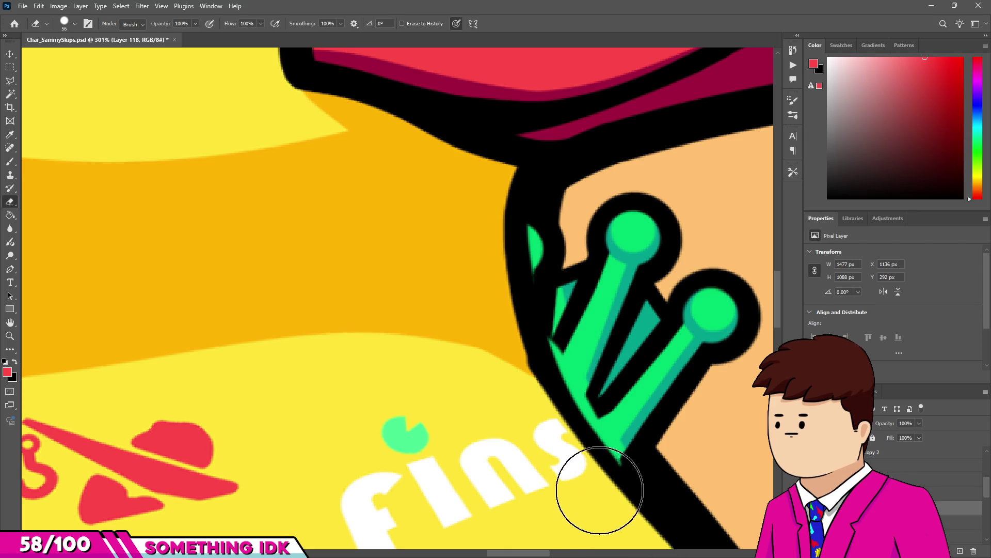
Erase the green slivers spilling past the black outline, using a smaller eraser for the final edge.
scroll(515, 362, "down", 6)
scroll(348, 195, "up", 2)
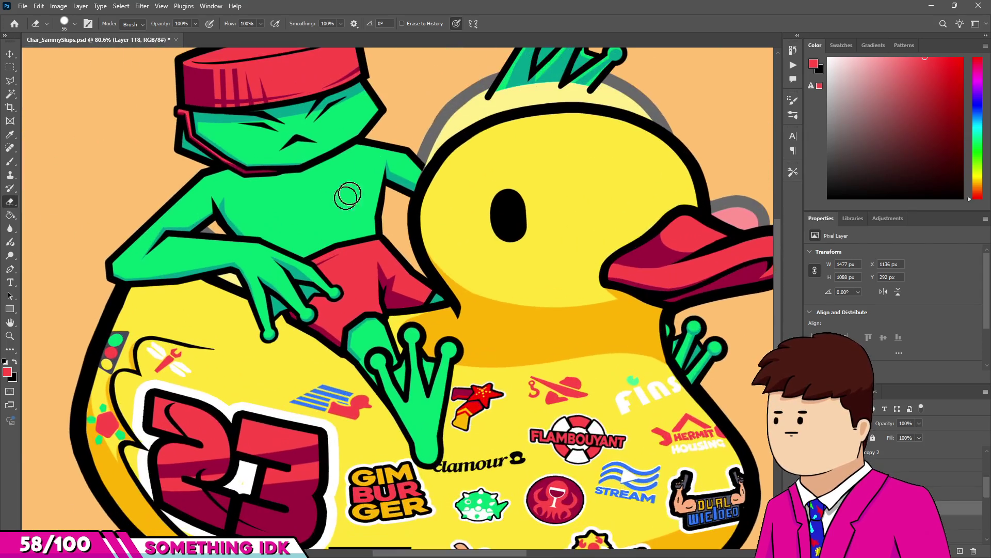
scroll(400, 315, "down", 2)
scroll(436, 222, "up", 3)
scroll(435, 228, "down", 1)
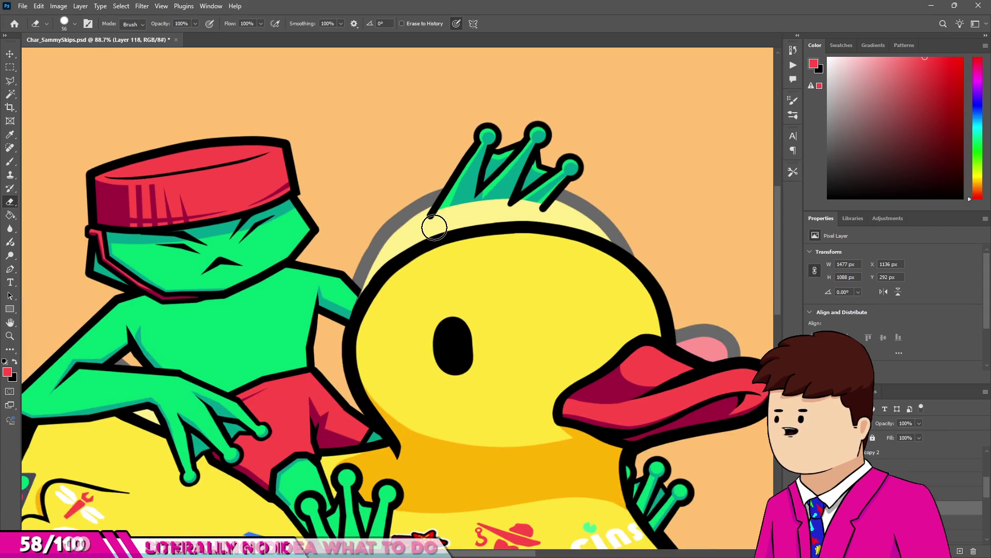
scroll(475, 351, "up", 2)
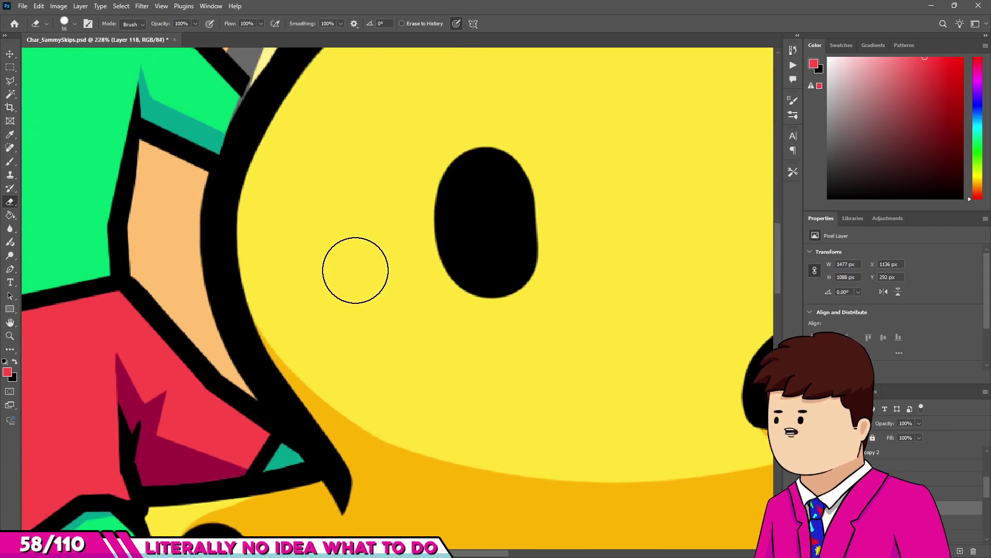
scroll(354, 271, "down", 4)
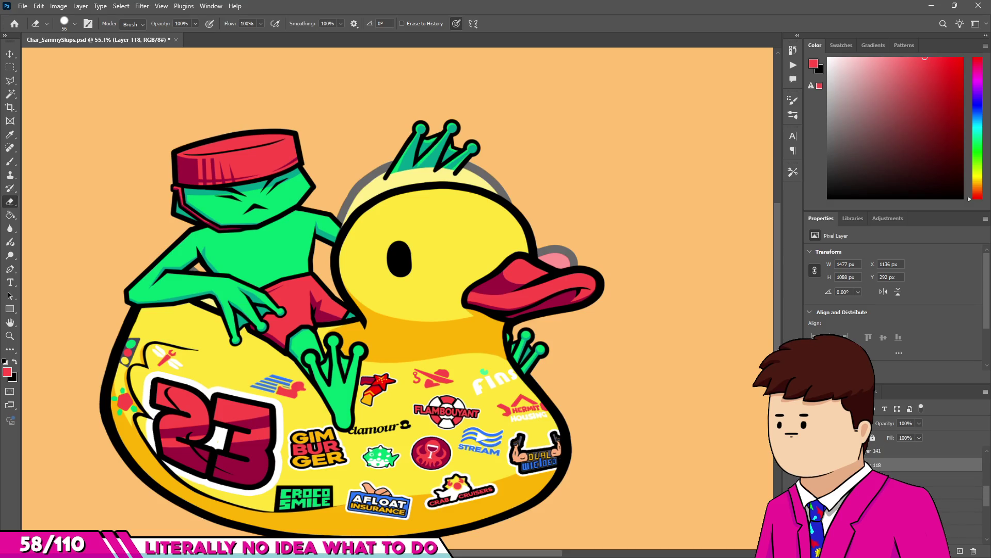
scroll(924, 464, "down", 3)
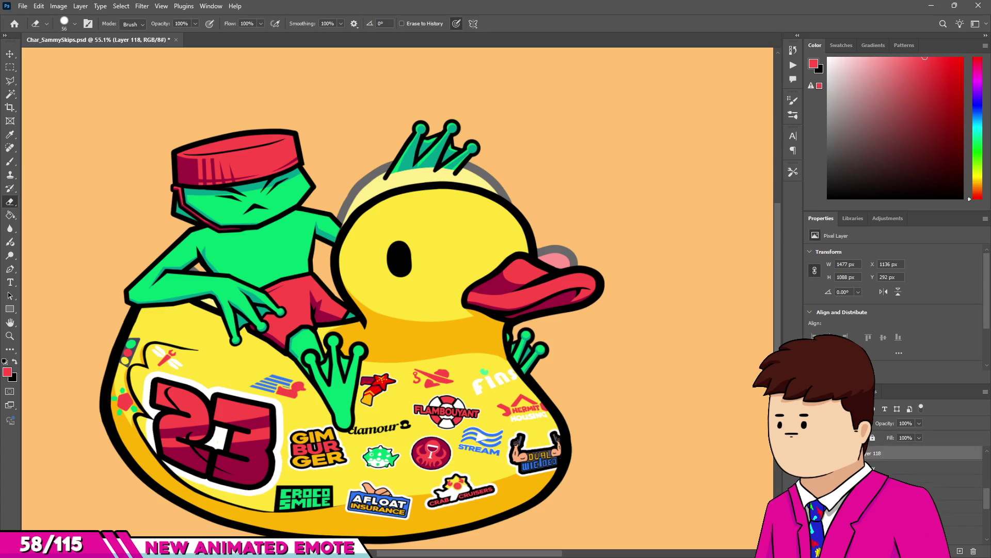
scroll(924, 465, "up", 1)
scroll(580, 327, "up", 12)
key("v")
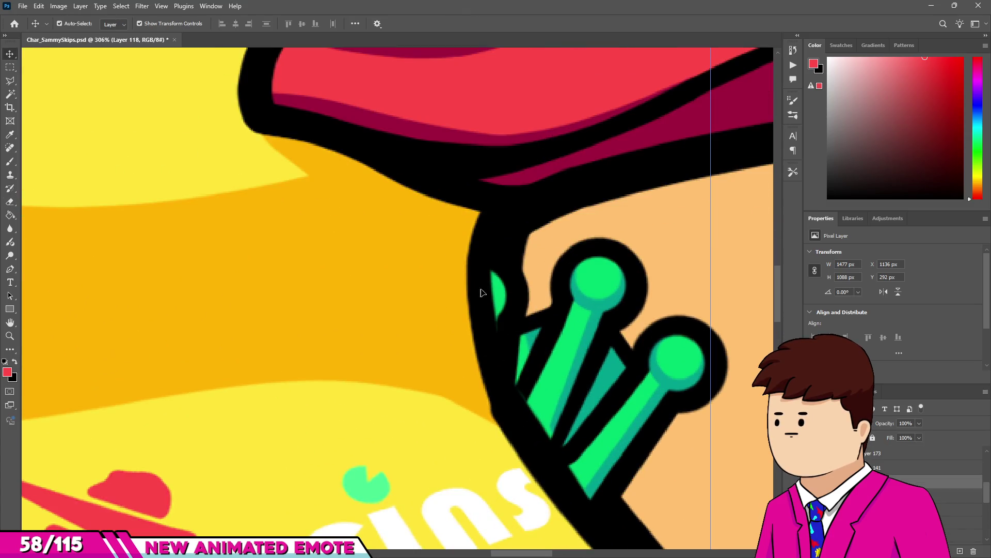
key("e")
left_click_drag(483, 287, 474, 361)
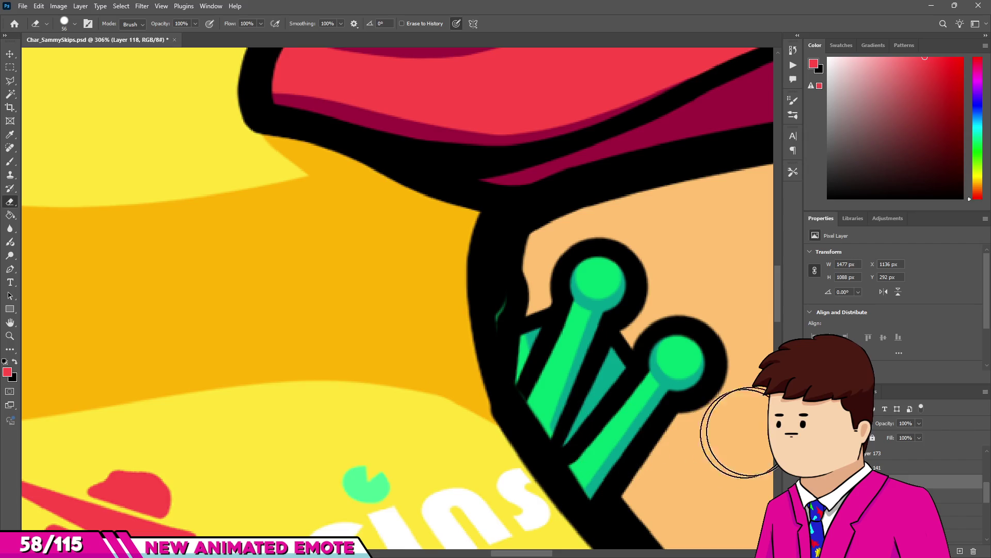
scroll(587, 373, "up", 4)
key("bracketleft")
key("bracketleft")
key("bracketleft")
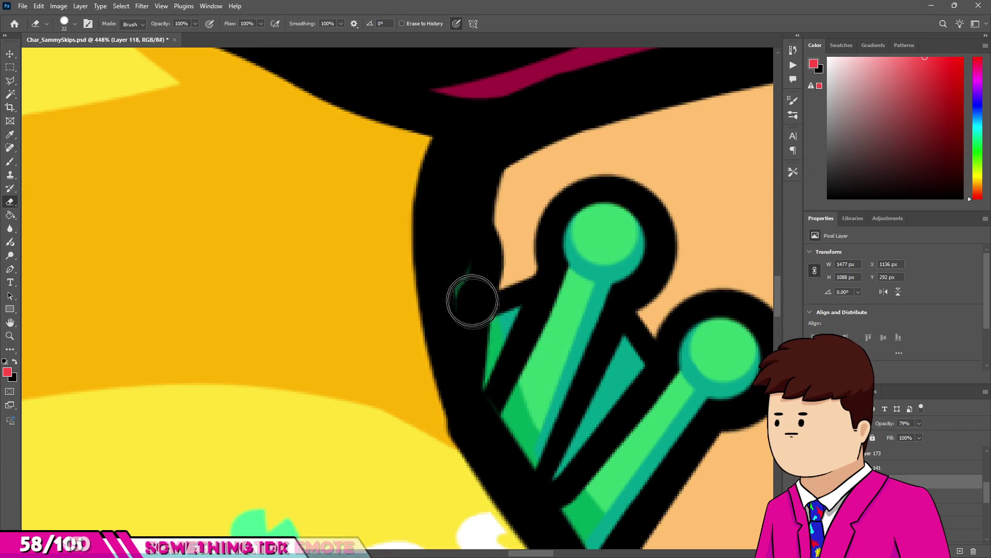
left_click_drag(502, 441, 492, 401)
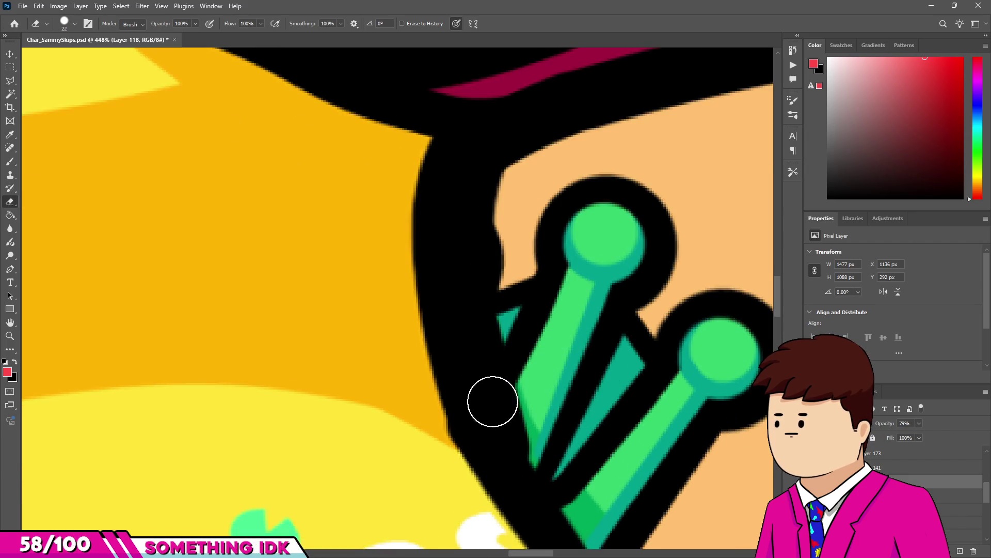
Select the fingers' teal shading layer and switch to the Brush.
scroll(521, 439, "down", 1)
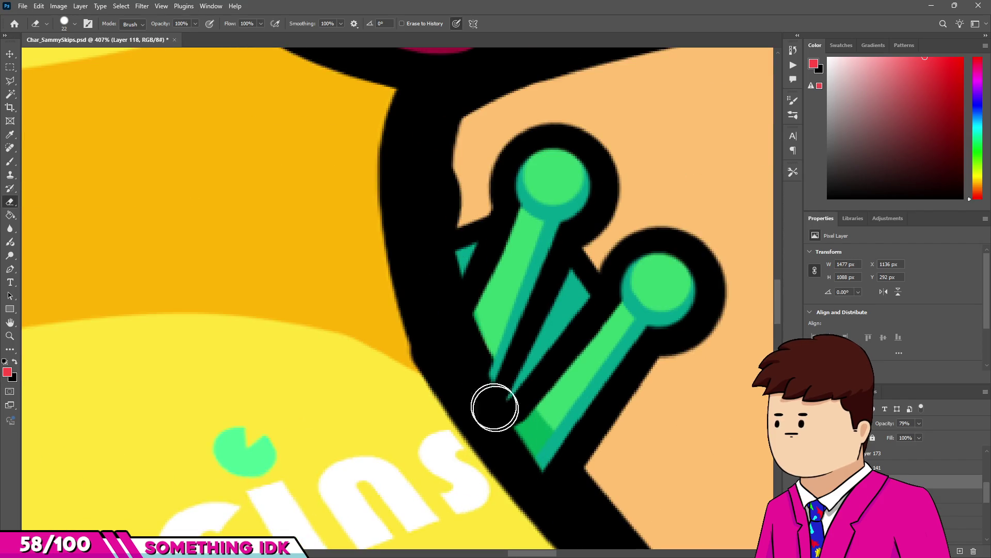
scroll(556, 474, "down", 2)
left_click(532, 418, "ctrl")
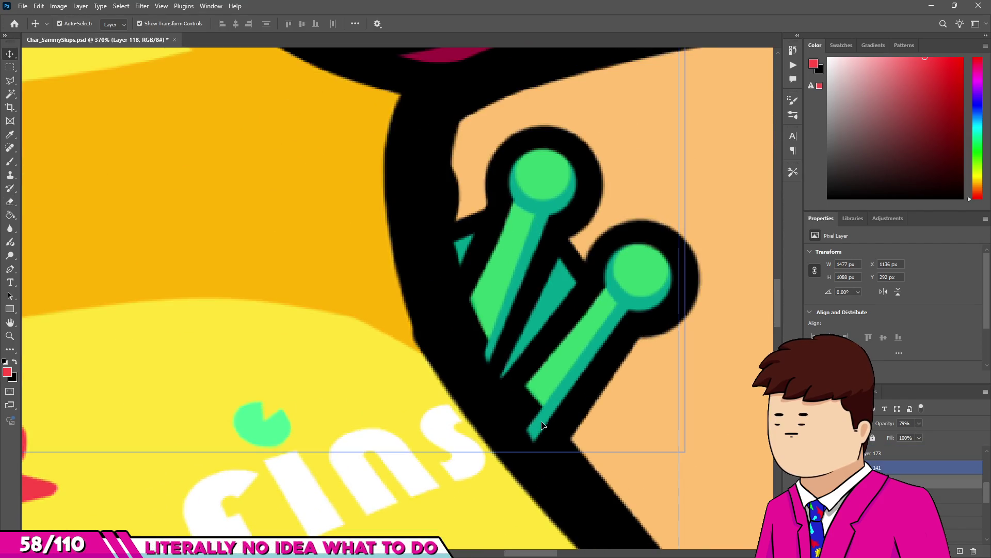
scroll(520, 429, "up", 1)
scroll(520, 429, "up", 3)
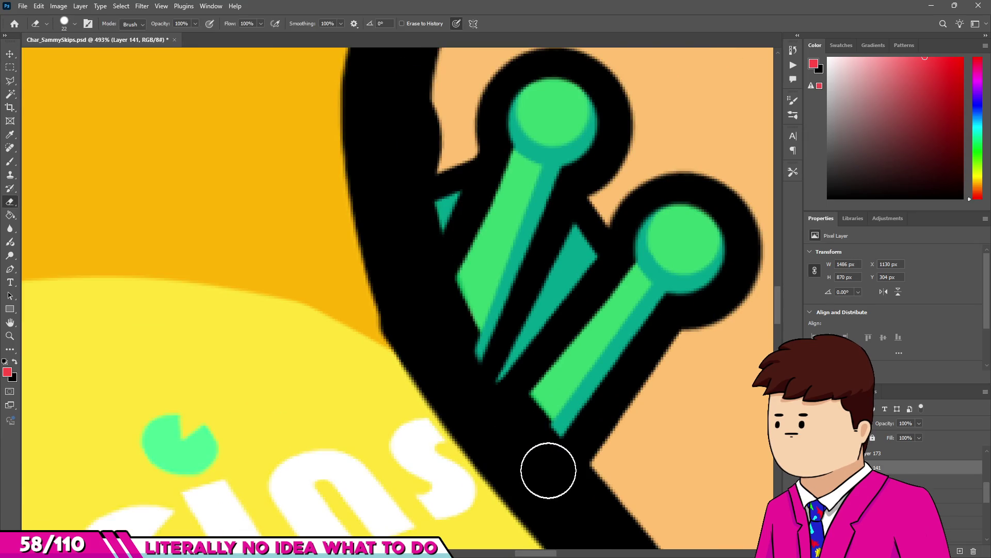
scroll(463, 356, "down", 10)
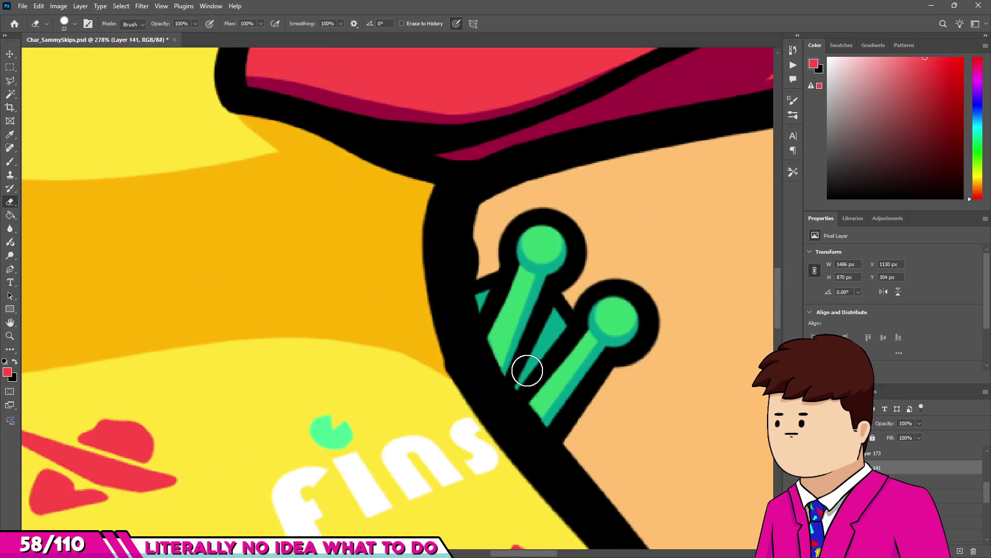
scroll(214, 334, "up", 5)
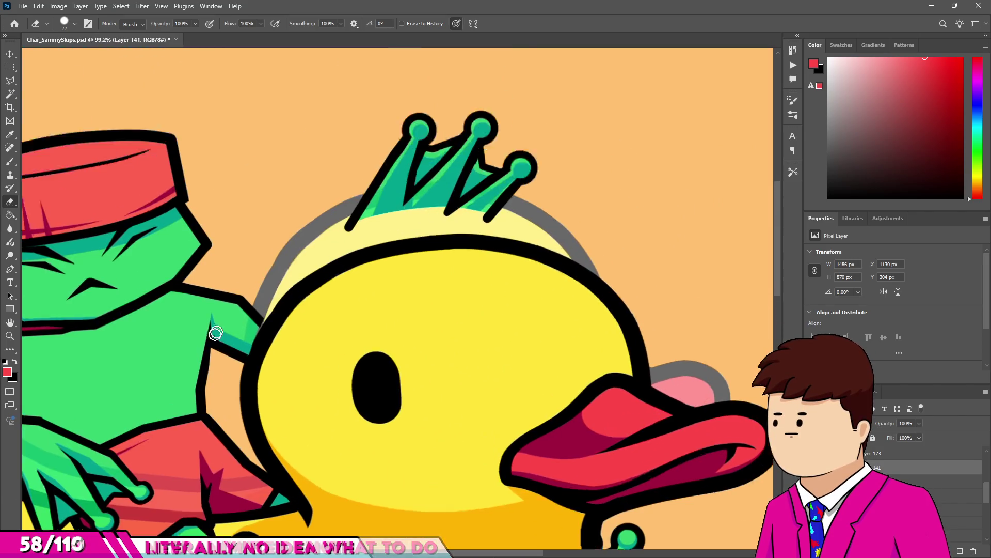
key("alt+bracketright")
Sample black and paint over the yellow wedge tip at the arm-head junction.
key("b")
left_click(307, 261, "alt")
scroll(307, 261, "up", 5)
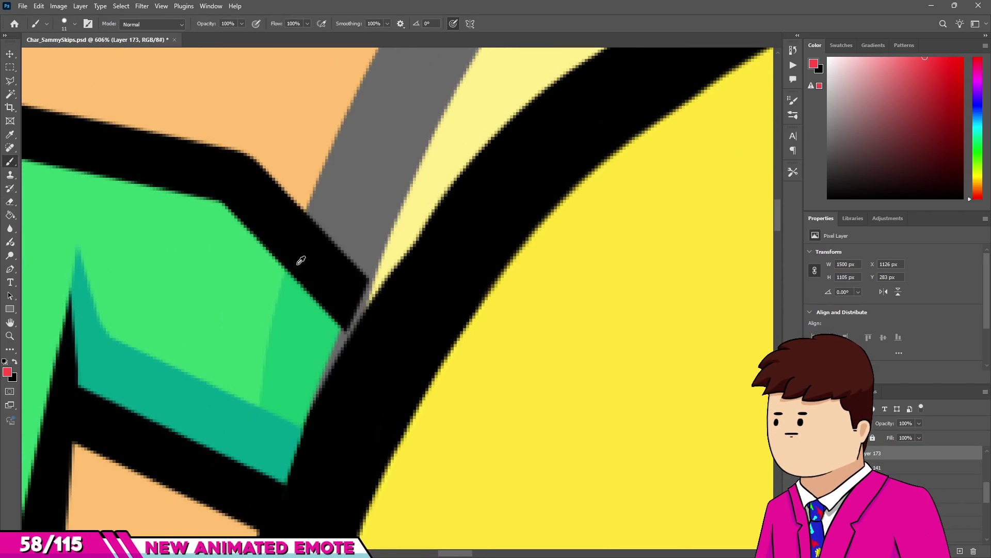
left_click_drag(366, 327, 377, 312)
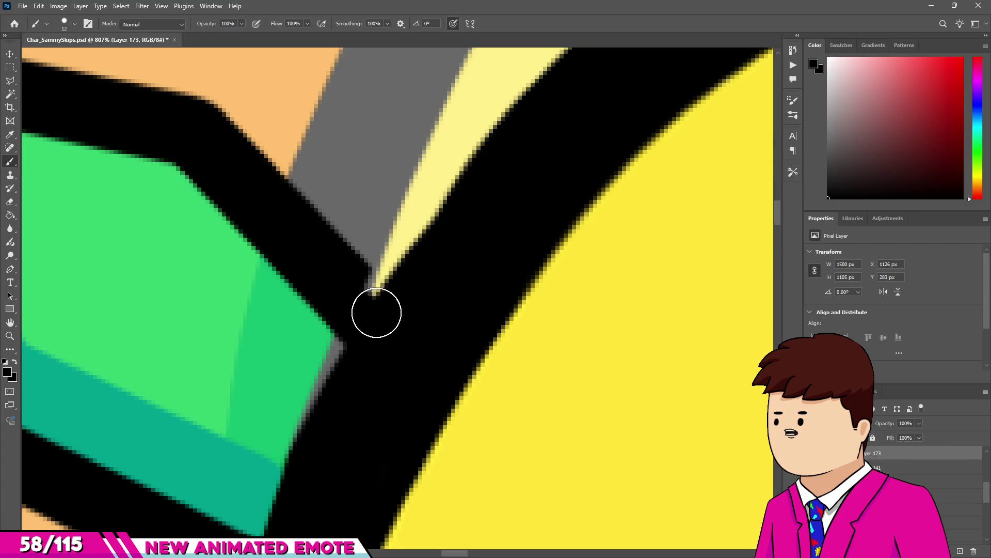
Set the frog's green fill Layer 118 to 100% opacity and fill the black corner notch with sampled green.
scroll(261, 354, "up", 1)
left_click(217, 273, "ctrl")
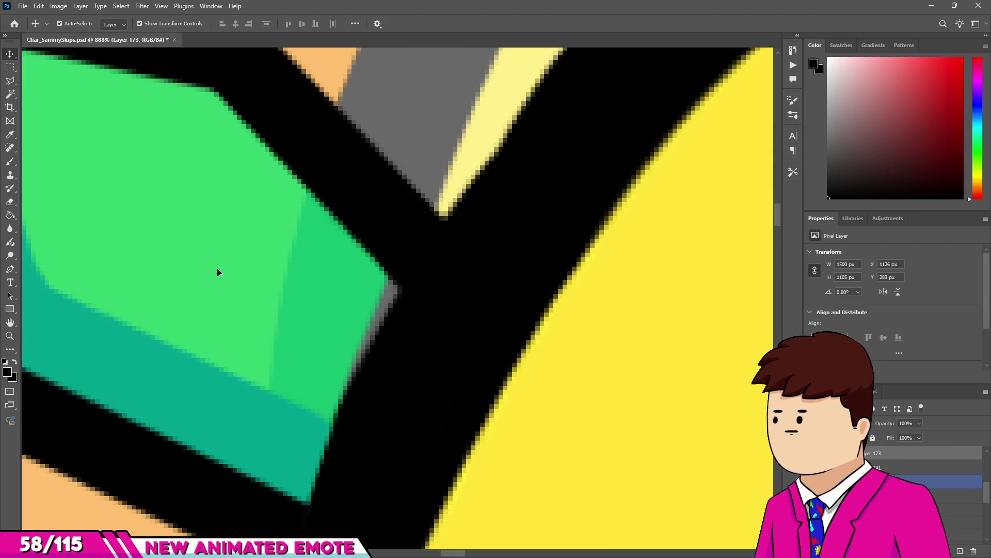
scroll(384, 279, "up", 1)
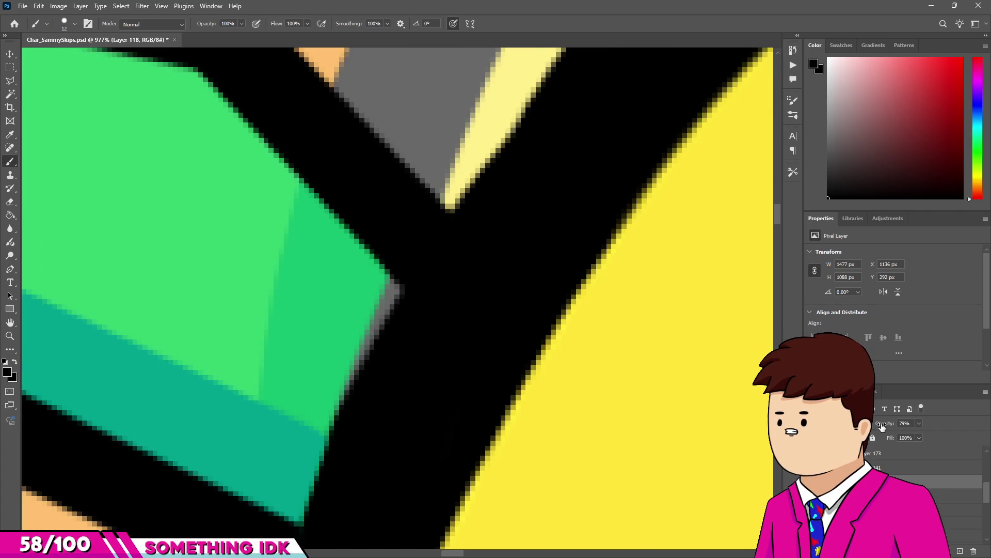
left_click_drag(882, 426, 893, 426)
key("bracketleft")
key("bracketleft")
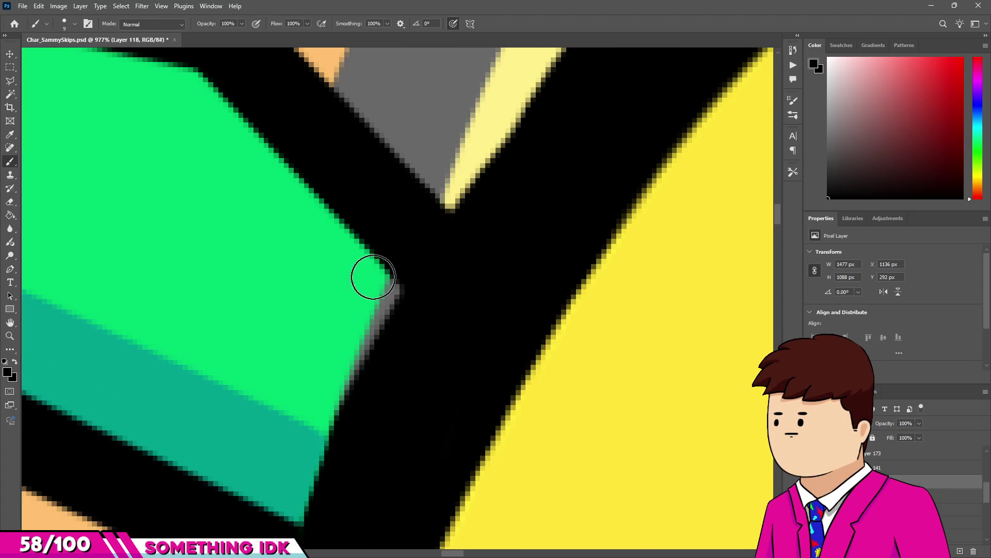
left_click(344, 350, "alt")
left_click_drag(372, 289, 365, 281)
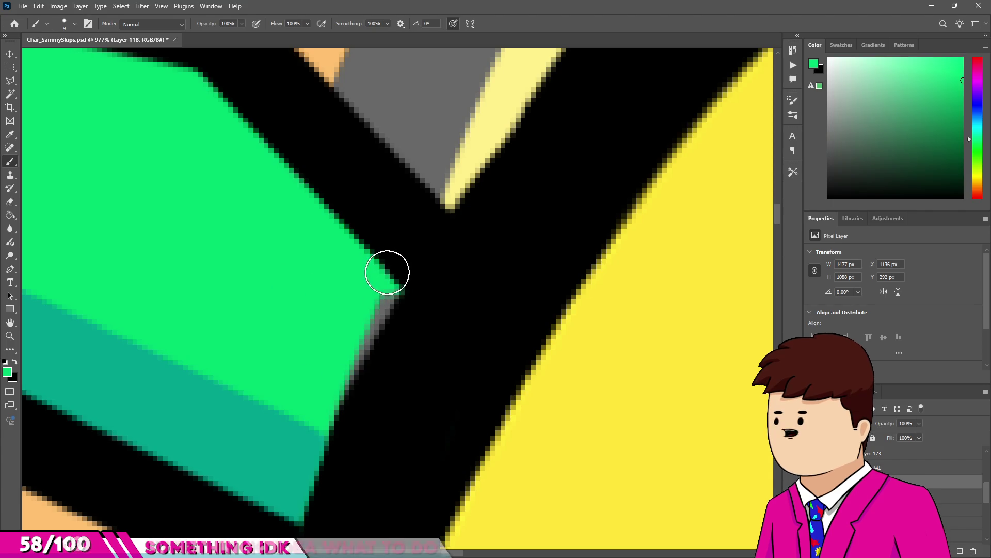
Select the frog's foot layer and paint a first teal shading stroke on the foot.
scroll(317, 404, "down", 10, "alt")
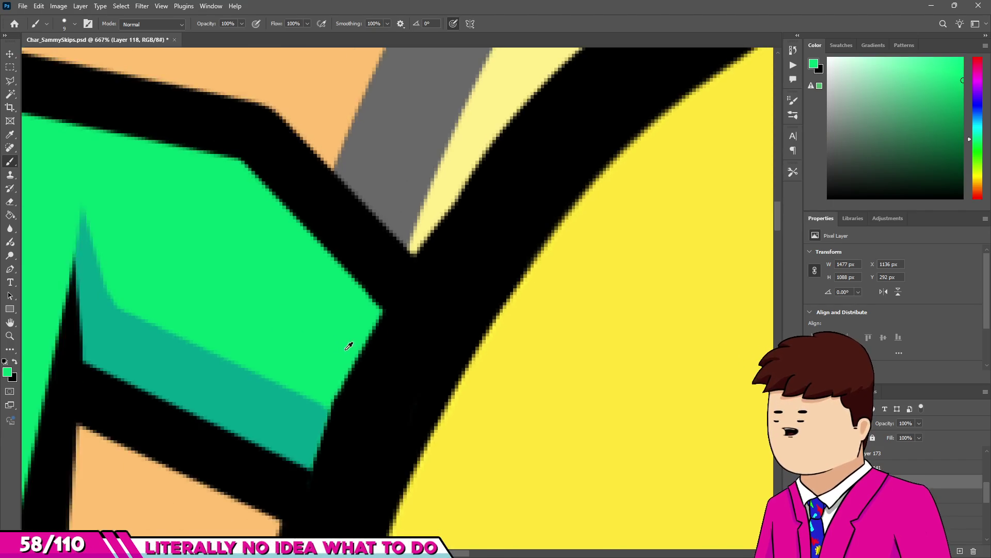
scroll(491, 176, "down", 2, "alt")
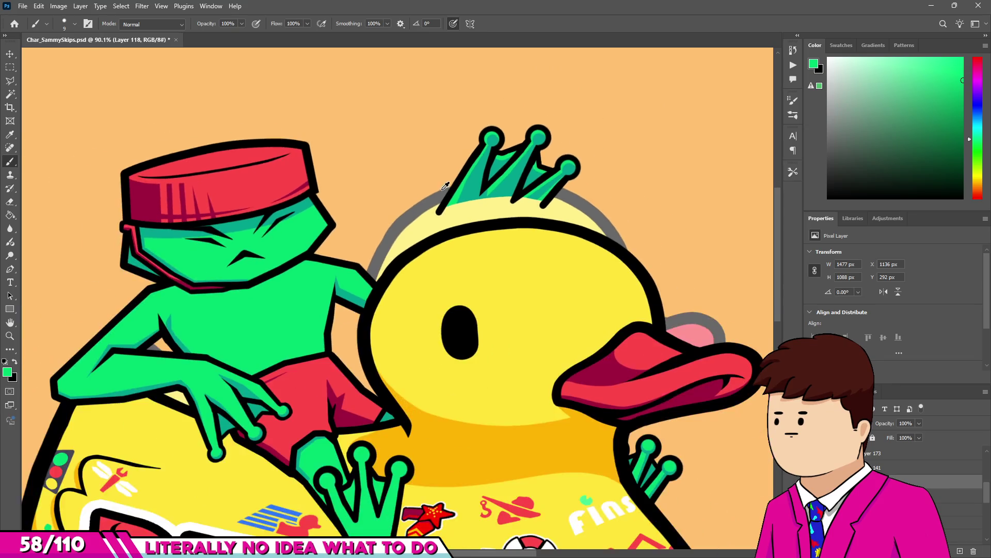
scroll(423, 416, "up", 10, "alt")
scroll(422, 416, "down", 10, "alt")
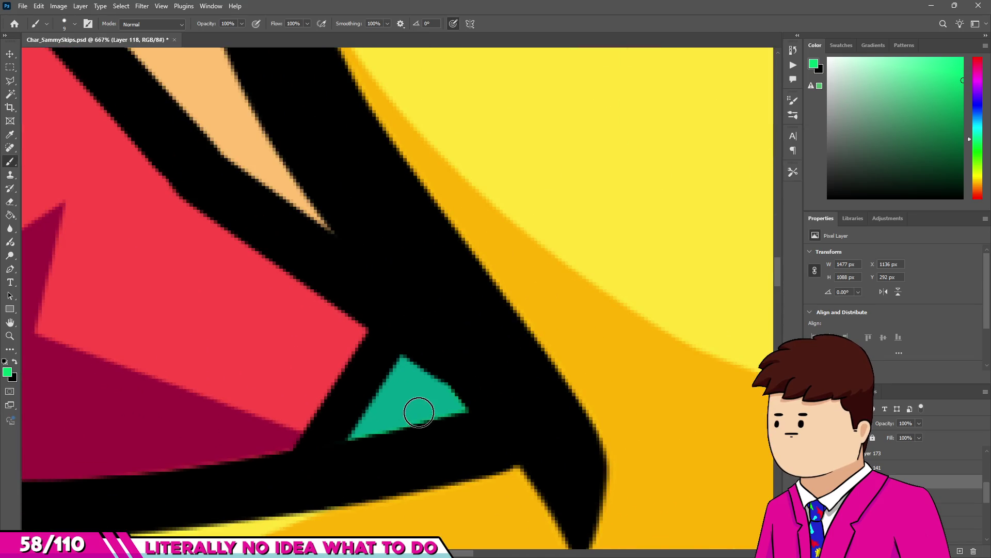
scroll(356, 304, "up", 7, "alt")
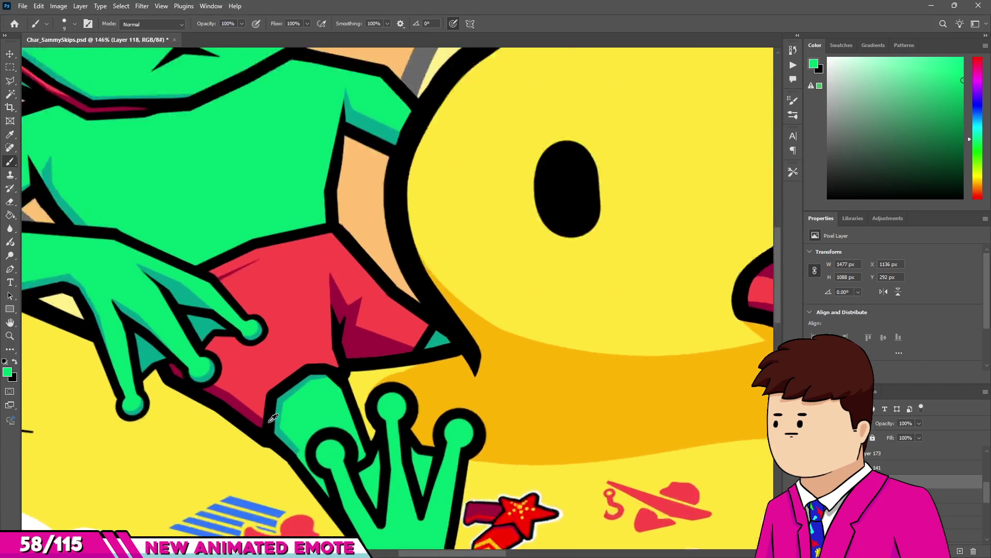
left_click(299, 428, "ctrl")
scroll(328, 324, "down", 1, "alt")
scroll(329, 323, "up", 2, "alt")
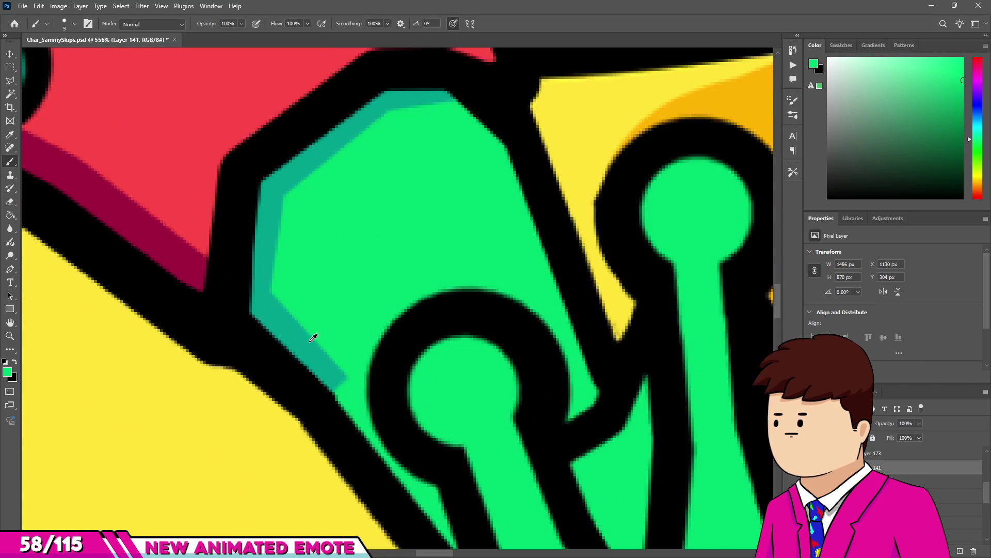
scroll(337, 385, "down", 1, "alt")
mouse_move(439, 421)
left_mouse_down()
mouse_move(447, 438)
mouse_move(407, 392)
left_mouse_up()
Shade the middle toe edge, the gap between the right toes, and all three toe tips in teal.
scroll(354, 304, "down", 4, "alt")
scroll(354, 303, "down", 4, "alt")
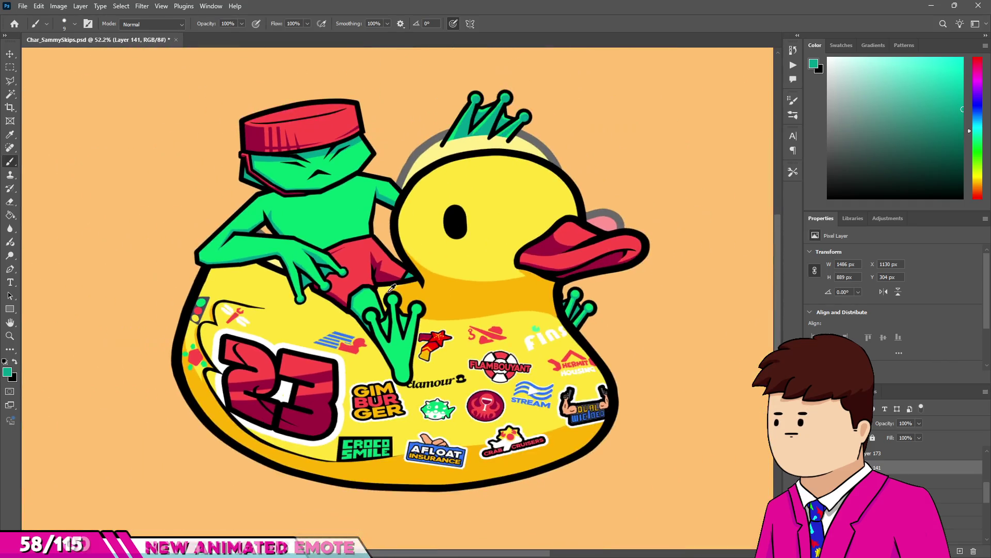
scroll(384, 348, "up", 6, "alt")
key("bracketright")
mouse_move(385, 351)
left_mouse_down()
mouse_move(398, 381)
mouse_move(421, 381)
left_mouse_up()
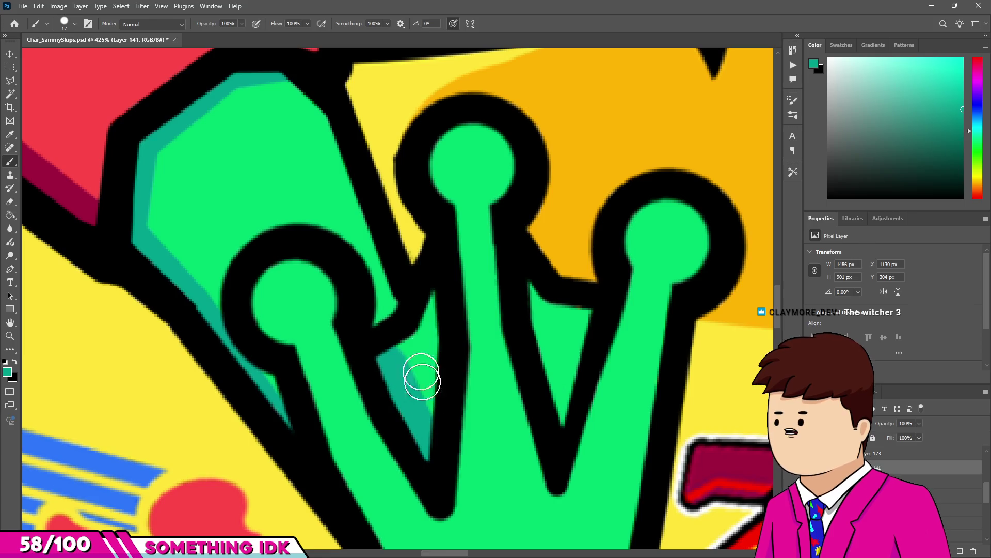
mouse_move(539, 295)
left_mouse_down()
mouse_move(563, 412)
mouse_move(578, 312)
mouse_move(573, 356)
left_mouse_up()
scroll(441, 241, "up", 2, "alt")
key("bracketright")
key("bracketright")
key("bracketright")
left_click(475, 230)
scroll(708, 299, "down", 1, "alt")
scroll(708, 299, "right", 2, "ctrl")
left_click(612, 312)
scroll(516, 335, "down", 3, "alt")
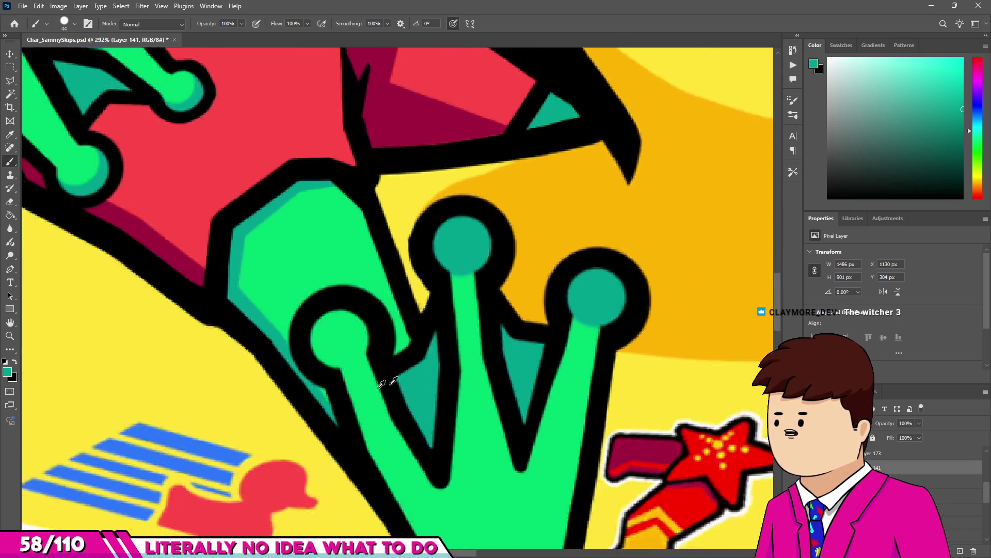
scroll(343, 288, "up", 2, "alt")
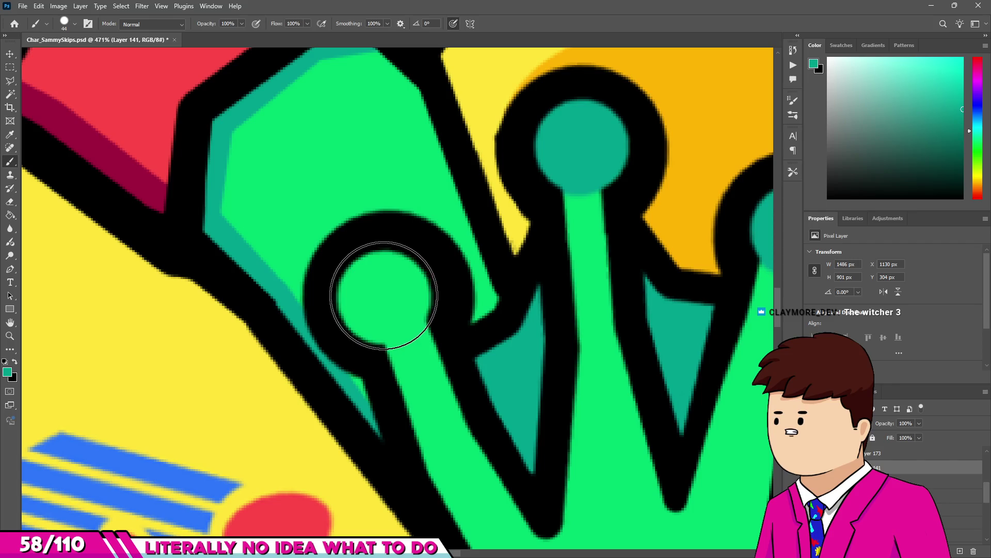
left_click(376, 288)
With a 36 px eraser, remove teal from the tops of the left, middle and right toe tips.
key("e")
scroll(373, 288, "up", 2, "alt")
right_click(391, 298, "alt")
right_click(385, 281, "alt")
left_click(387, 268)
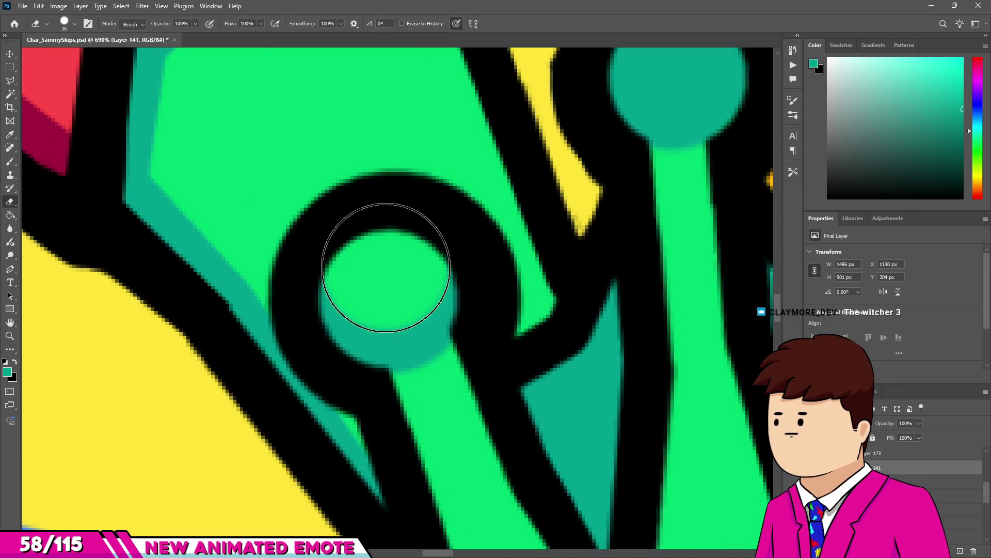
scroll(670, 239, "up", 2)
left_click(675, 111)
scroll(449, 222, "down", 3)
scroll(624, 229, "up", 2)
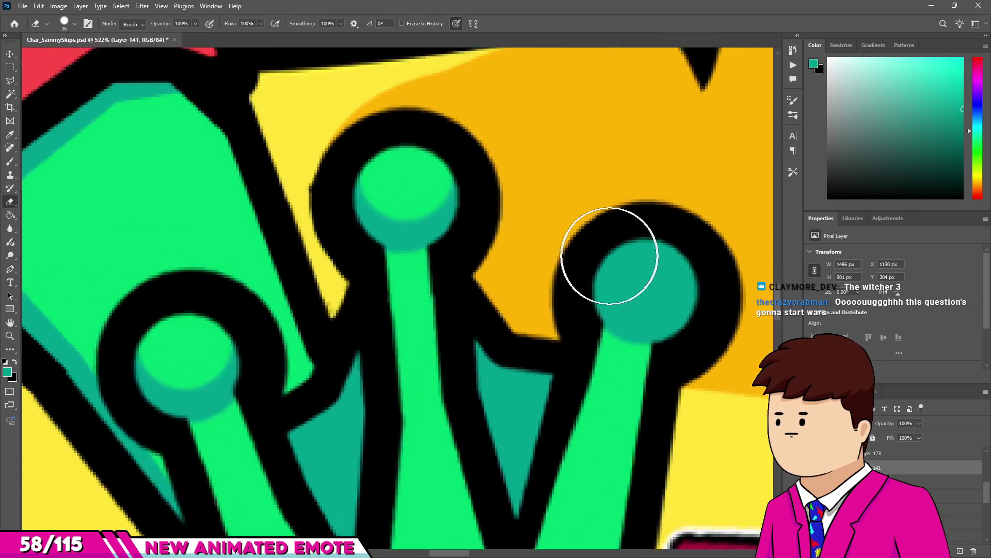
left_click(646, 268)
scroll(487, 244, "down", 6)
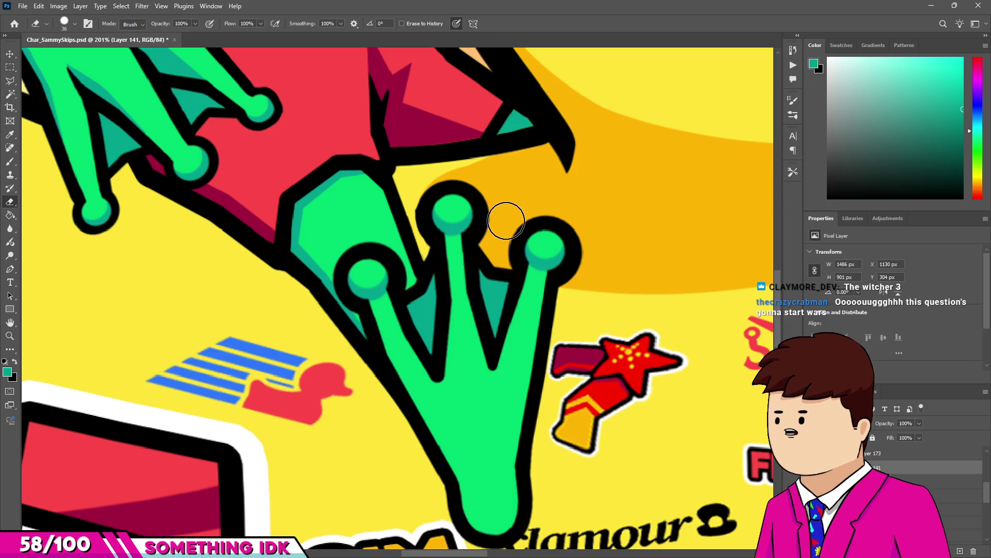
Shade the foot's left edge in thin teal lines and paint teal over its bottom tip.
key("b")
scroll(403, 361, "up", 7)
left_click_drag(369, 324, 332, 337)
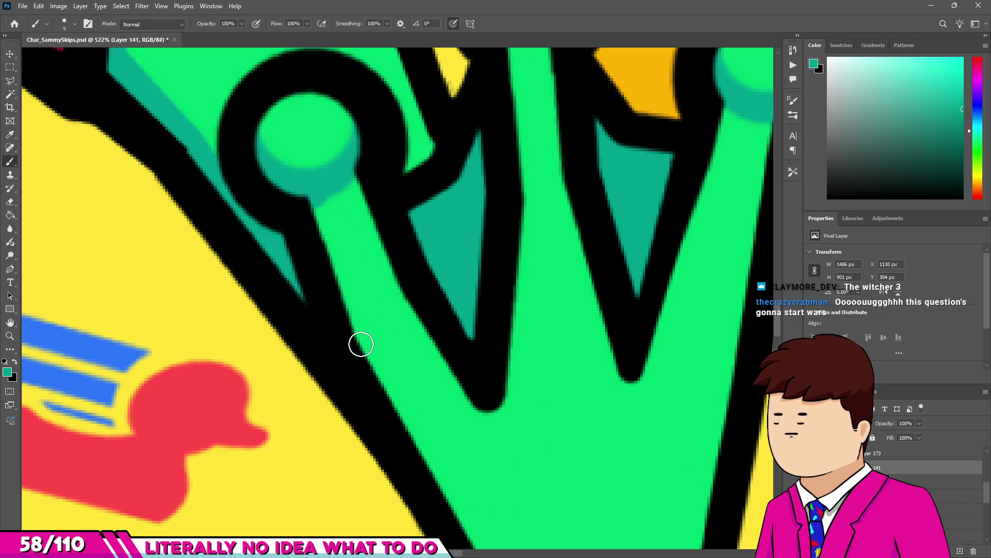
left_click_drag(361, 344, 324, 209)
scroll(324, 209, "down", 5)
scroll(420, 394, "up", 5)
left_click_drag(442, 402, 276, 90)
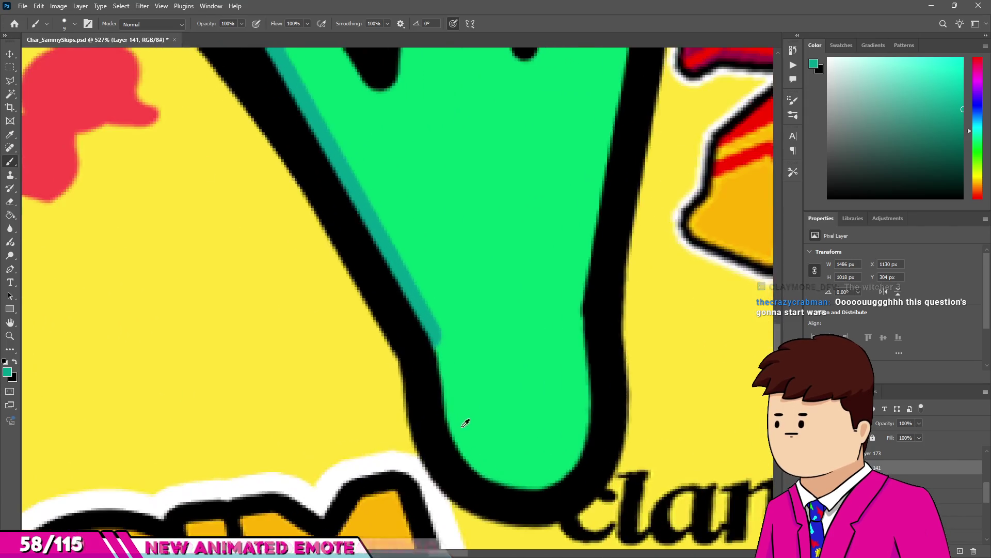
mouse_move(494, 455)
left_mouse_down()
mouse_move(542, 401)
mouse_move(505, 383)
left_mouse_up()
left_click(511, 405)
Erase the upper part of the teal blob at the foot's tip.
key("alt+e")
key("Escape")
key("e")
mouse_move(516, 320)
left_mouse_down()
mouse_move(485, 328)
mouse_move(506, 429)
mouse_move(525, 458)
mouse_move(555, 402)
mouse_move(564, 325)
mouse_move(554, 331)
left_mouse_up()
With a thin brush, add short teal shading lines along the right toe's outer edge.
key("b")
scroll(524, 454, "down", 3)
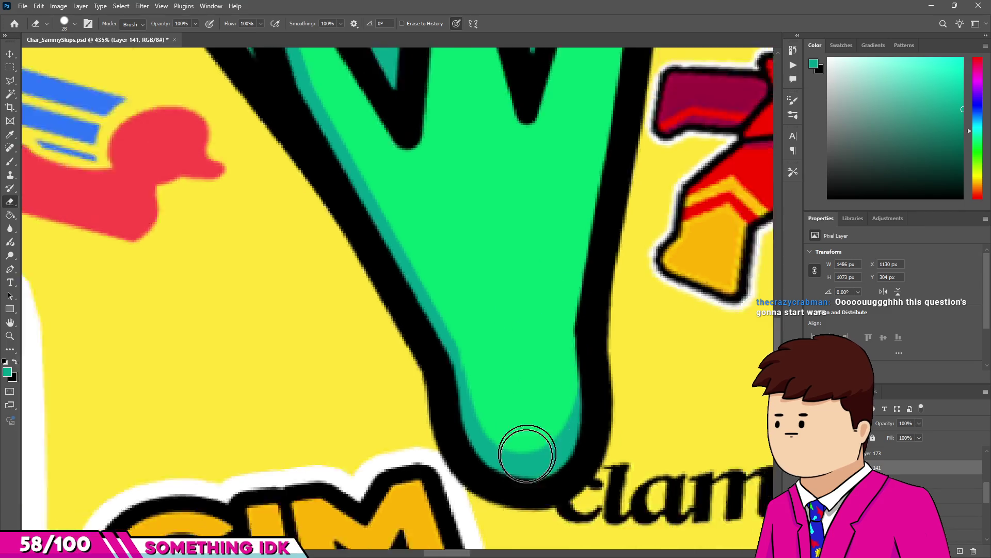
scroll(533, 266, "down", 2)
scroll(444, 170, "up", 3)
scroll(556, 191, "down", 2)
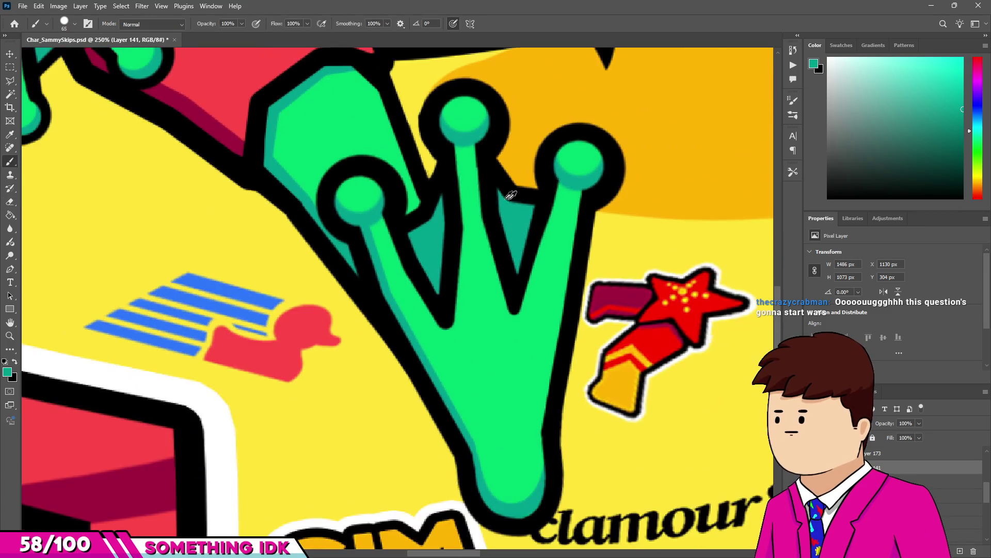
left_click_drag(598, 226, 582, 221)
scroll(589, 184, "up", 2)
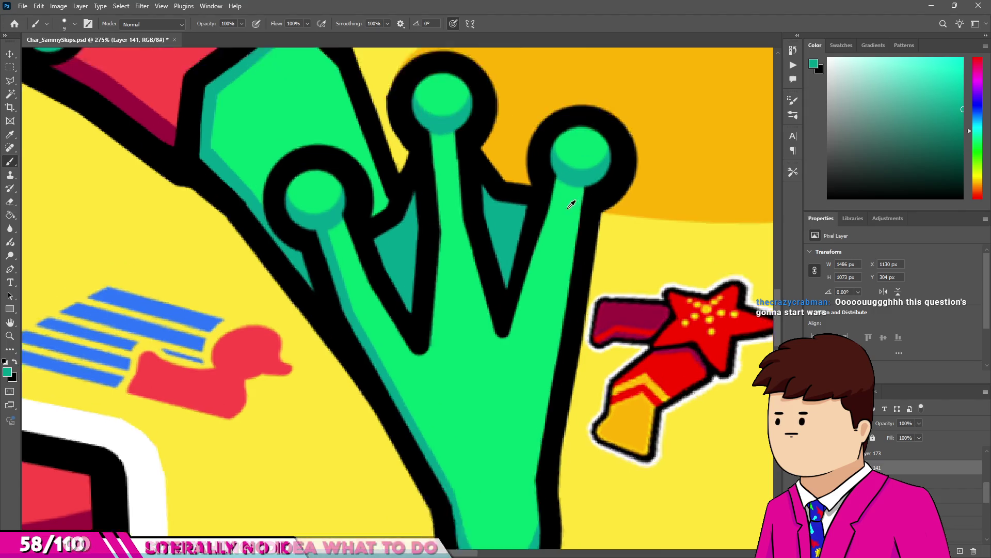
left_click(556, 408, "shift")
scroll(543, 397, "down", 2)
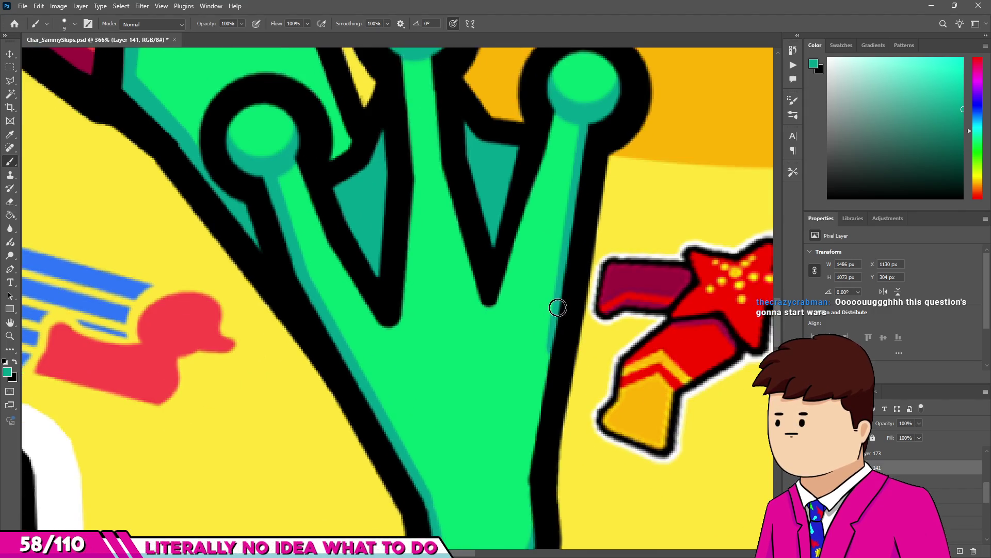
left_click(538, 418, "shift")
scroll(537, 418, "down", 8)
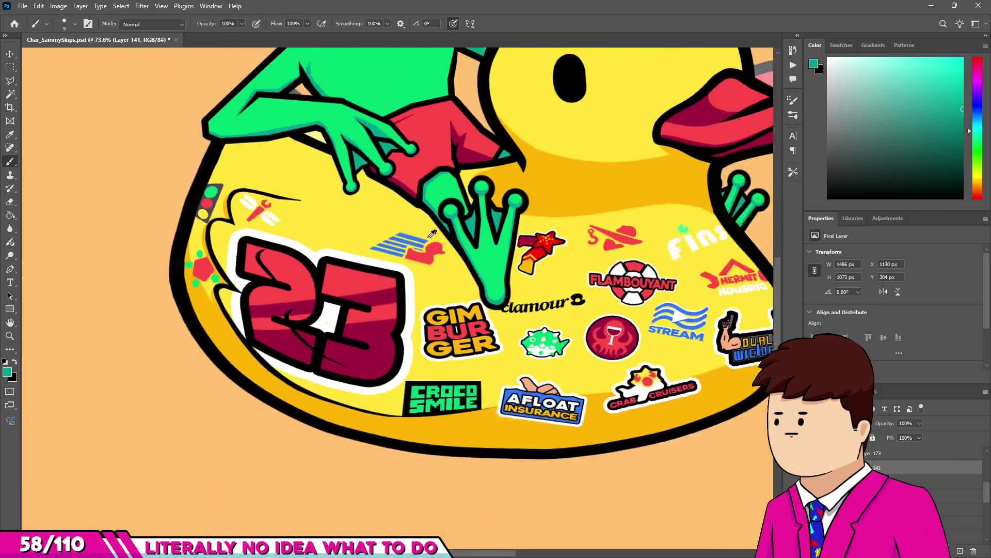
scroll(649, 178, "down", 2)
scroll(464, 307, "up", 5)
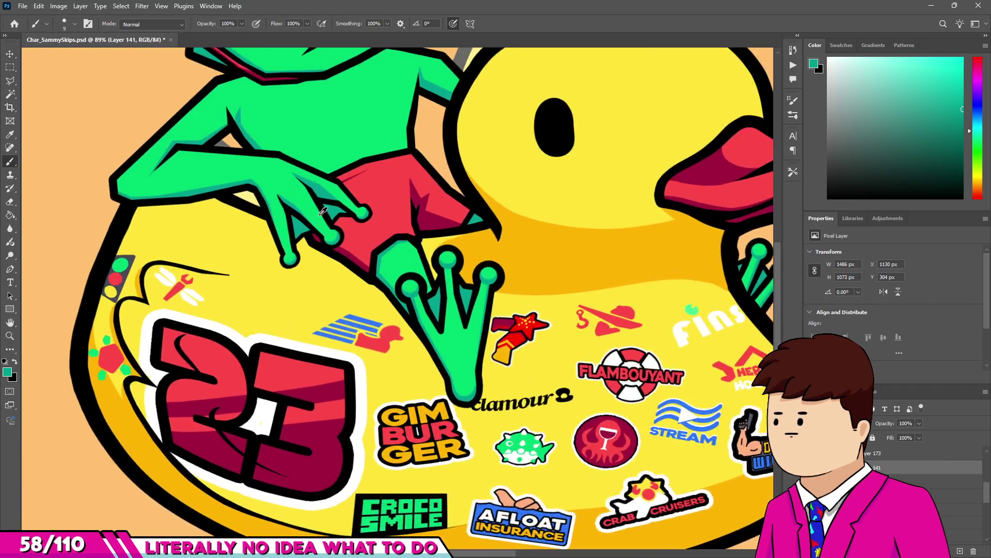
scroll(465, 308, "down", 3)
scroll(346, 222, "up", 8)
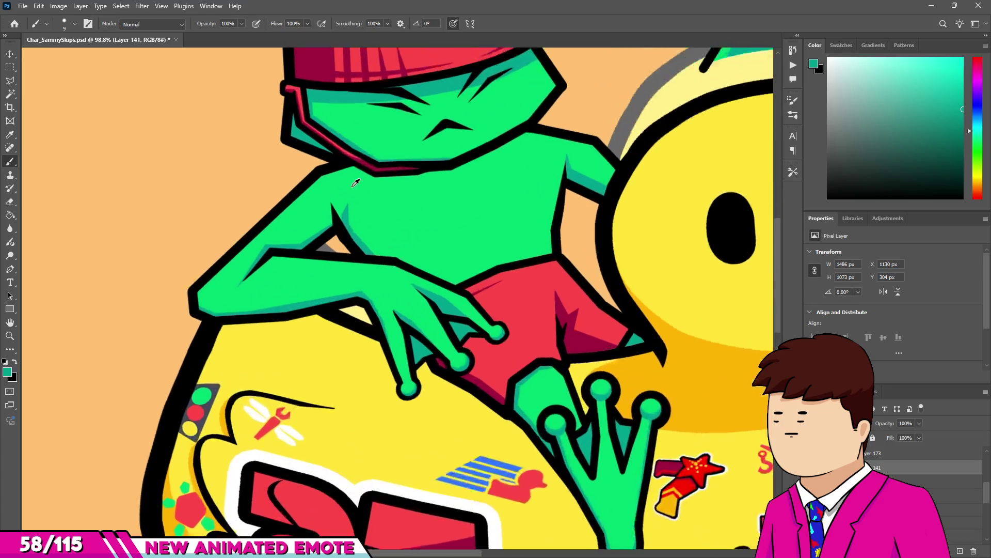
Erase the stray teal wedge on the frog's arm.
key("v")
scroll(340, 227, "down", 2)
key("e")
scroll(392, 268, "up", 4)
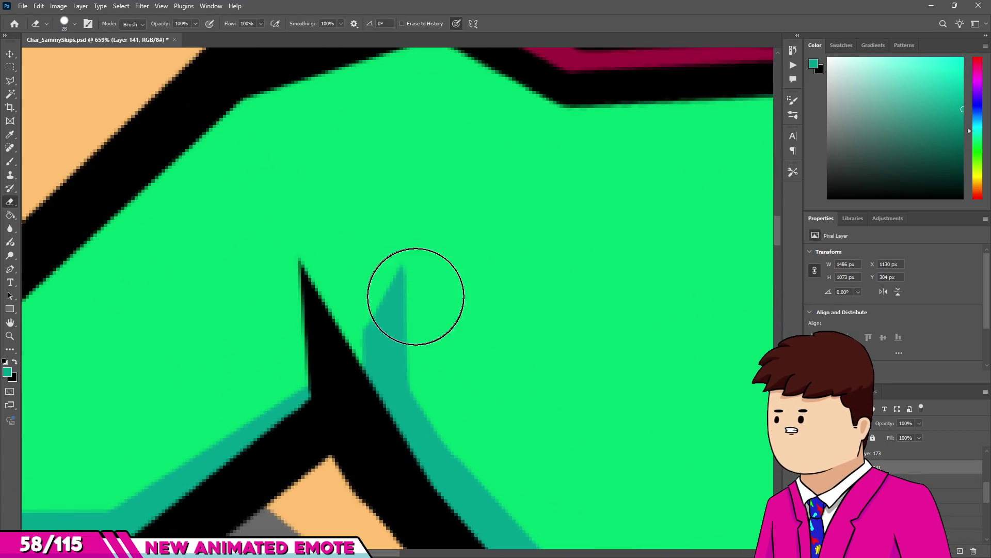
left_click_drag(358, 248, 416, 359)
Paint a straight teal line along the arm's inner edge down to the bottom corner.
key("b")
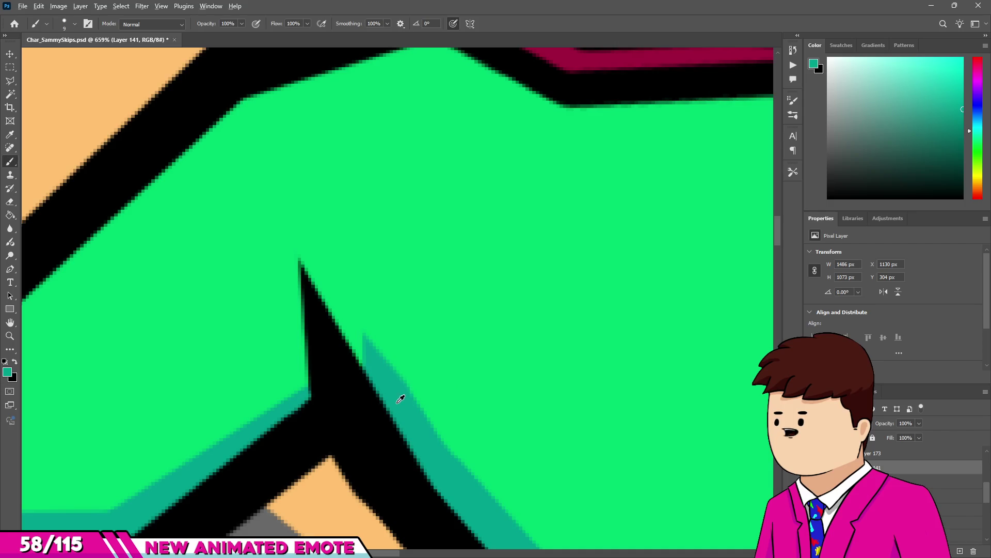
left_click(281, 201, "shift")
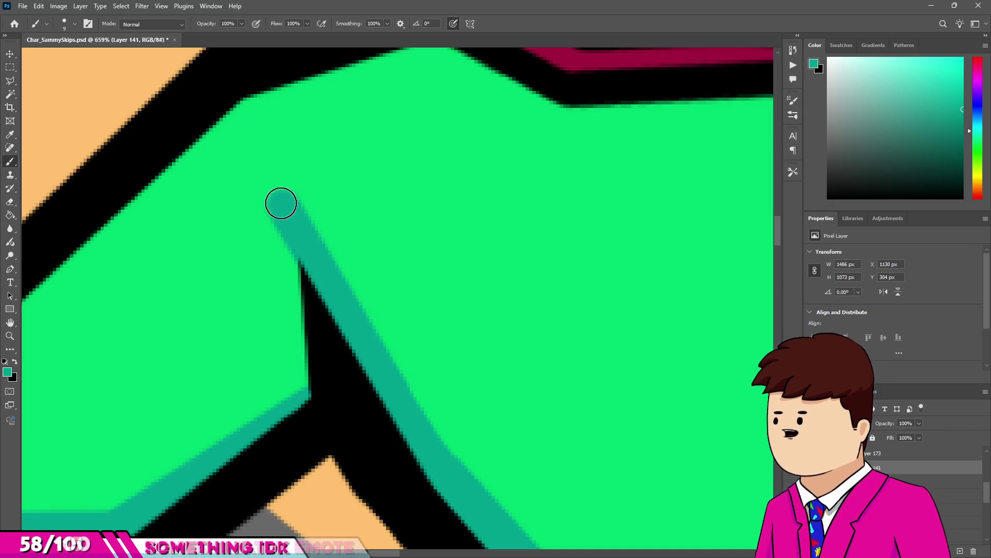
left_click(303, 409, "shift")
With a smaller eraser, trim the teal shading into a pointed tip and clean the diagonal edge.
key("e")
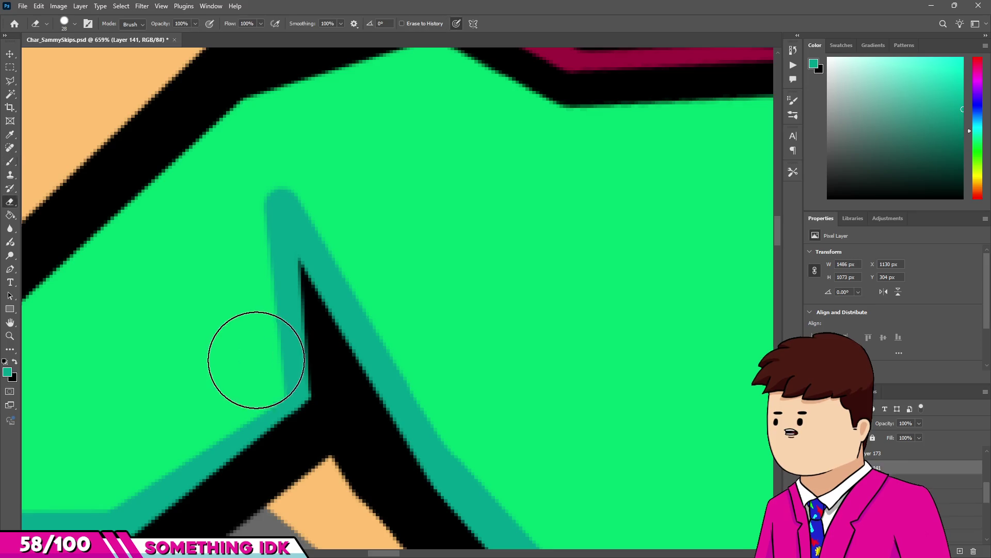
key("bracketleft")
key("bracketleft")
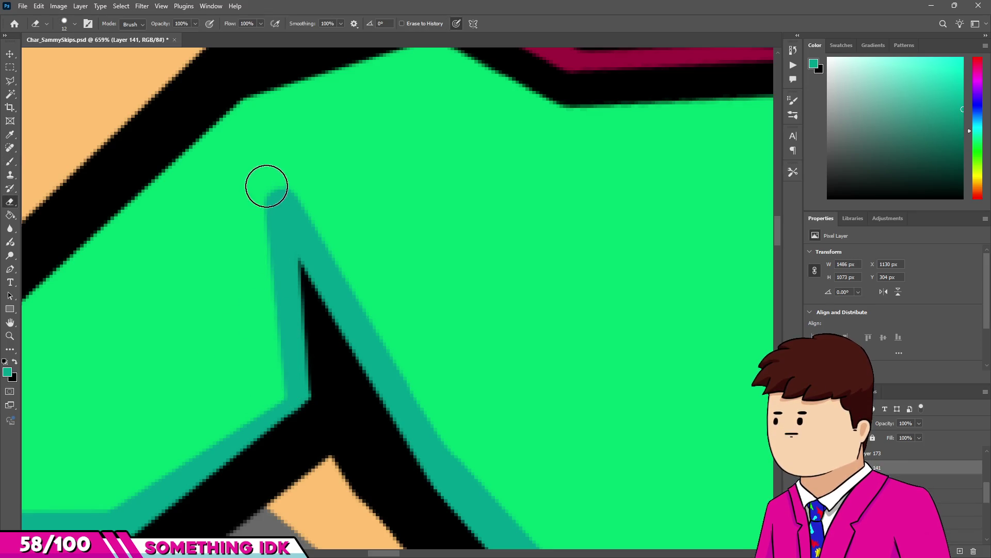
left_click_drag(267, 186, 290, 170)
left_click(453, 413, "shift")
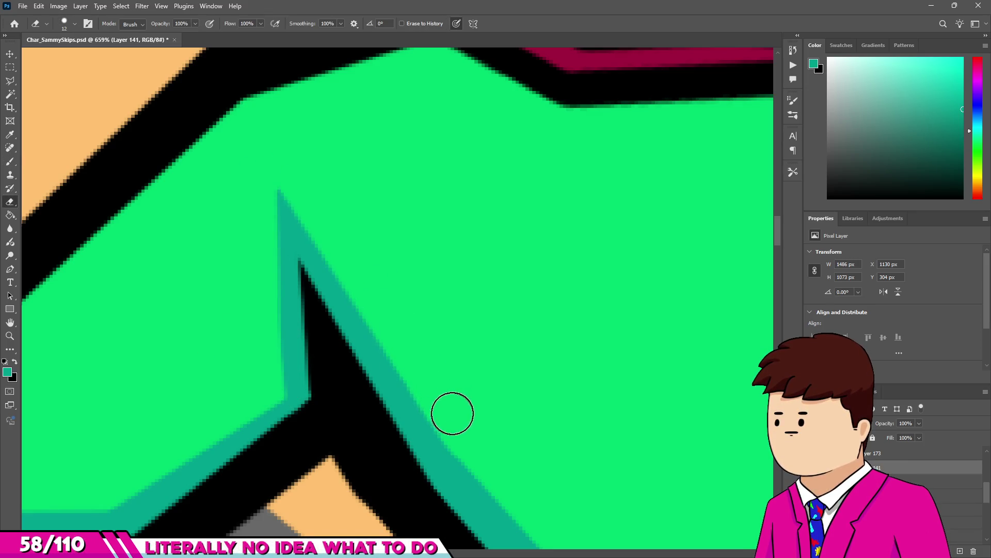
scroll(452, 413, "down", 5)
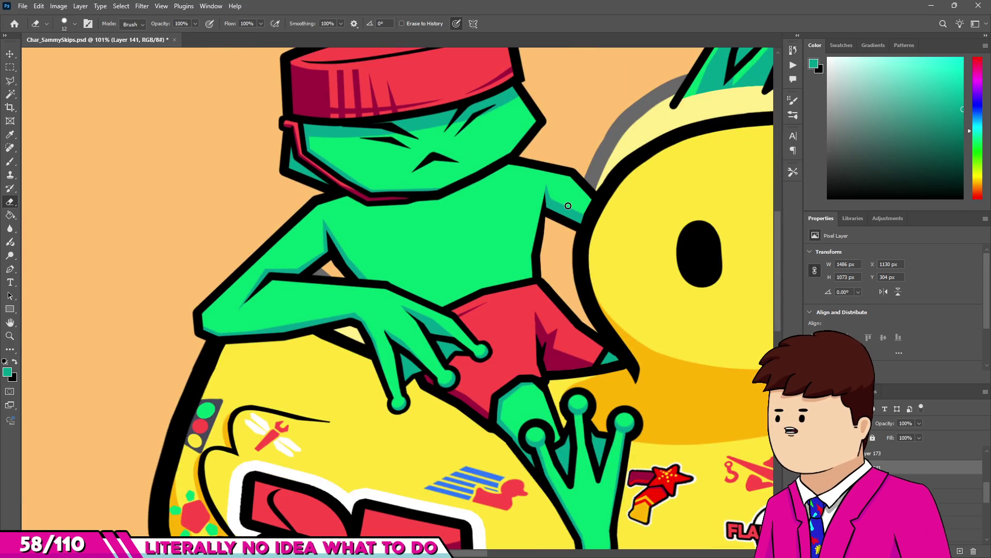
scroll(541, 233, "down", 5)
scroll(510, 161, "up", 3)
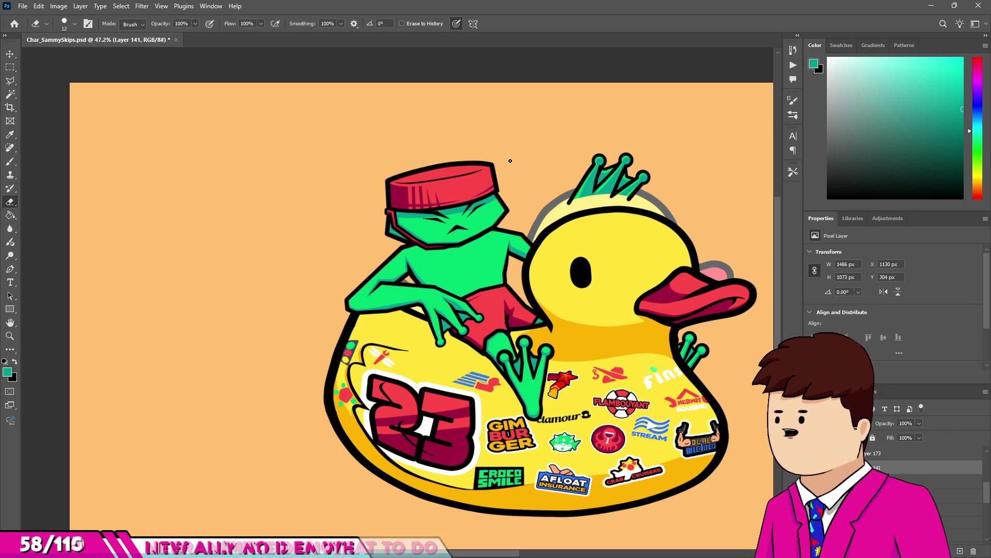
Select the black crown outline and move it down and to the right.
key("v")
scroll(574, 197, "up", 4)
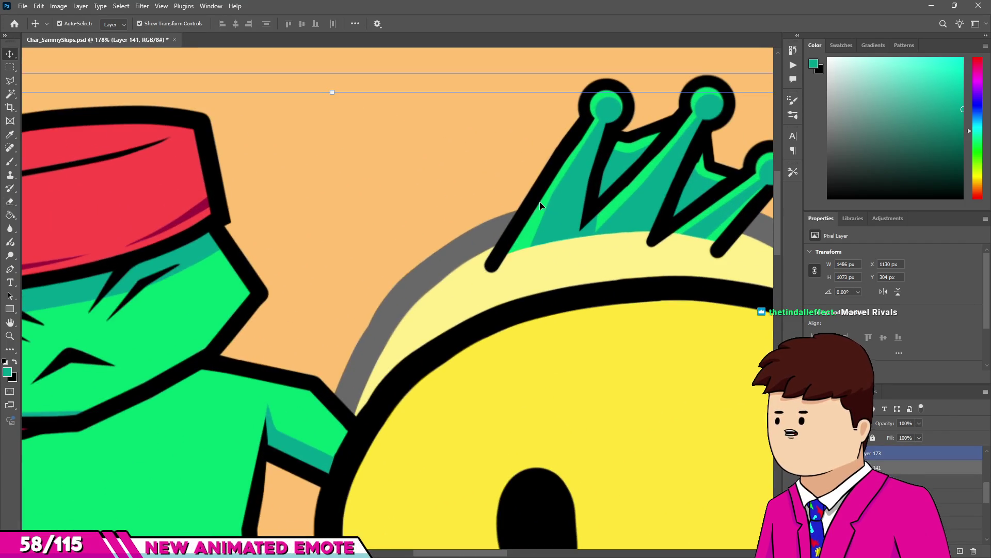
scroll(517, 212, "down", 1)
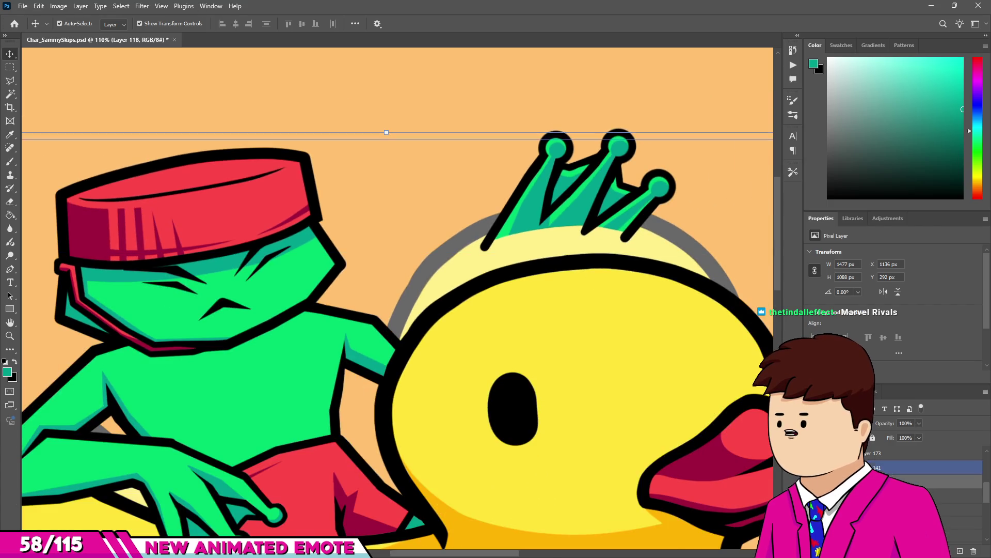
scroll(433, 381, "down", 2)
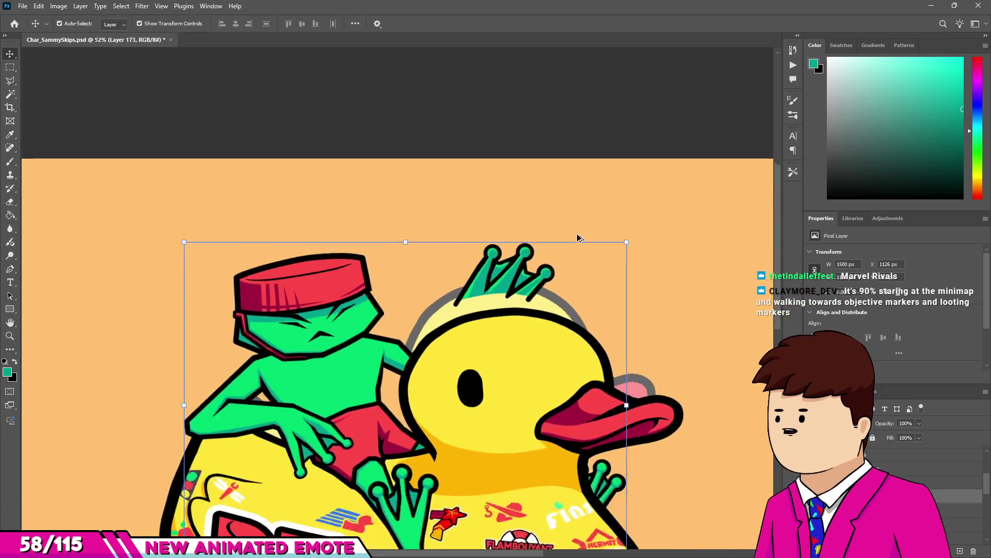
scroll(576, 240, "up", 3)
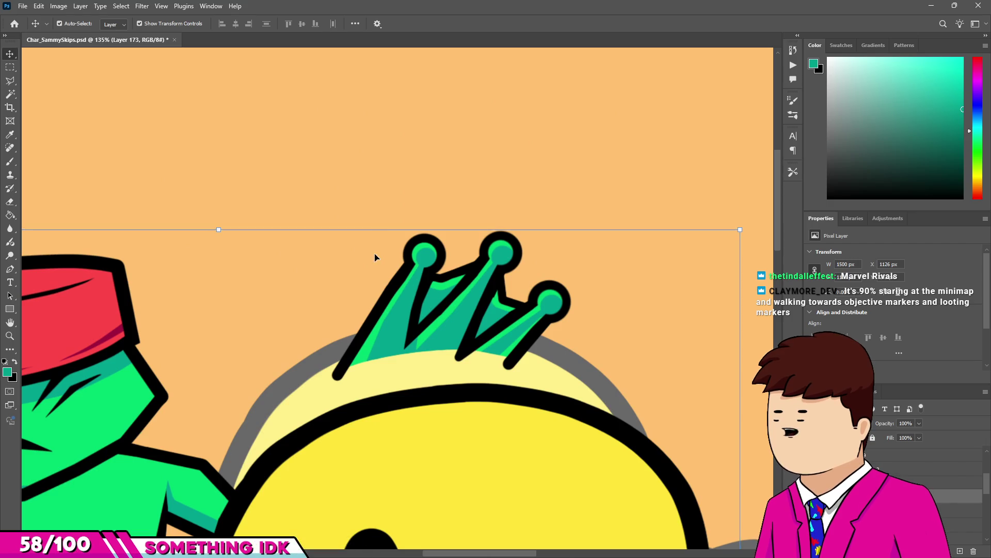
left_click_drag(292, 203, 598, 405)
mouse_move(459, 349)
left_mouse_down()
mouse_move(481, 391)
mouse_move(471, 394)
mouse_move(480, 390)
left_mouse_up()
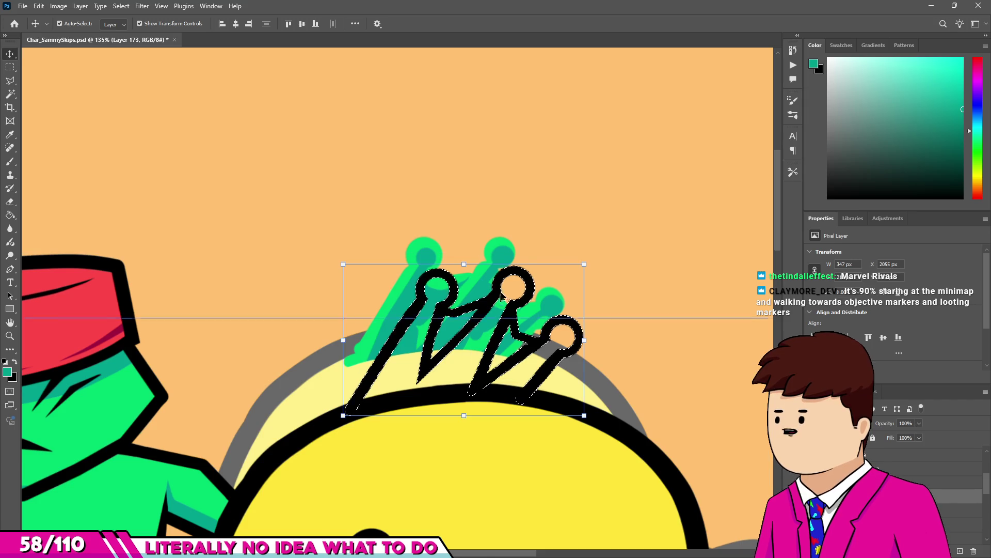
On the teal crown fill layer, select the fill and shift it down-right.
key("m")
scroll(496, 288, "up", 3)
key("v")
left_click(394, 229)
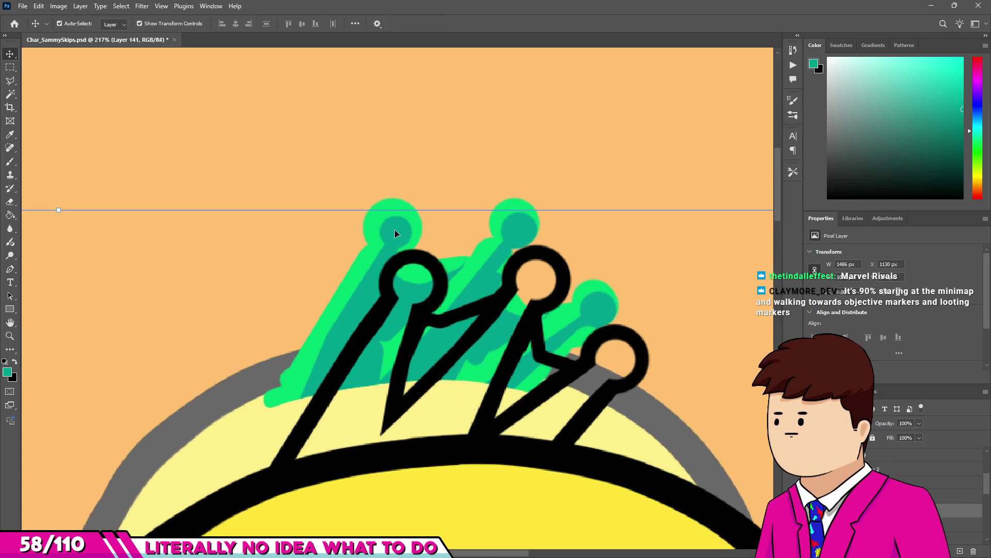
mouse_move(259, 426)
left_mouse_down()
mouse_move(544, 230)
mouse_move(638, 193)
left_mouse_up()
mouse_move(511, 235)
left_mouse_down()
mouse_move(549, 292)
mouse_move(535, 290)
mouse_move(550, 283)
mouse_move(534, 287)
left_mouse_up()
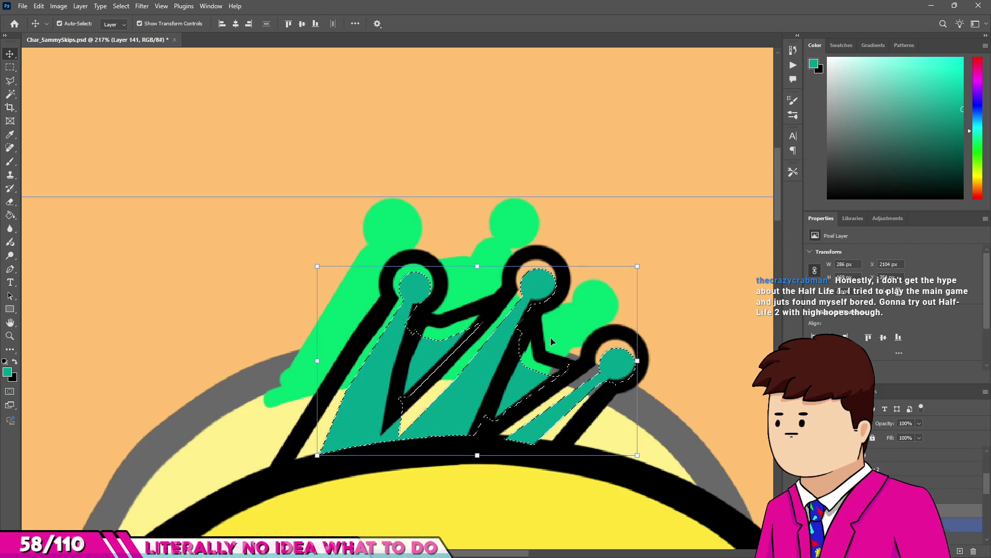
Select the crown's green highlights, nudge them down about 6 px, then deselect.
key("m")
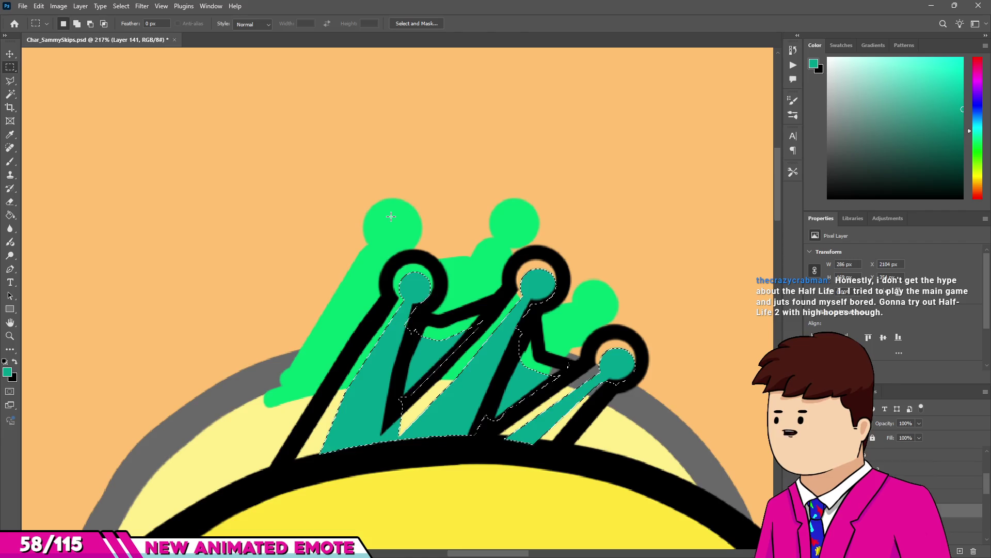
left_click(391, 220, "ctrl")
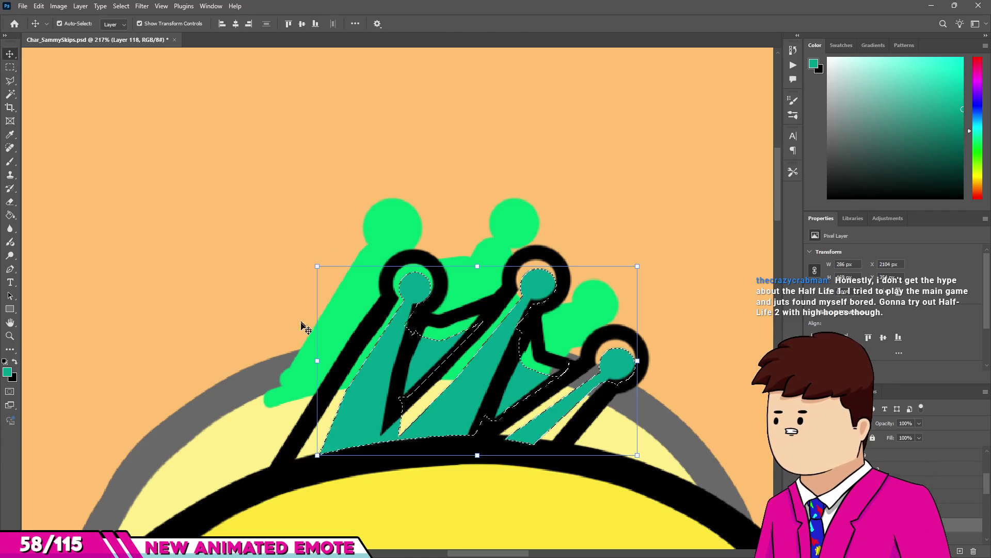
left_click_drag(236, 419, 666, 190)
key("v")
left_click_drag(402, 235, 418, 283)
key("m")
left_click(583, 202)
Try lowering the highlight layer's opacity to 81%, then undo it.
key("e")
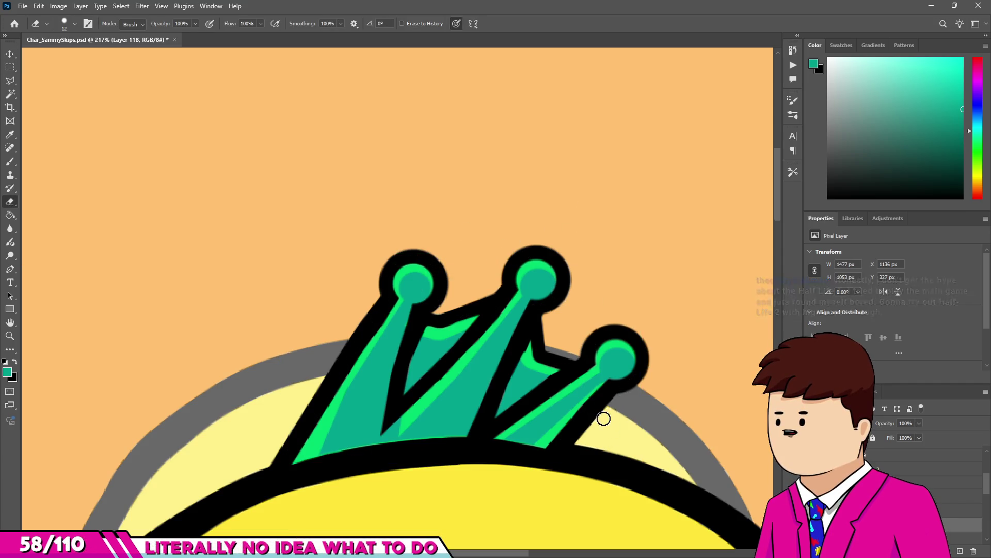
scroll(584, 289, "down", 3)
scroll(584, 289, "down", 5)
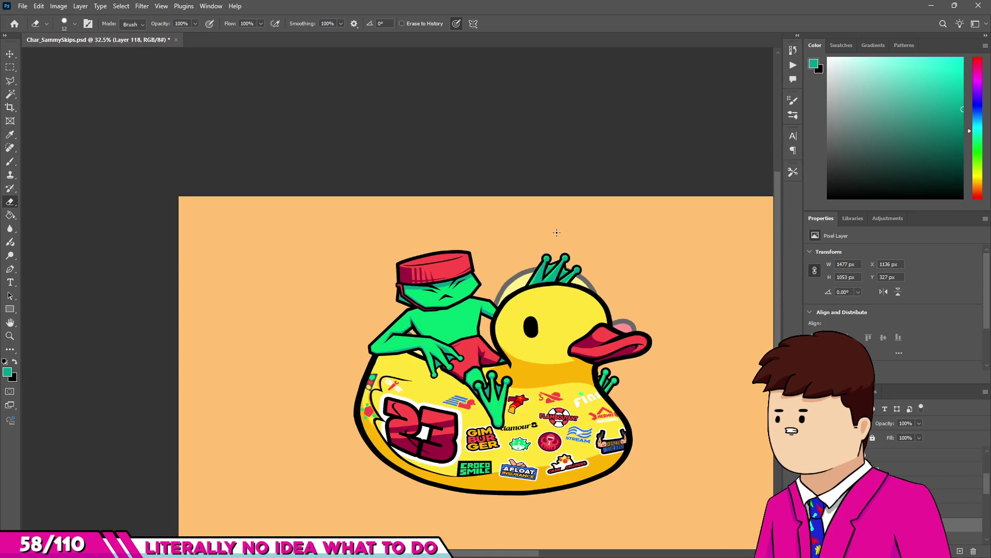
scroll(514, 278, "up", 8)
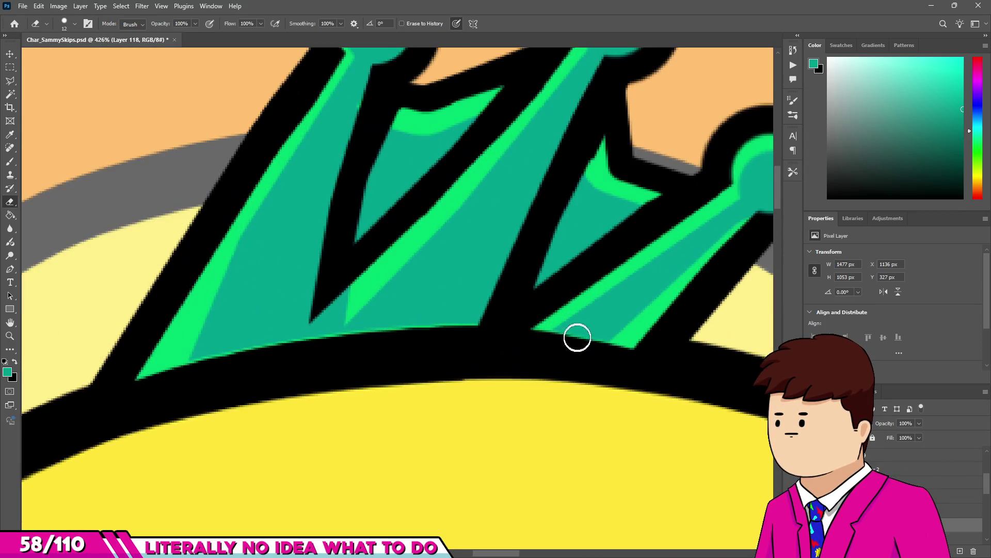
key("v")
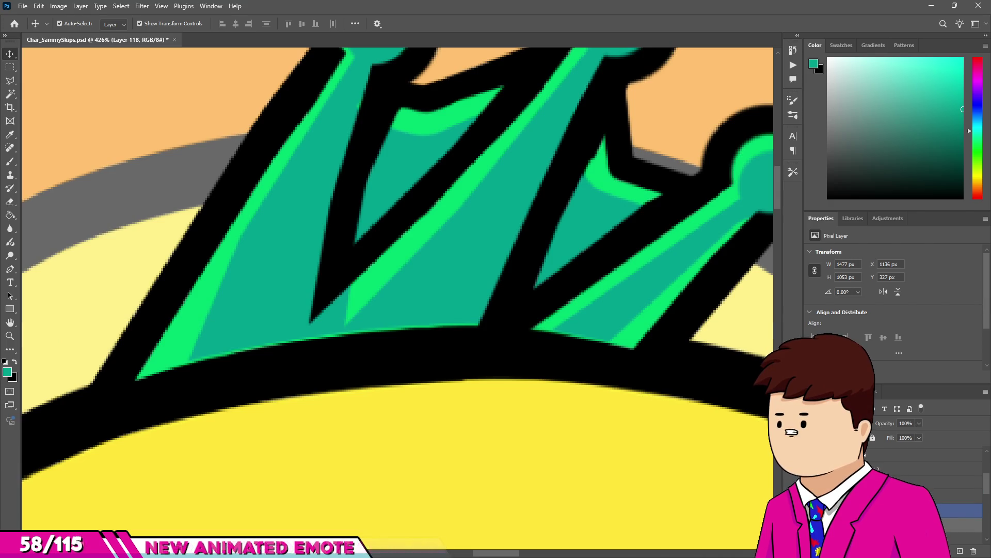
left_click_drag(886, 423, 884, 458)
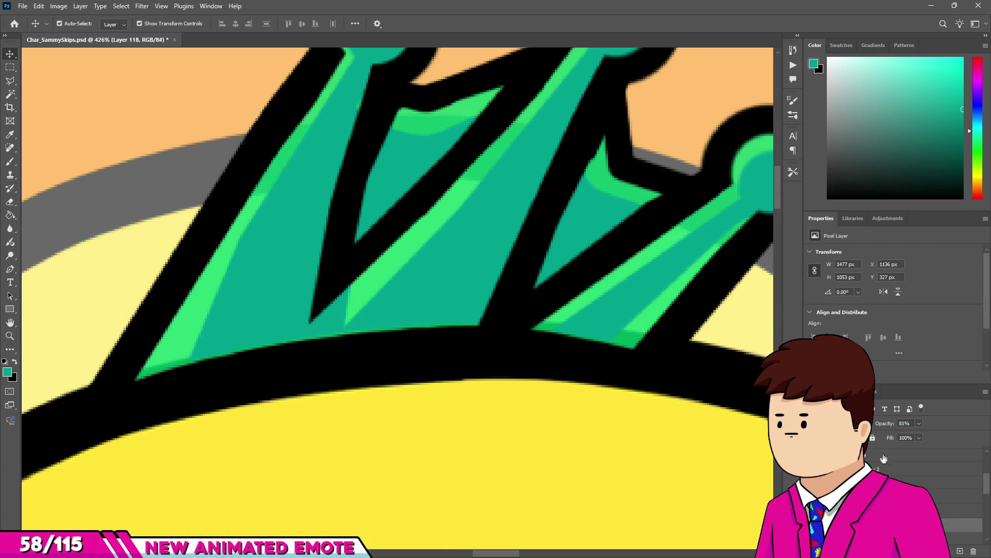
key("ctrl+z")
key("e")
Select the crown highlight layer (Layer 118) and set its opacity to 100%.
scroll(553, 367, "up", 2)
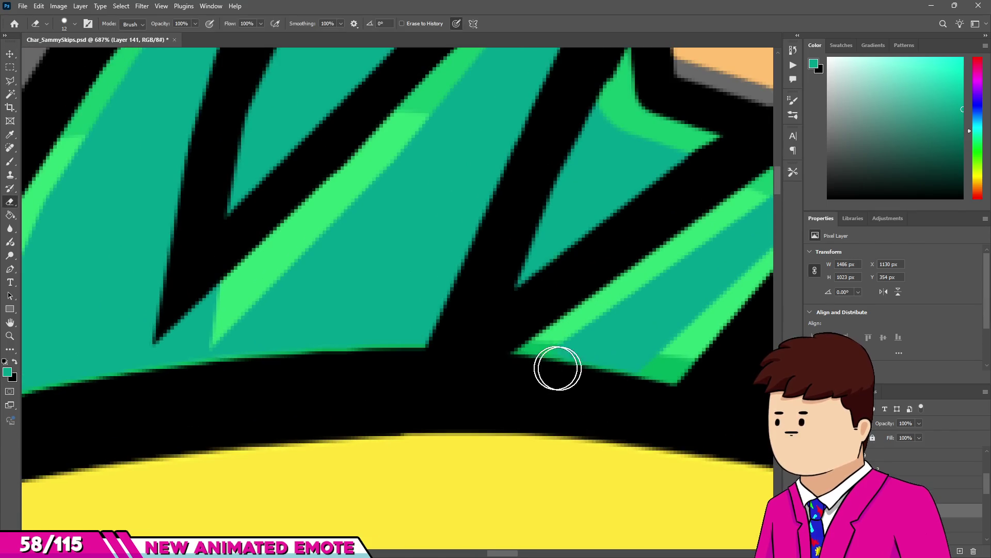
scroll(691, 387, "down", 2)
scroll(511, 372, "up", 1)
scroll(177, 416, "down", 2)
scroll(243, 394, "up", 1)
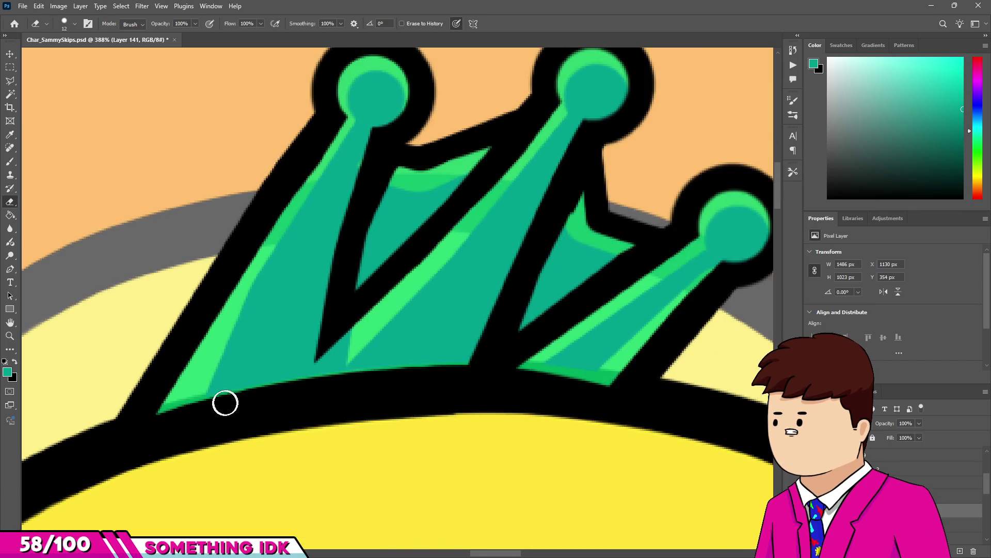
key("v")
left_click(635, 421)
key("e")
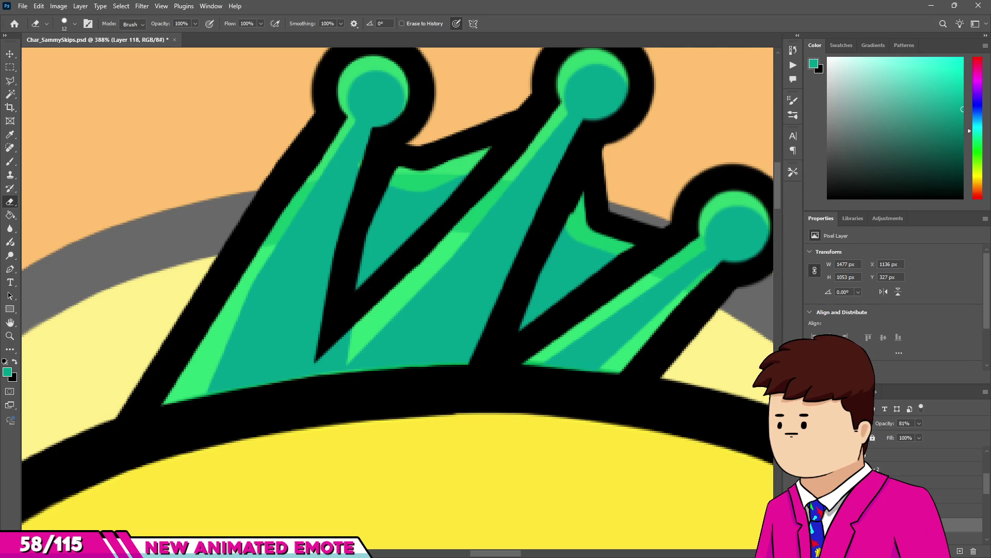
left_click_drag(886, 427, 937, 461)
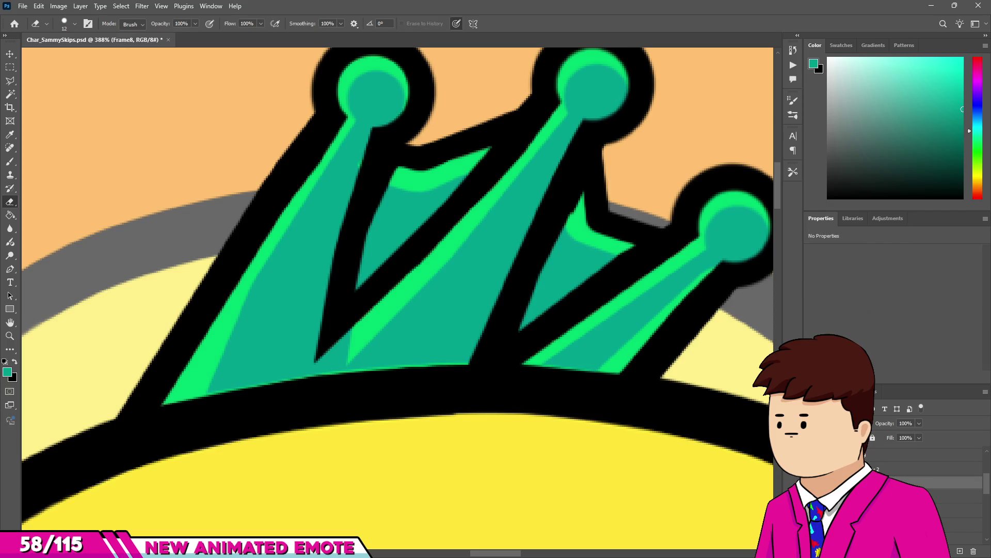
Select the Frame8 layer to view the frog resting its hand on the duck's head.
scroll(358, 171, "down", 10)
scroll(358, 171, "down", 1)
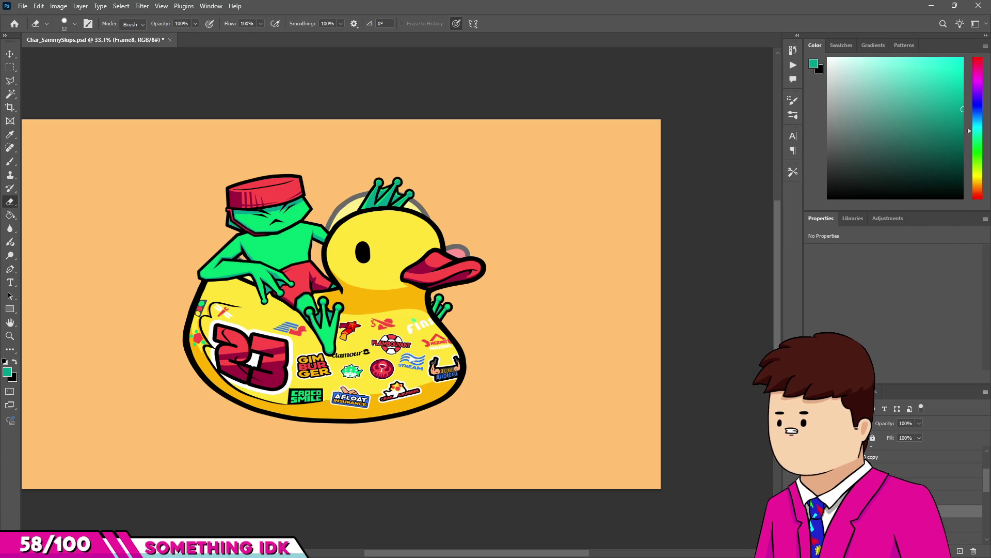
left_click(960, 524)
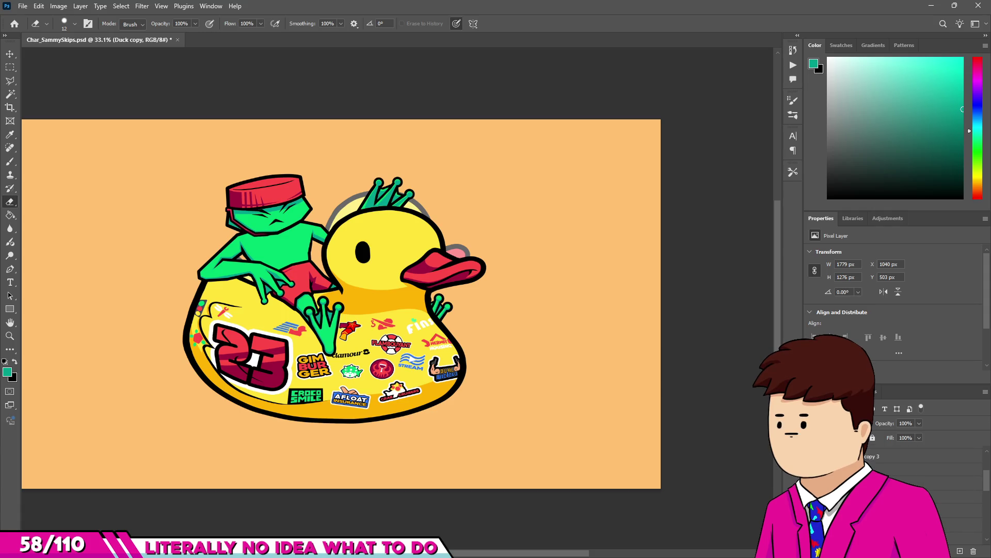
left_click(961, 496)
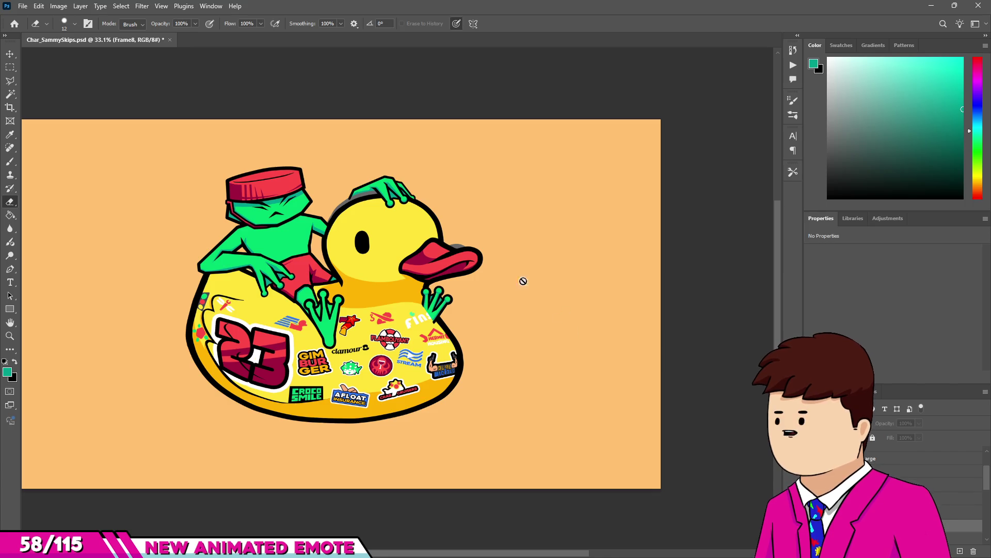
key("v")
scroll(263, 236, "up", 8)
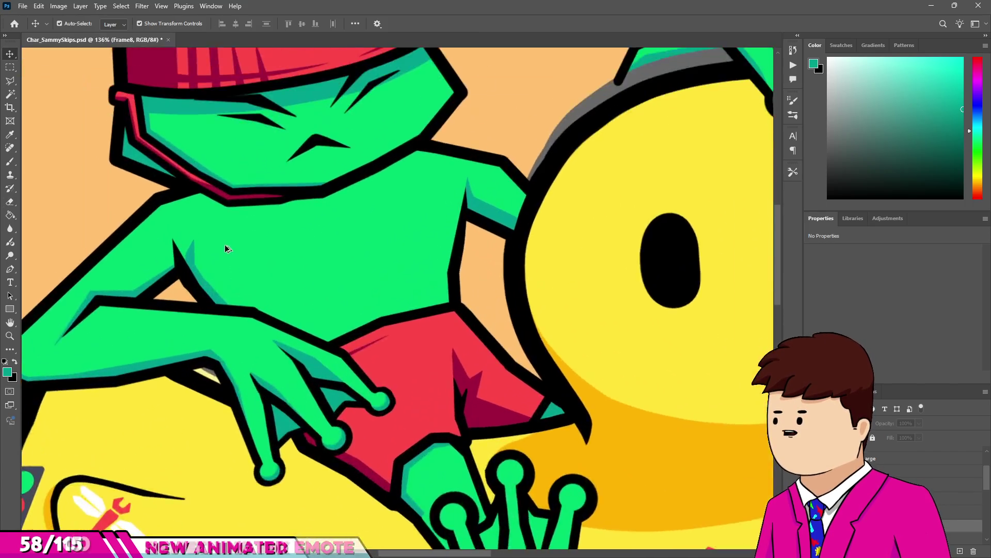
scroll(179, 259, "up", 6)
left_click(172, 259)
key("e")
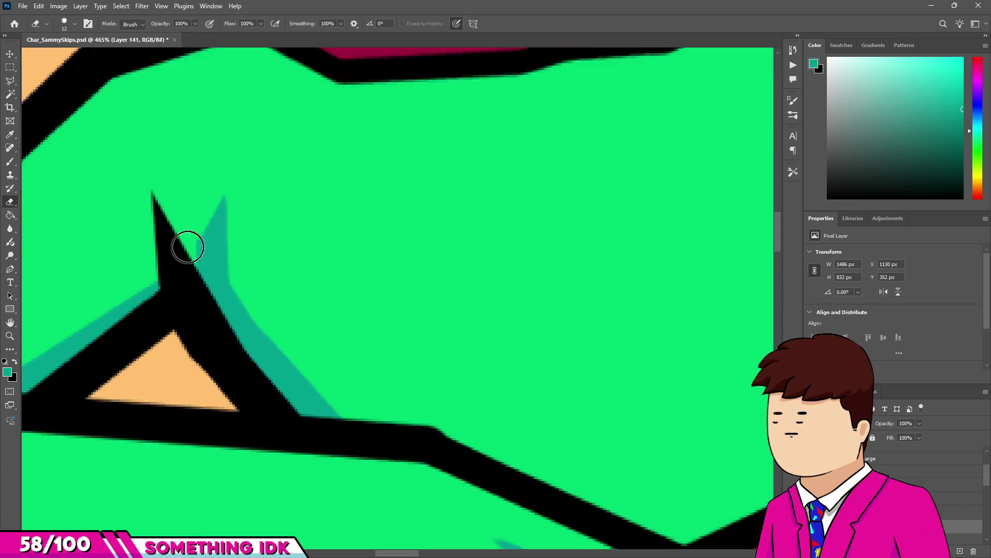
scroll(188, 247, "up", 2)
left_click_drag(263, 281, 193, 204)
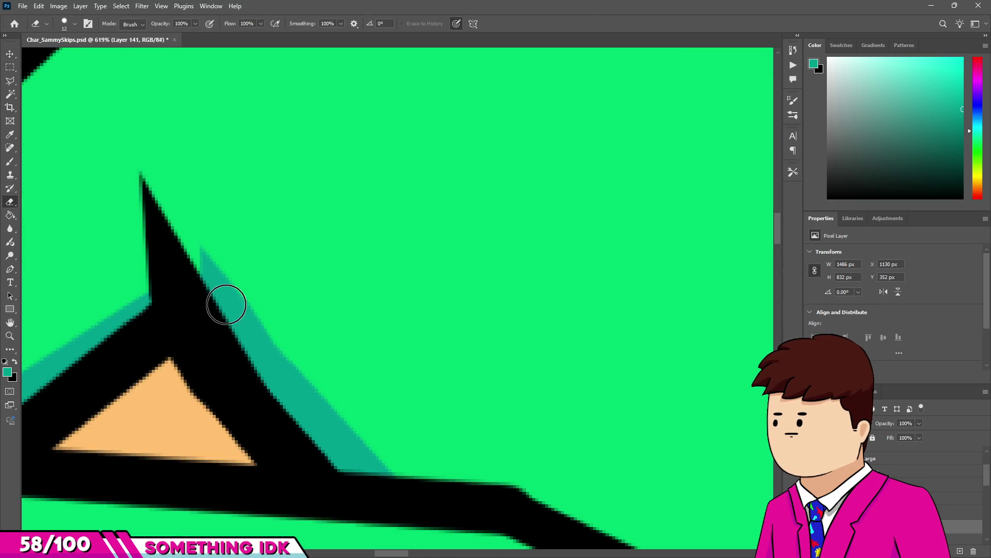
key("b")
mouse_move(123, 139)
left_mouse_down()
mouse_move(159, 284)
mouse_move(129, 239)
left_mouse_up()
key("e")
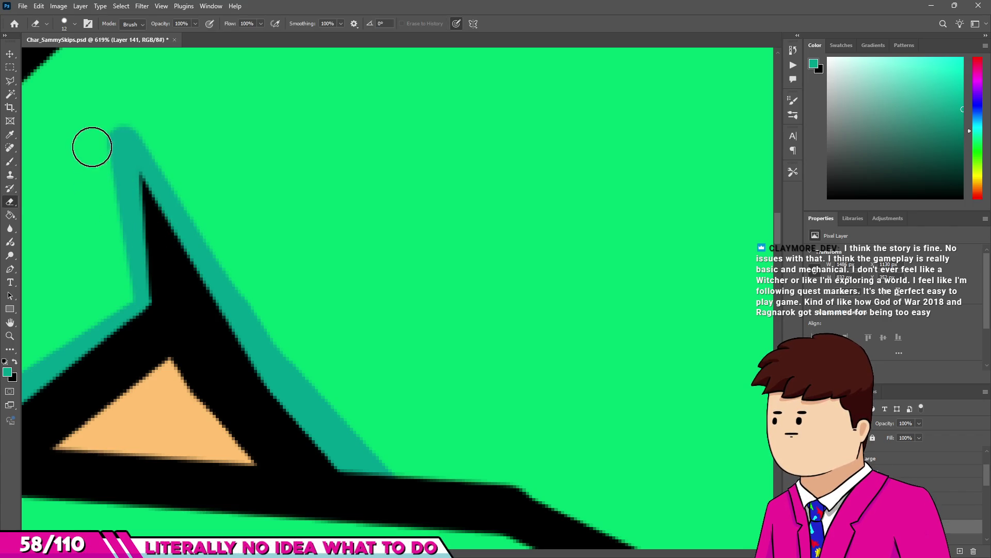
left_click_drag(92, 147, 103, 108)
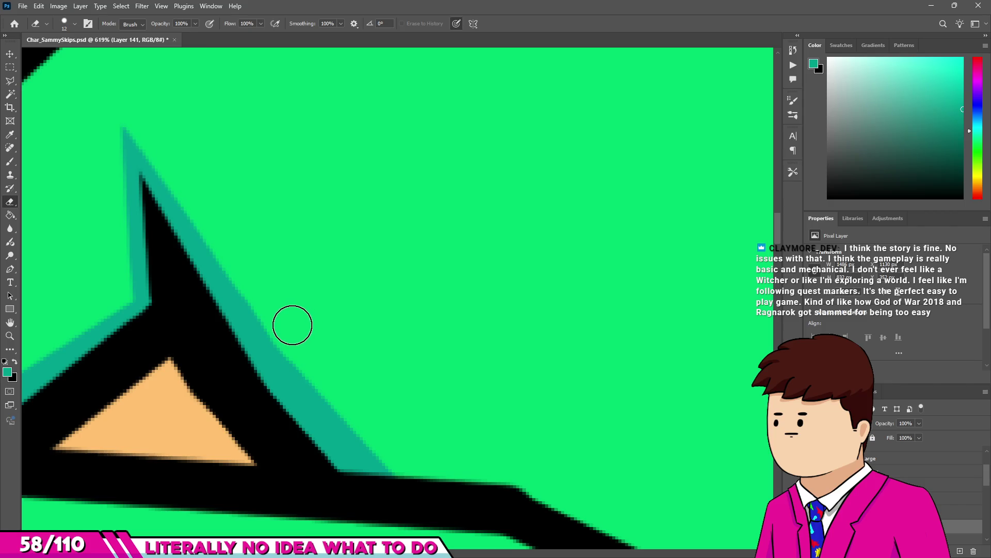
scroll(293, 325, "down", 7)
key("v")
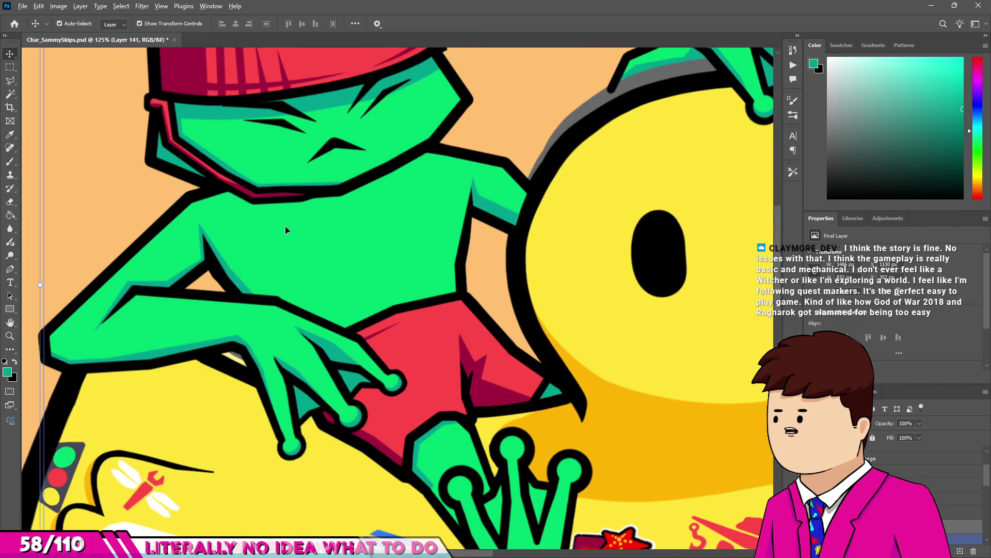
scroll(285, 225, "down", 5)
scroll(365, 208, "up", 3)
scroll(365, 209, "down", 2)
scroll(365, 209, "up", 3)
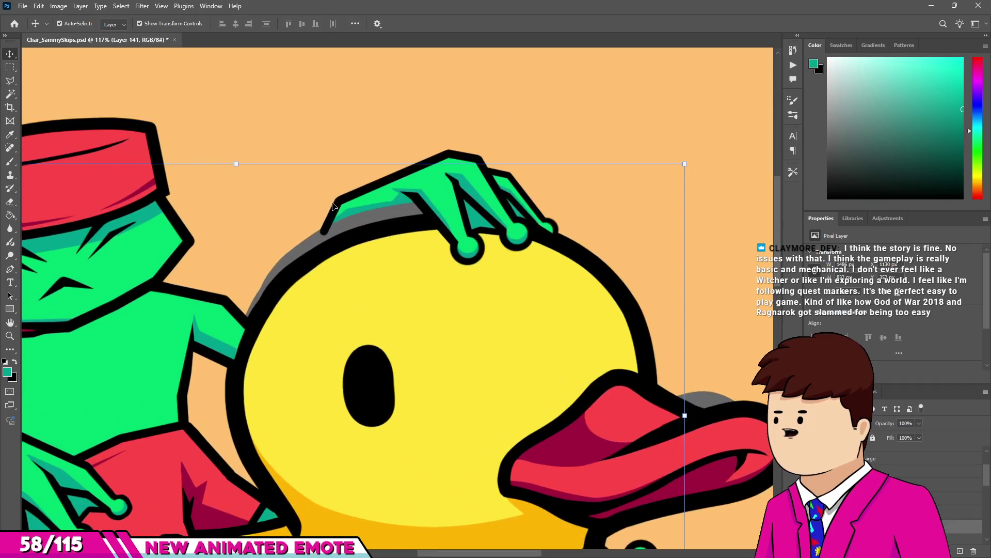
scroll(354, 239, "down", 2)
scroll(301, 309, "up", 5)
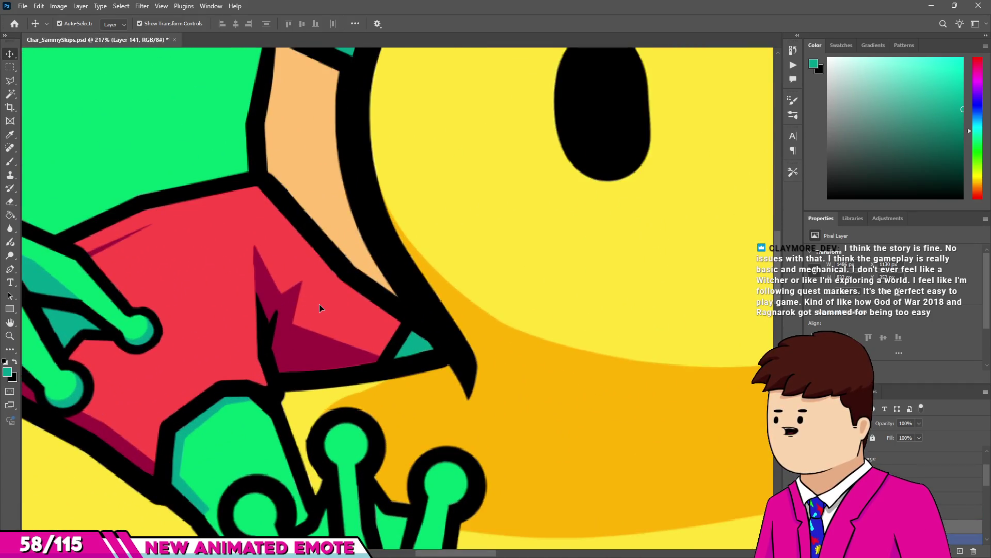
scroll(319, 305, "down", 5)
left_click(924, 496)
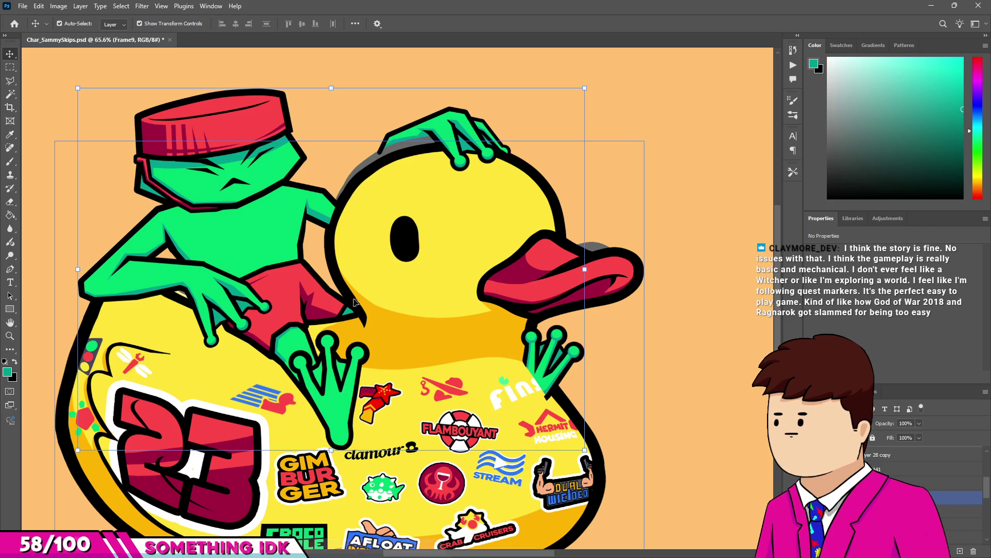
With a larger eraser, remove the stray stroke beside the left finger on Layer 28 copy.
scroll(335, 306, "up", 4)
scroll(334, 306, "up", 2)
scroll(344, 315, "down", 2)
scroll(312, 323, "down", 3)
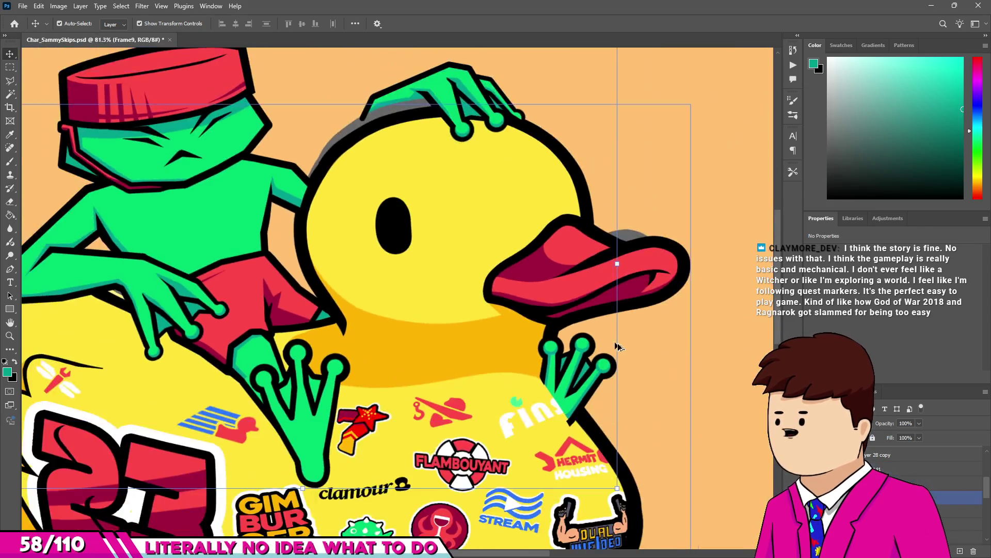
scroll(502, 384, "up", 5)
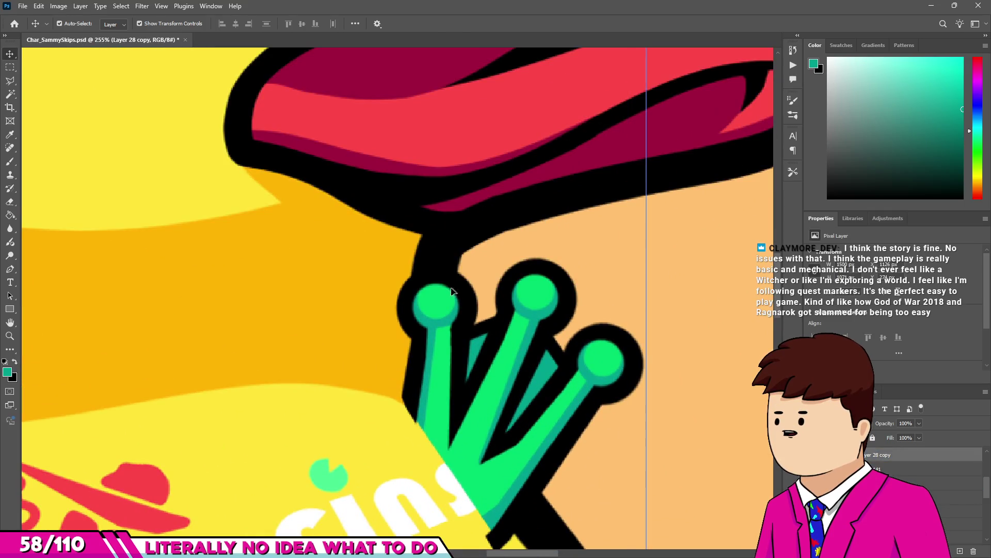
key("e")
scroll(393, 301, "up", 1)
key("bracketright")
key("bracketright")
mouse_move(393, 301)
left_mouse_down()
mouse_move(414, 469)
mouse_move(428, 328)
left_mouse_up()
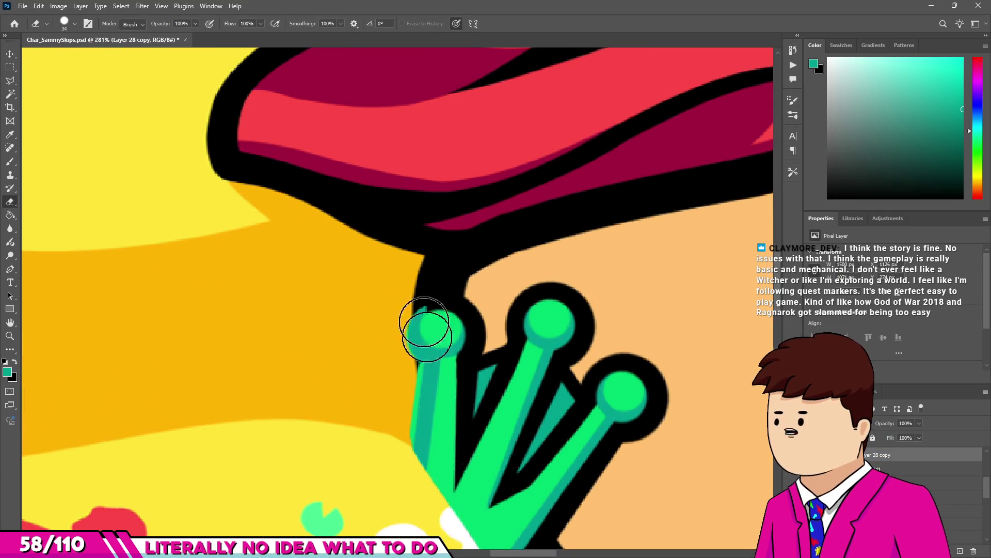
scroll(427, 328, "up", 1)
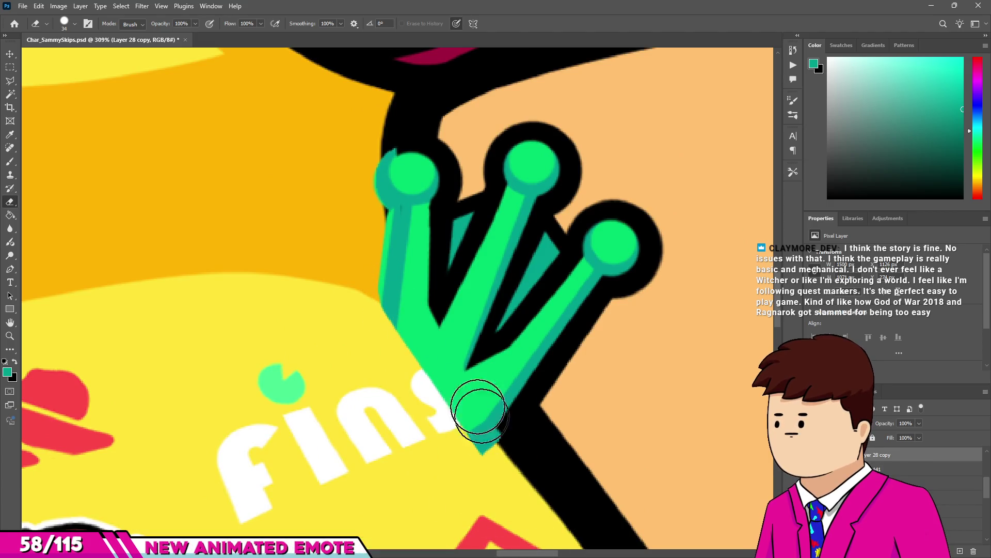
scroll(468, 387, "down", 1)
On Layer 141, erase the teal fingertip ring, leftover slivers and the thin teal stem.
key("ctrl+shift+alt+n")
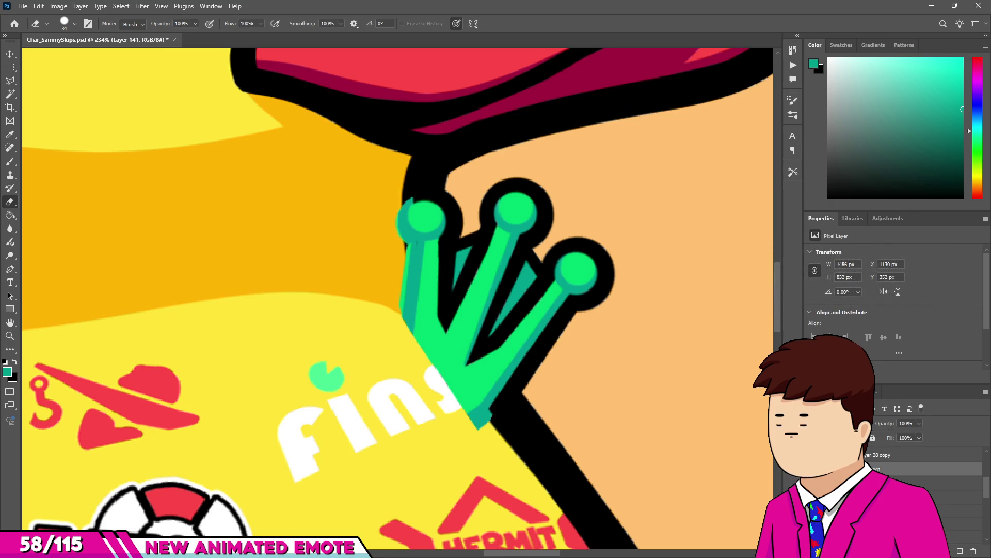
scroll(469, 253, "up", 3)
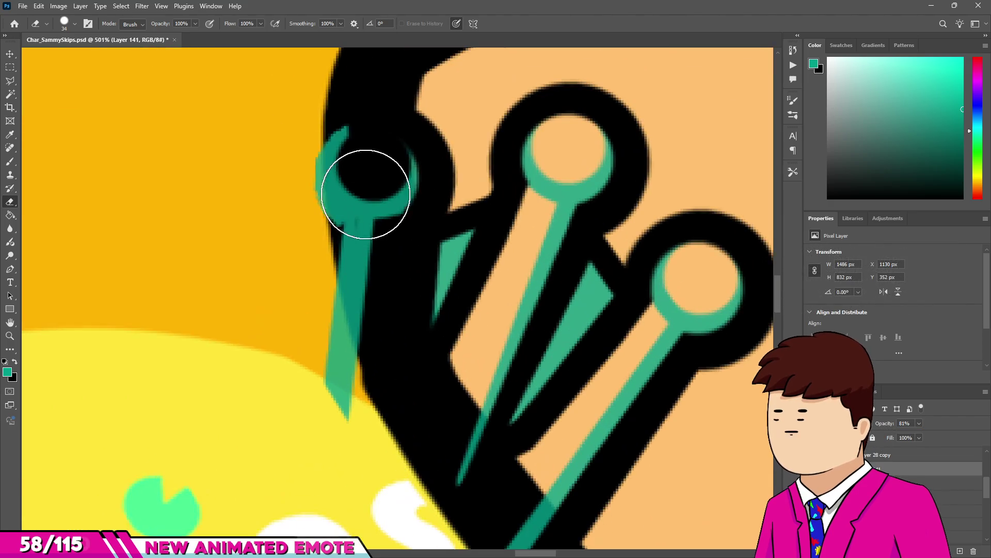
left_click_drag(366, 194, 364, 261)
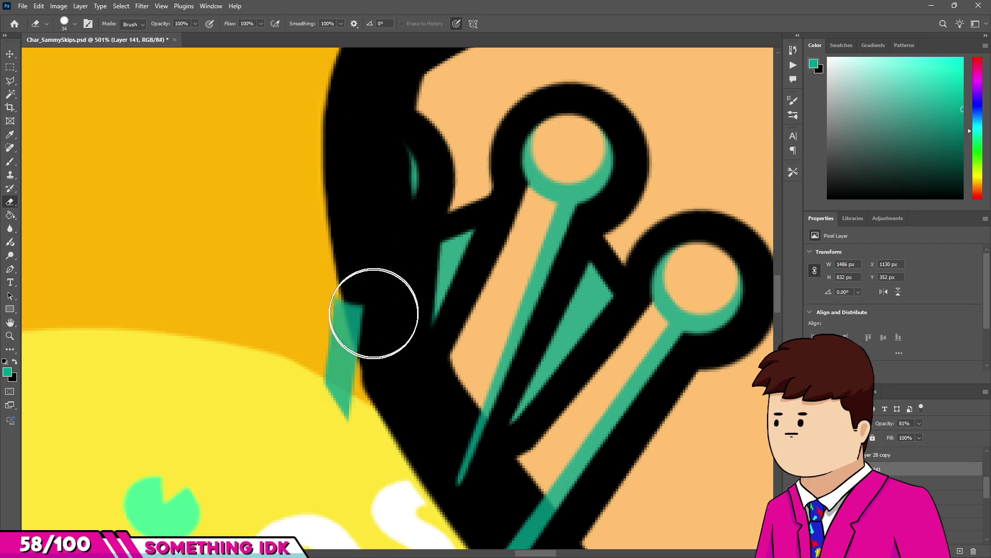
left_click_drag(374, 313, 351, 320)
left_click_drag(343, 416, 361, 330)
scroll(388, 270, "down", 1)
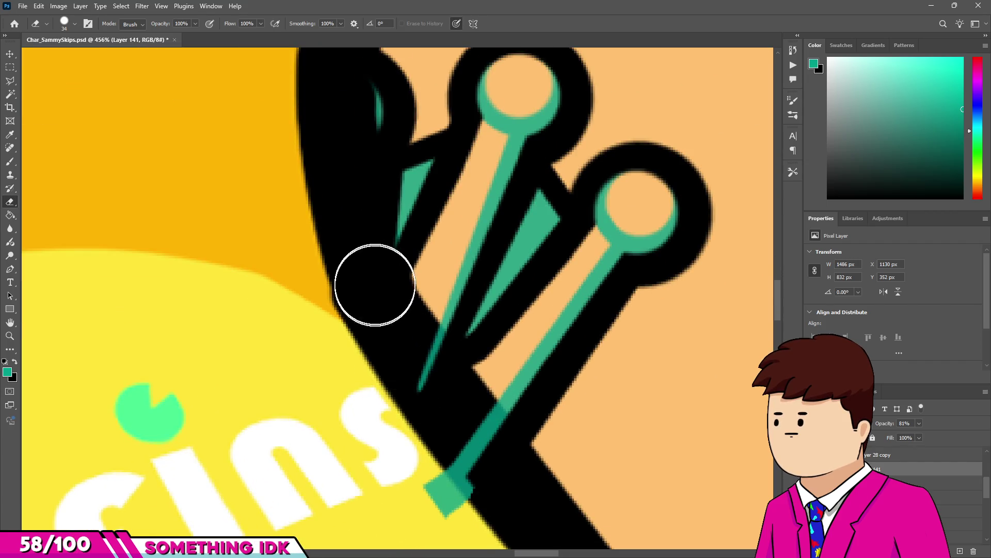
left_click_drag(365, 270, 412, 350)
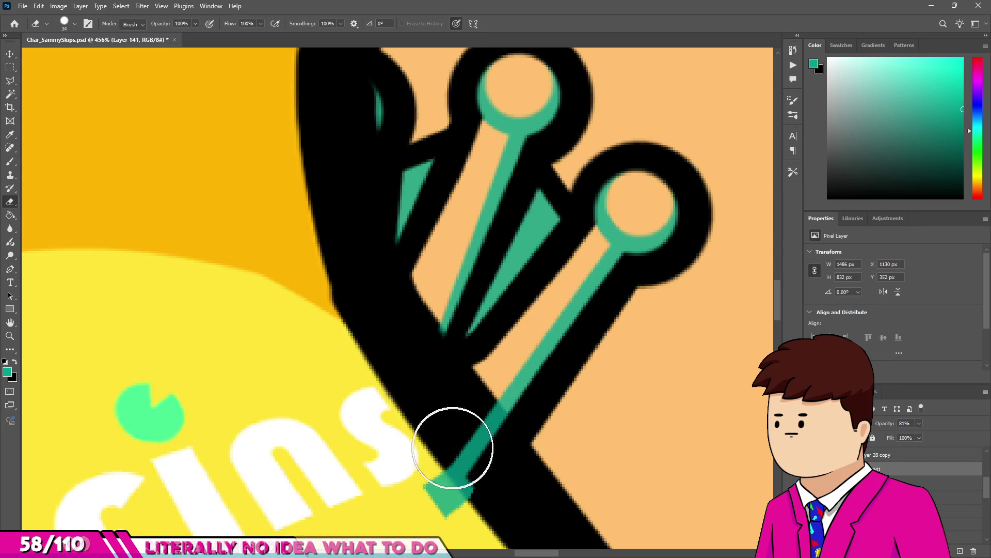
left_click_drag(466, 429, 473, 443)
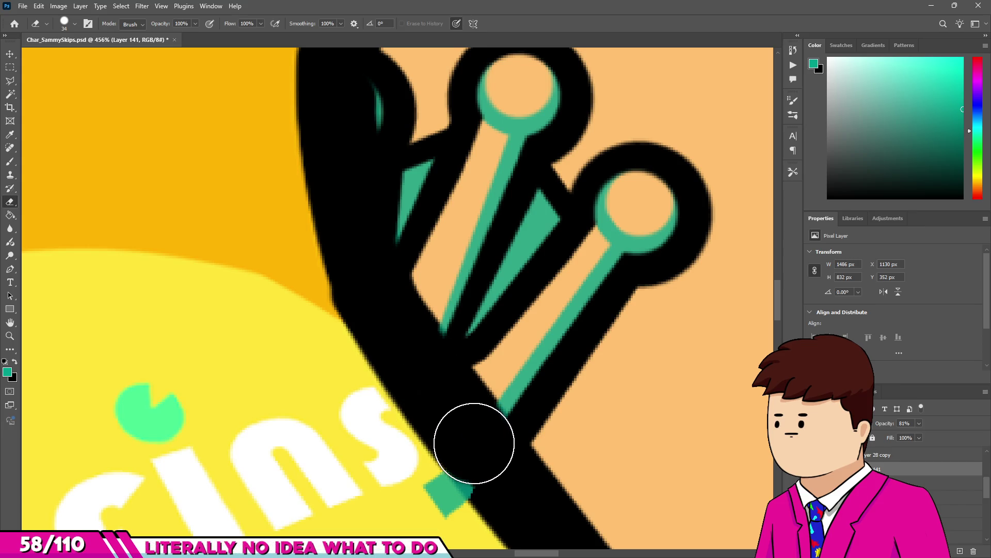
scroll(471, 468, "down", 3)
scroll(394, 328, "up", 2)
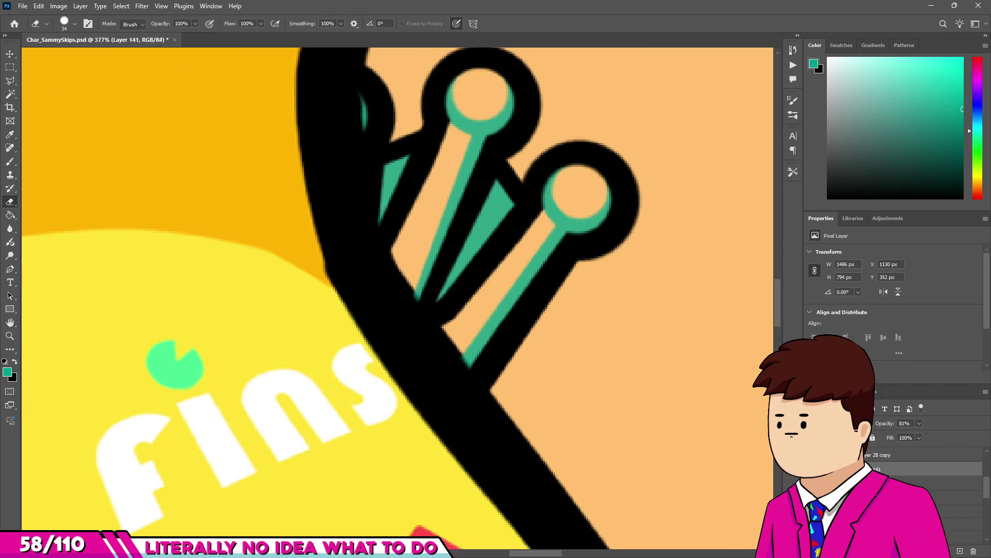
On Layer 27 copy, erase the green band over the black stem and the left green lobe.
key("alt+bracketleft")
mouse_move(445, 405)
left_mouse_down()
mouse_move(398, 327)
mouse_move(361, 292)
left_mouse_up()
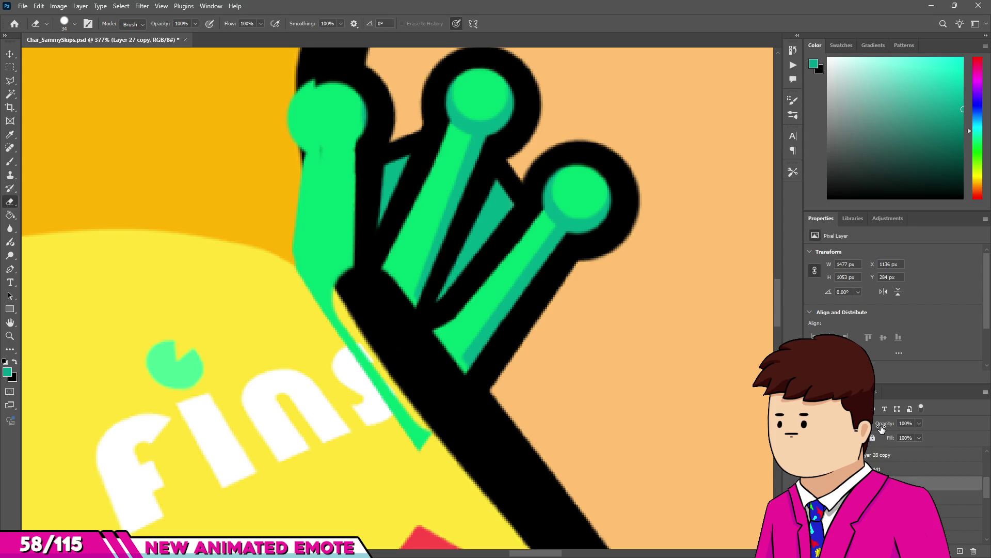
left_click_drag(882, 425, 871, 424)
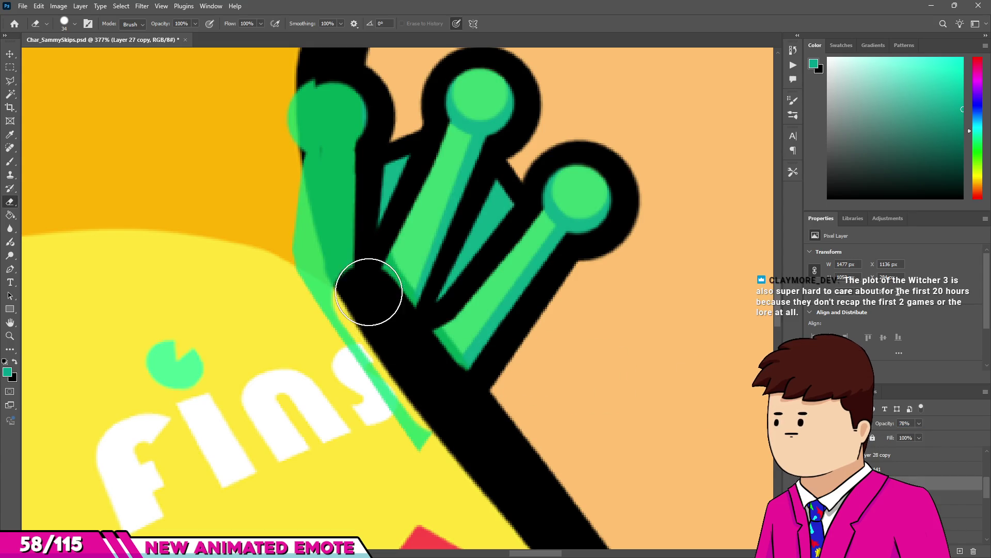
scroll(348, 217, "up", 3)
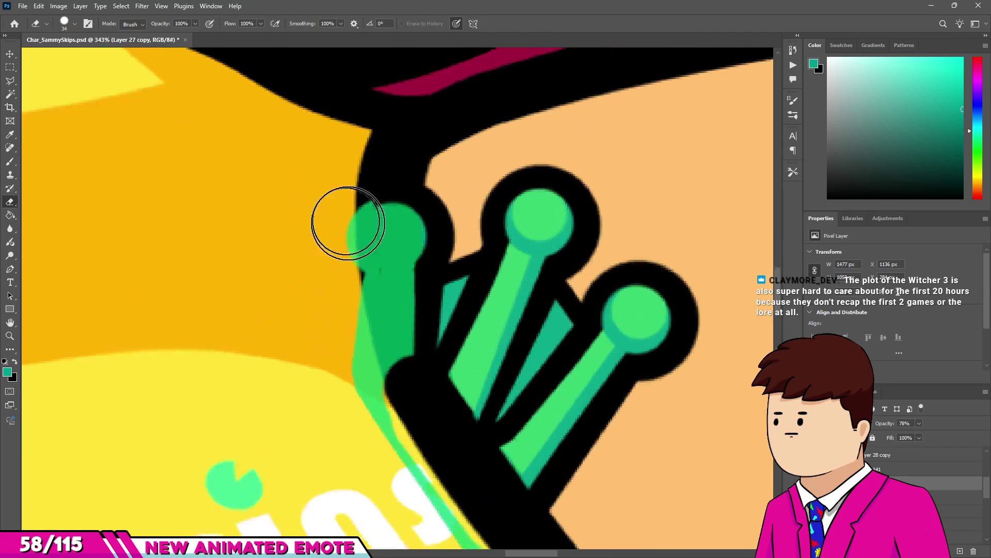
left_click(389, 196)
left_click_drag(382, 244, 416, 471)
scroll(429, 418, "down", 2)
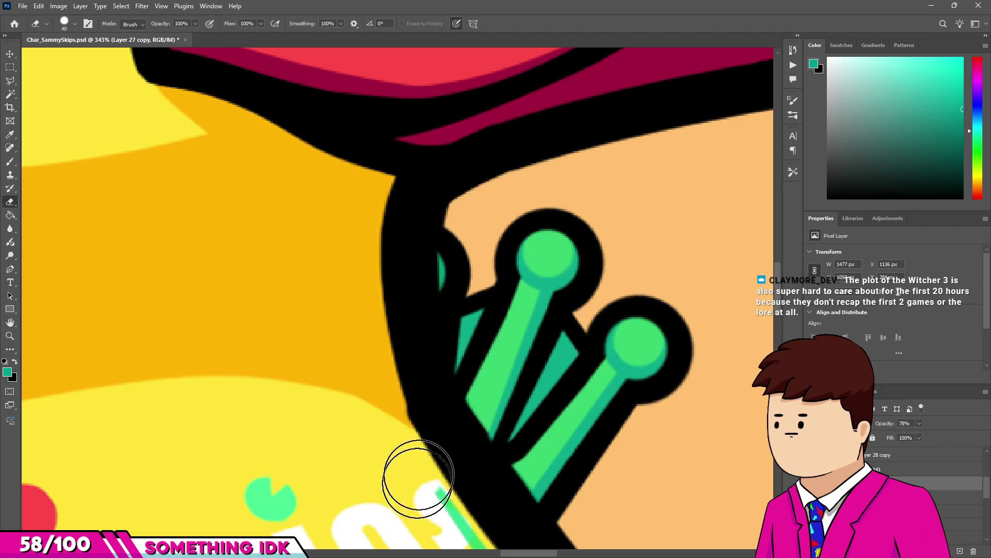
scroll(416, 465, "down", 2)
Restore the frog's green layer to full opacity and return to Layer 141.
key("bracketright")
scroll(463, 383, "down", 6)
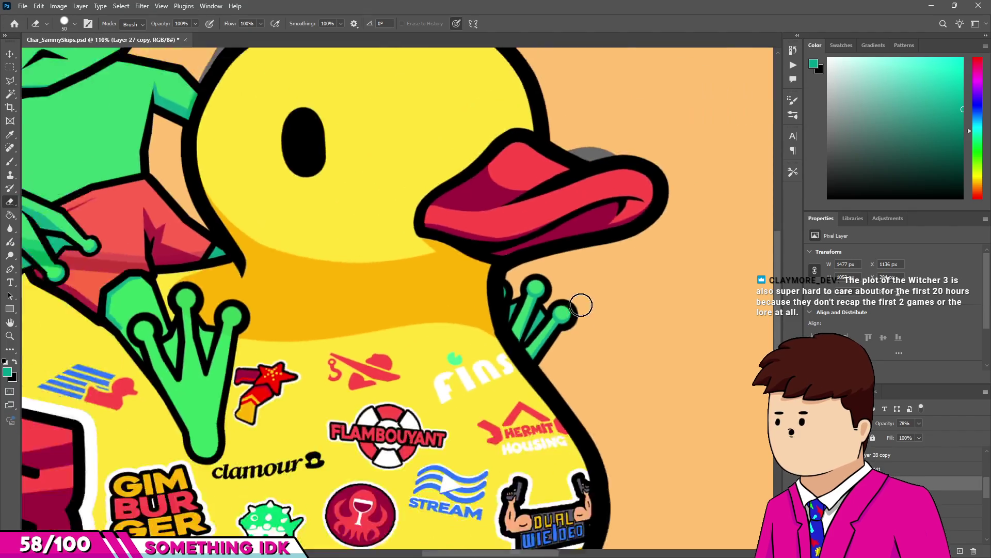
scroll(478, 332, "up", 3)
scroll(478, 332, "up", 2)
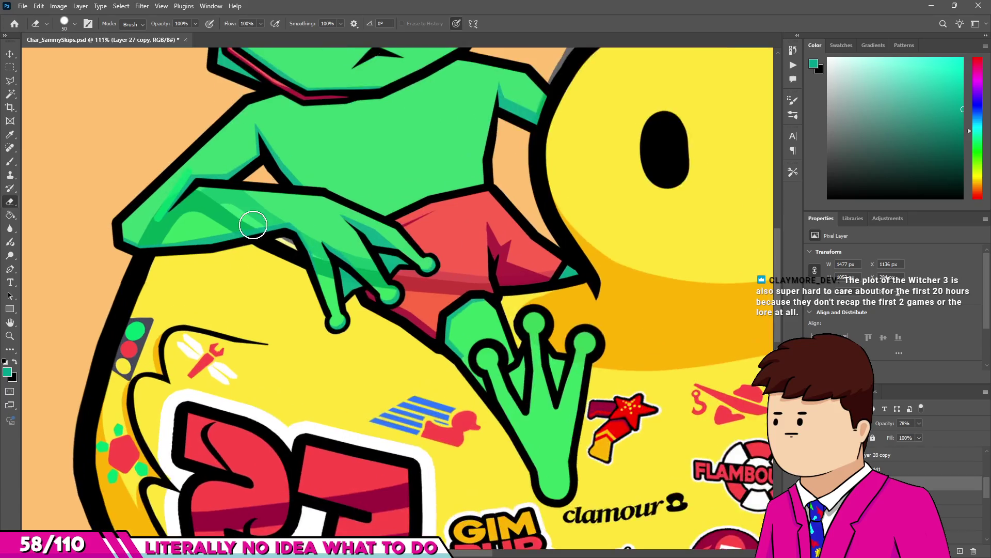
scroll(321, 332, "down", 3)
scroll(331, 321, "down", 1)
scroll(331, 321, "up", 2)
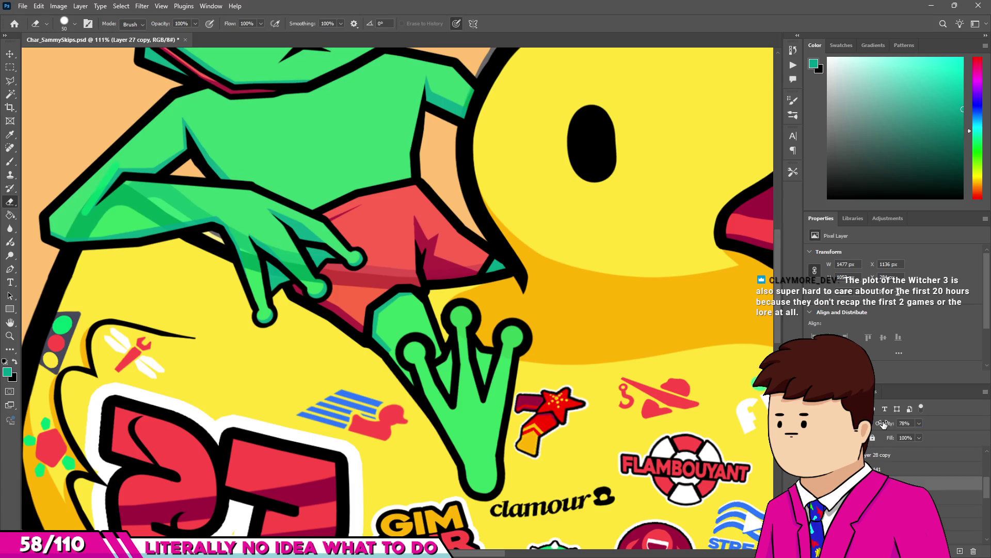
left_click_drag(884, 423, 908, 423)
left_click(929, 469)
left_click(903, 424)
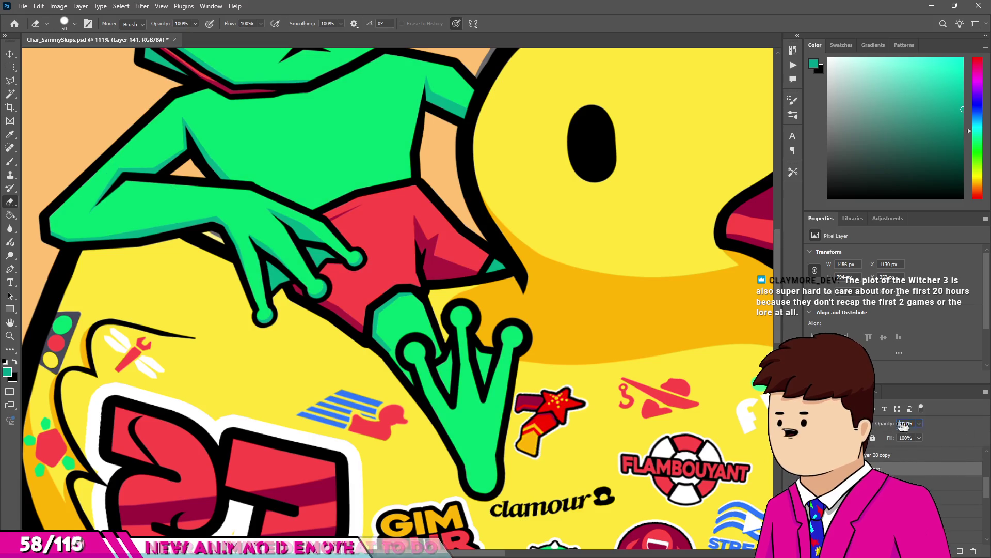
Paint teal along the finger edge and into the green triangles between the toe outlines.
key("b")
scroll(361, 336, "up", 5)
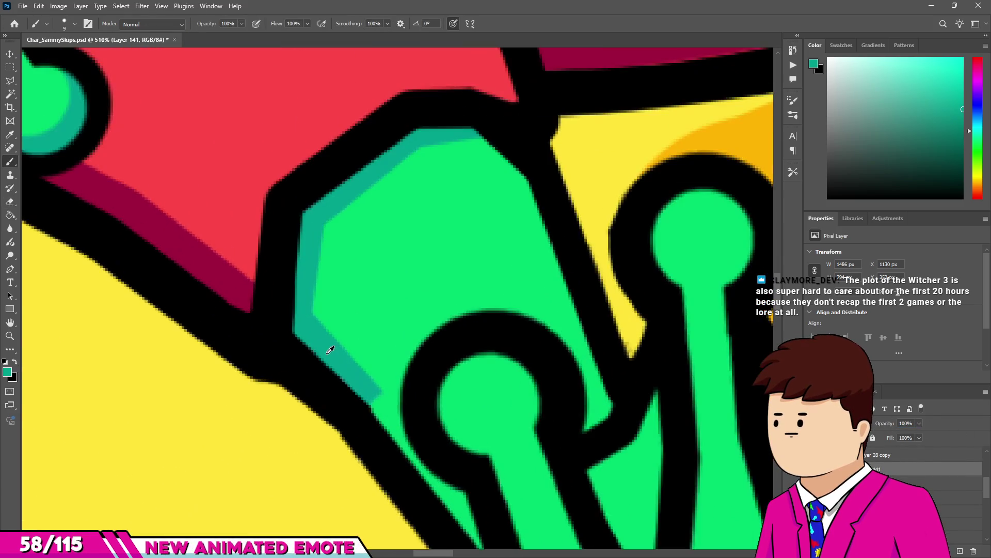
scroll(331, 348, "up", 1)
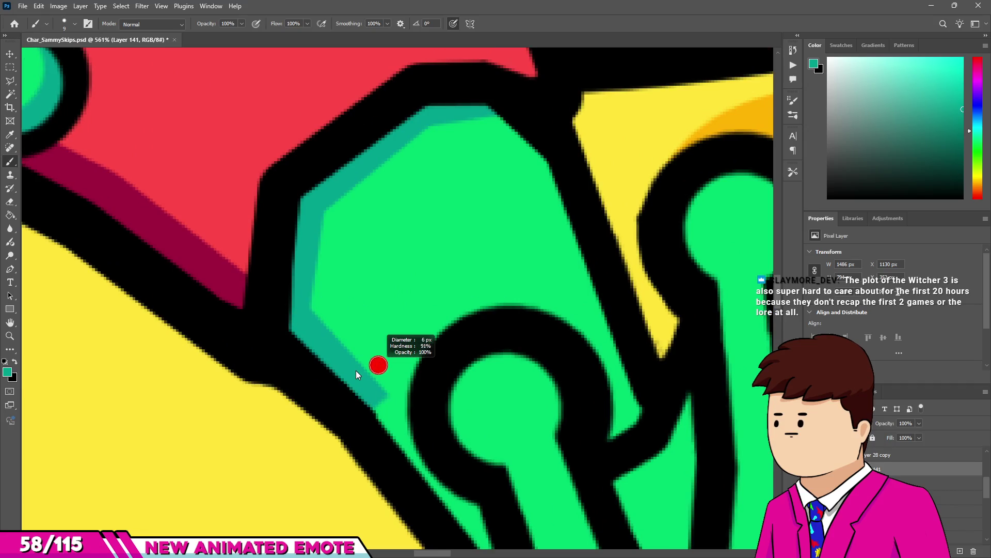
scroll(356, 374, "down", 3)
scroll(356, 374, "up", 6)
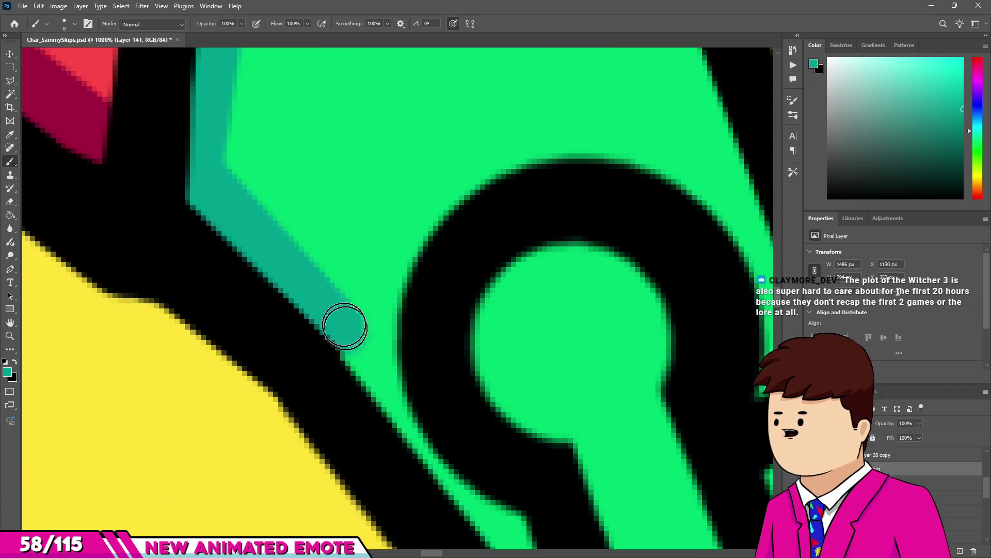
scroll(344, 326, "down", 2)
scroll(459, 387, "up", 1)
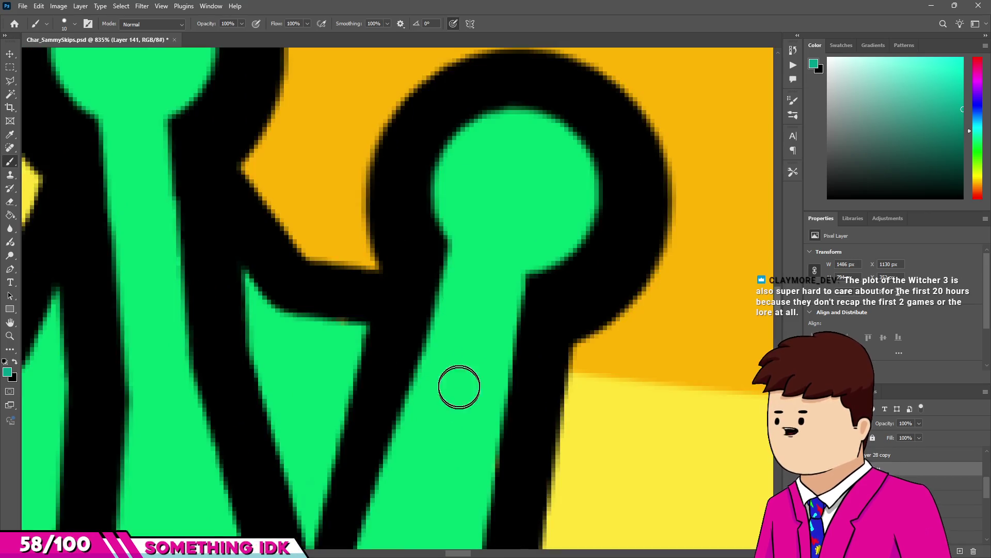
scroll(459, 387, "down", 3)
scroll(320, 309, "up", 2)
left_click_drag(222, 165, 326, 294)
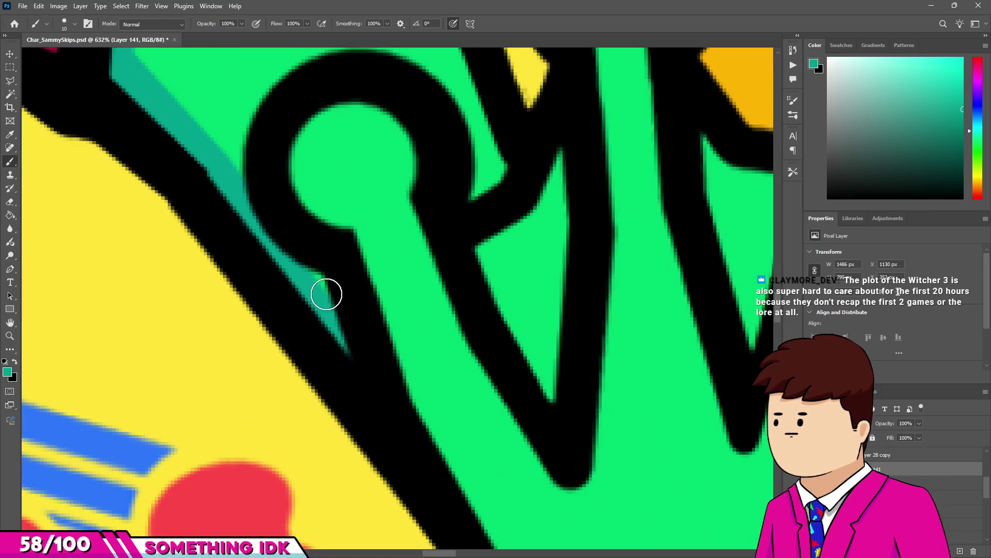
scroll(338, 280, "down", 8)
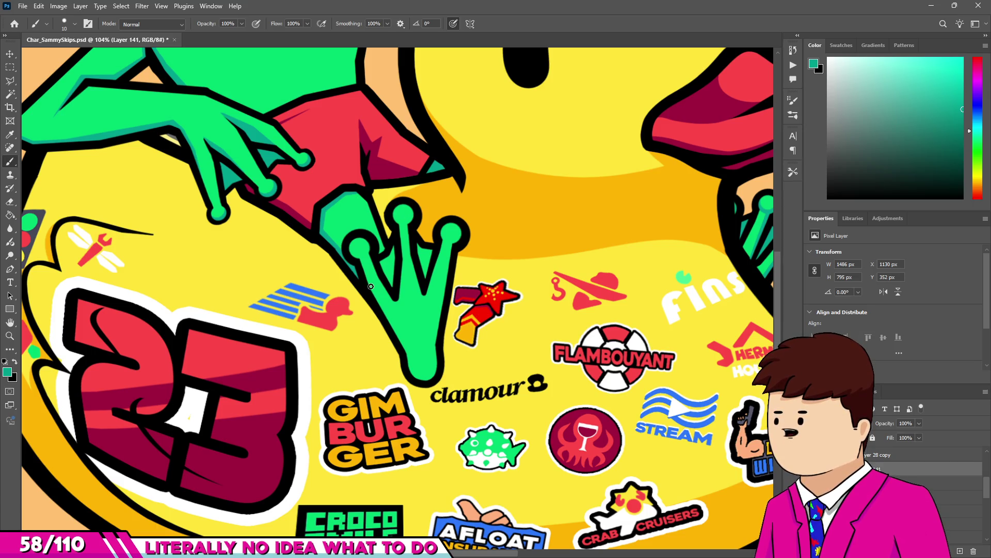
scroll(365, 266, "up", 4)
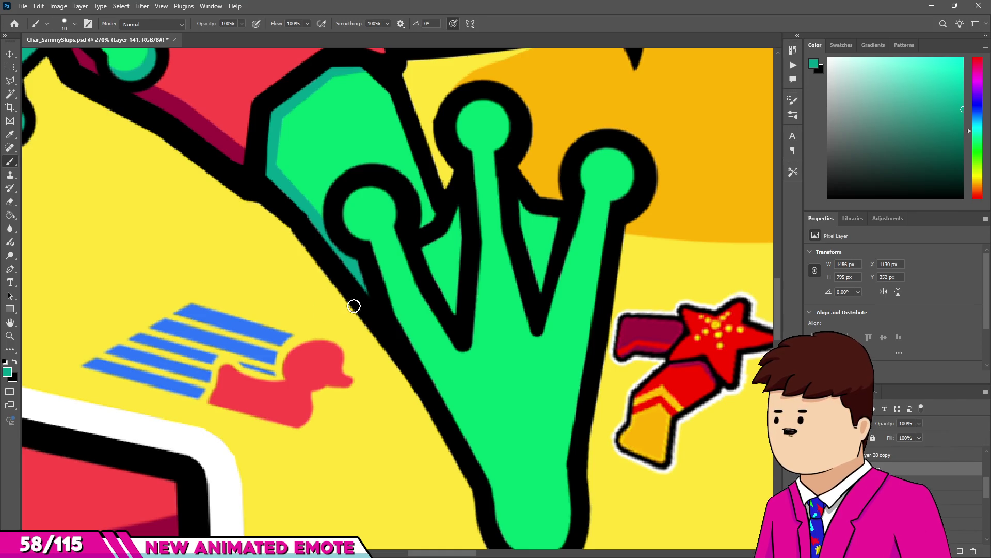
scroll(353, 306, "down", 2)
scroll(367, 240, "up", 5)
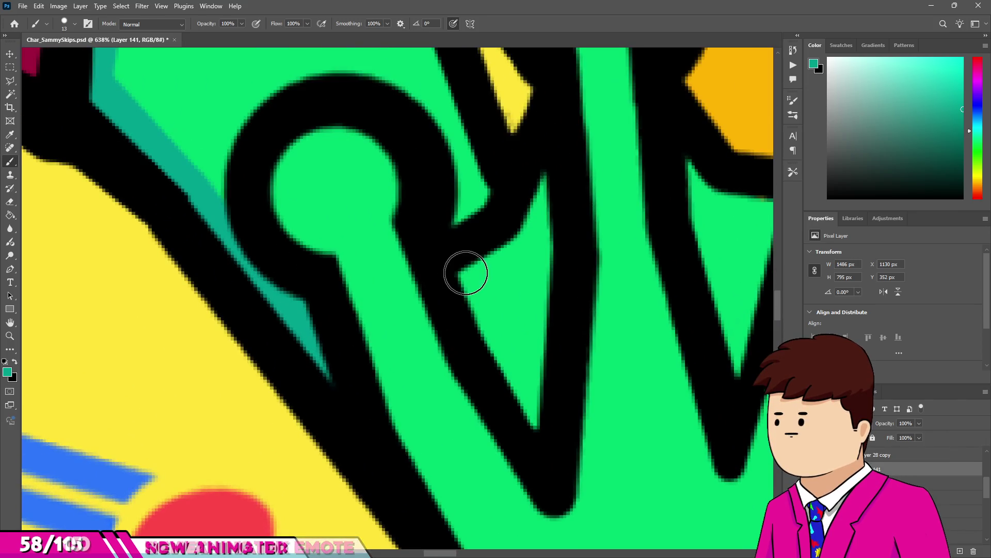
left_click_drag(465, 273, 516, 383)
left_click_drag(537, 199, 536, 290)
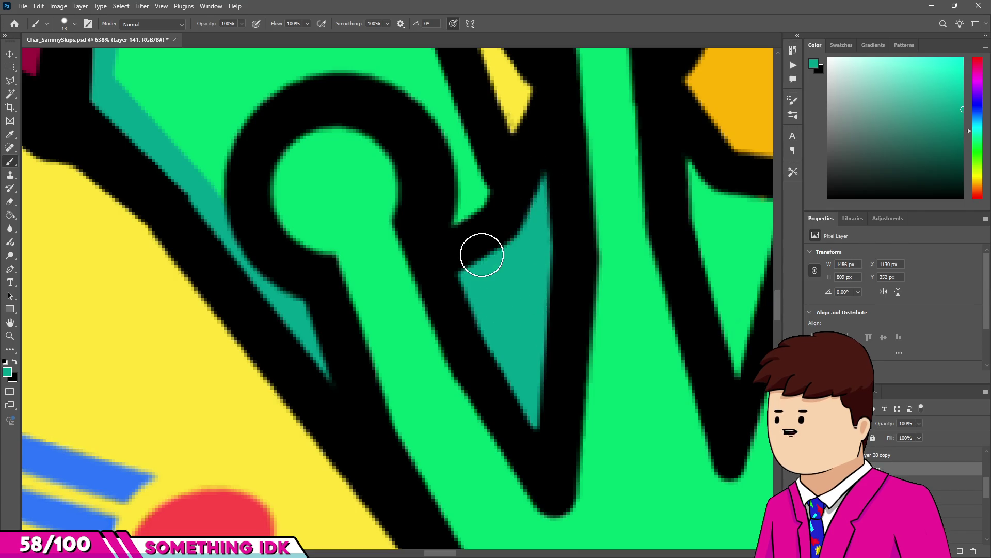
scroll(482, 255, "down", 3)
scroll(560, 239, "up", 4)
mouse_move(562, 217)
left_mouse_down()
mouse_move(575, 294)
mouse_move(629, 447)
mouse_move(628, 266)
mouse_move(635, 372)
left_mouse_up()
scroll(413, 343, "down", 7)
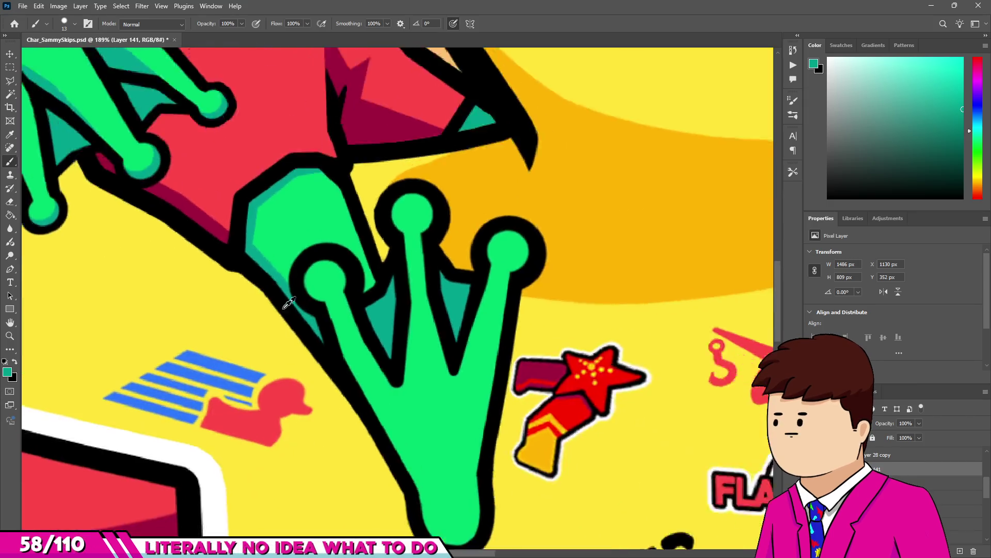
scroll(289, 303, "up", 8)
Dab teal onto the left, top and right toe tips.
left_click(353, 273)
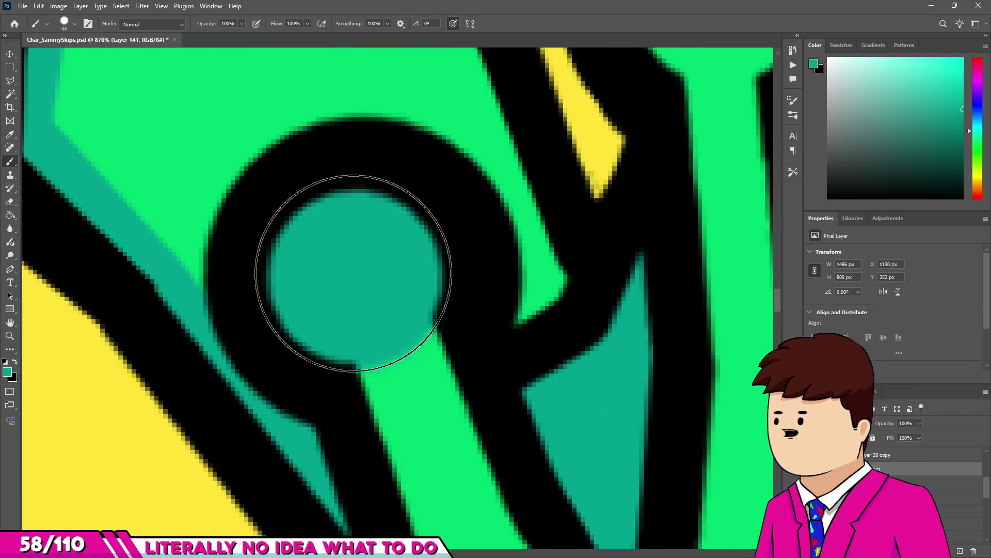
scroll(353, 273, "down", 2)
scroll(506, 137, "up", 1)
left_click(540, 106)
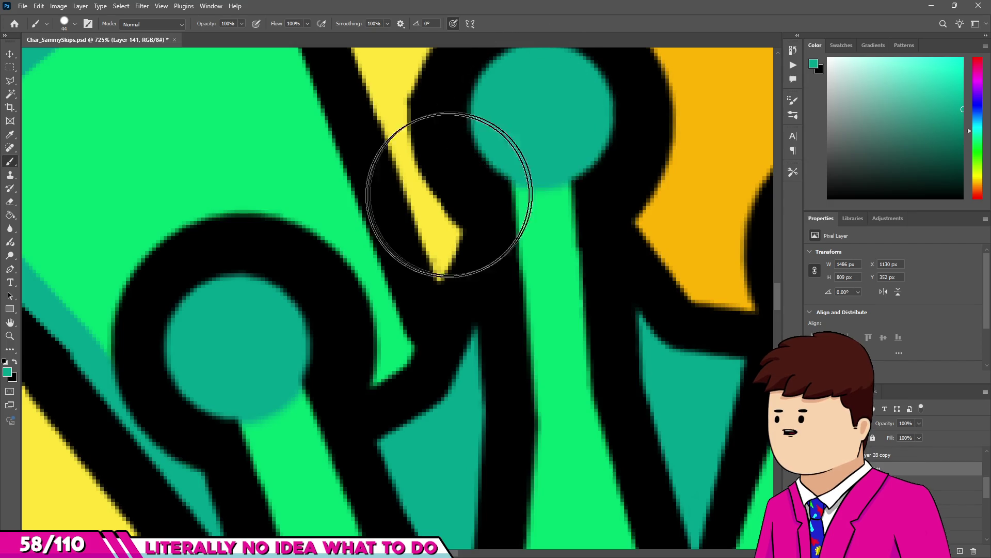
scroll(449, 194, "down", 2)
scroll(704, 221, "up", 1)
left_click(664, 222)
Erase the teal back off the right, centre and left toe tips.
key("e")
scroll(679, 227, "up", 1)
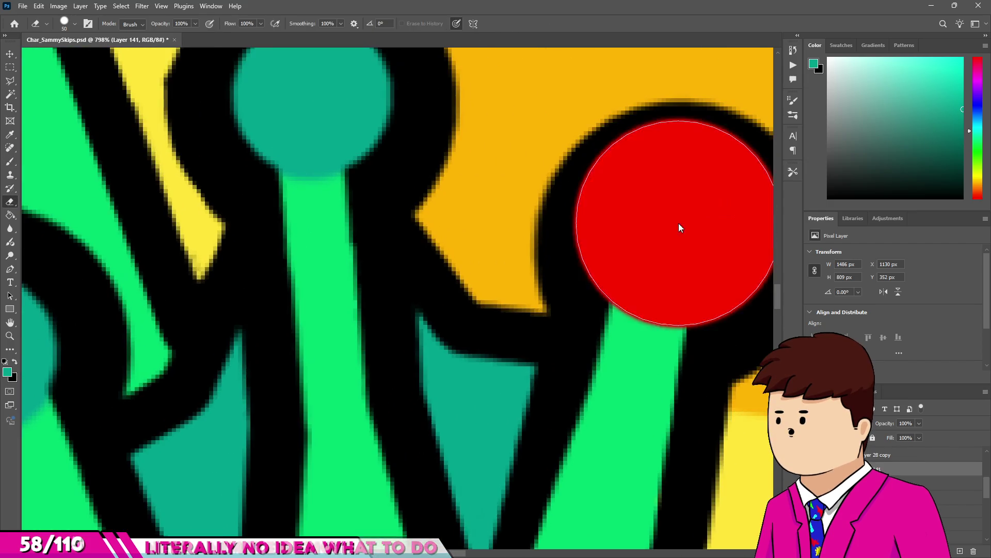
left_click_drag(642, 227, 666, 228)
scroll(361, 217, "up", 1)
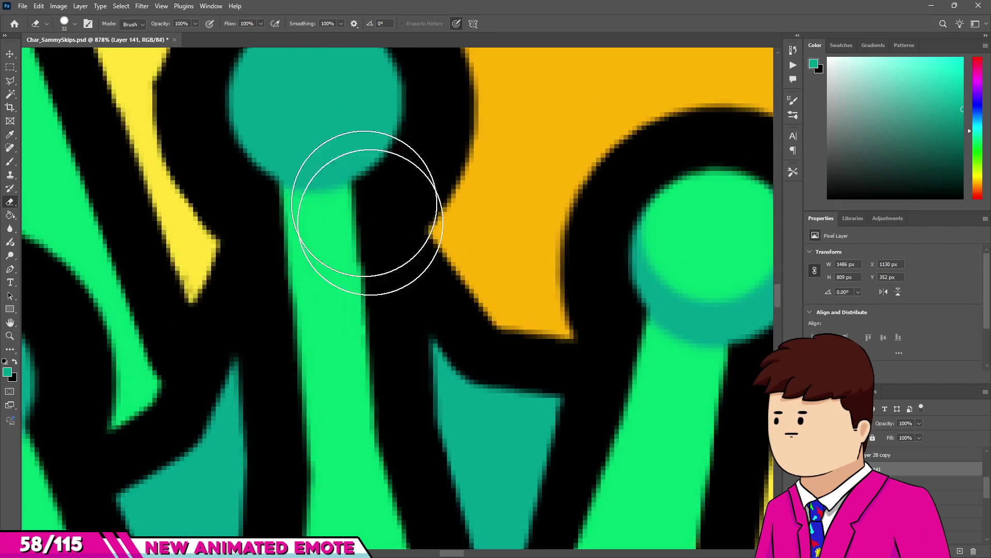
scroll(364, 204, "down", 5)
left_click(387, 225)
scroll(355, 255, "down", 3)
scroll(318, 311, "up", 5)
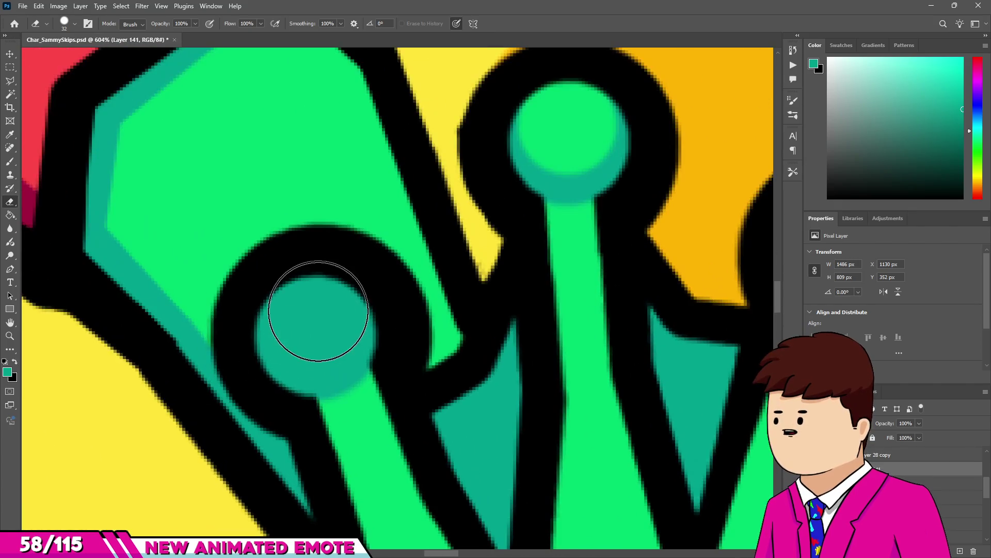
left_click(310, 317)
scroll(315, 232, "down", 5)
scroll(336, 294, "up", 1)
scroll(348, 277, "down", 1)
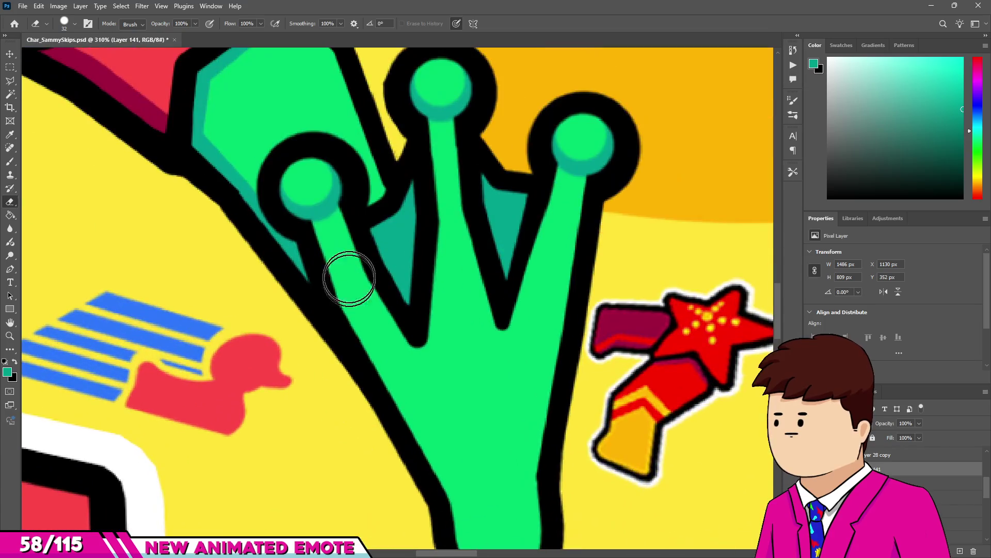
Shade a teal strip along the toe's left edge and over its bottom.
key("b")
scroll(334, 237, "up", 2)
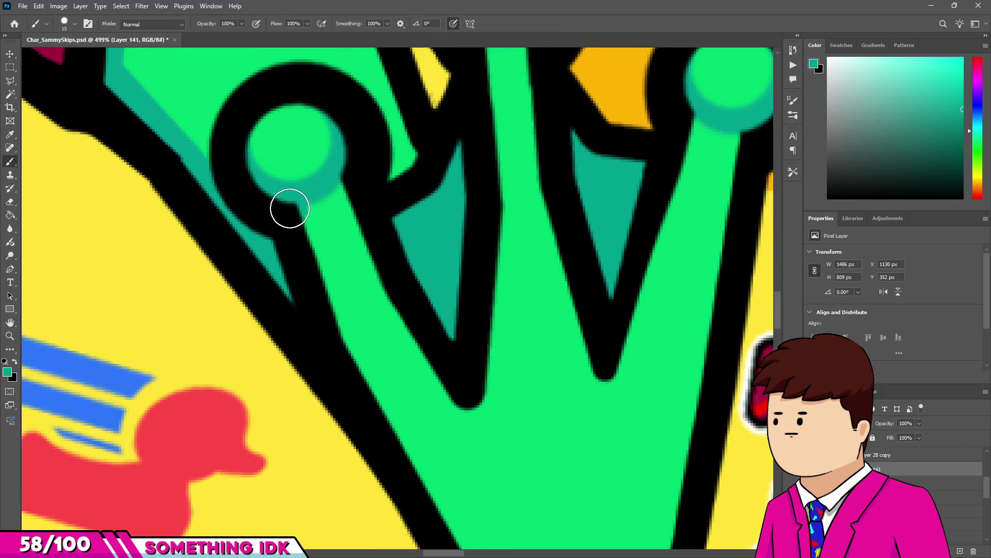
left_click_drag(333, 346, 313, 220)
scroll(320, 290, "down", 5)
scroll(405, 309, "up", 4)
left_click_drag(441, 418, 320, 178)
scroll(429, 269, "down", 3)
scroll(449, 310, "up", 5)
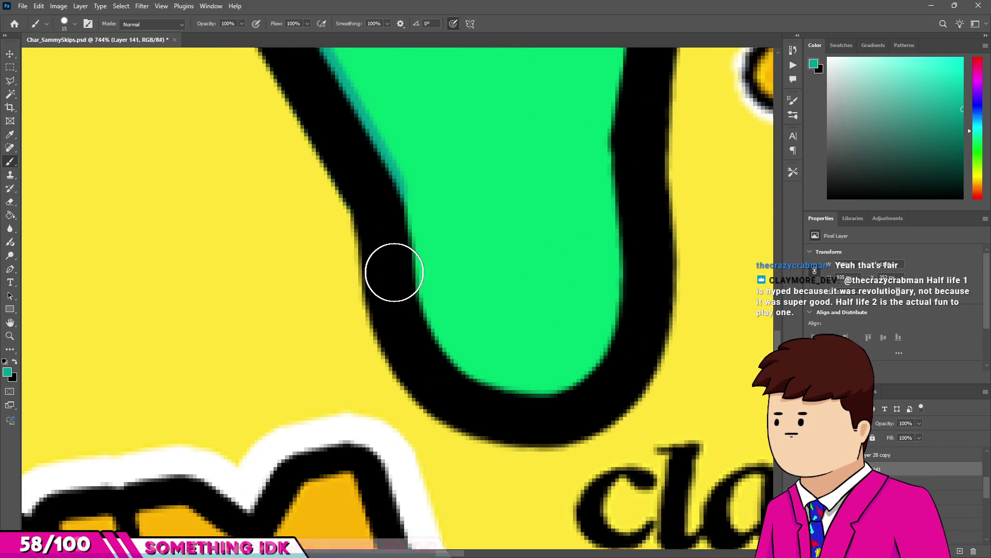
scroll(400, 255, "down", 3)
scroll(405, 272, "up", 3)
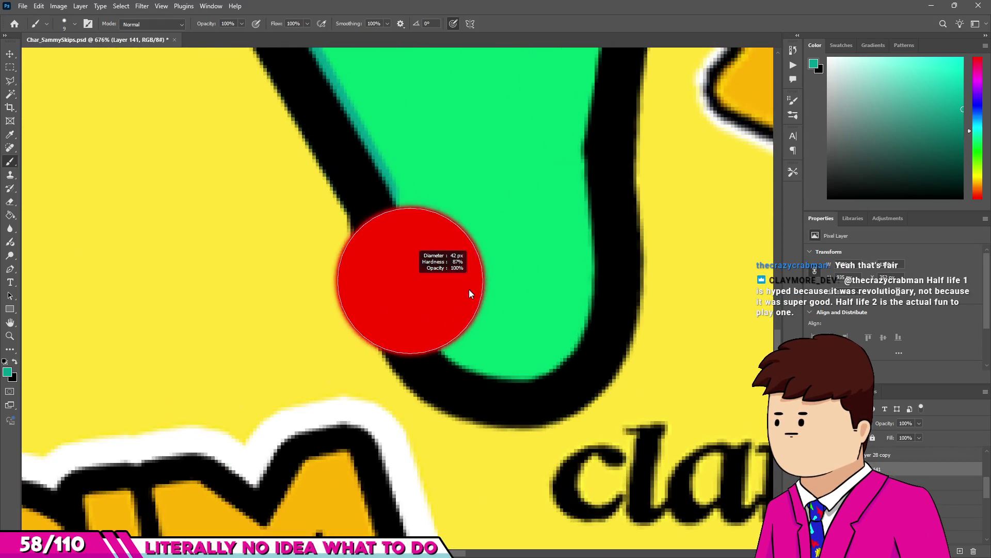
mouse_move(515, 288)
left_mouse_down()
mouse_move(487, 231)
mouse_move(511, 228)
left_mouse_up()
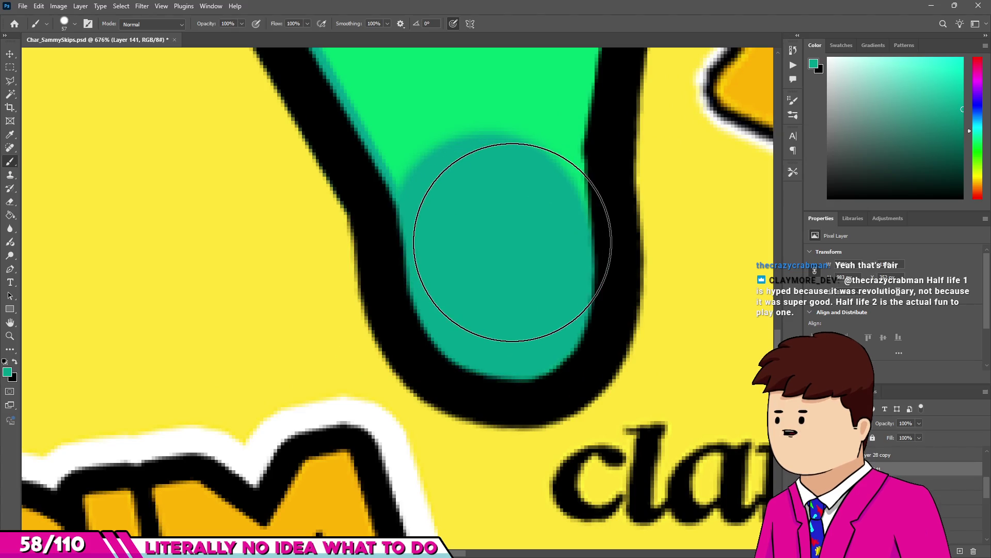
Undo a stray teal stroke on the upper toe and shrink the brush to size 13.
left_click(66, 24)
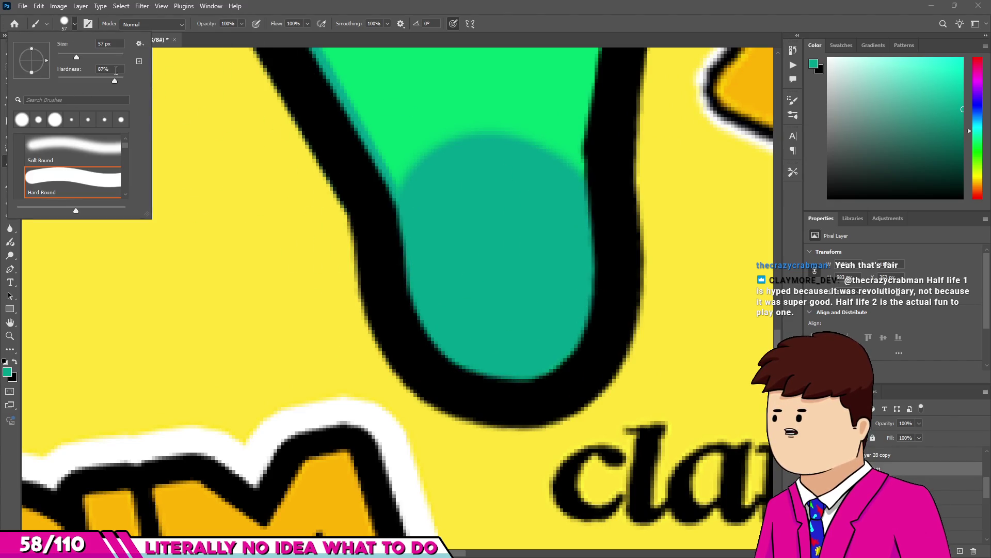
left_click_drag(464, 145, 487, 154)
key("ctrl+z")
scroll(436, 168, "down", 5)
scroll(436, 168, "up", 2)
left_click_drag(413, 177, 382, 177)
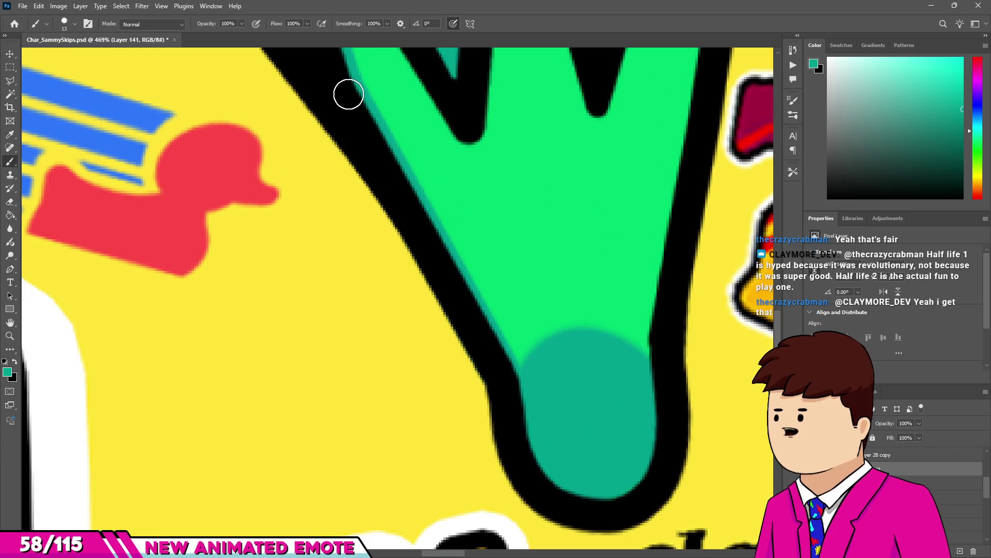
scroll(516, 382, "down", 3)
Erase the teal domes near the toe bottom back to green with a size-43 eraser.
key("e")
scroll(410, 332, "up", 4)
mouse_move(410, 332)
left_mouse_down()
mouse_move(454, 310)
mouse_move(446, 266)
left_mouse_up()
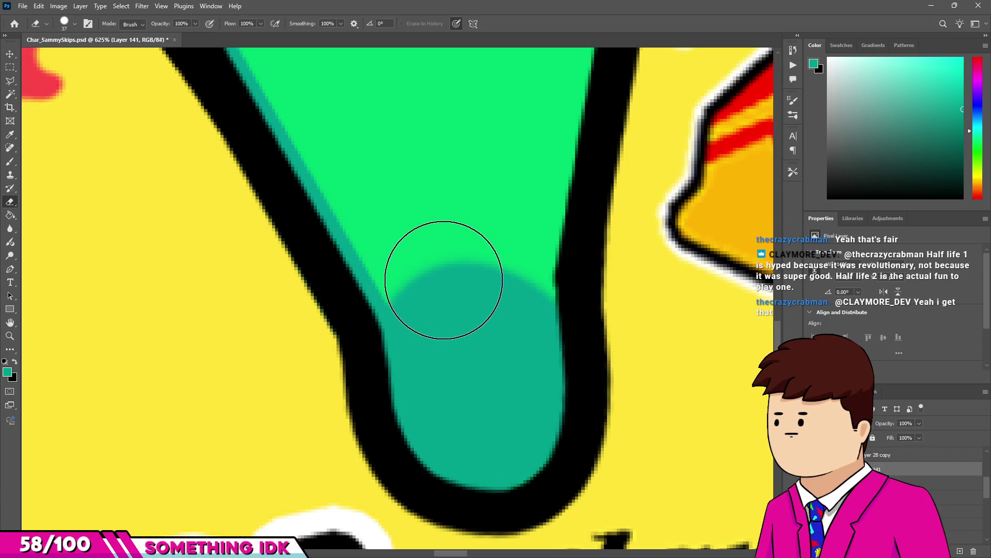
left_click(443, 280)
left_click_drag(464, 354, 454, 336)
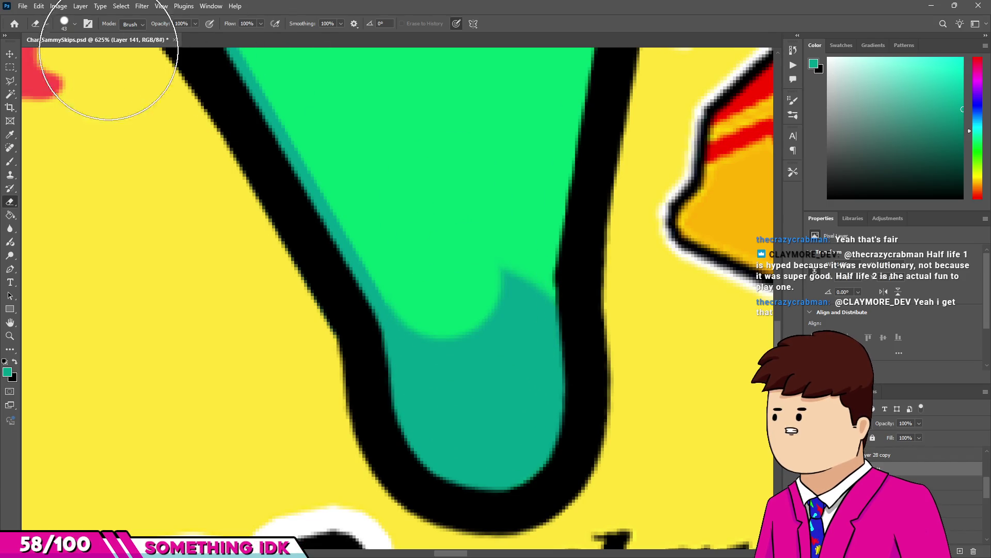
left_click(74, 23)
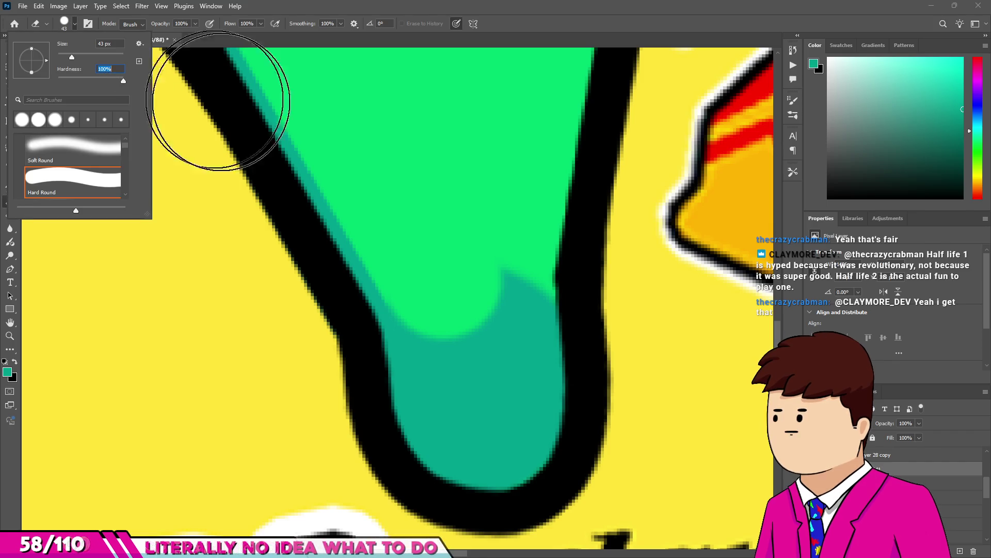
left_click(470, 301)
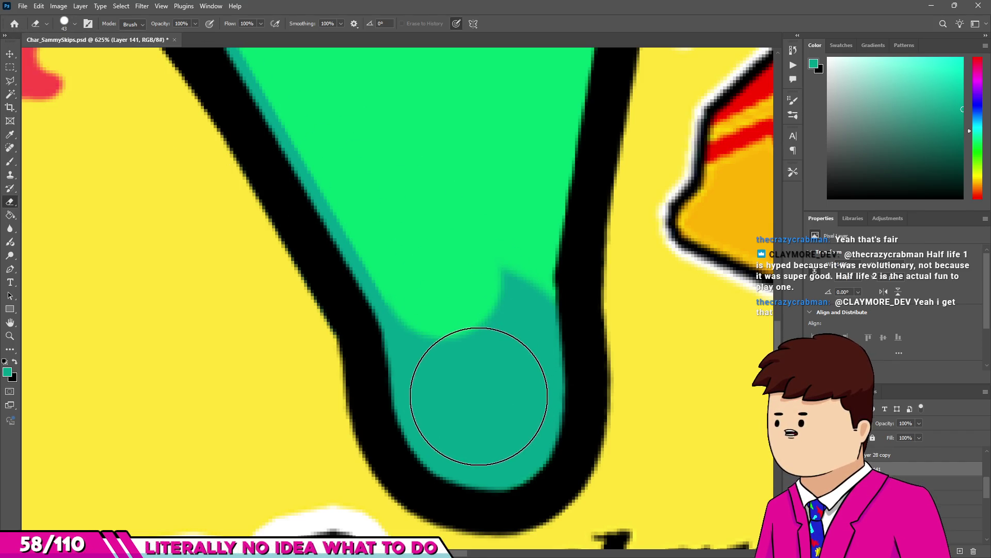
left_click_drag(462, 394, 446, 296)
key("ctrl+z")
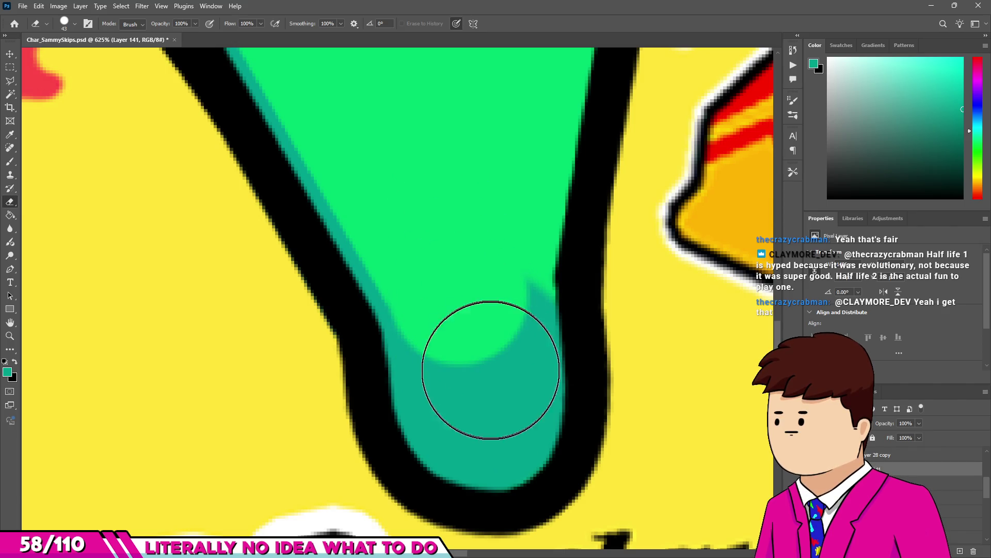
left_click_drag(483, 398, 491, 299)
scroll(491, 299, "down", 4)
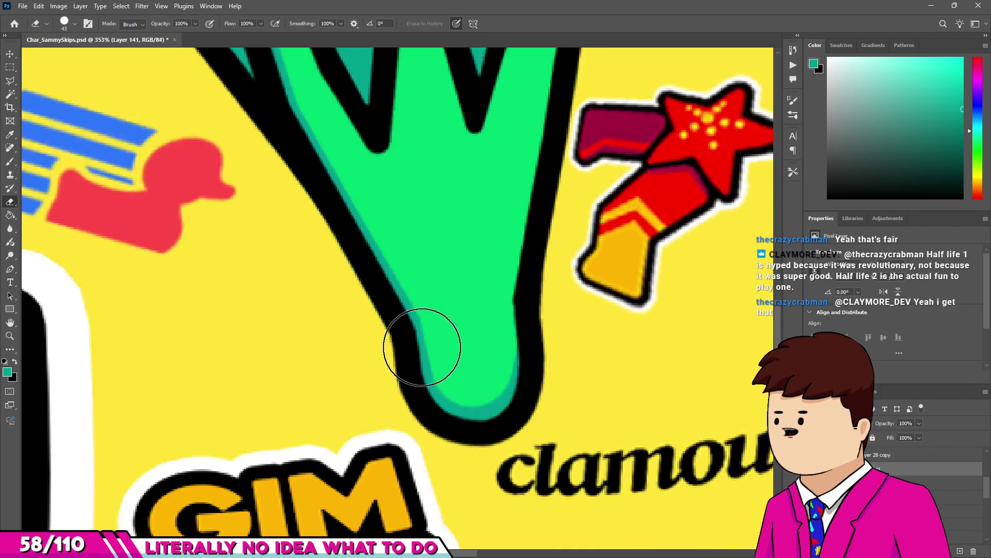
key("b")
scroll(420, 166, "down", 10)
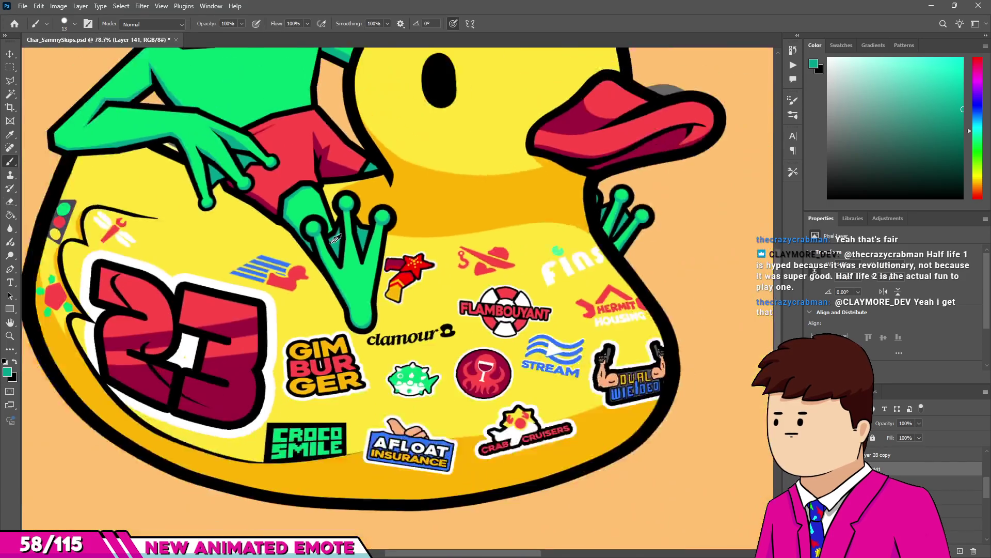
scroll(391, 219, "up", 5)
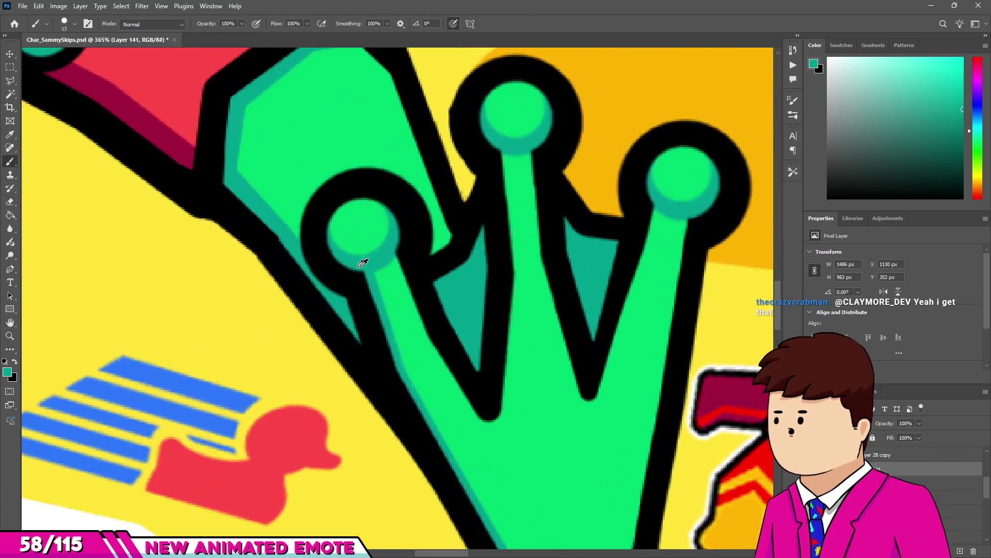
scroll(399, 283, "up", 5)
scroll(399, 283, "down", 3)
scroll(408, 336, "up", 5)
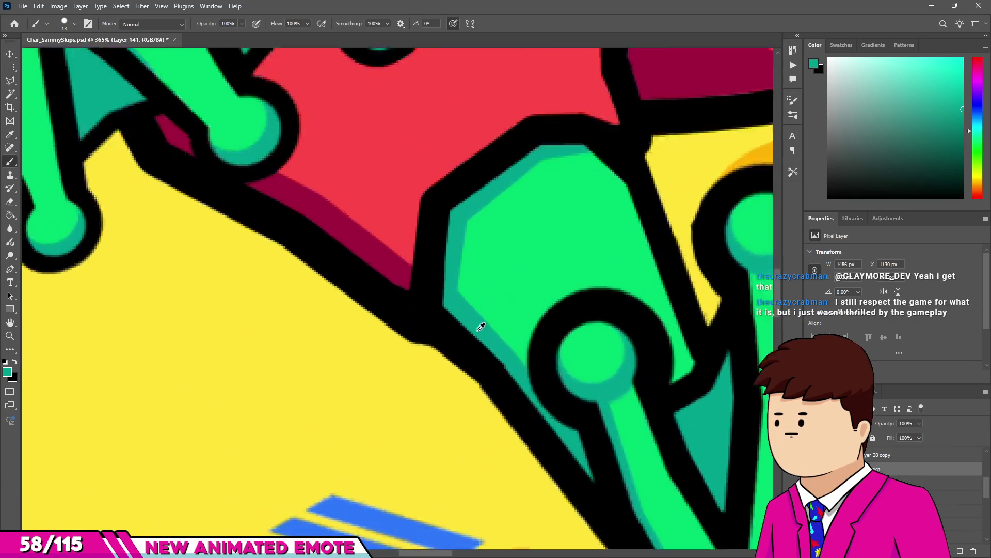
scroll(412, 399, "down", 6)
scroll(397, 243, "up", 2)
scroll(406, 308, "down", 2)
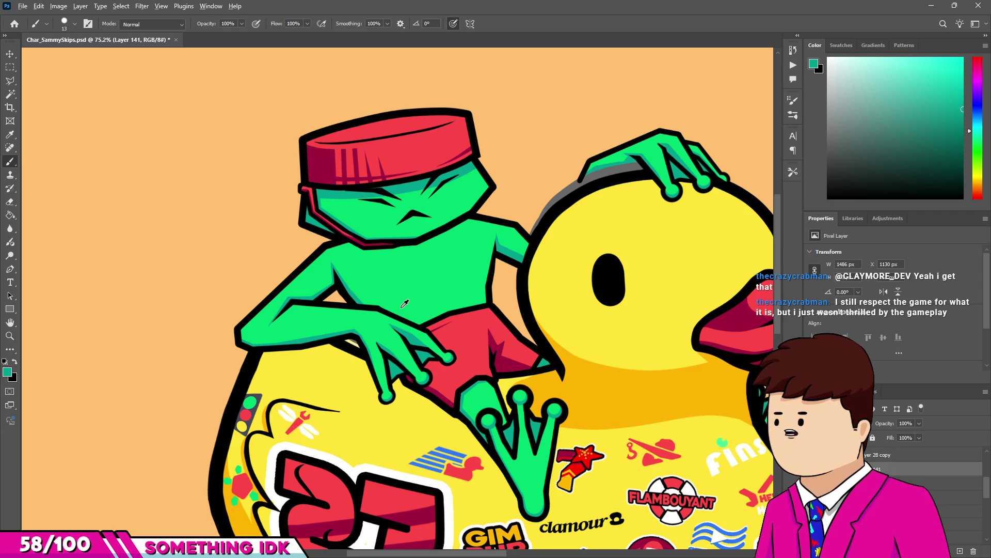
scroll(405, 303, "down", 4)
scroll(402, 268, "up", 4)
scroll(398, 233, "down", 3)
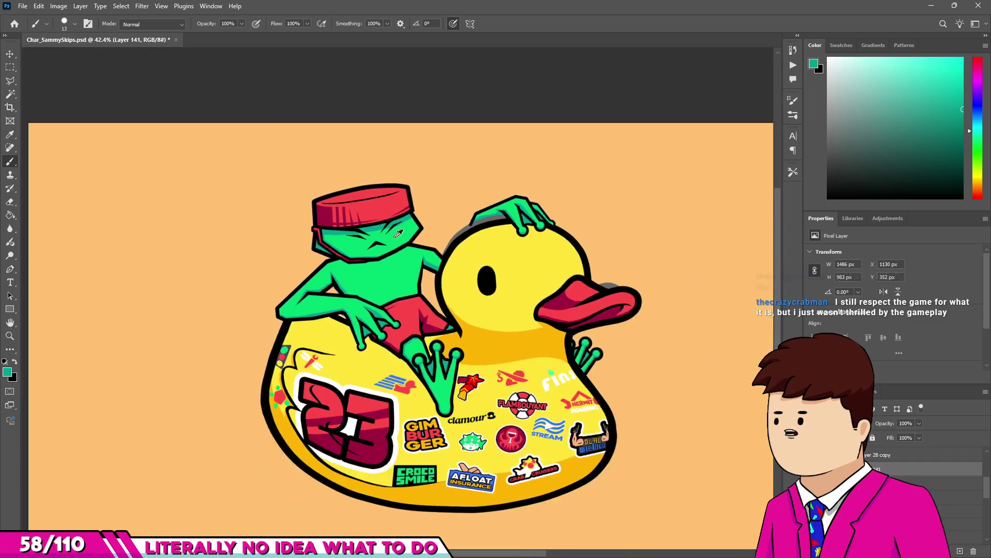
scroll(510, 204, "up", 6)
key("v")
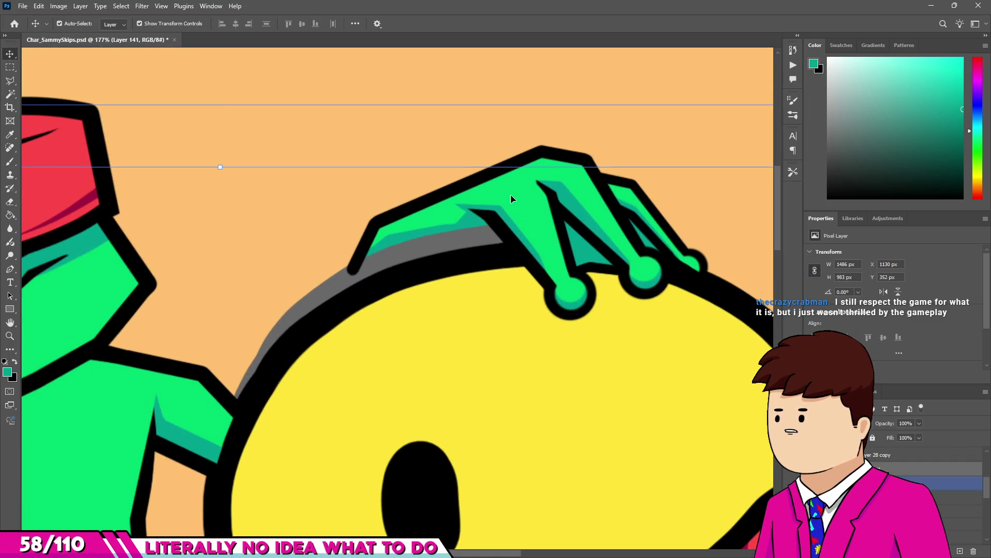
left_click(511, 199)
key("b")
scroll(523, 214, "up", 3)
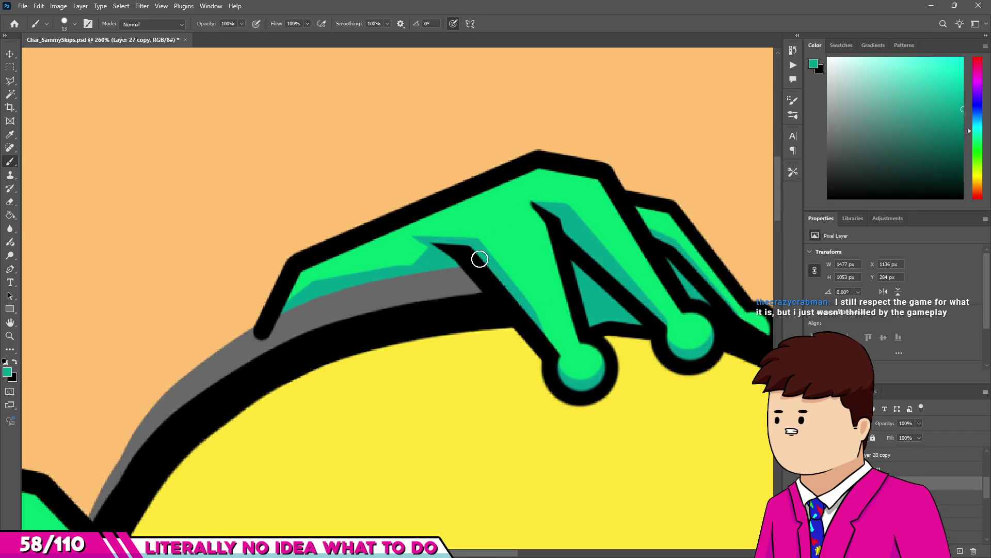
key("v")
left_click_drag(496, 230, 512, 257)
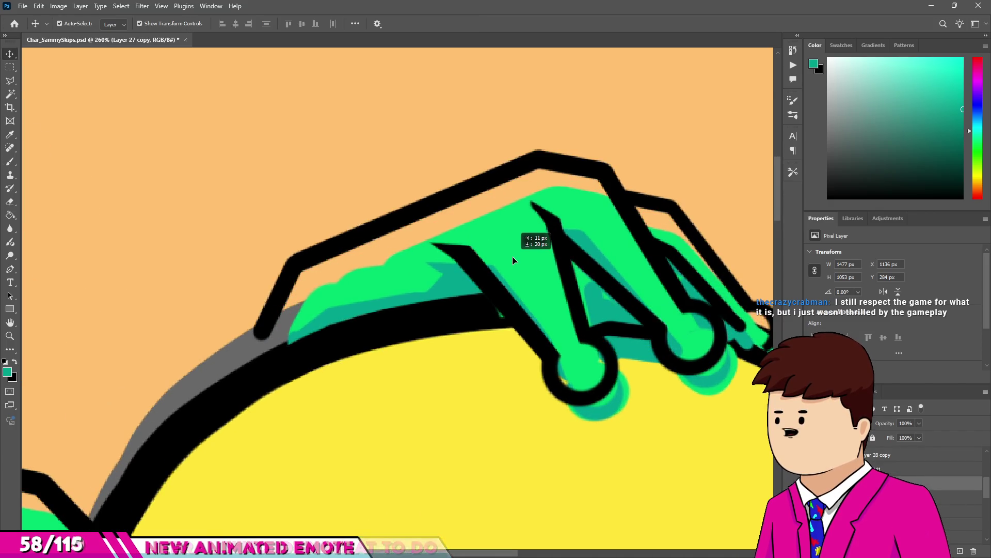
scroll(478, 203, "down", 1)
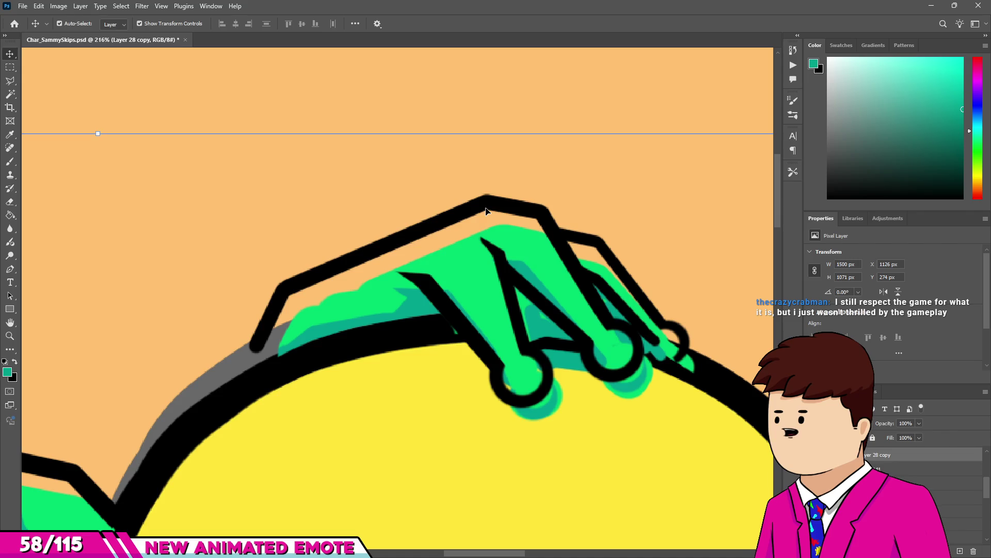
key("l")
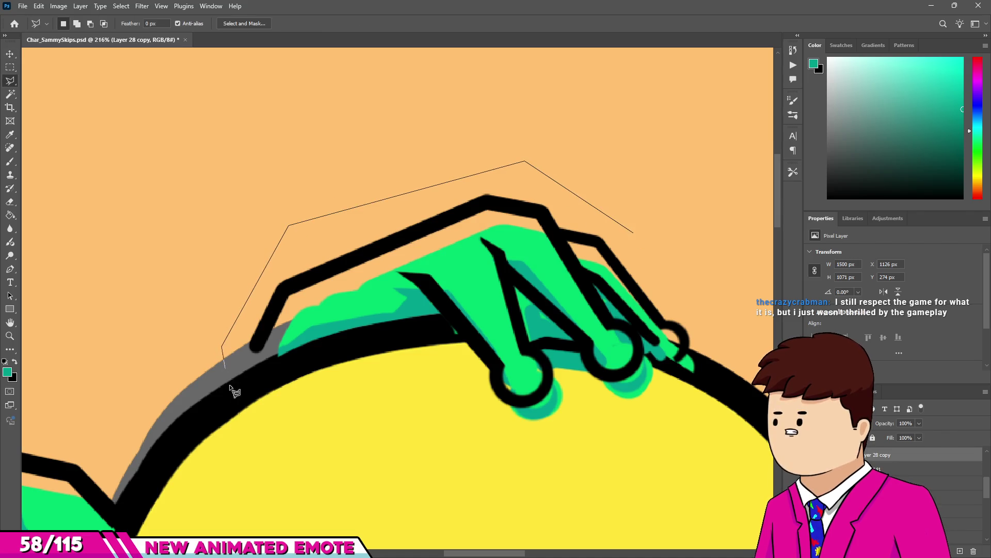
left_click(672, 237)
key("v")
left_click_drag(615, 272, 620, 281)
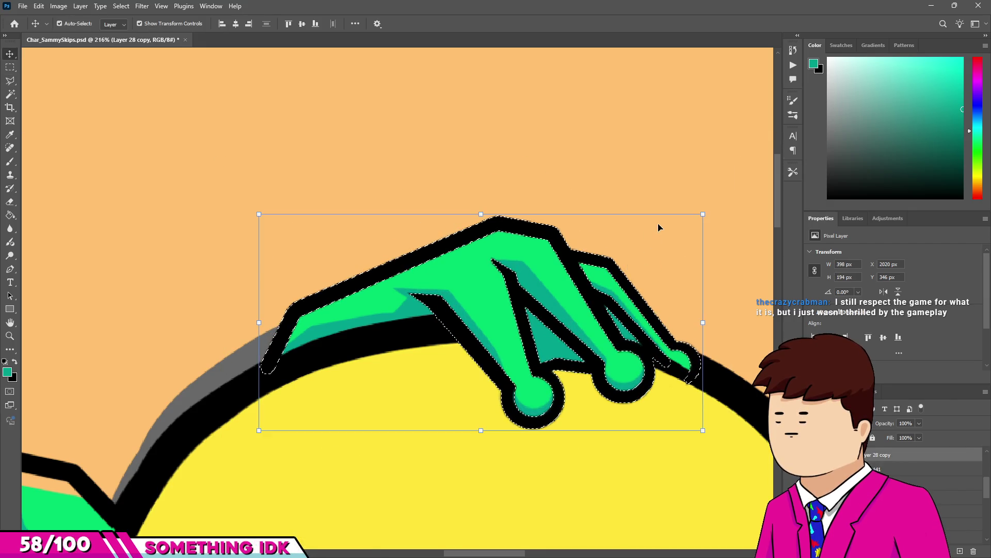
key("ctrl+d")
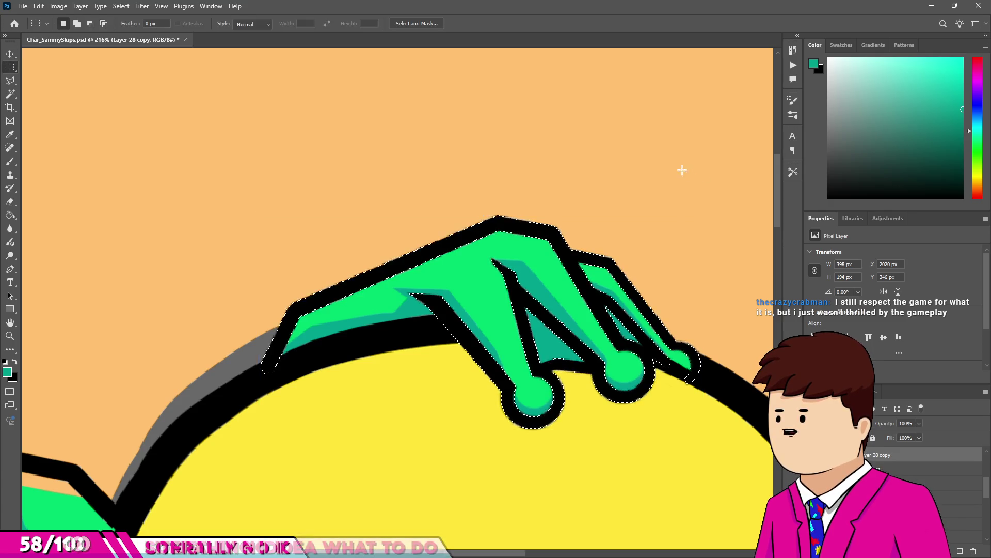
key("e")
scroll(427, 241, "down", 5)
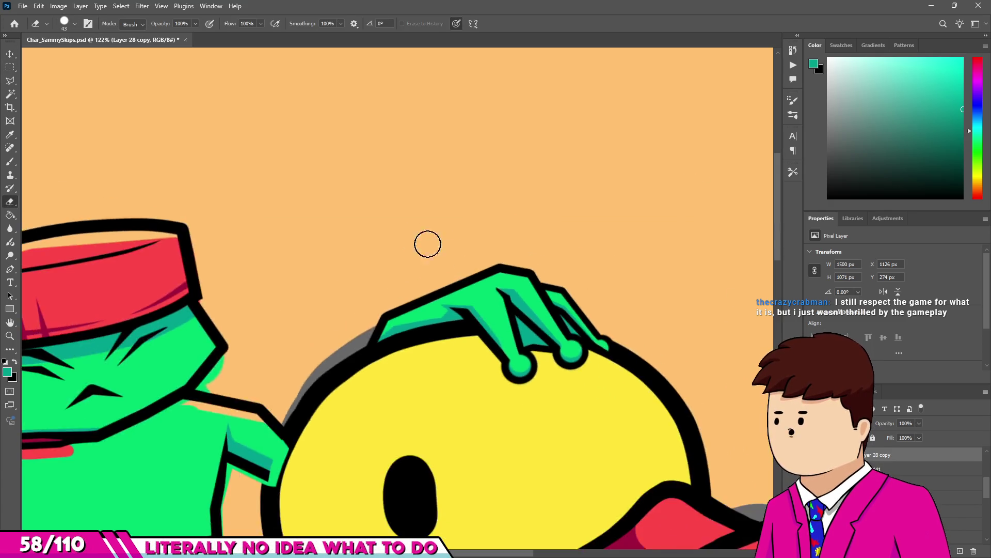
scroll(416, 228, "up", 7)
key("v")
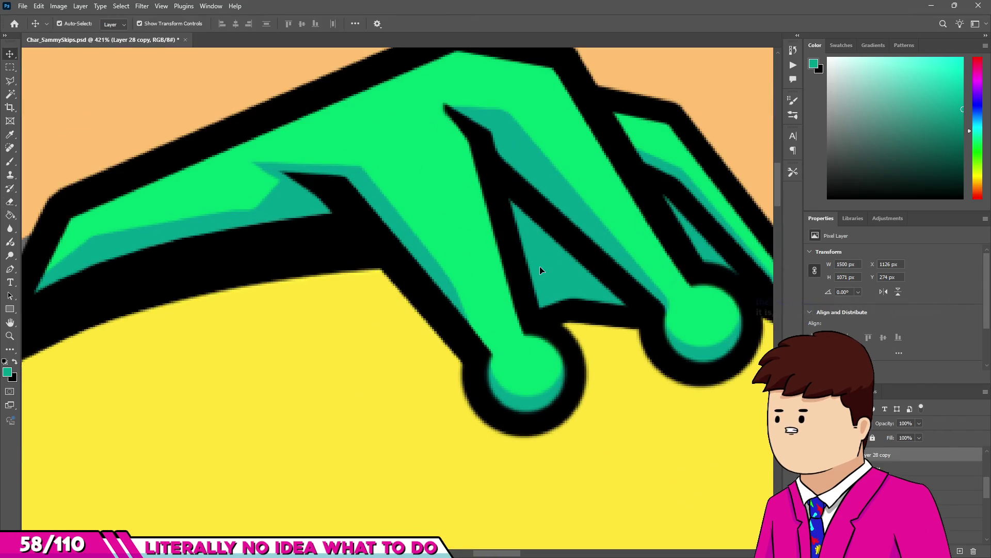
scroll(453, 276, "down", 10)
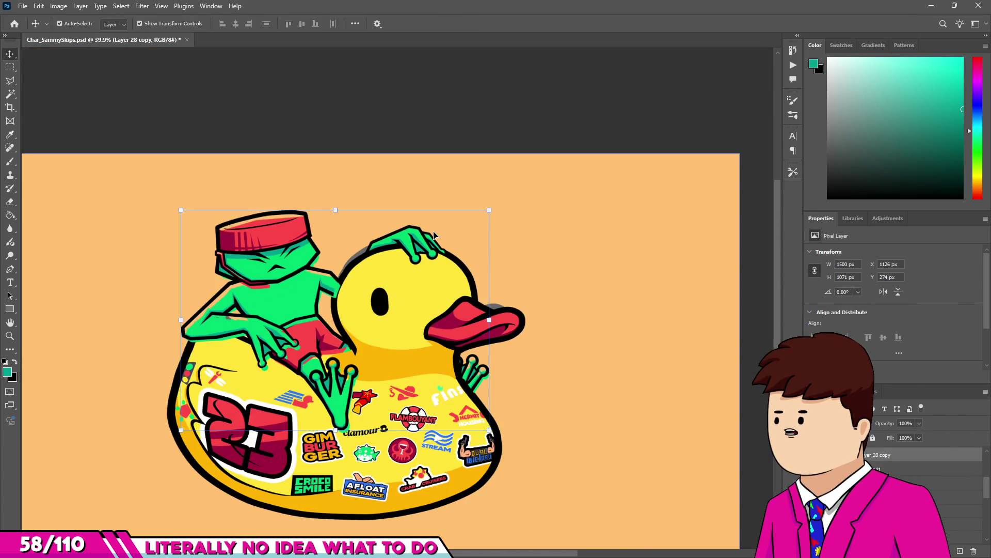
scroll(467, 369, "up", 9)
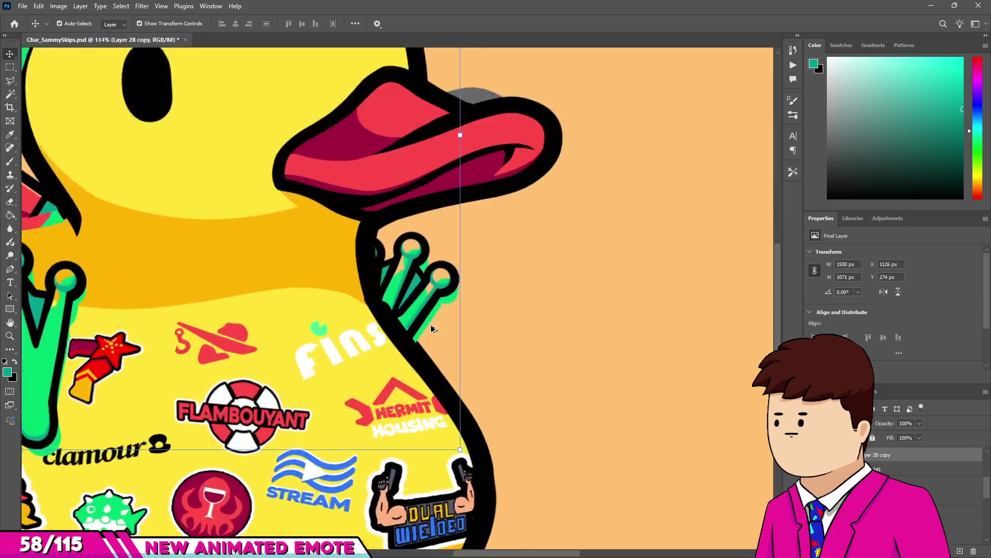
scroll(393, 272, "up", 1)
scroll(361, 280, "down", 8)
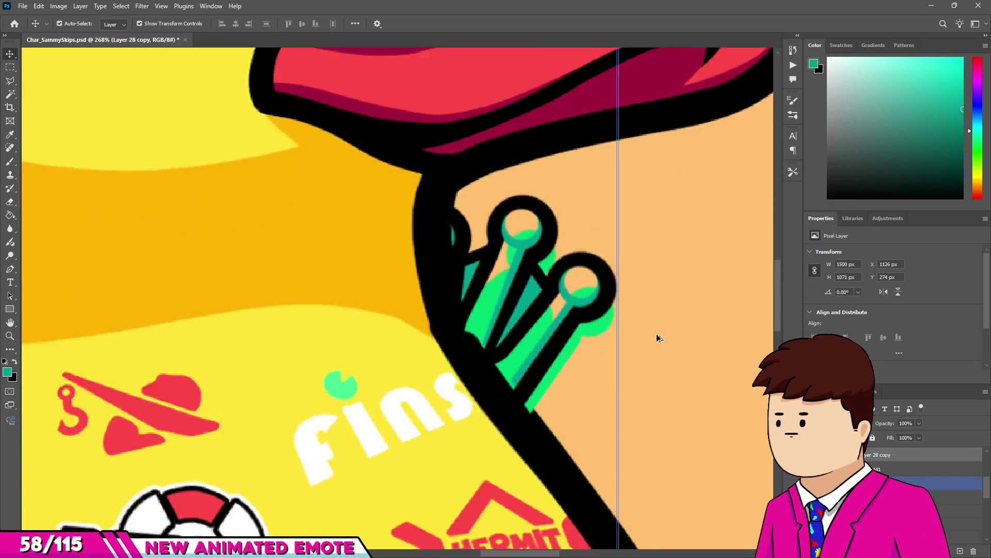
left_click(568, 126, "ctrl")
key("ctrl+d")
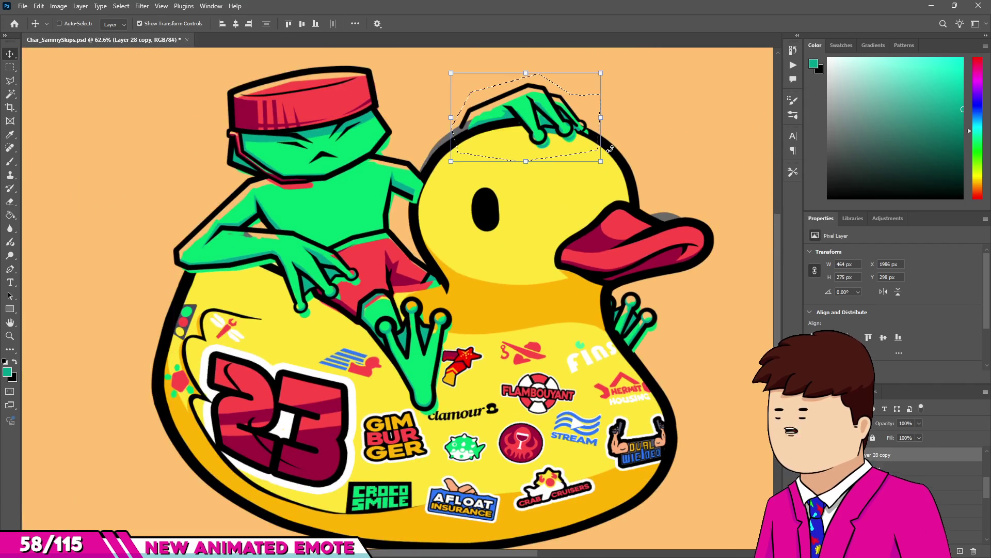
scroll(574, 111, "up", 1)
scroll(548, 79, "up", 2)
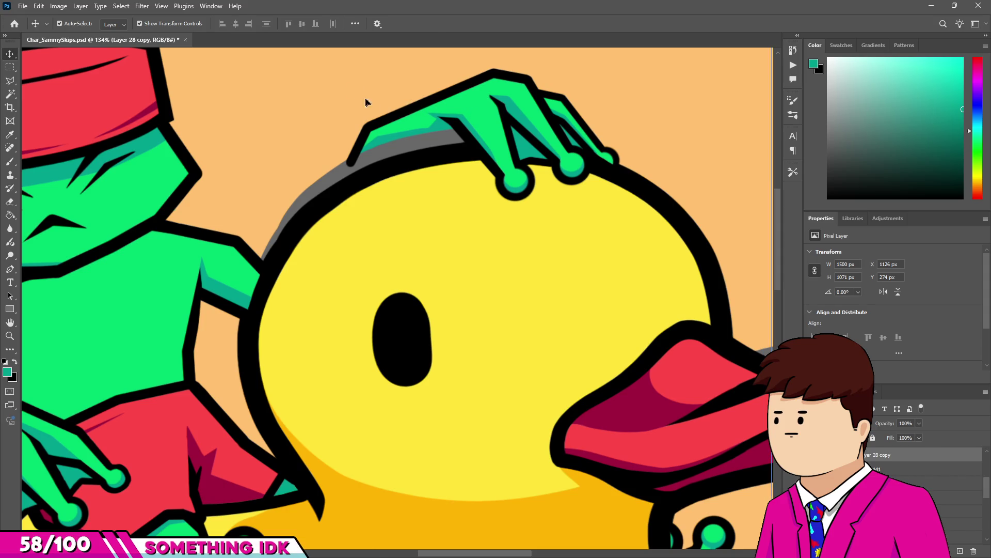
Marquee-select the frog's hand, drag it slightly down and right, then deselect.
key("m")
left_click_drag(341, 56, 408, 103)
left_click_drag(633, 223, 637, 223)
key("v")
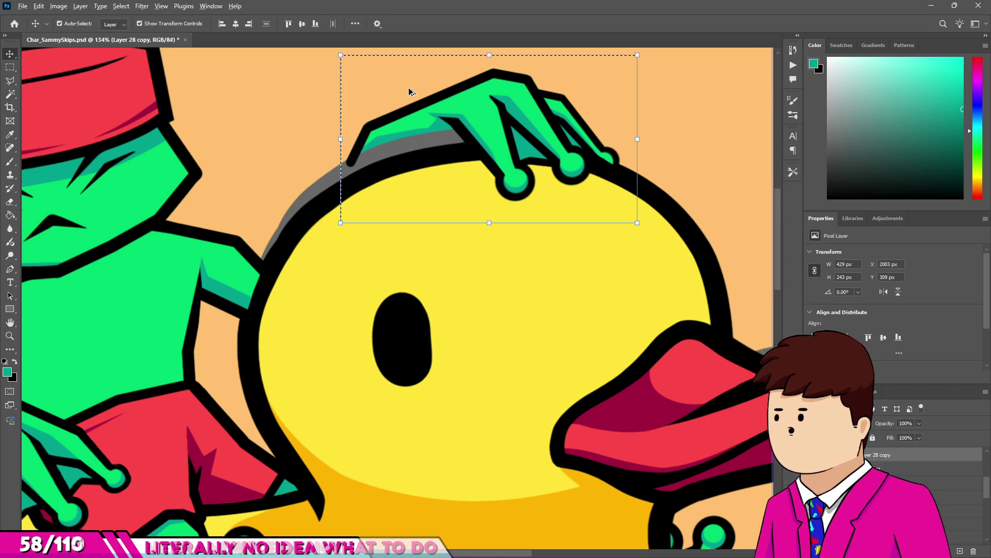
scroll(429, 95, "up", 5)
left_click_drag(434, 134, 450, 159)
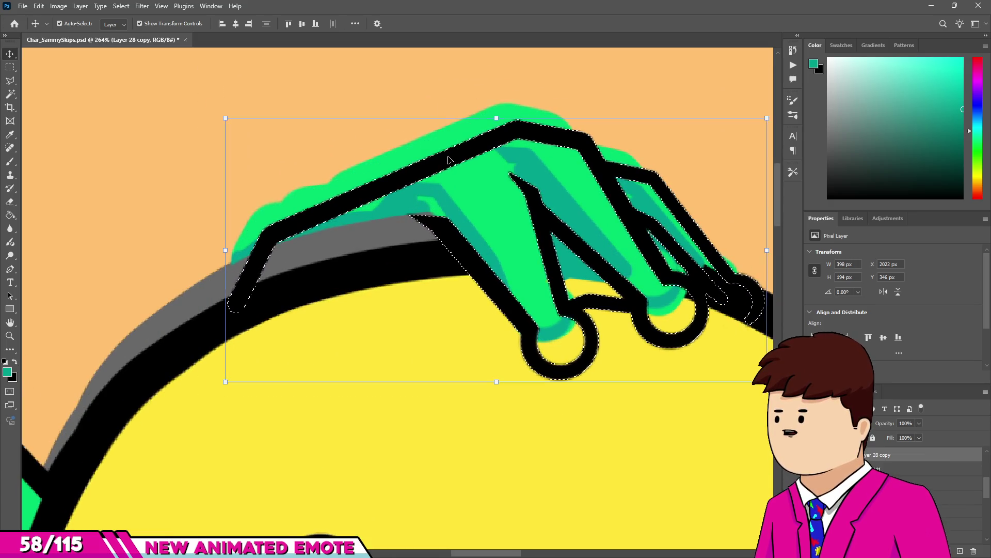
scroll(450, 159, "down", 2)
scroll(463, 194, "up", 2)
scroll(359, 200, "down", 1)
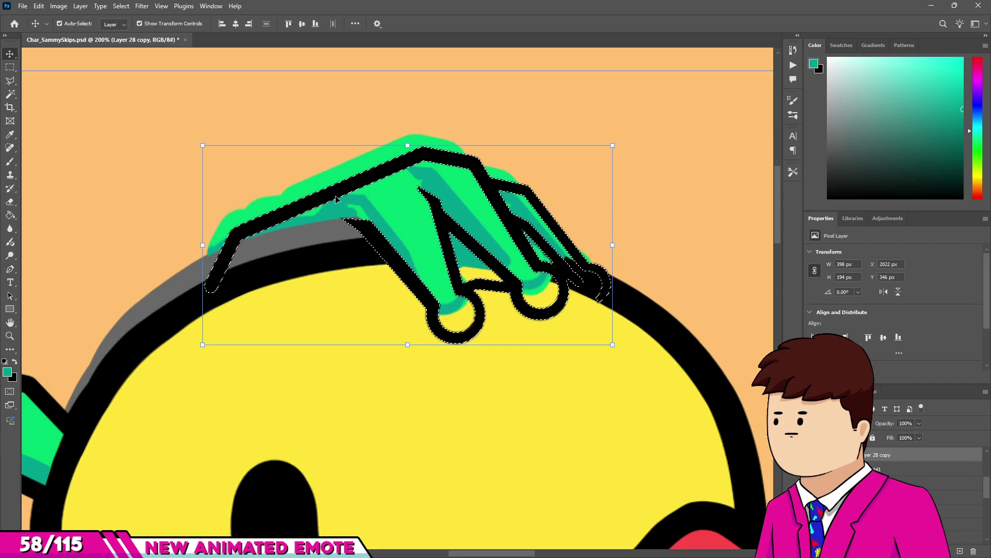
key("ctrl+d")
key("b")
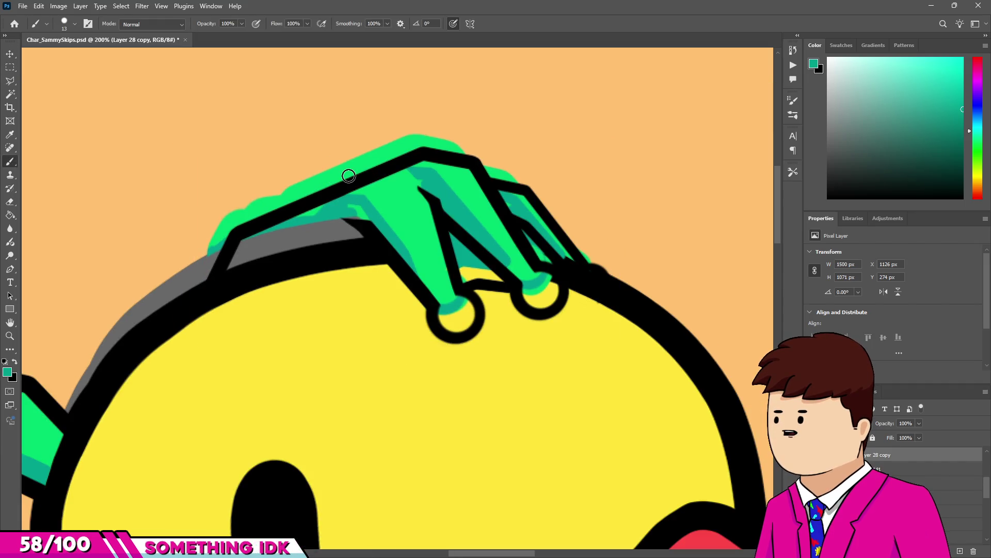
key("v")
Reselect the hand, nudge it 10 px right and 24 px down, and sample its bright green.
key("m")
mouse_move(171, 359)
left_mouse_down()
mouse_move(178, 340)
mouse_move(610, 126)
left_mouse_up()
key("v")
mouse_move(405, 158)
left_mouse_down()
mouse_move(397, 148)
mouse_move(413, 168)
left_mouse_up()
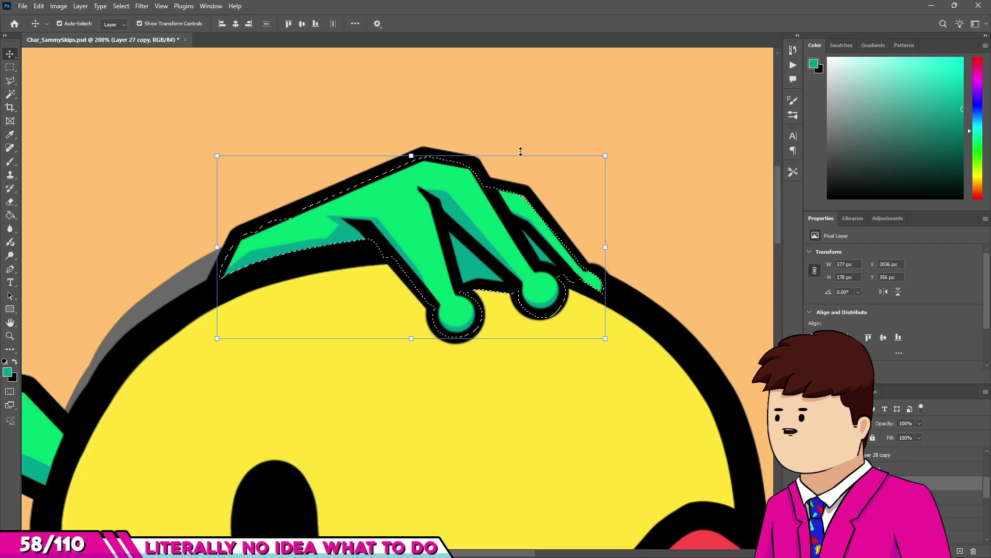
key("m")
key("ctrl+d")
scroll(626, 299, "up", 3)
scroll(602, 254, "up", 2)
key("v")
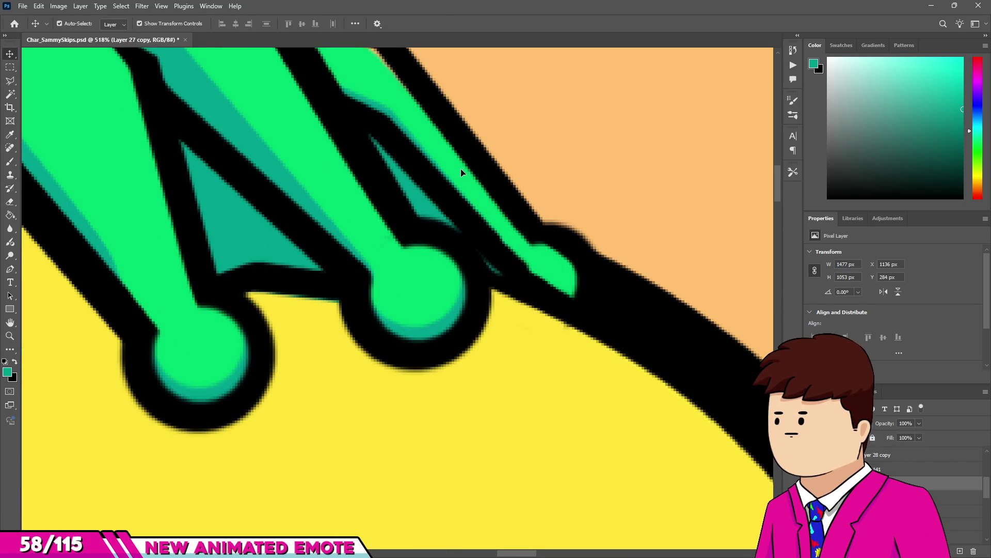
key("b")
scroll(500, 259, "up", 2)
left_click(421, 152, "alt")
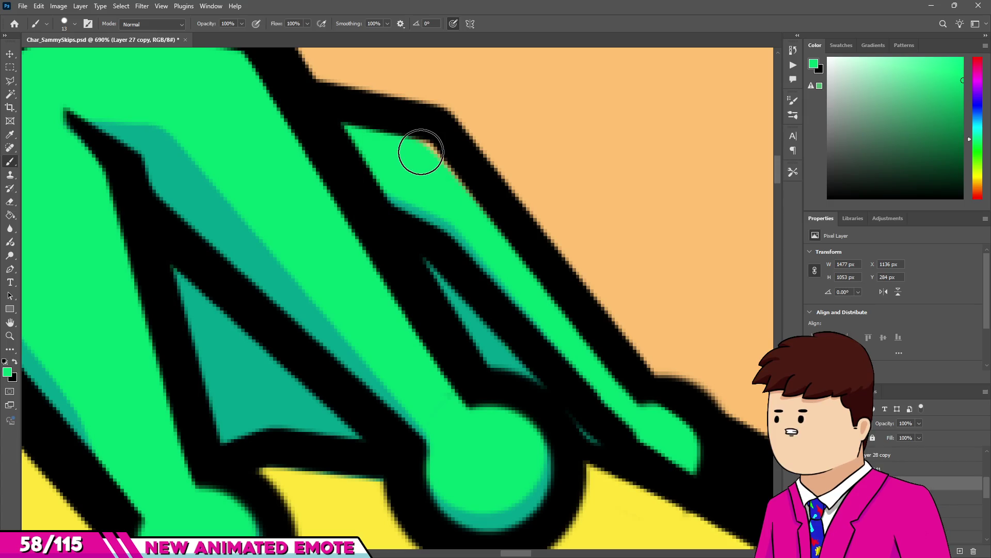
With a resized eraser, trim the green and teal stripe ends overhanging the frog's fingertips.
key("e")
scroll(547, 283, "up", 3)
left_click_drag(613, 397, 535, 403)
mouse_move(607, 421)
left_mouse_down()
mouse_move(454, 382)
mouse_move(504, 361)
mouse_move(432, 350)
left_mouse_up()
left_click_drag(244, 283, 539, 353)
scroll(539, 354, "down", 10)
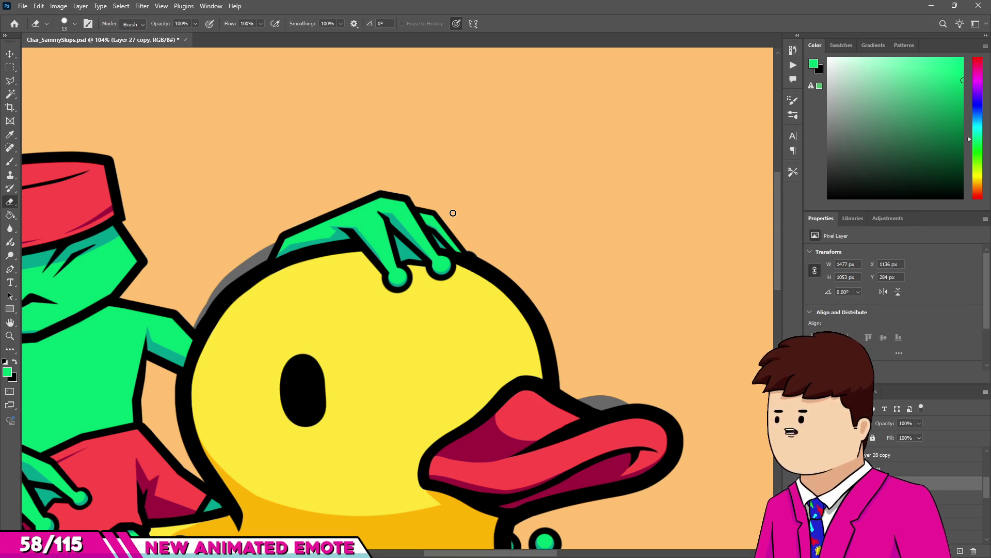
scroll(194, 336, "up", 6)
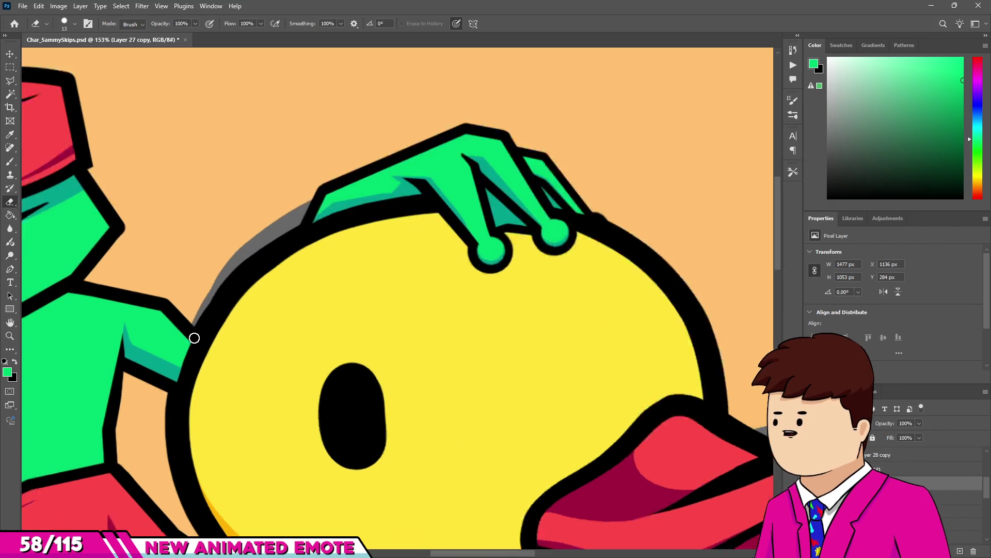
Erase the black outline spilling beside the frog's teal arm shading.
key("v")
key("e")
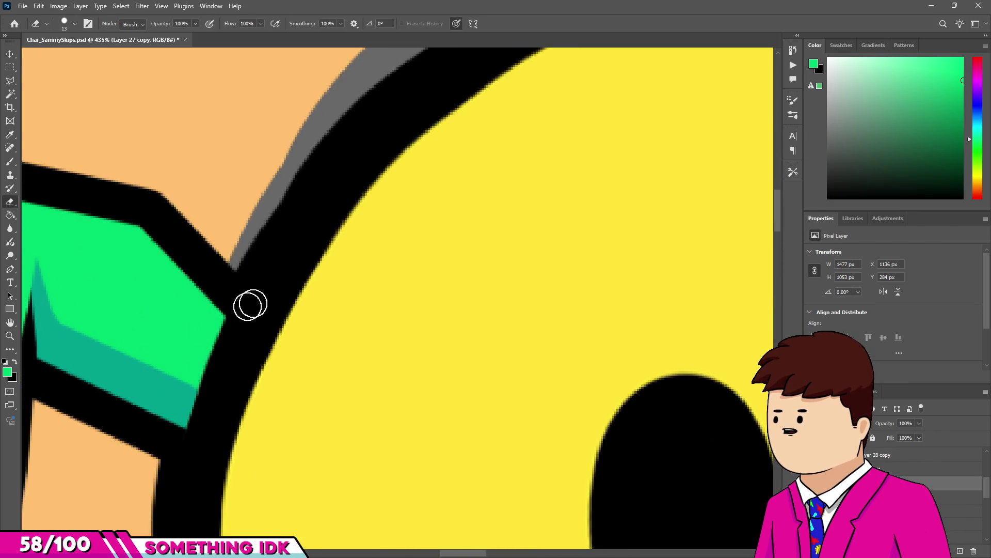
scroll(247, 305, "up", 3)
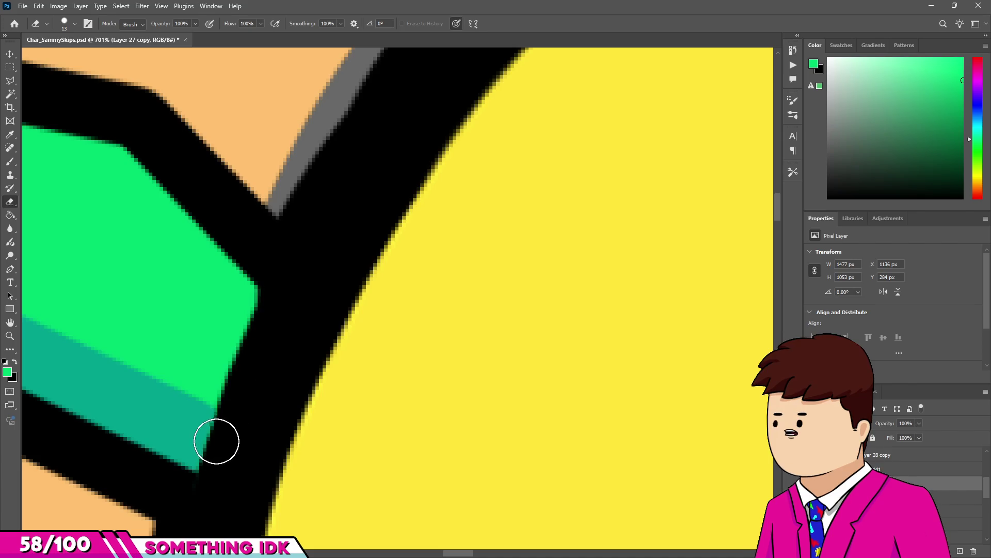
scroll(268, 290, "down", 3)
scroll(194, 329, "up", 3)
key("v")
left_click_drag(251, 298, 224, 396)
scroll(222, 387, "down", 1)
key("v")
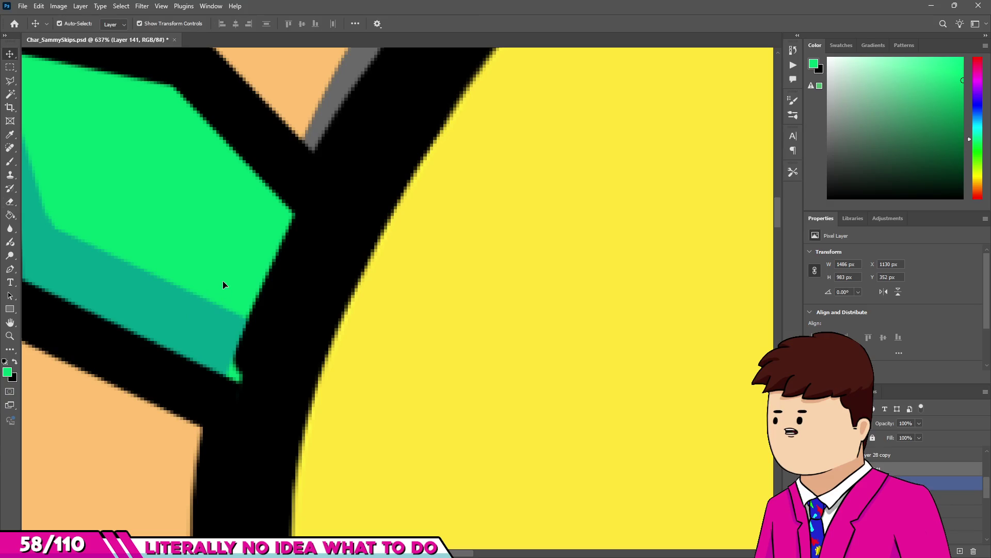
Activate Layer 27 copy, zoom out, and inspect the Frame9, Duck copy 3 and Frame9 copy layers.
left_click(227, 289)
key("e")
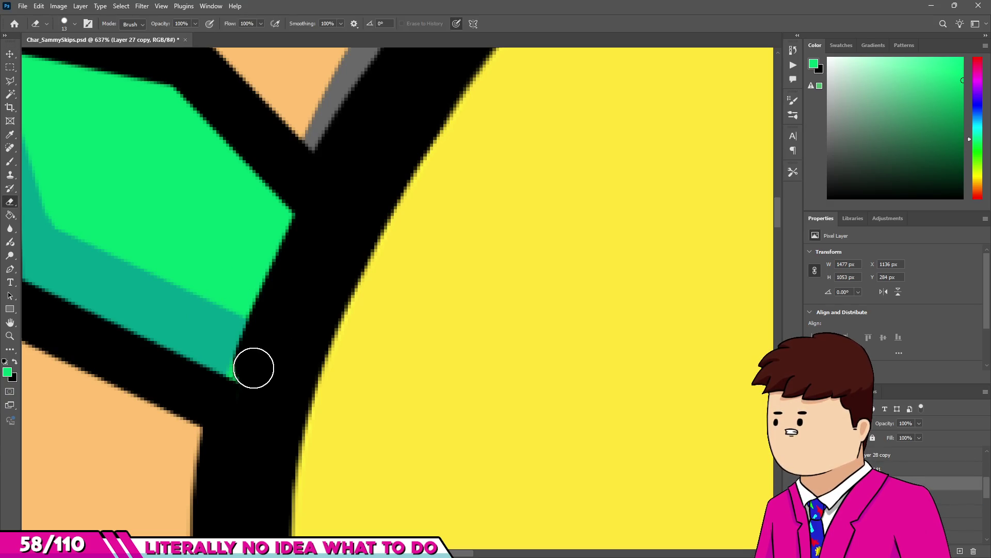
scroll(261, 347, "down", 10)
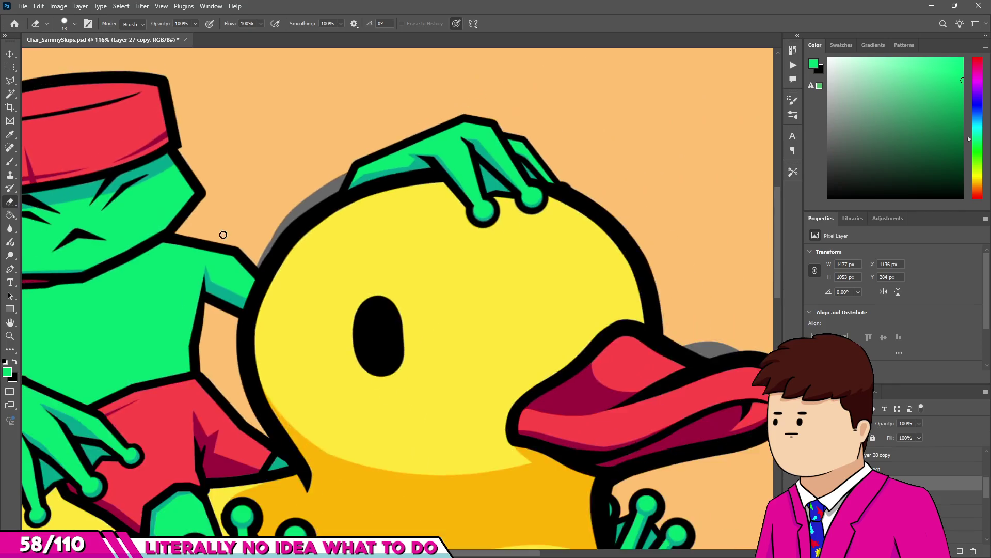
scroll(200, 348, "up", 2)
scroll(441, 335, "down", 1)
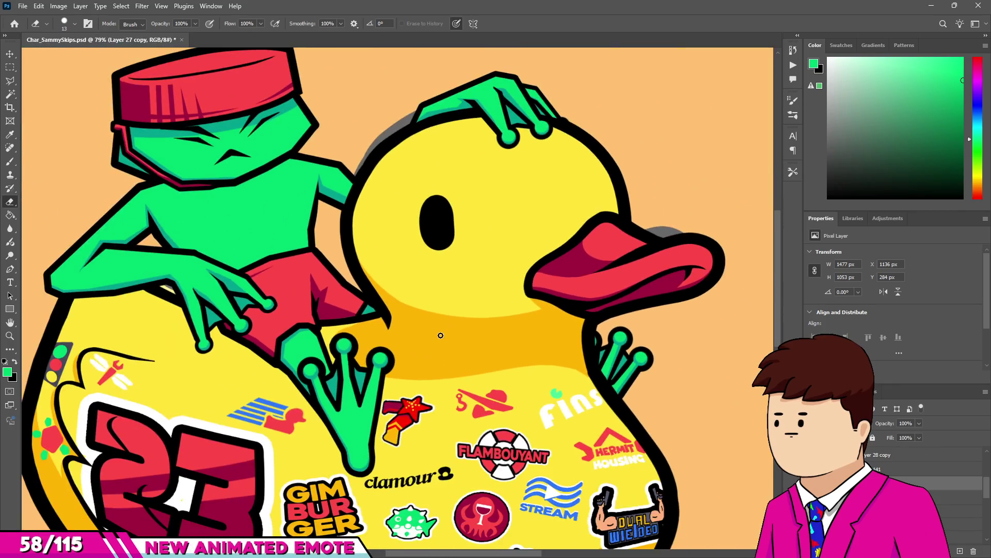
scroll(439, 335, "down", 2)
scroll(361, 290, "up", 1)
scroll(291, 241, "down", 2)
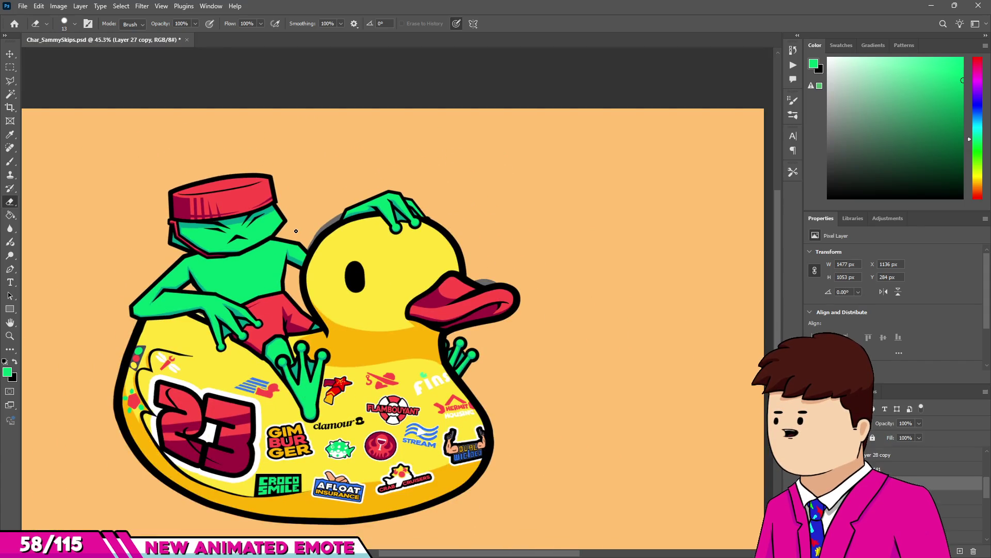
scroll(298, 235, "down", 2)
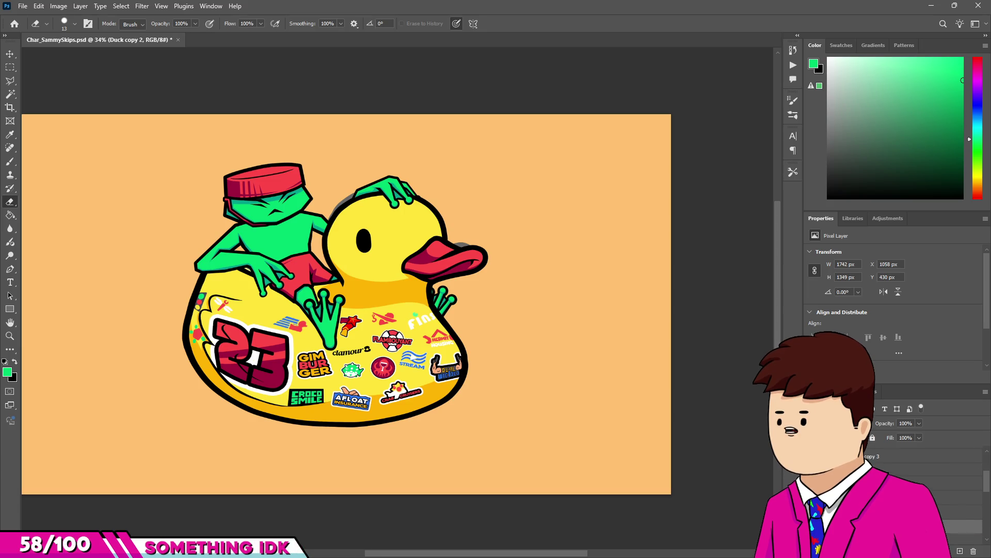
left_click(924, 469)
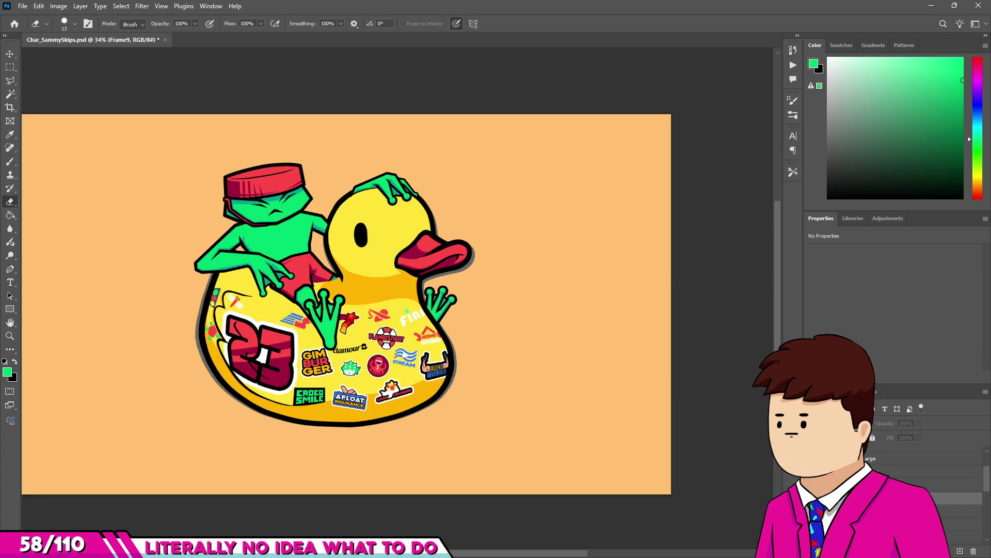
left_click(924, 485)
left_click(924, 470)
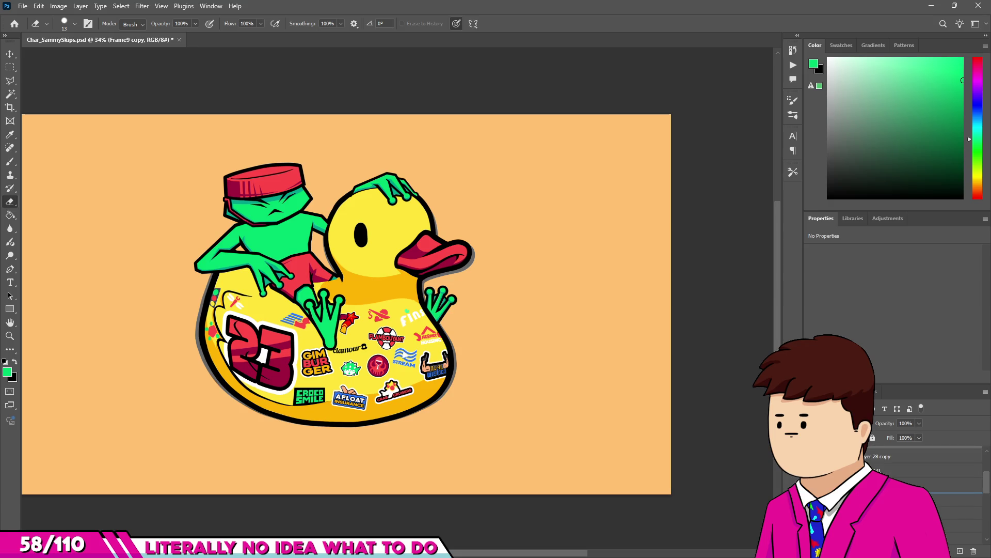
scroll(362, 186, "up", 6)
Make Layer 27 copy active and marquee the area around the frog's hand.
key("v")
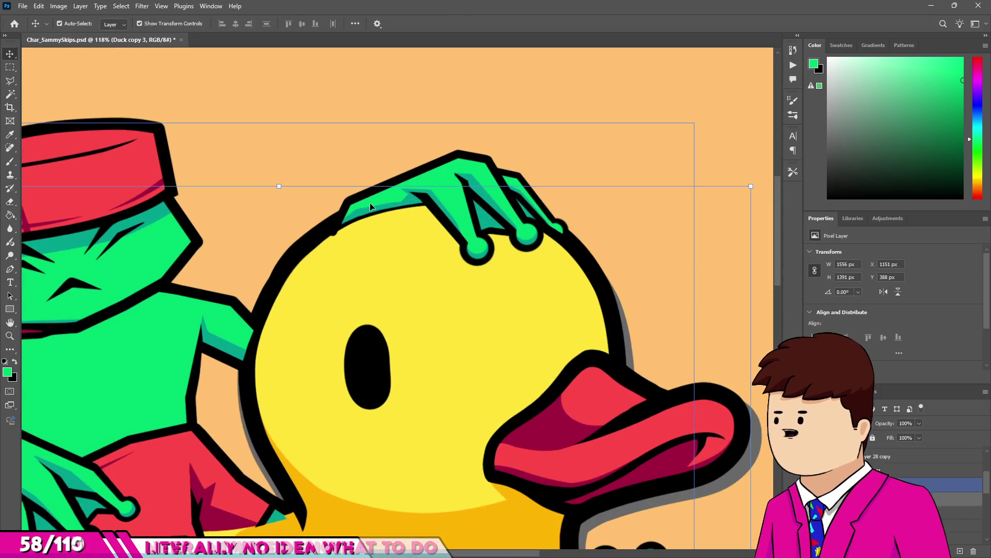
left_click(444, 176)
scroll(563, 337, "up", 4)
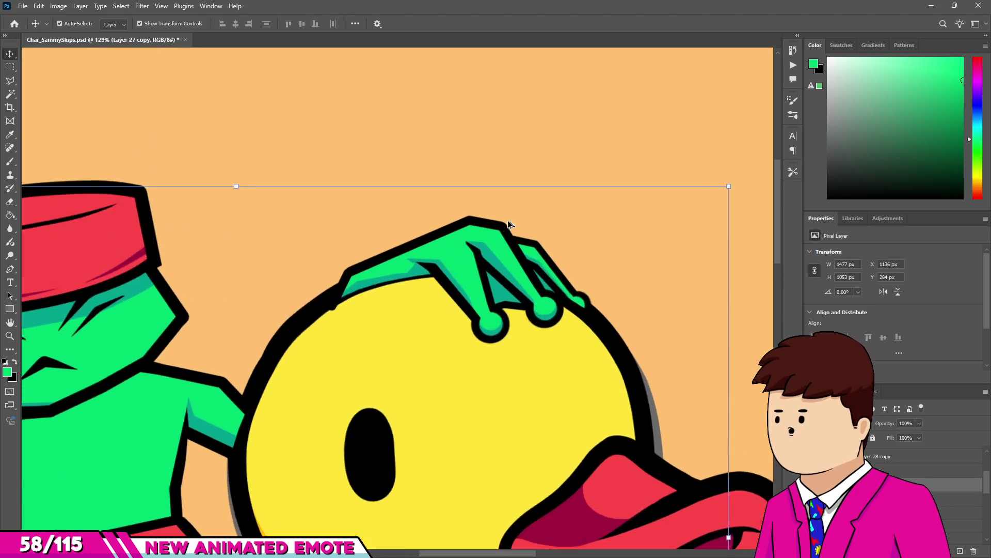
key("m")
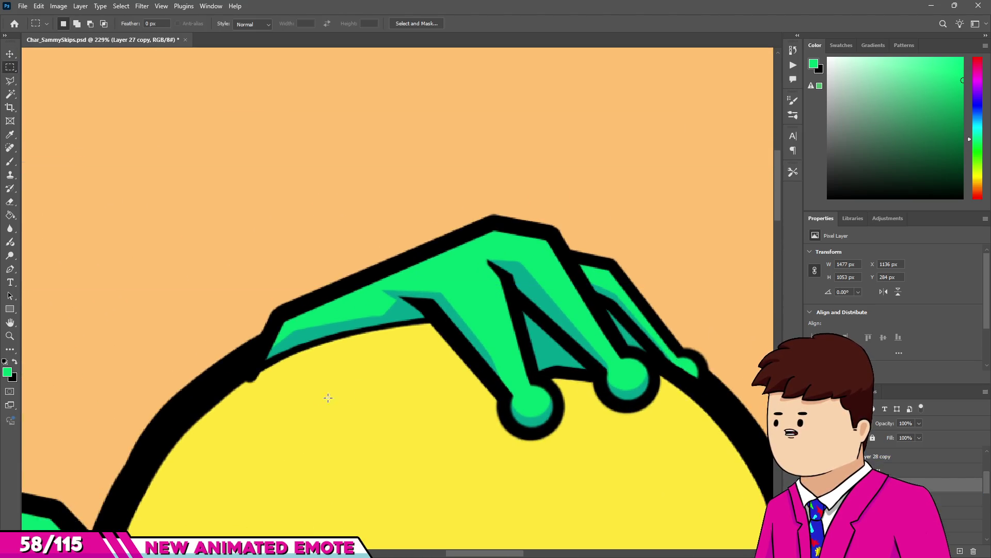
left_click_drag(242, 443, 772, 195)
key("ctrl+d")
key("v")
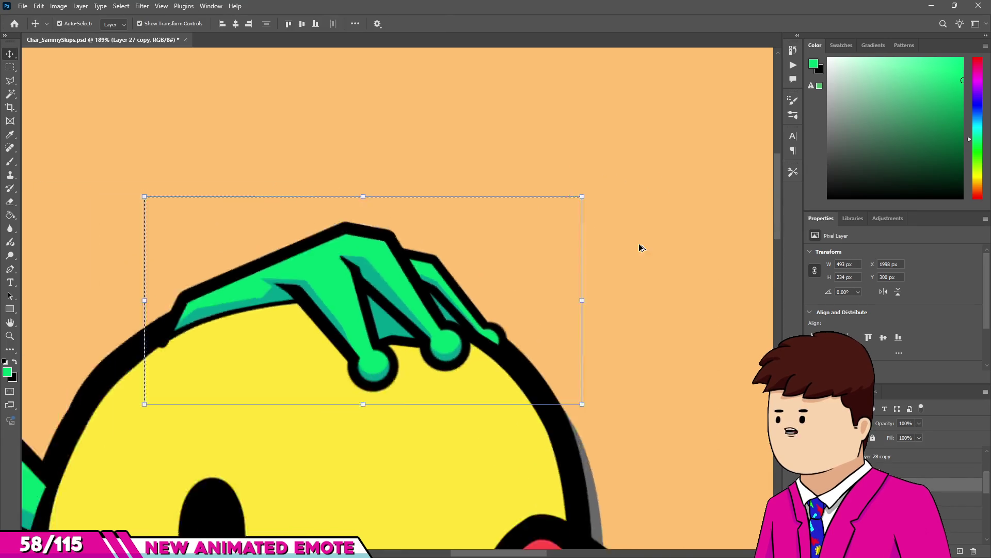
scroll(376, 293, "up", 1)
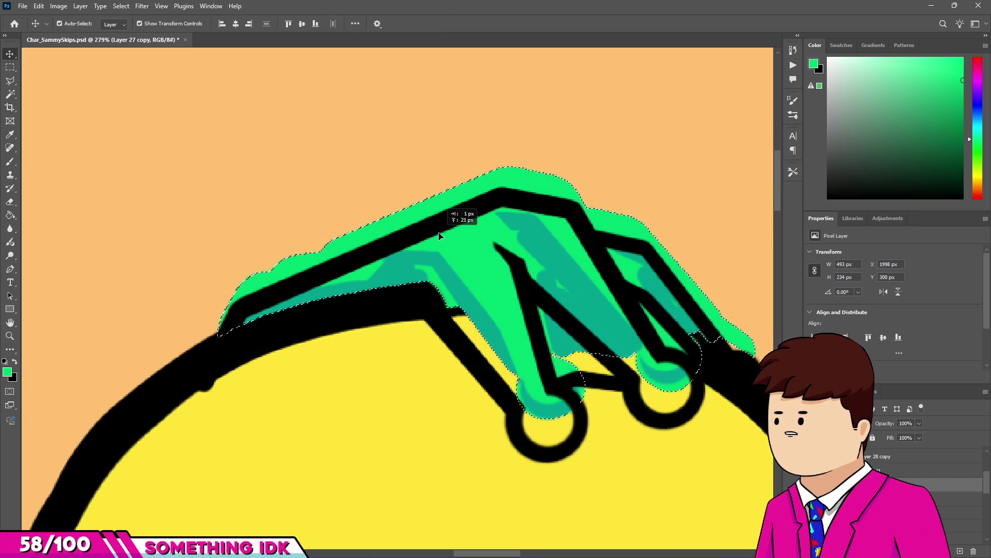
scroll(384, 277, "down", 1)
Reselect the hand on the duck's head, move it slightly upward, then deselect.
key("m")
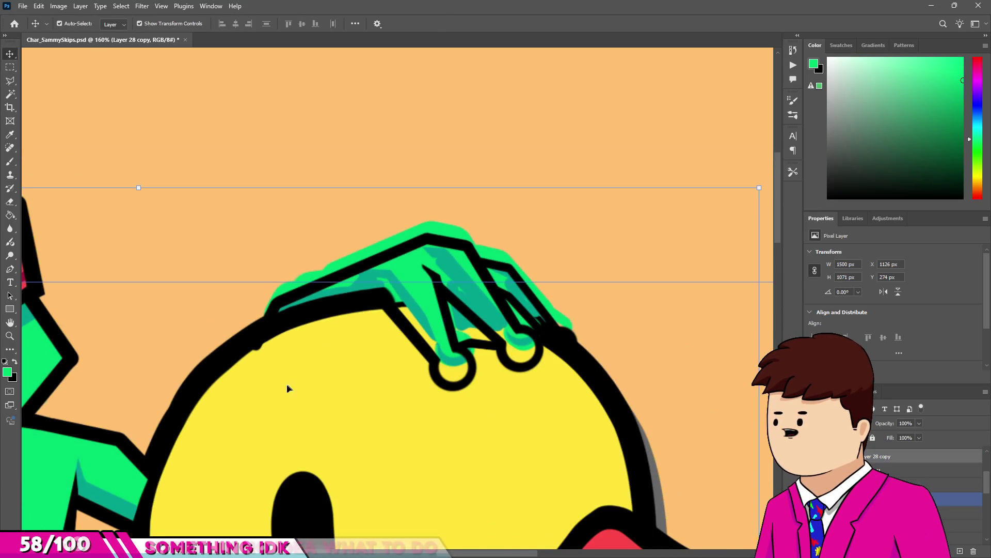
mouse_move(239, 404)
left_mouse_down()
mouse_move(596, 244)
mouse_move(593, 216)
left_mouse_up()
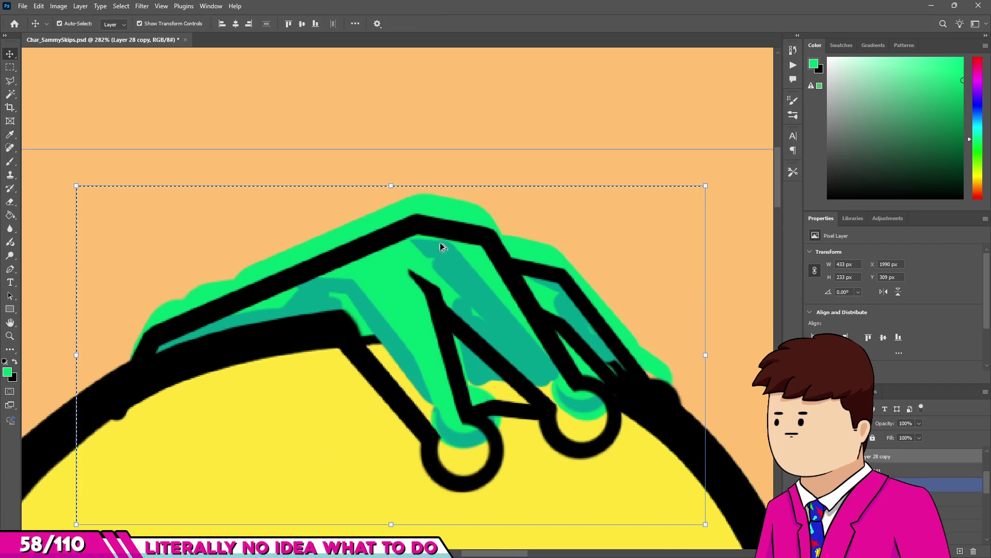
left_click_drag(444, 213, 446, 201)
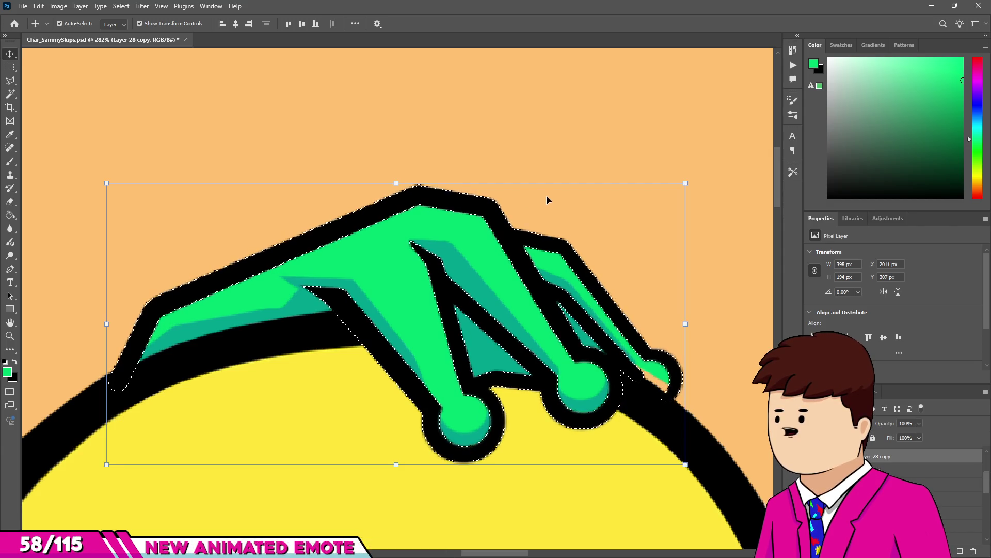
key("m")
left_click(606, 130)
scroll(675, 387, "up", 5)
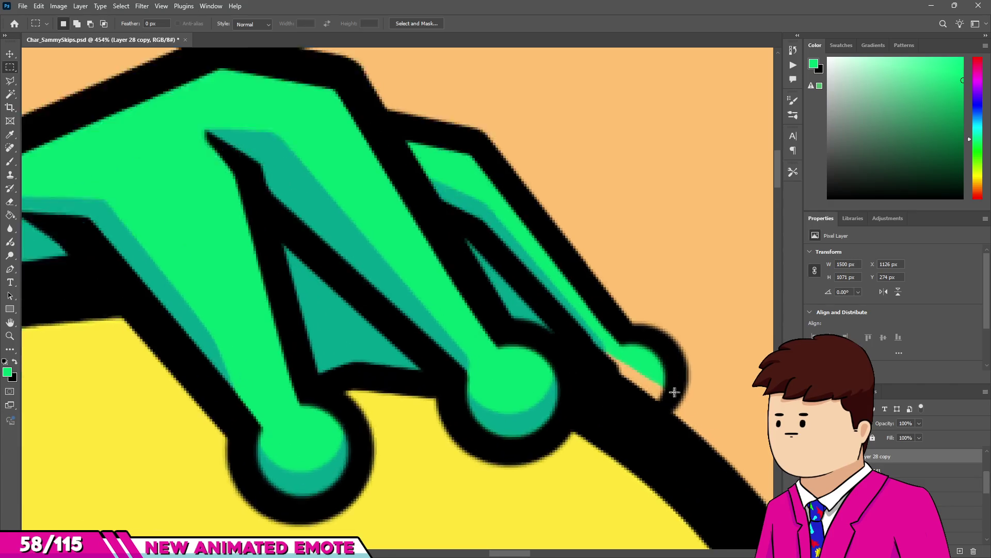
Paint green over the frog's lower fingertip on the duck's head.
key("v")
key("b")
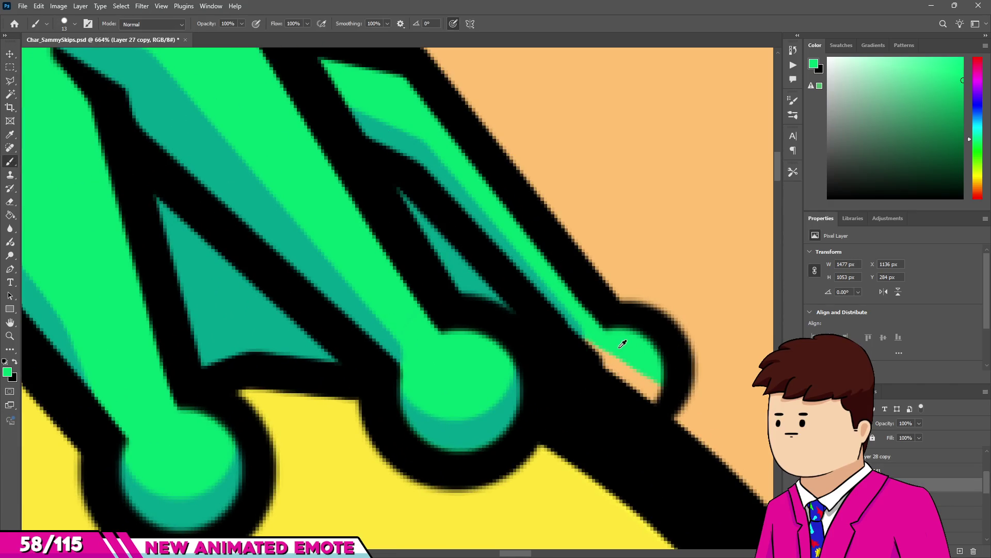
mouse_move(604, 347)
left_mouse_down()
mouse_move(641, 388)
mouse_move(636, 430)
left_mouse_up()
scroll(642, 387, "down", 3)
scroll(637, 359, "up", 3)
Zoom out with the Eraser active to review the fingertip, then start transforming the hand layer.
key("e")
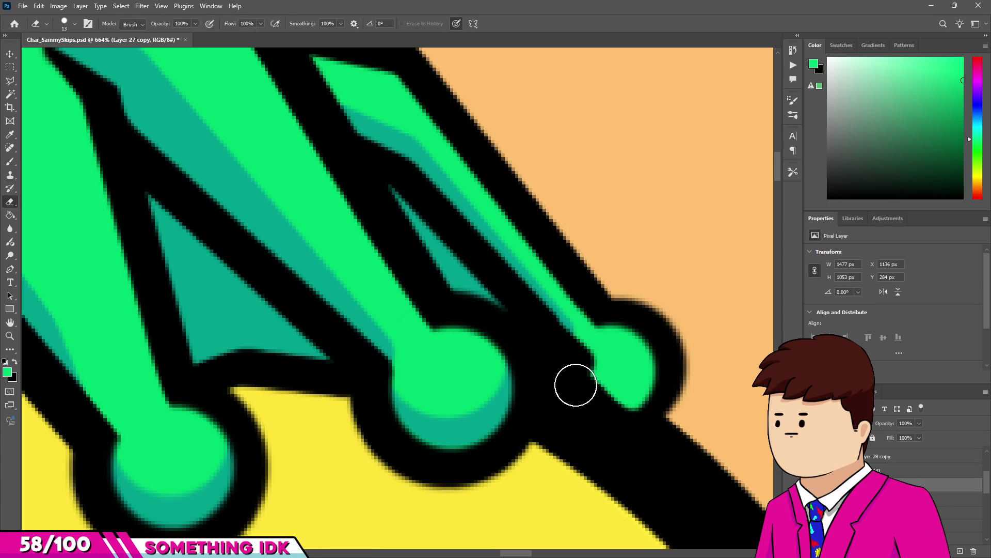
scroll(564, 294, "down", 10)
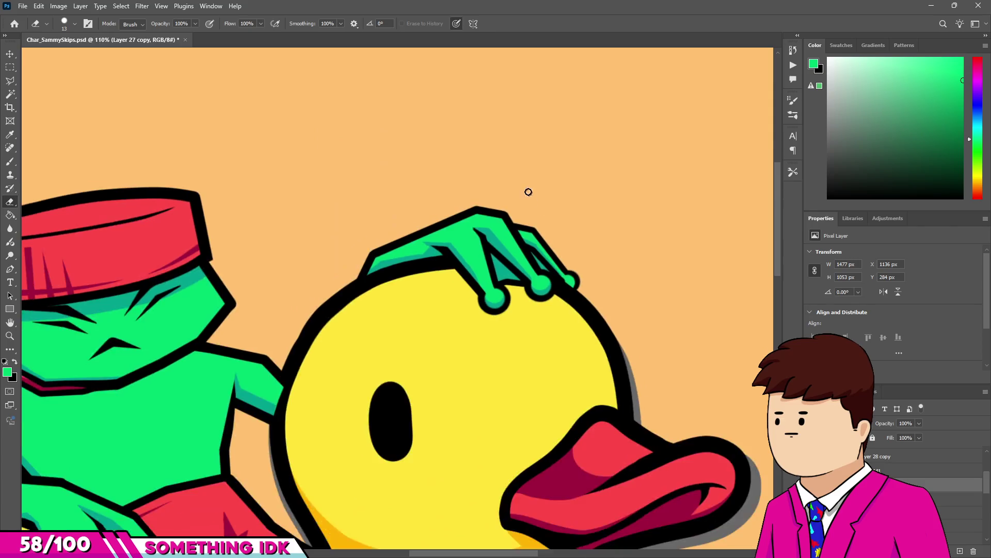
scroll(547, 386, "up", 6)
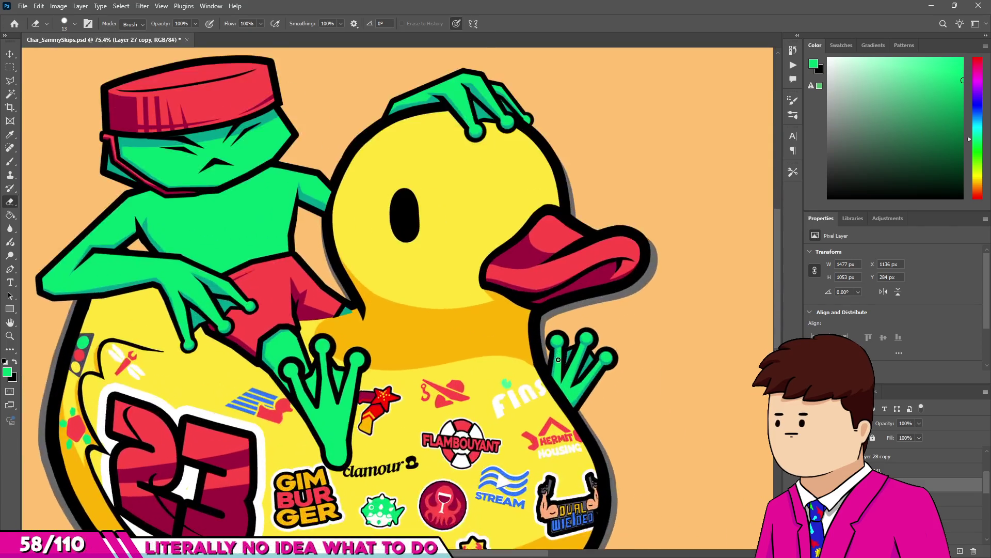
scroll(547, 385, "down", 5)
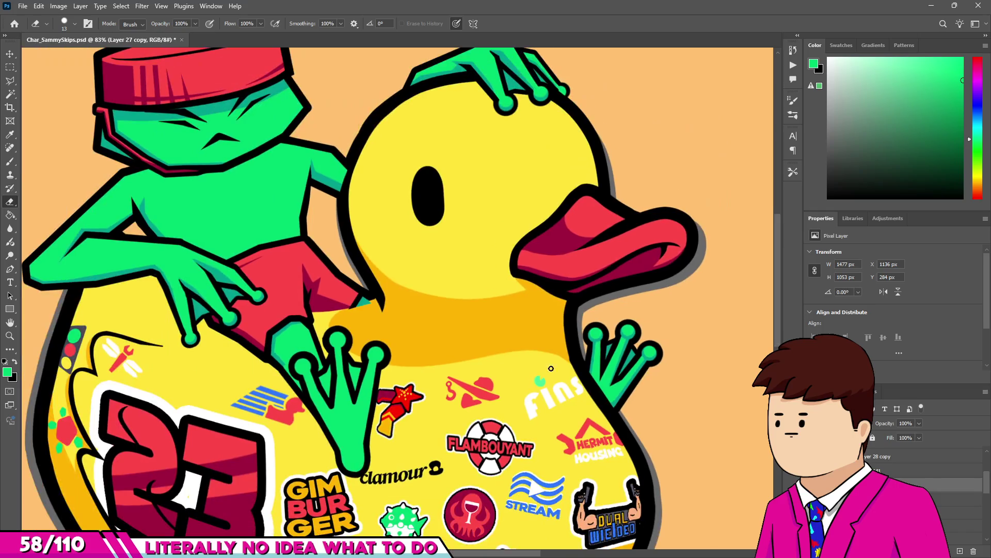
scroll(319, 296, "up", 2)
scroll(372, 299, "down", 3)
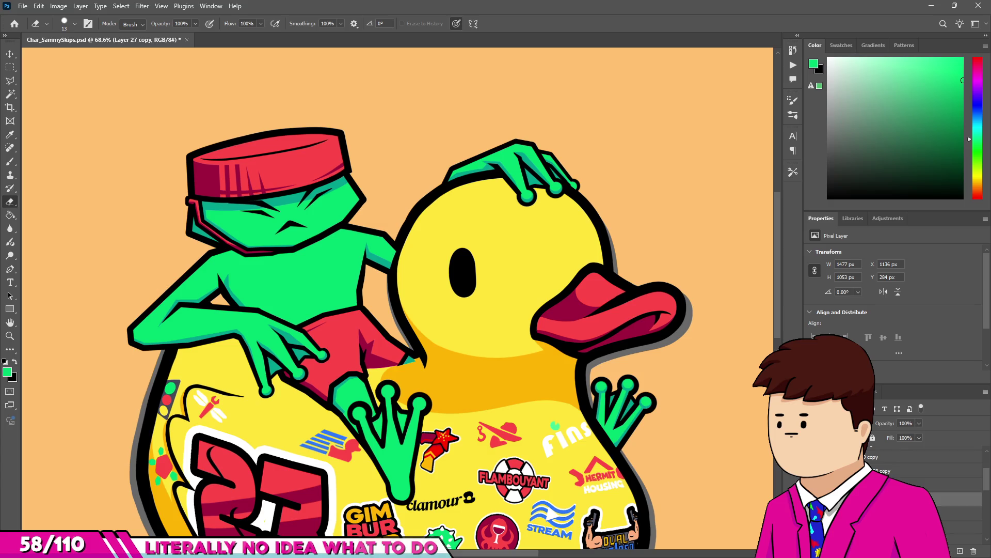
key("ctrl+t")
Move the Layer 27 copy hand up about 21 px and commit the transform.
scroll(380, 272, "up", 2)
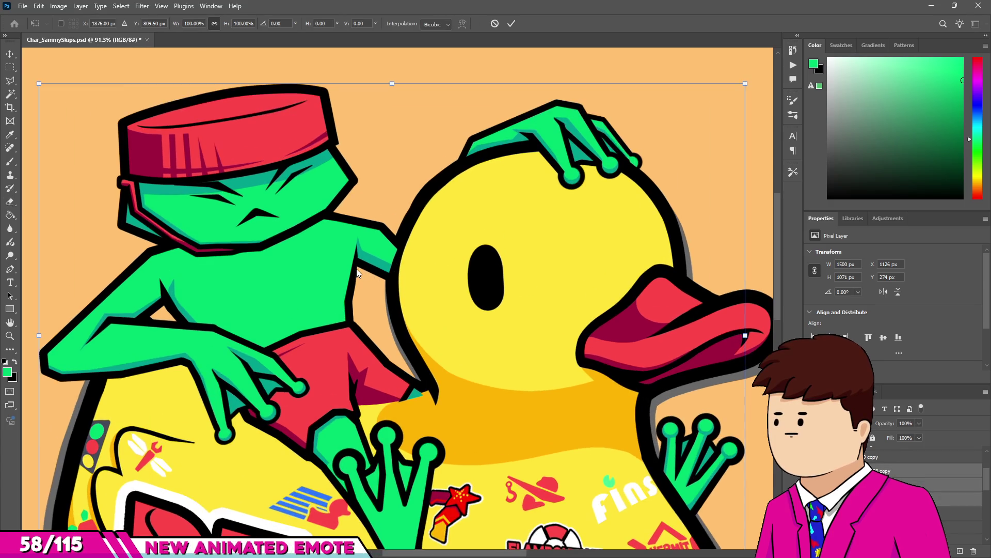
left_click_drag(358, 262, 358, 255)
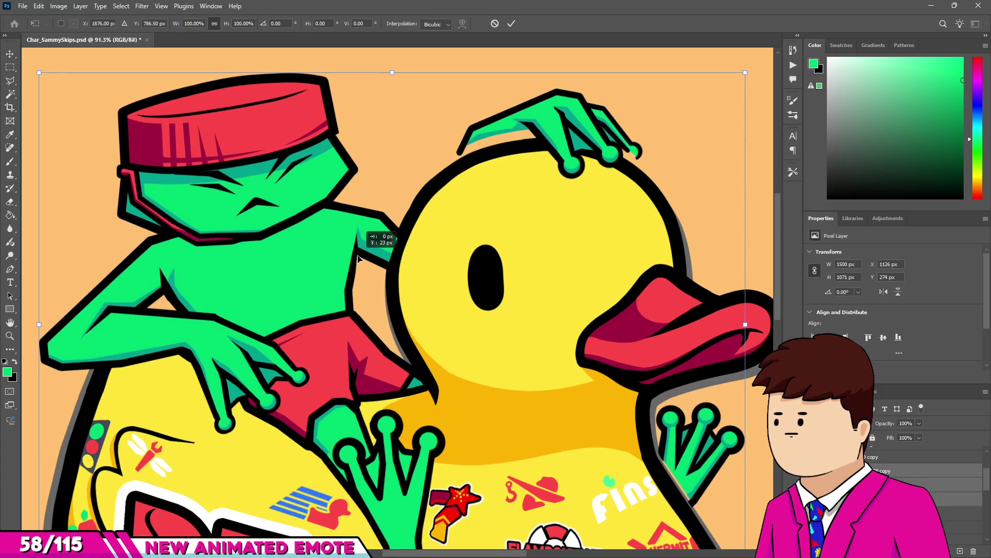
scroll(532, 305, "down", 3)
scroll(553, 182, "up", 5)
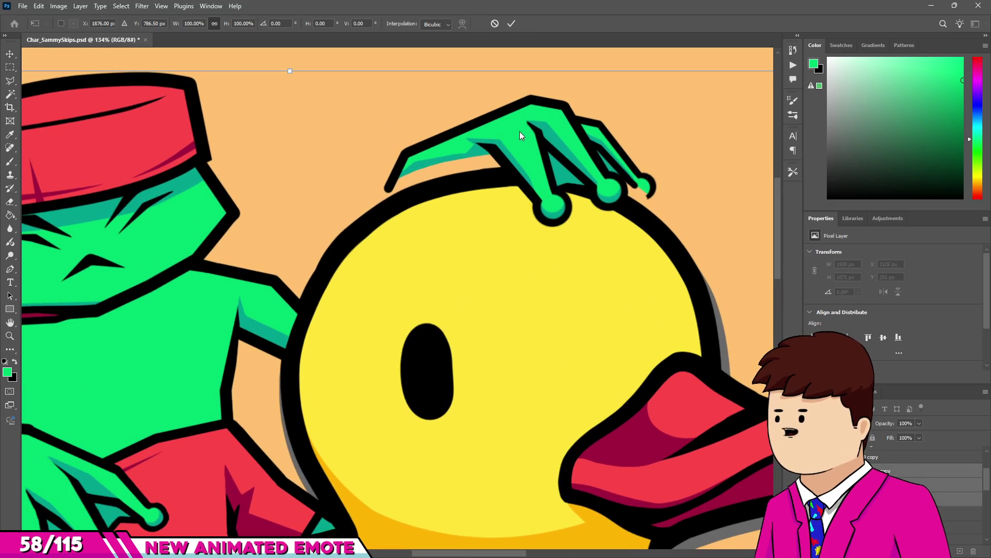
key("alt+space")
scroll(454, 204, "down", 3)
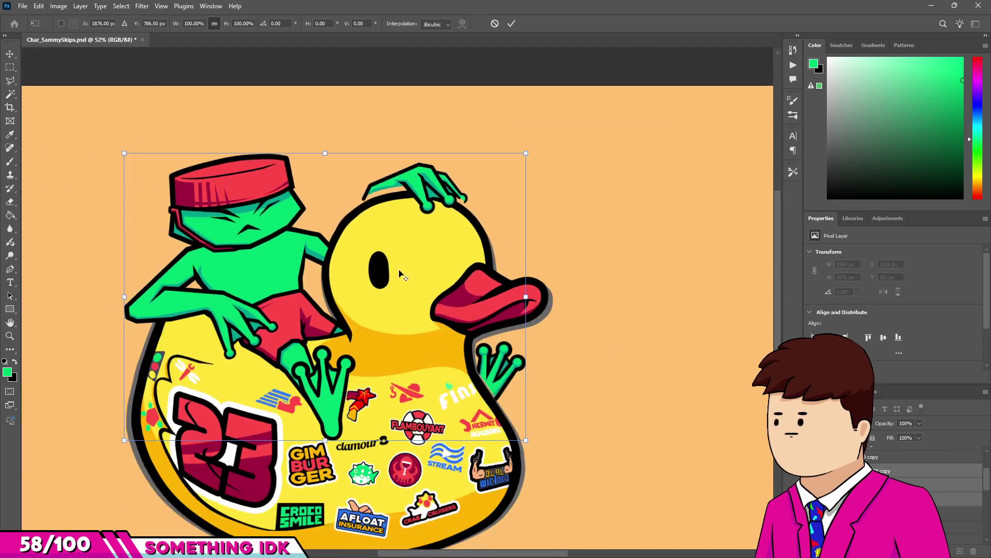
scroll(619, 258, "up", 6)
key("Return")
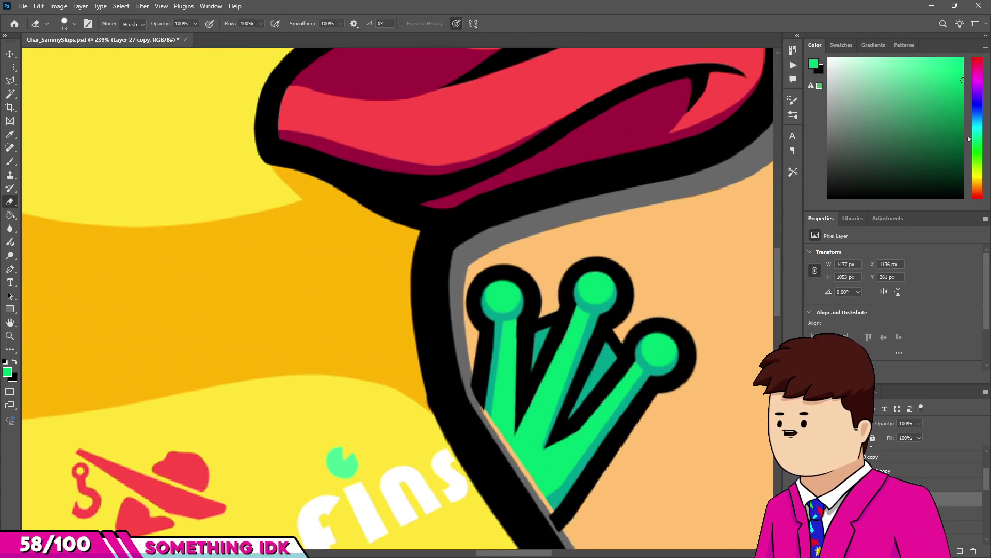
Marquee-select the hand on the duck's side and move it down slightly.
scroll(390, 339, "up", 1)
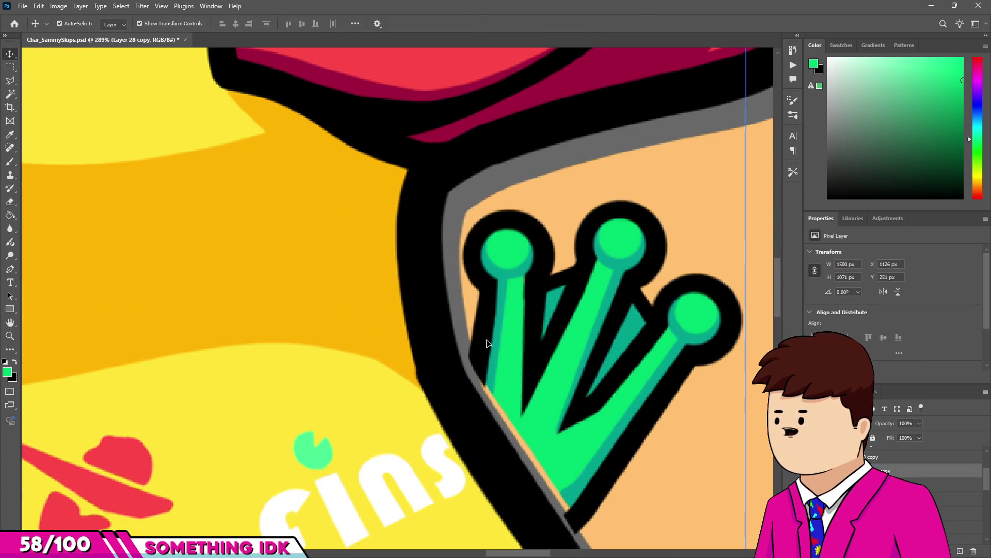
key("m")
scroll(502, 257, "down", 1)
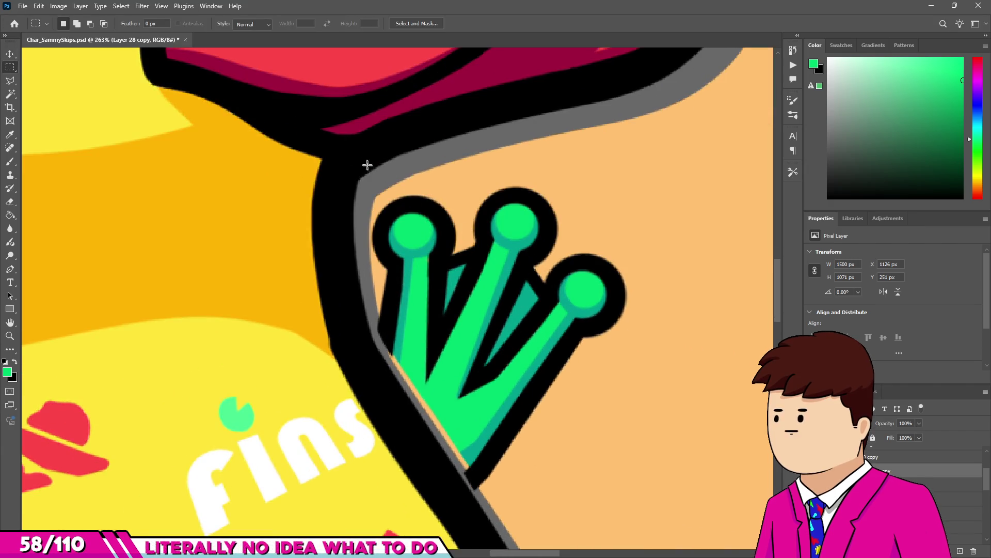
left_click_drag(624, 428, 651, 503)
key("v")
left_click_drag(506, 441, 502, 454)
Cancel the accidental crop, then select the hand area on Layer 141 and nudge it into place.
key("c")
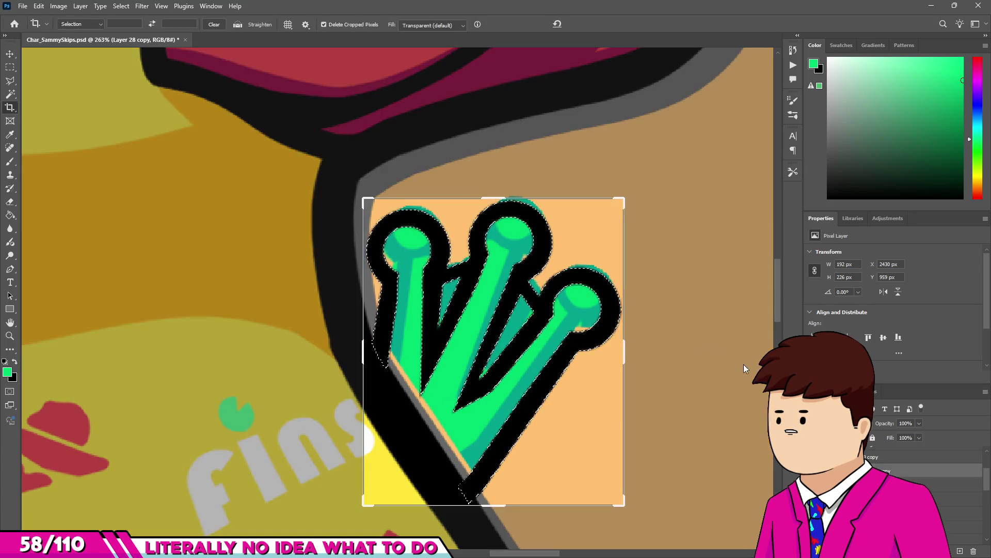
key("Escape")
key("m")
key("ctrl+shift+alt+n")
left_click_drag(343, 183, 640, 479)
key("v")
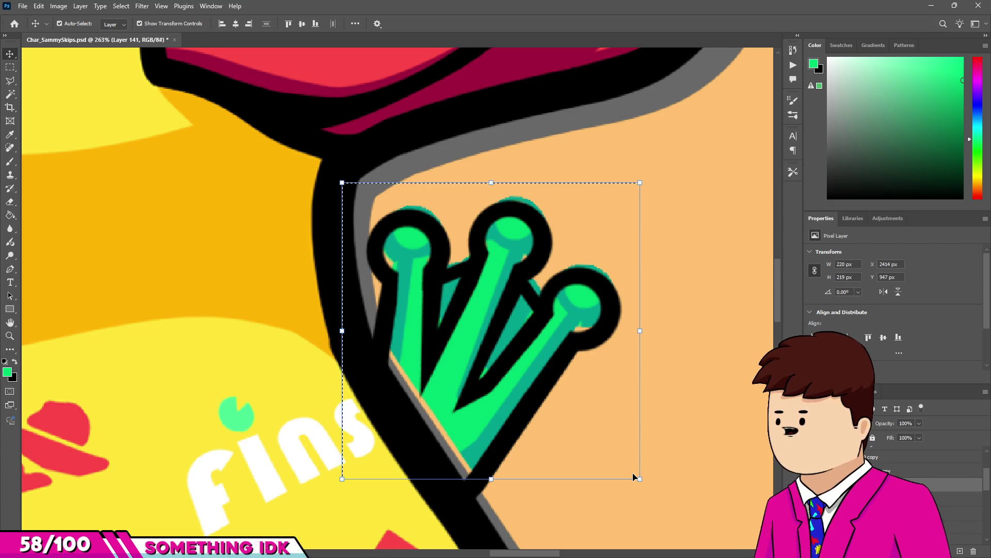
scroll(537, 467, "up", 3)
left_click_drag(434, 460, 449, 478)
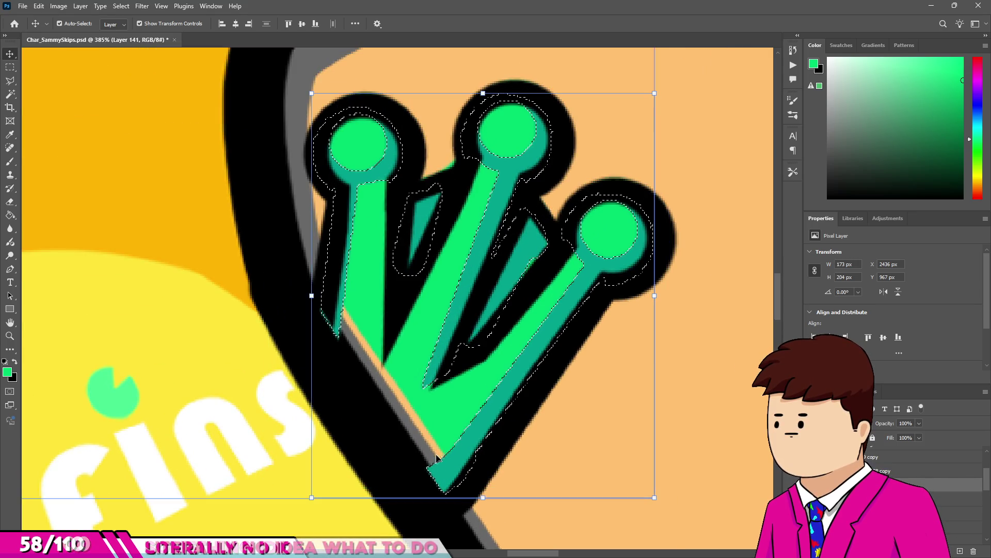
On the Layer 27 copy, shift the frog's fingers beside the duck to line up with the outline.
key("ctrl+e")
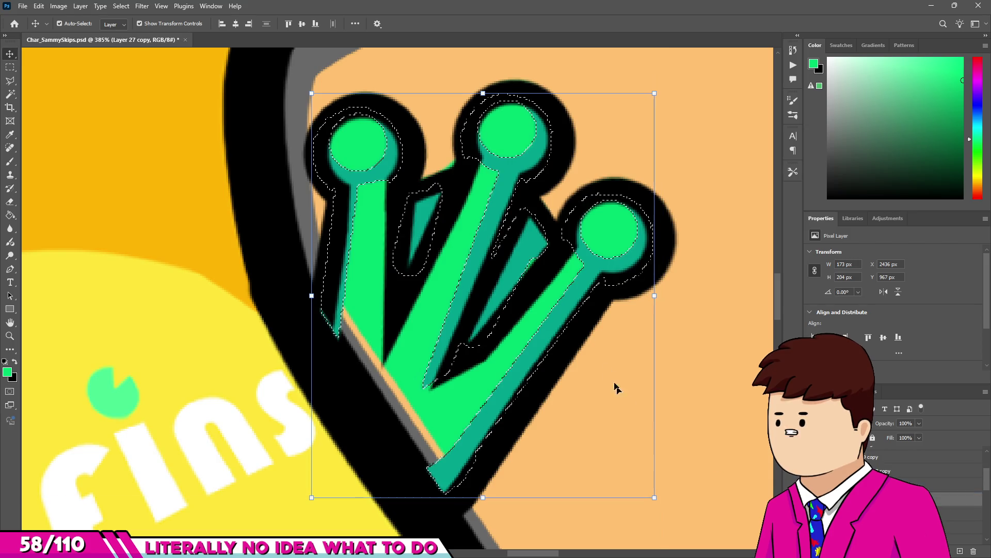
scroll(461, 330, "down", 2)
key("m")
left_click_drag(607, 409, 608, 409)
key("v")
scroll(537, 423, "up", 2)
left_click_drag(436, 400, 443, 423)
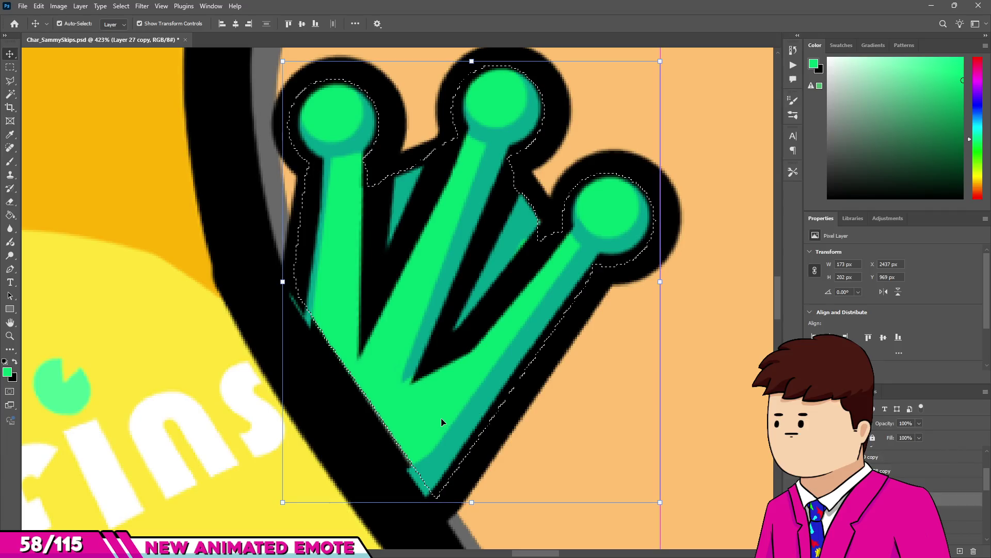
key("m")
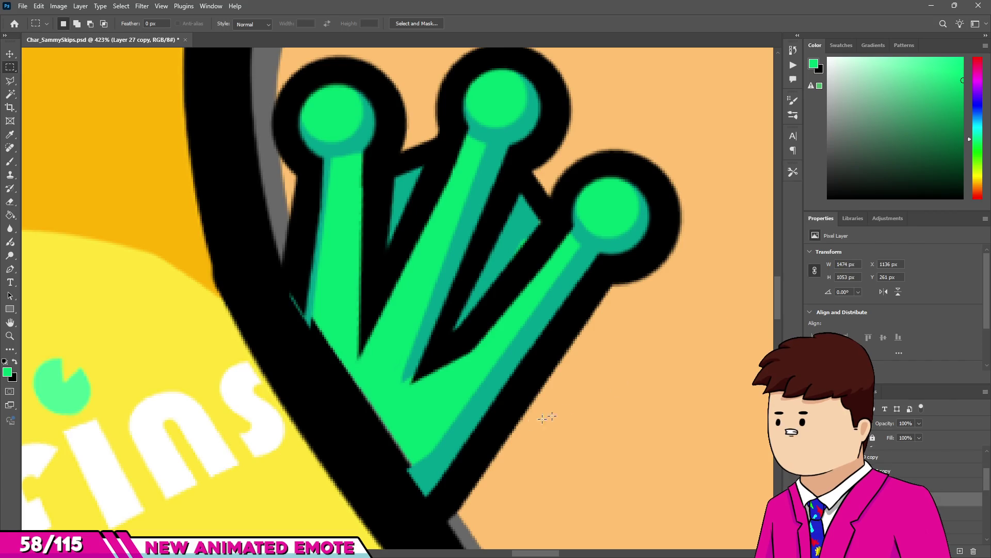
Select the Layer 141 hand layer and get the Eraser ready for cleaning leftover edges.
key("v")
left_click(404, 436)
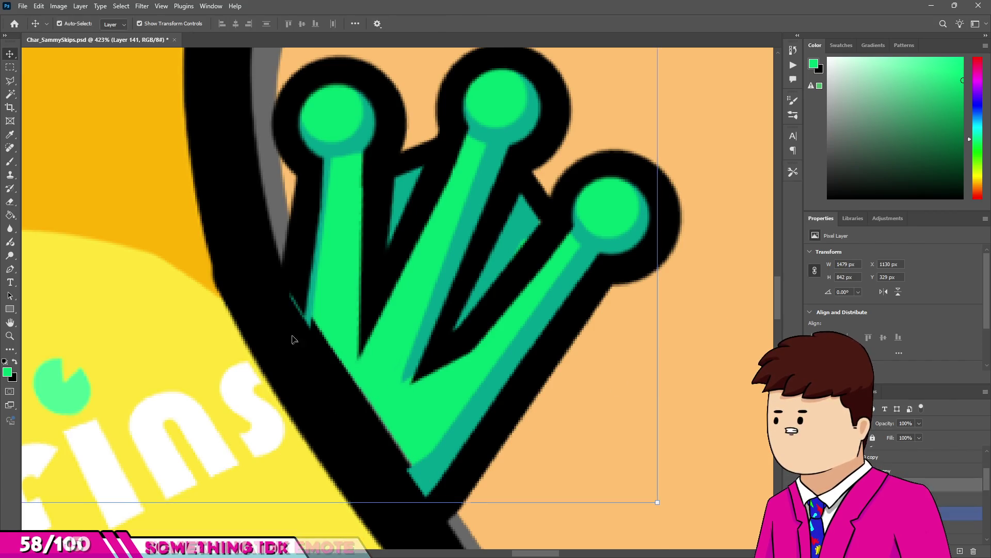
key("e")
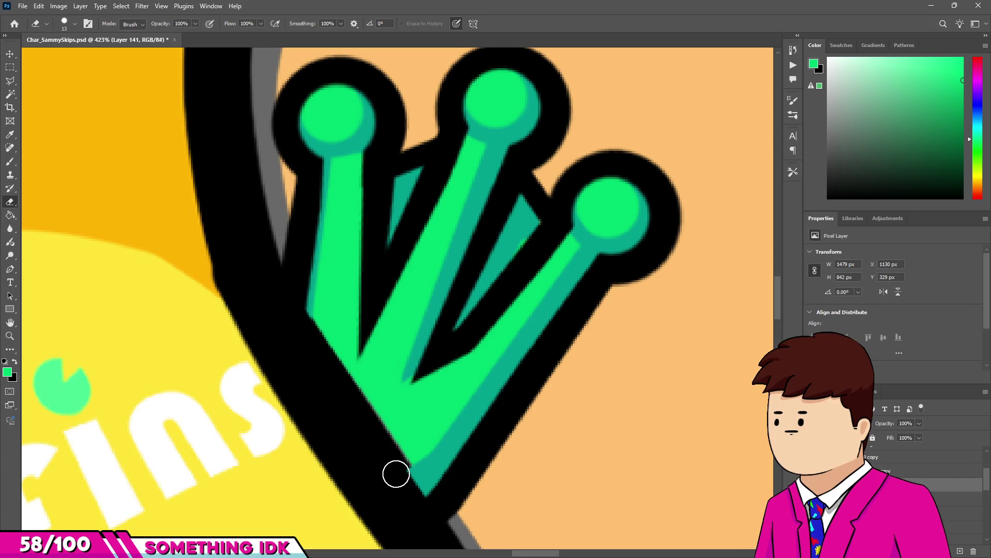
scroll(435, 418, "down", 10)
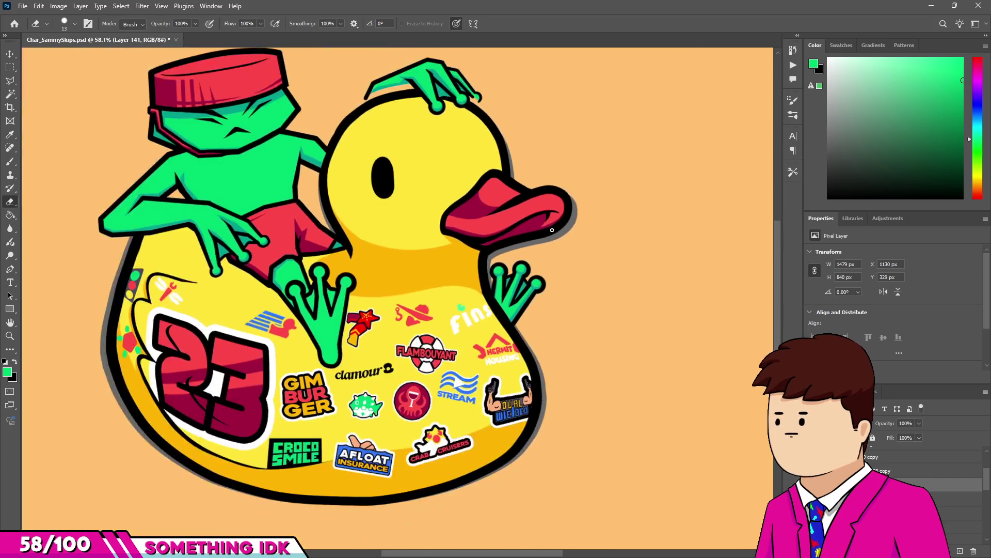
scroll(366, 300, "up", 5)
Sample the teal shading colour and brush teal shading along the hand's outline.
key("b")
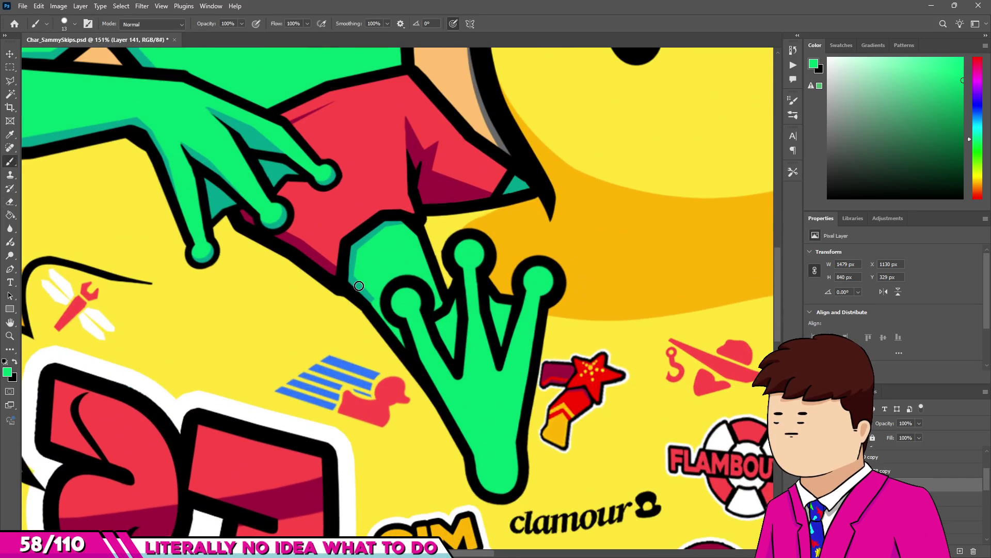
scroll(361, 295, "up", 5)
left_click(355, 288, "alt")
scroll(357, 294, "down", 5)
scroll(364, 310, "up", 5)
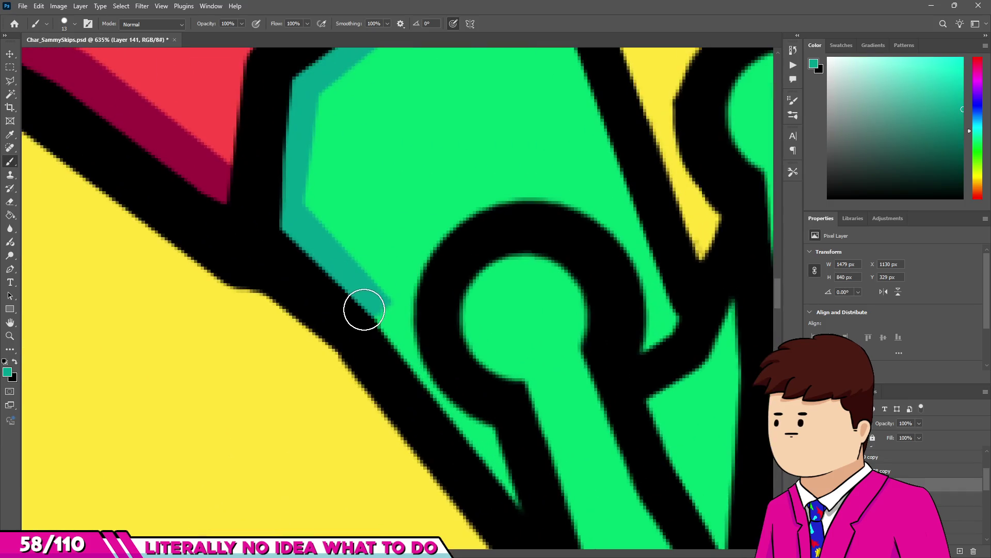
left_click_drag(478, 450, 486, 423)
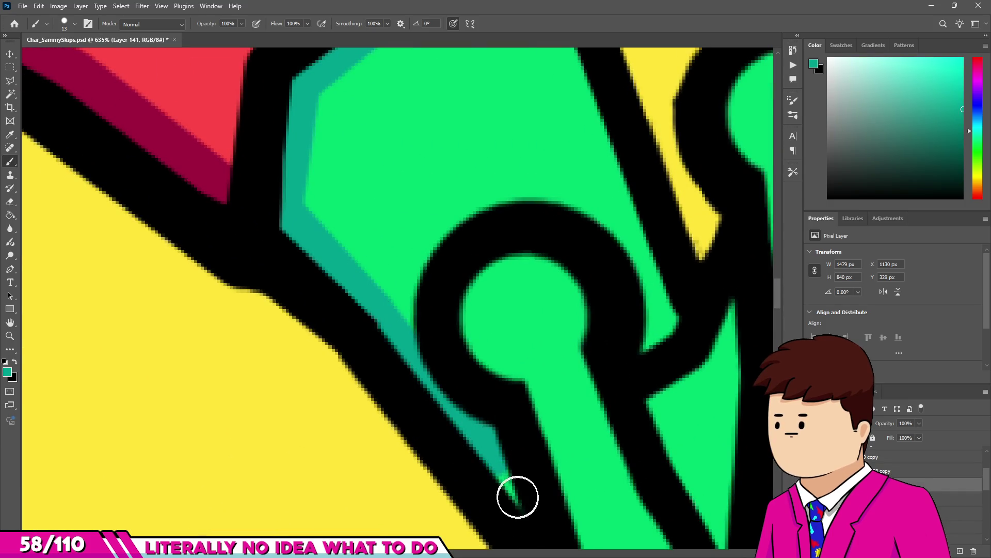
scroll(458, 334, "down", 10)
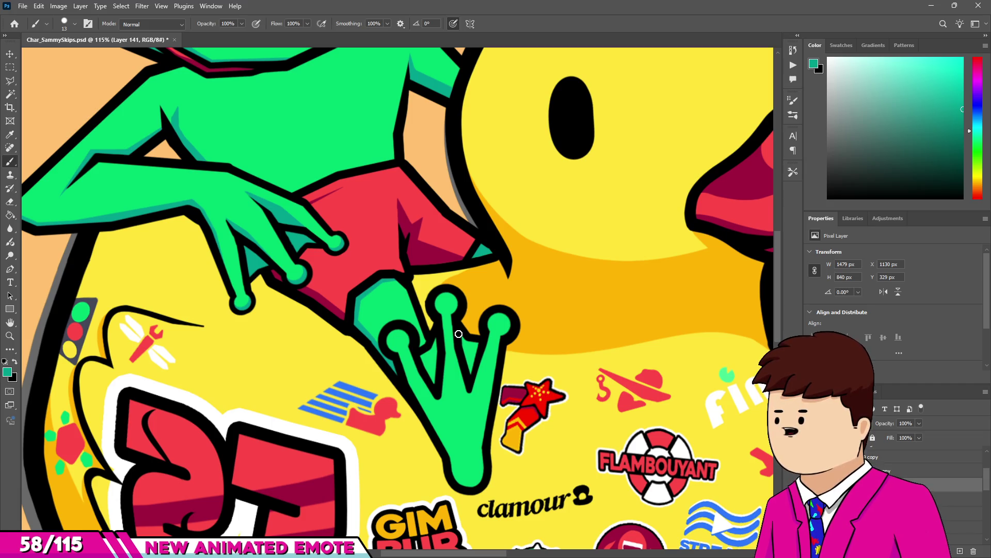
scroll(429, 364, "up", 8)
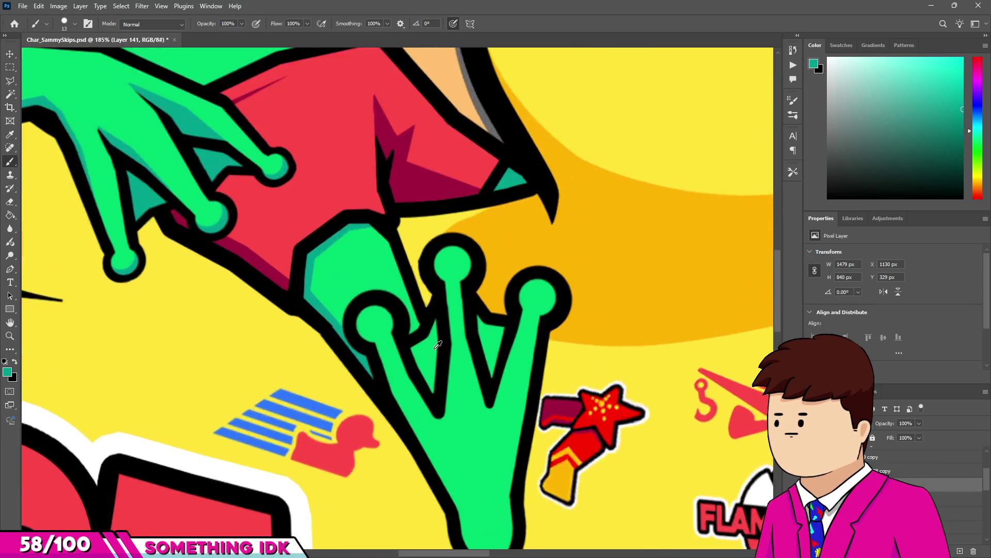
Paint teal shadows down the foot, into the gap left of the middle toe and inside the left toes.
left_click(449, 433, "shift")
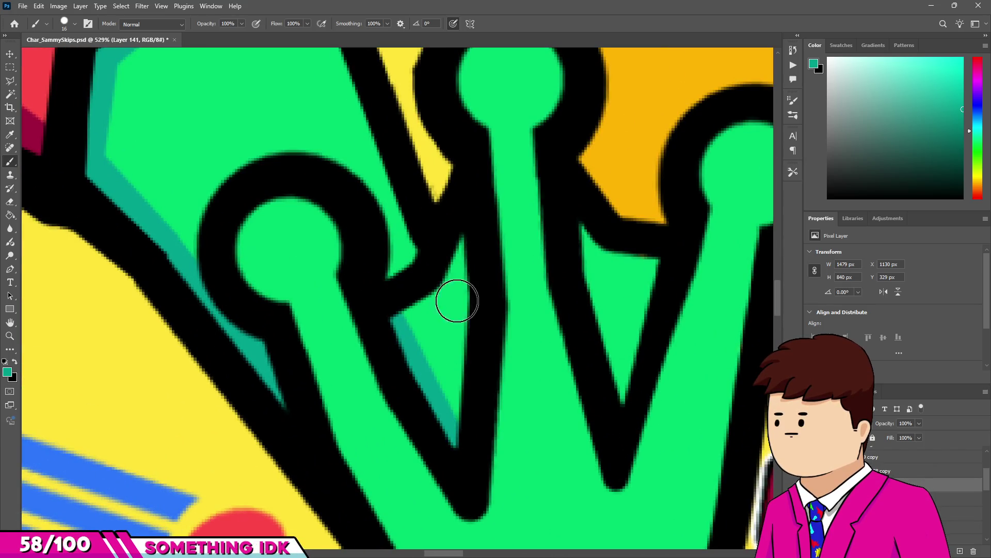
left_click_drag(453, 432, 416, 316)
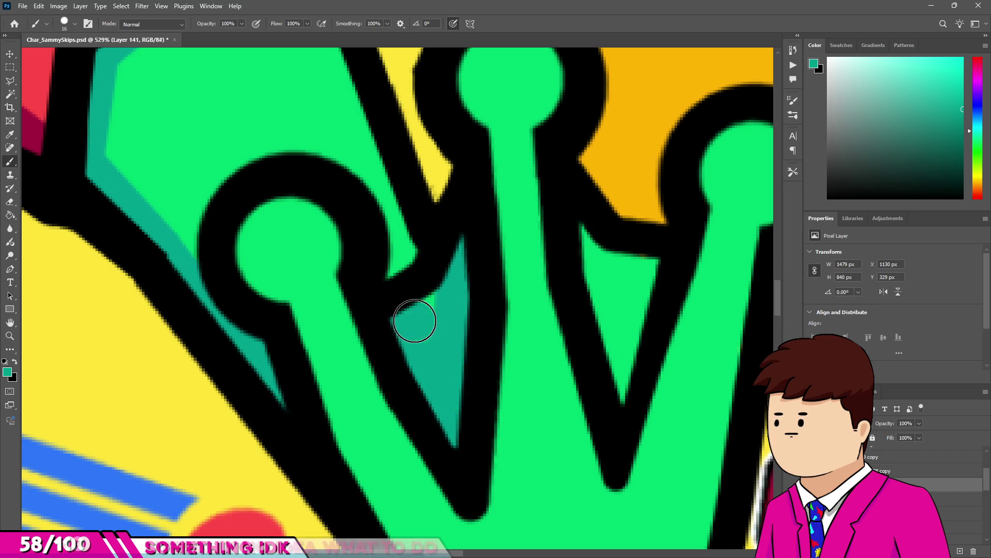
scroll(394, 343, "down", 5)
scroll(502, 363, "up", 6)
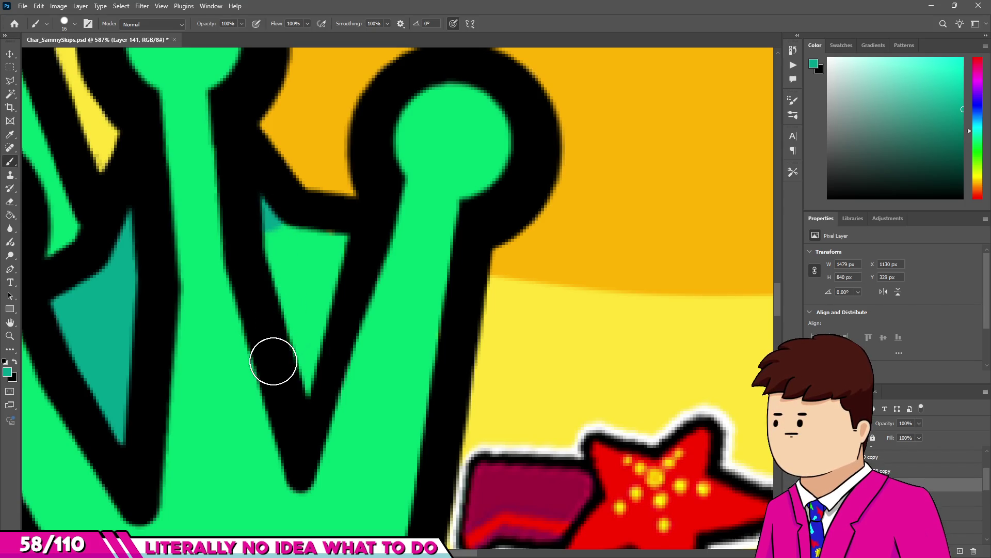
mouse_move(277, 400)
left_mouse_down()
mouse_move(316, 321)
mouse_move(301, 232)
left_mouse_up()
scroll(301, 233, "down", 4)
scroll(389, 239, "up", 6)
With a 42 px brush, stamp teal circles onto the toe tips.
mouse_move(386, 257)
left_mouse_down()
mouse_move(428, 266)
mouse_move(390, 288)
left_mouse_up()
left_click(390, 288)
scroll(376, 262, "down", 2)
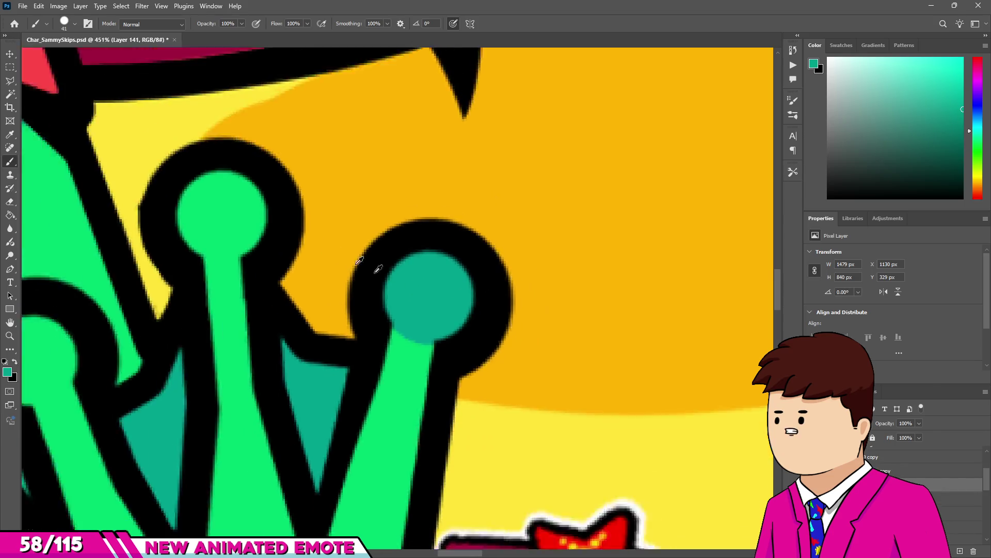
scroll(178, 219, "up", 1)
left_click(170, 202)
scroll(491, 223, "down", 4)
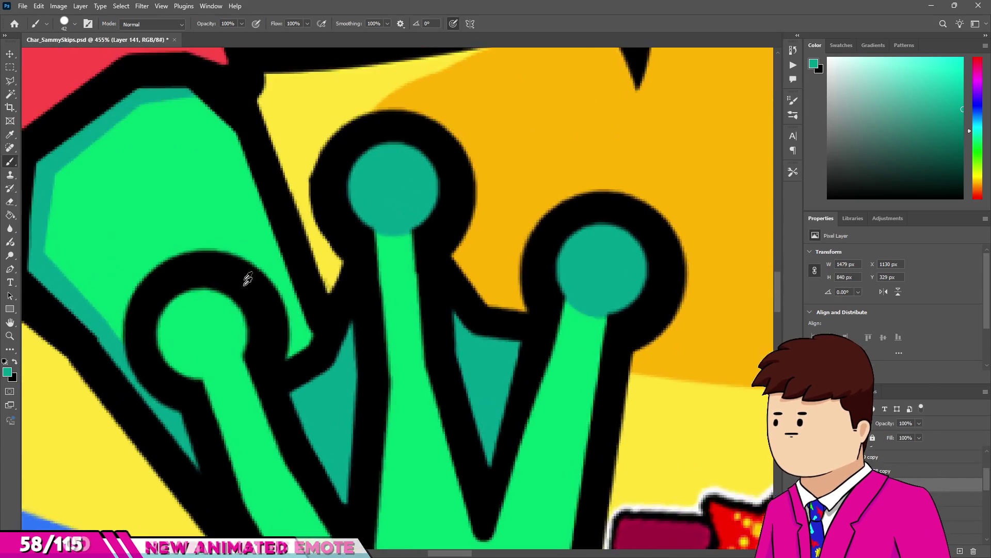
scroll(244, 276, "up", 4)
left_click(192, 341)
With a 34 px eraser, trim the toe-tip circles back to green, leaving thin teal rims.
key("e")
mouse_move(180, 325)
left_mouse_down()
mouse_move(204, 324)
mouse_move(192, 302)
left_mouse_up()
left_click(192, 302)
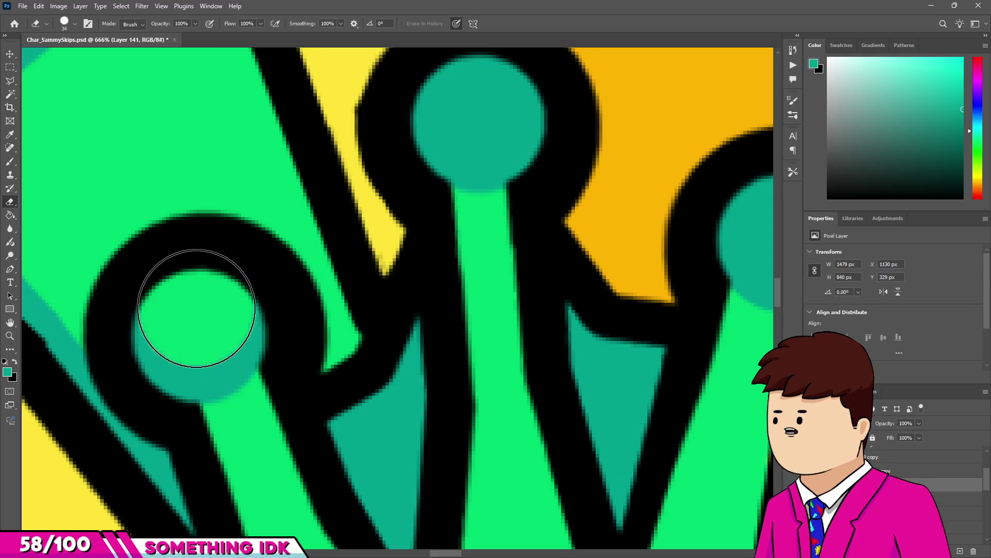
left_click(474, 97)
scroll(420, 181, "down", 3)
scroll(611, 243, "up", 3)
left_click(604, 247)
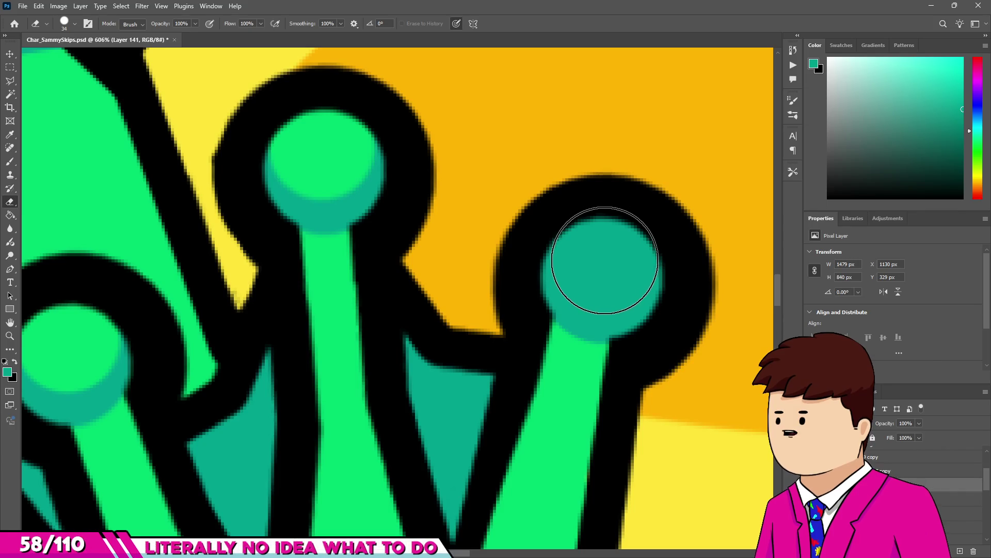
left_click(604, 260)
scroll(497, 221, "down", 5)
scroll(303, 317, "up", 3)
Paint a straight teal line along the foot's left edge.
key("b")
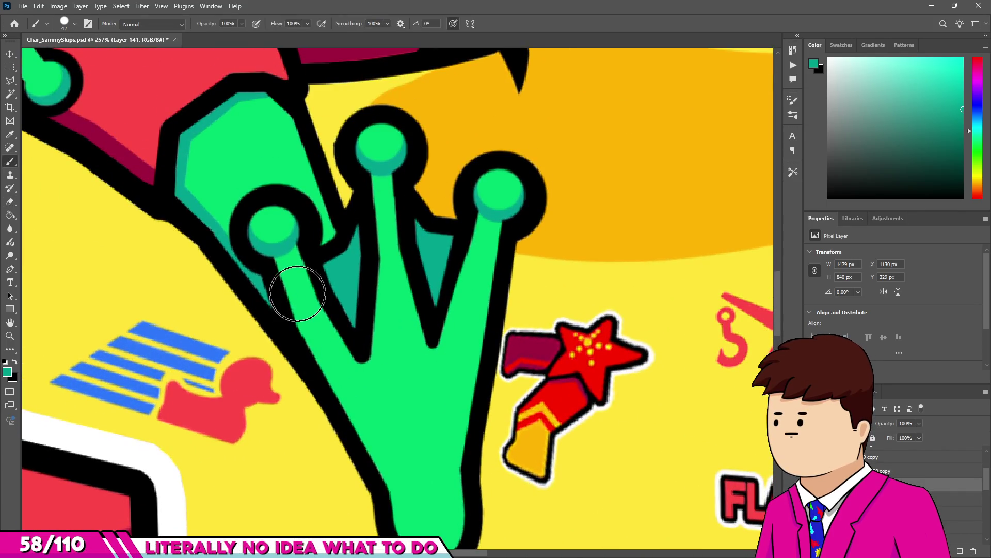
scroll(298, 293, "up", 4)
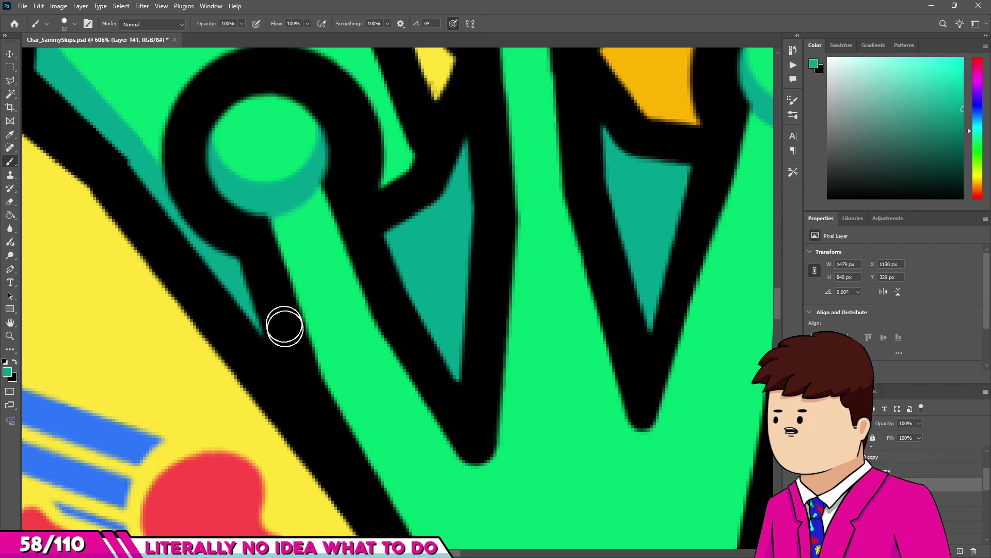
left_click(322, 398, "shift")
scroll(322, 398, "down", 3)
scroll(372, 301, "up", 1)
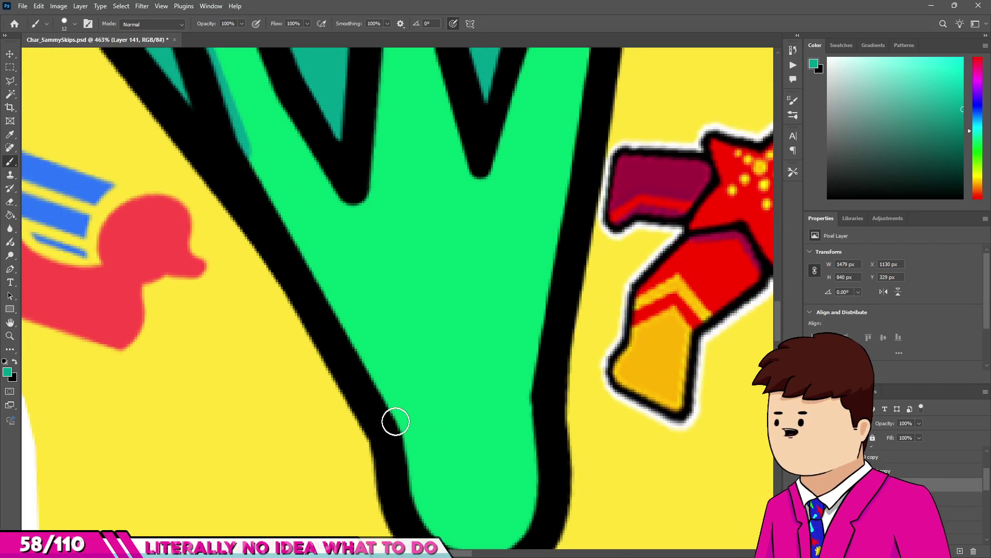
scroll(438, 421, "down", 2)
scroll(438, 422, "up", 2)
With a 60 px brush, paint teal over the lower foot, then erase it back to an edge shadow.
mouse_move(416, 419)
left_mouse_down()
mouse_move(460, 431)
mouse_move(504, 412)
left_mouse_up()
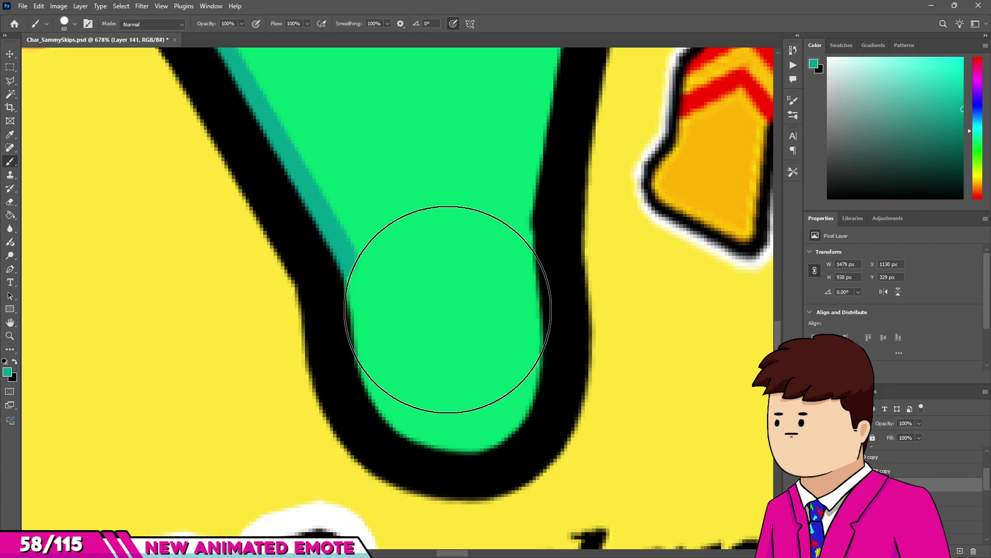
left_click(448, 305)
left_click_drag(420, 355, 429, 289)
key("e")
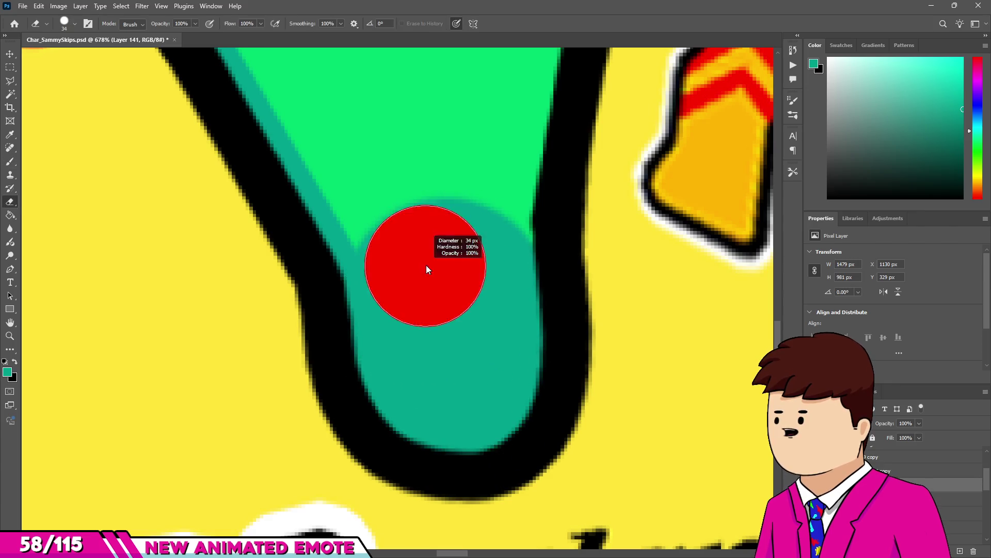
mouse_move(411, 226)
left_mouse_down()
mouse_move(434, 345)
mouse_move(458, 354)
mouse_move(472, 221)
mouse_move(472, 233)
left_mouse_up()
scroll(354, 354, "down", 6)
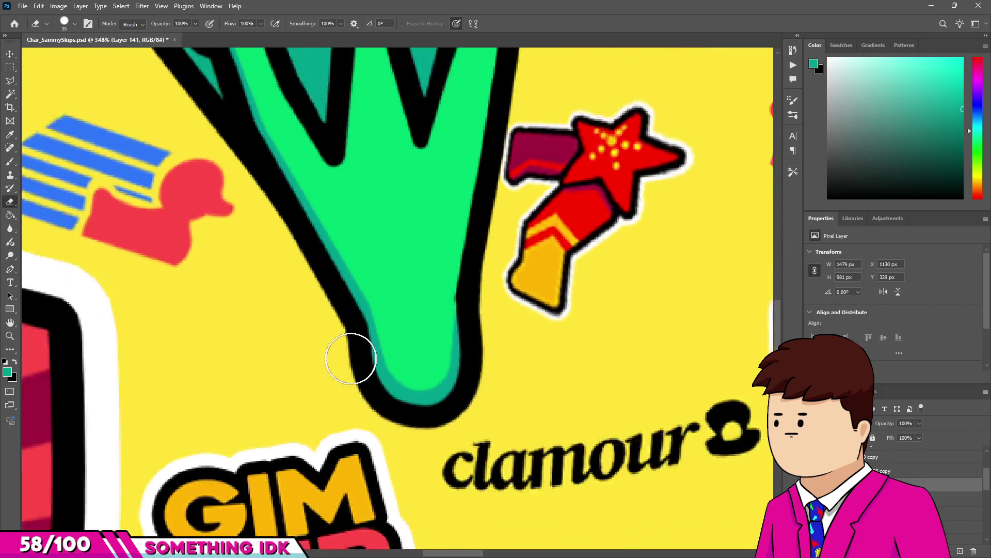
scroll(314, 350, "up", 2)
scroll(376, 257, "up", 2)
scroll(253, 320, "down", 5)
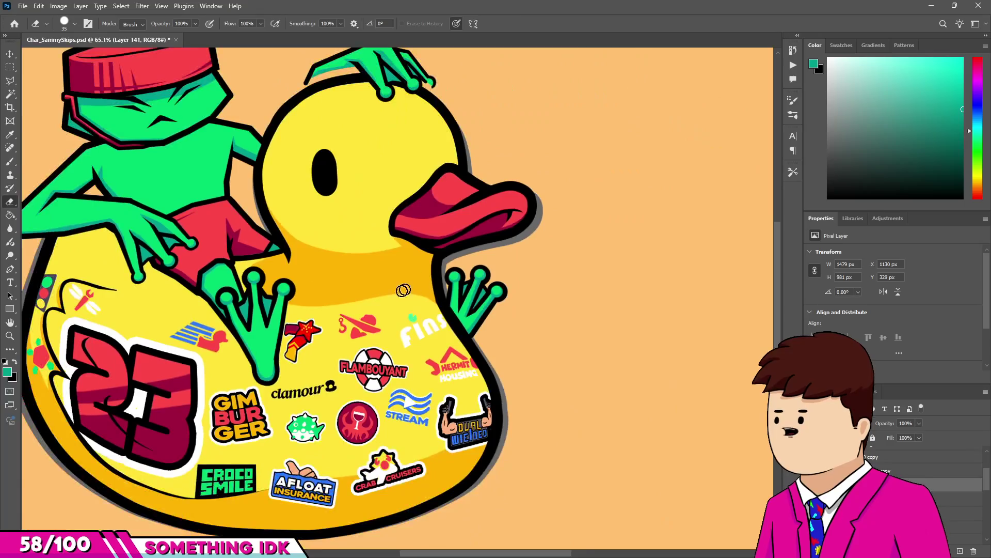
Erase stray green pixels off the frog's arm edge against the duck.
scroll(481, 346, "down", 2)
scroll(380, 309, "up", 3)
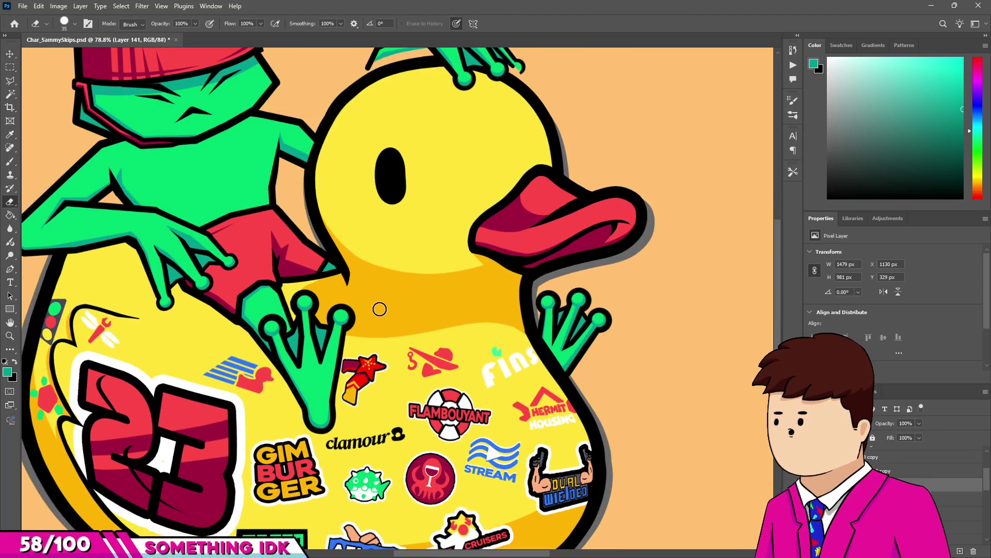
scroll(379, 309, "up", 4)
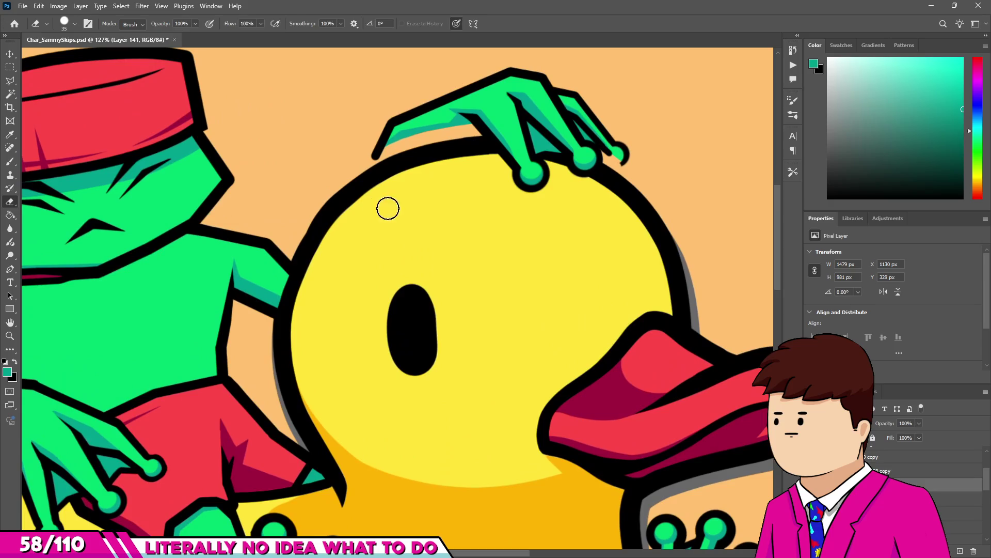
key("v")
scroll(387, 208, "down", 3)
scroll(361, 263, "up", 6)
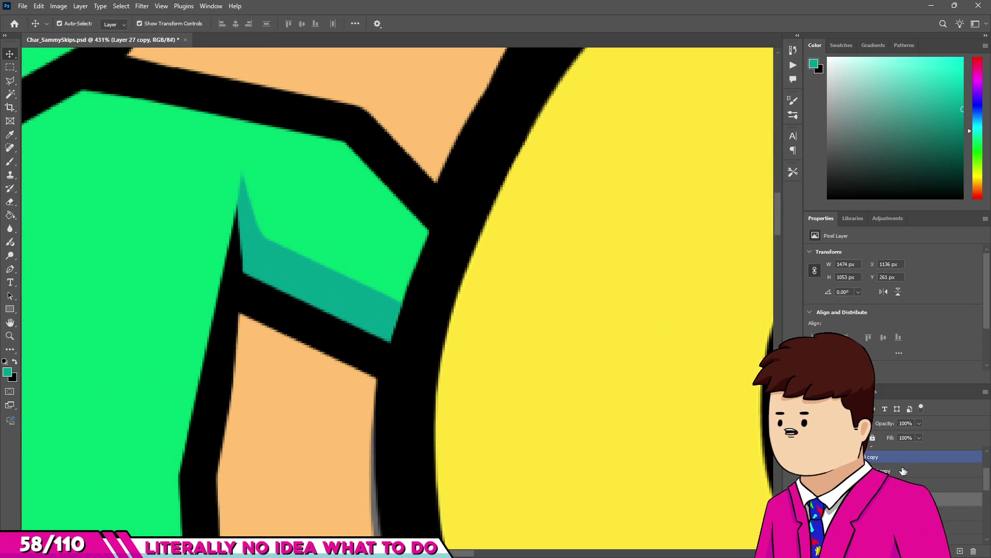
key("e")
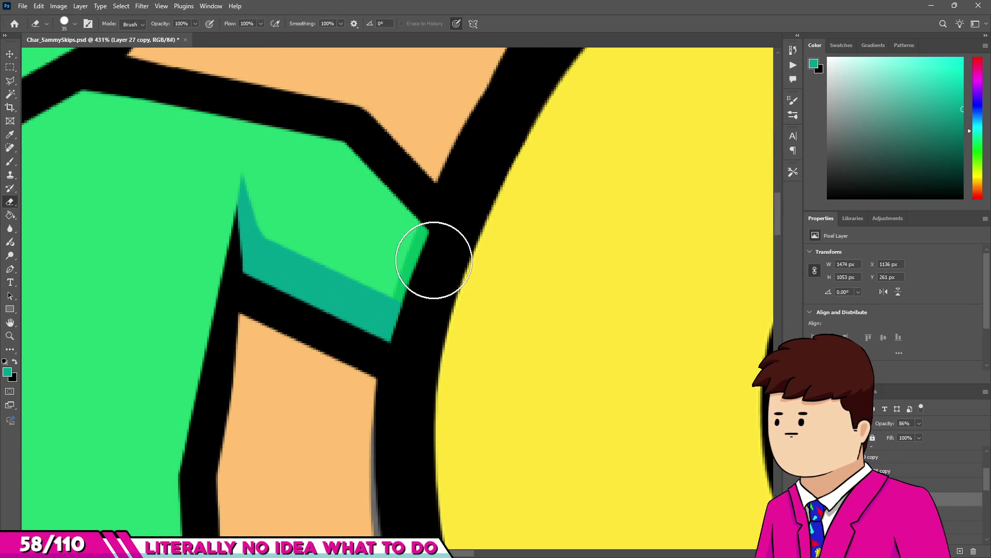
scroll(413, 227, "up", 3)
mouse_move(447, 192)
left_mouse_down()
mouse_move(405, 303)
mouse_move(371, 451)
left_mouse_up()
Make Layer 141 active and raise its opacity from 86% to 100%.
scroll(368, 470, "down", 3)
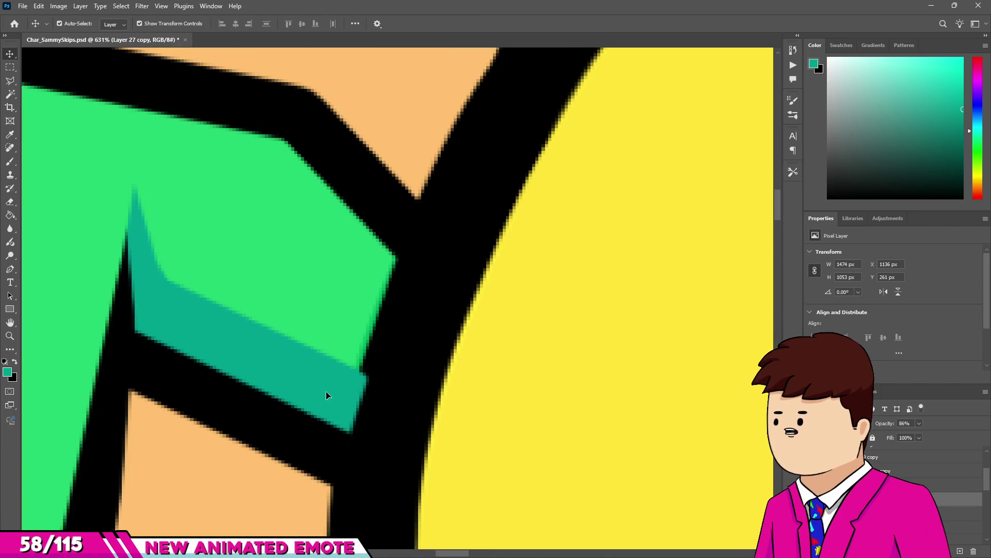
left_click(327, 394, "ctrl")
scroll(408, 410, "up", 3)
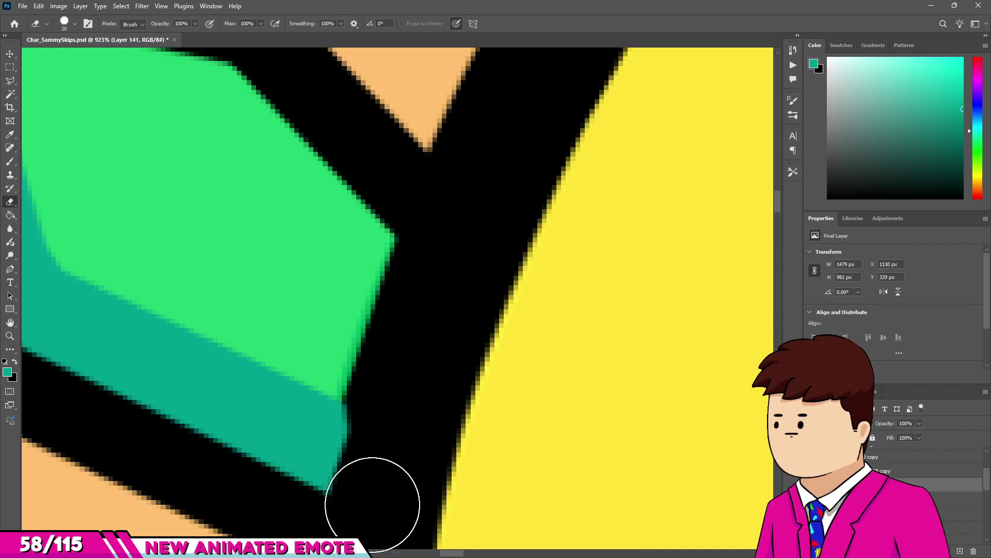
scroll(408, 290, "down", 10)
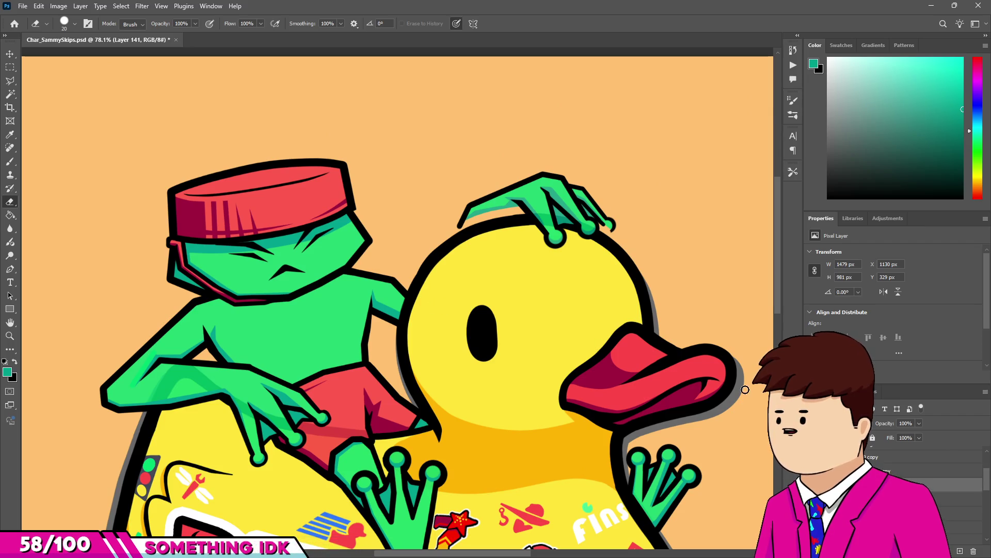
left_click_drag(887, 427, 894, 428)
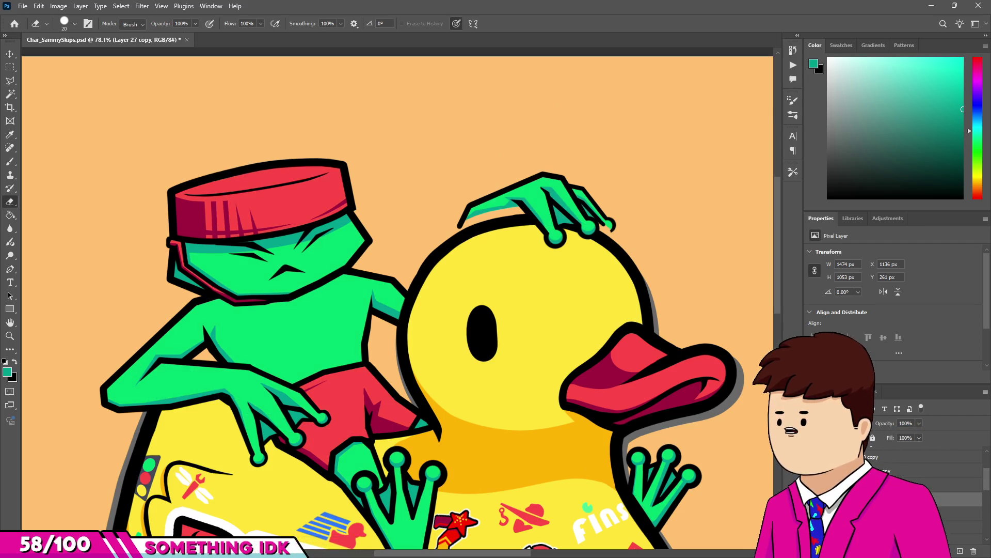
scroll(359, 323, "up", 5)
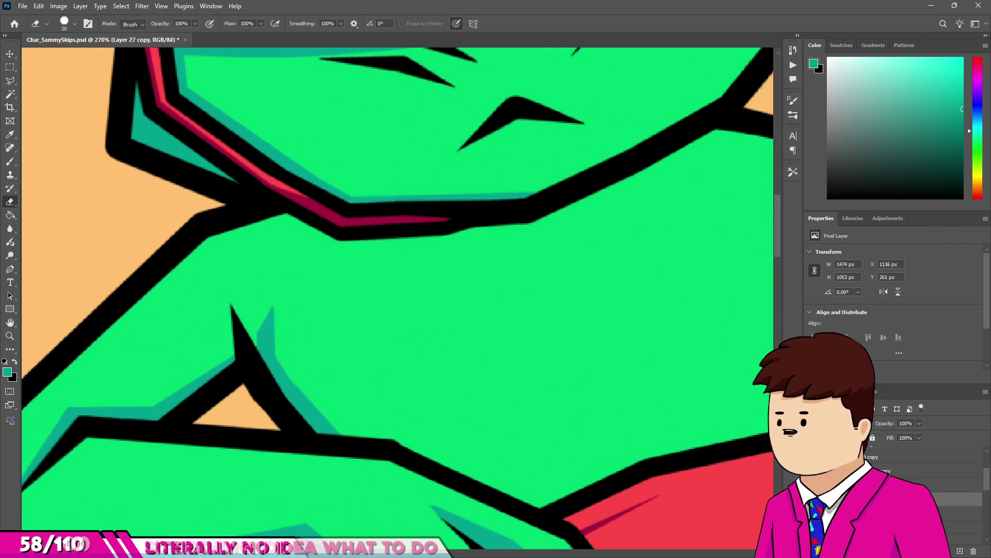
scroll(226, 303, "up", 5)
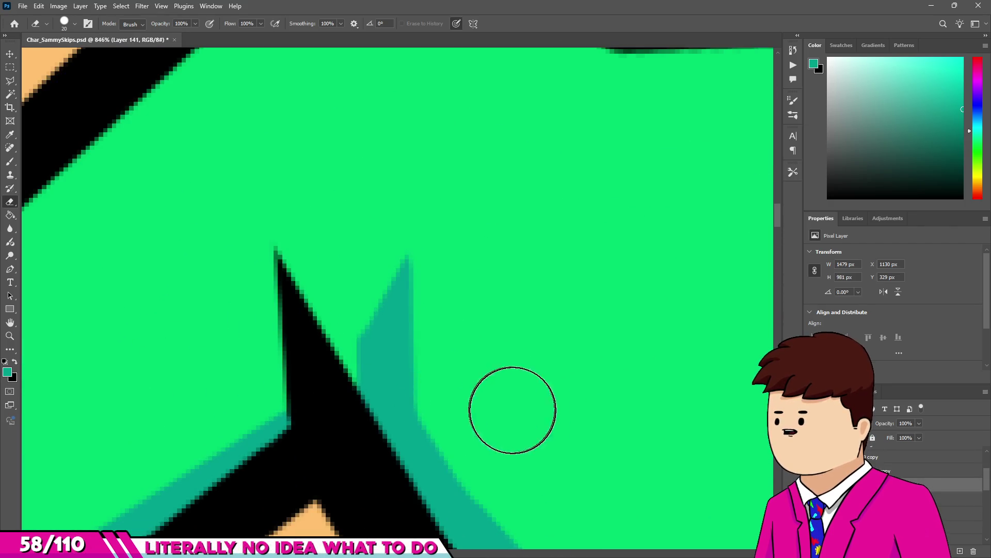
Replace the old teal shadow by the spike with an 11 px teal outline, trimmed off its left side.
left_click_drag(361, 263, 370, 292)
key("b")
left_click_drag(413, 432, 425, 482)
left_click_drag(270, 227, 290, 414)
key("e")
left_click_drag(209, 392, 194, 398)
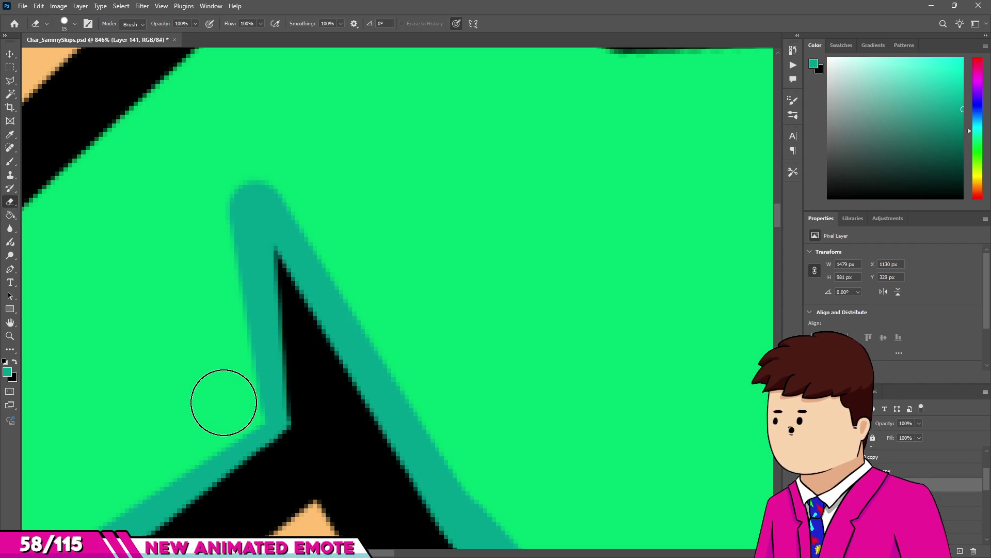
left_click_drag(225, 160, 320, 184)
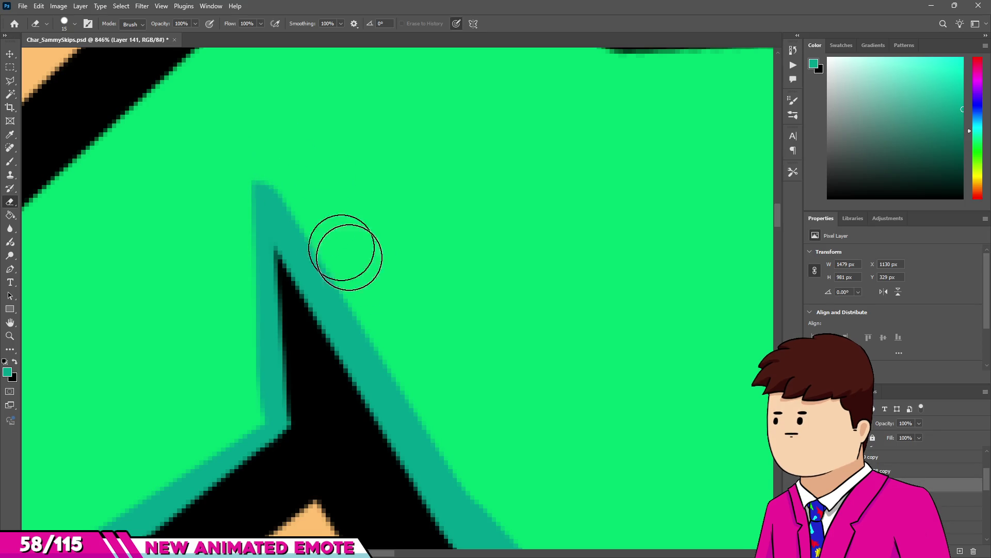
Zoom out to review the trimmed teal strip along the frog's arm.
scroll(308, 219, "down", 5)
scroll(309, 219, "down", 5)
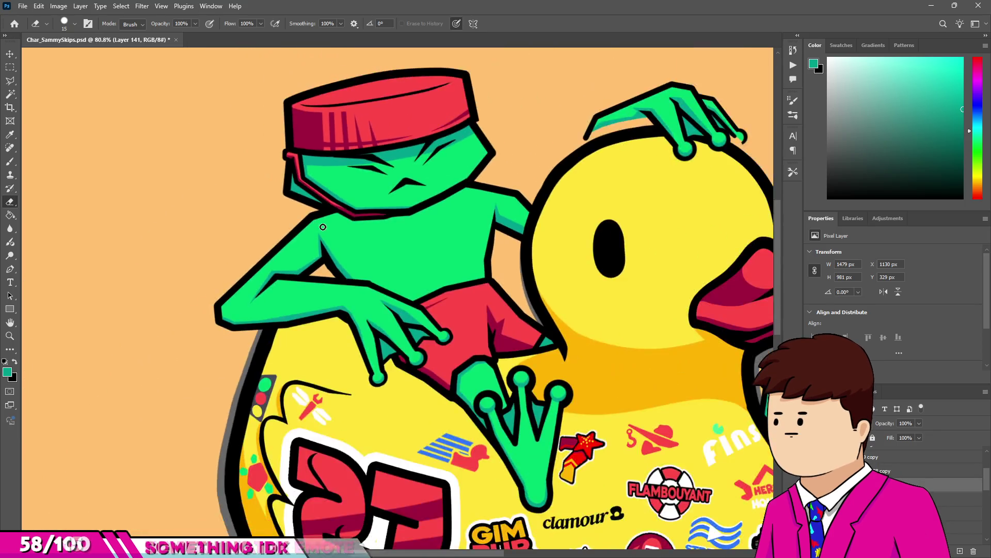
key("v")
scroll(319, 200, "up", 3)
scroll(319, 200, "up", 4)
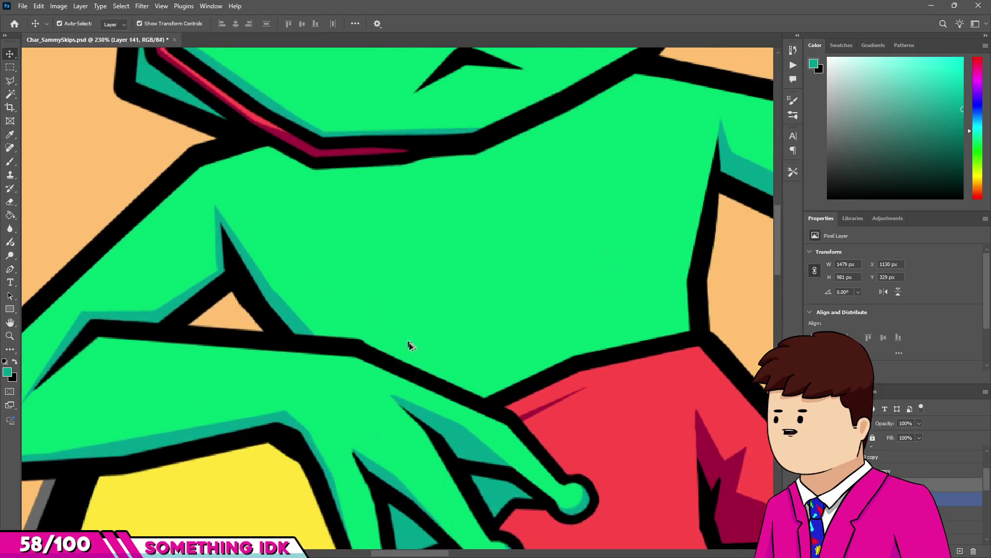
scroll(542, 327, "down", 4)
scroll(427, 473, "up", 2)
scroll(426, 473, "down", 5)
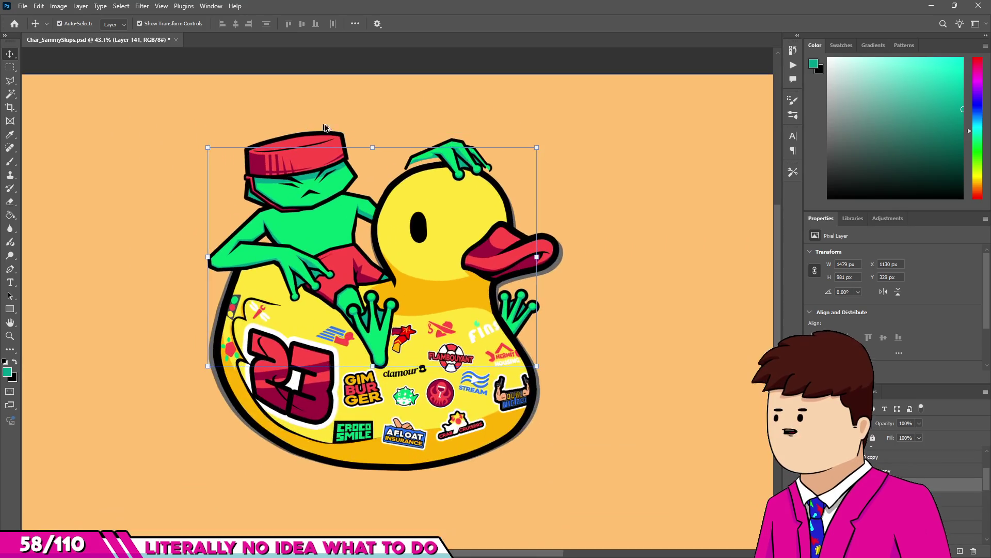
scroll(496, 176, "down", 1)
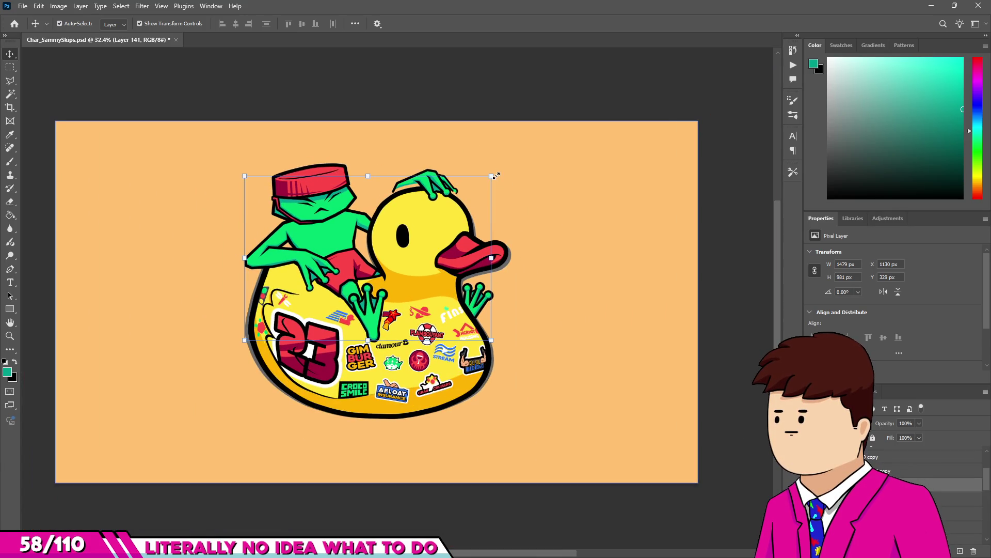
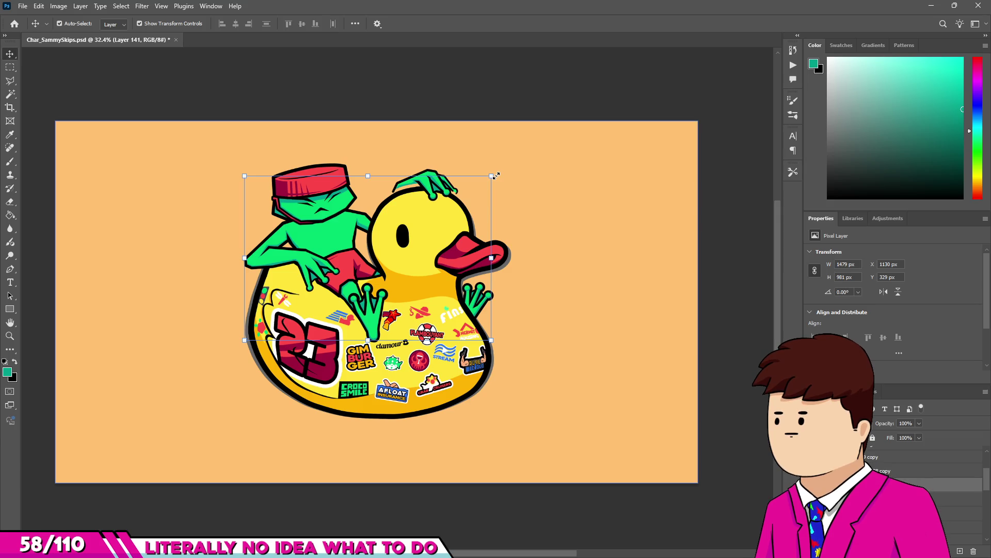
Select the frog hand's black outline, move it down 31 px and copy it to its own layer.
scroll(420, 190, "up", 5)
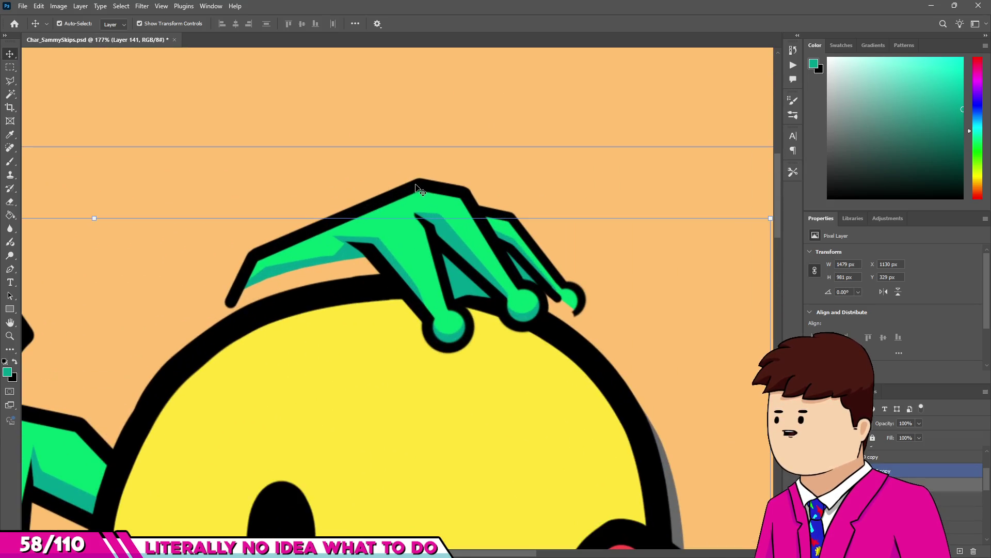
left_click(420, 190)
key("m")
mouse_move(210, 108)
left_mouse_down()
mouse_move(409, 255)
mouse_move(610, 371)
left_mouse_up()
key("v")
left_click_drag(555, 271, 555, 293)
key("ctrl+j")
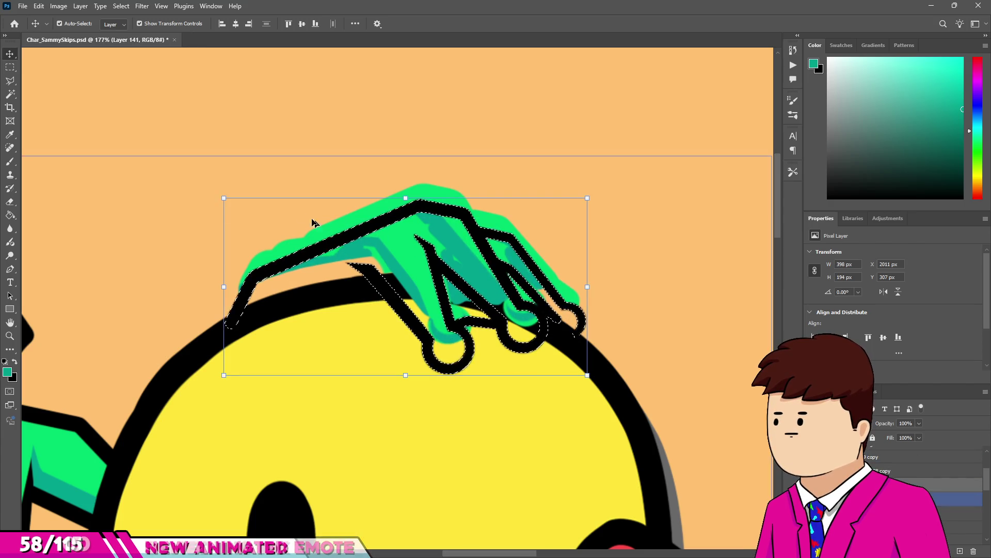
Select a larger area around the hand and try to move it, dismissing the empty-selection errors.
key("m")
left_click_drag(214, 137, 617, 383)
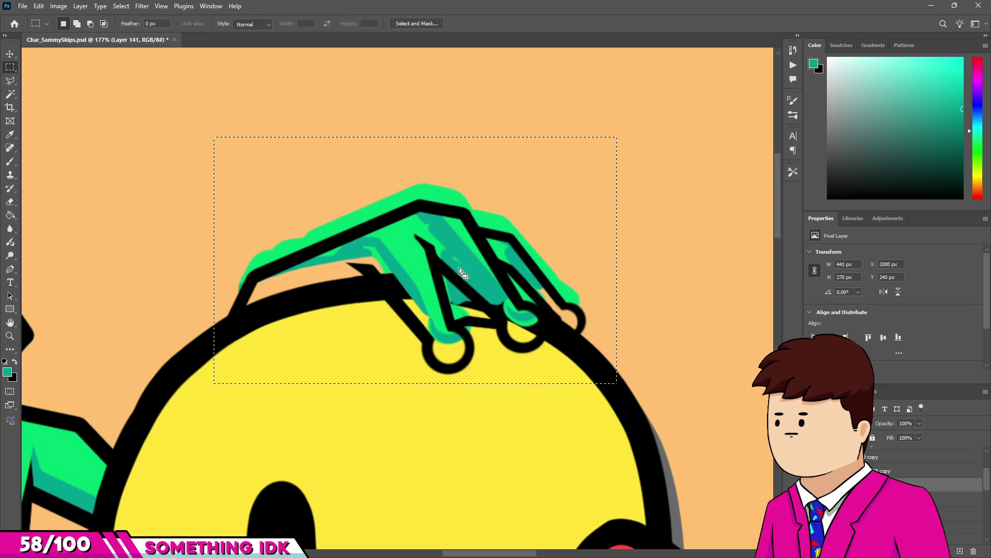
key("v")
left_click_drag(434, 220, 434, 217)
left_click(479, 214)
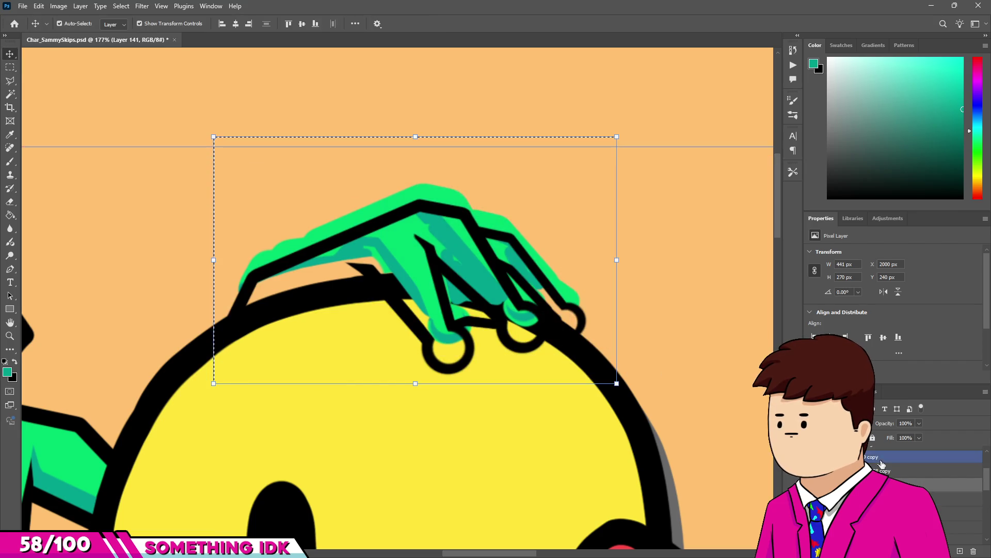
left_click_drag(476, 269, 477, 235)
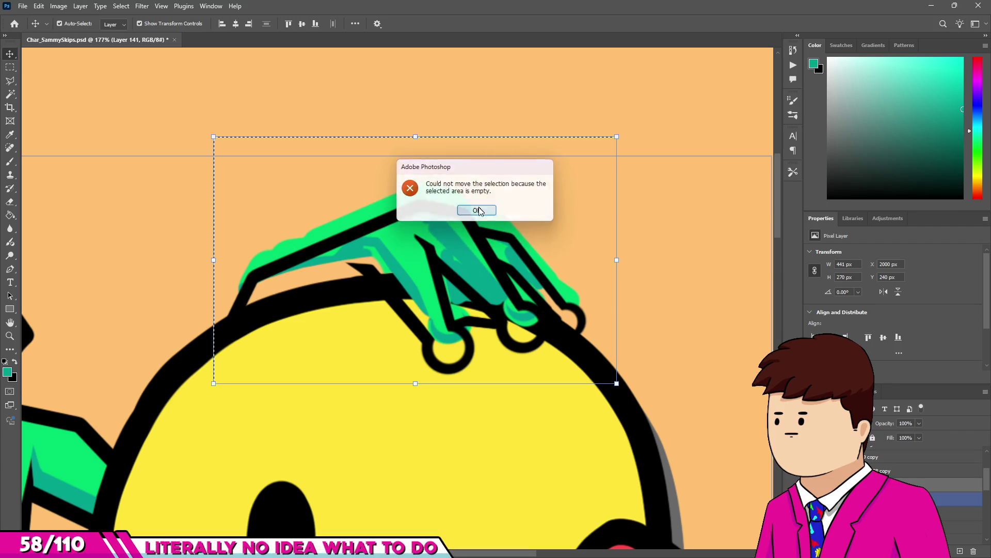
left_click(477, 210)
Nudge the hand's green fill layer down with the arrow keys until it sits inside the outline.
key("m")
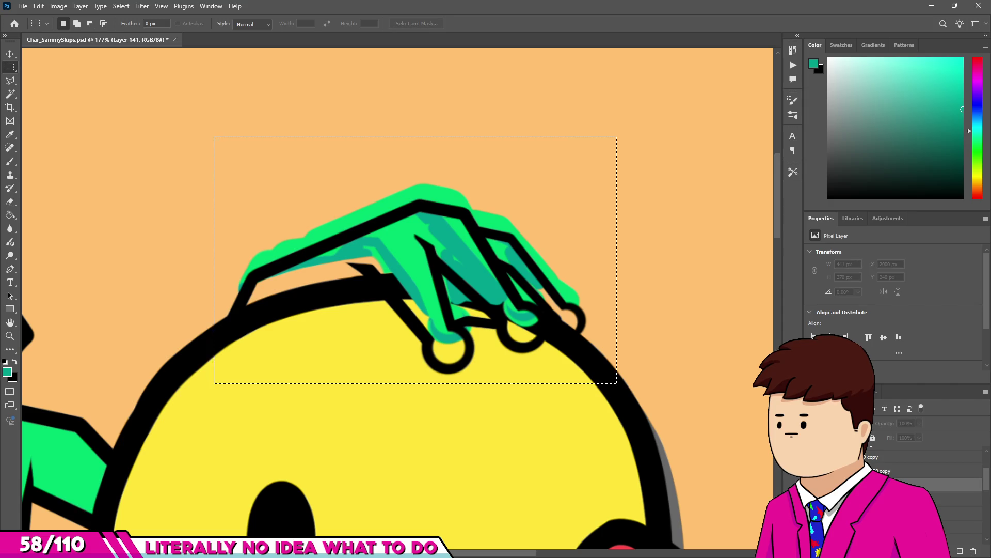
key("v")
left_click(924, 498)
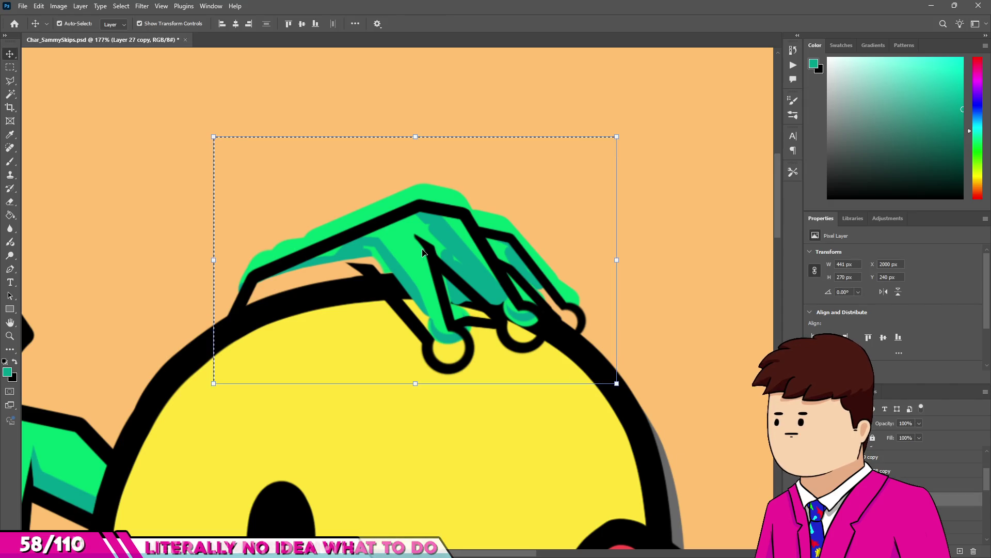
key("shift+Down")
key("shift+Down")
key("Down")
key("Down")
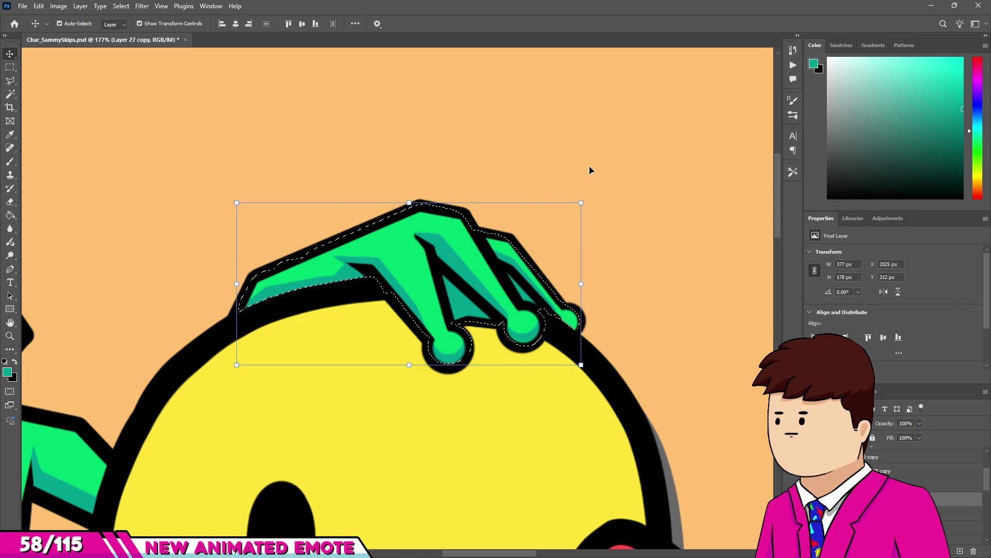
Zoom in and out repeatedly to inspect the frog-on-duck frame.
key("m")
scroll(420, 227, "down", 8)
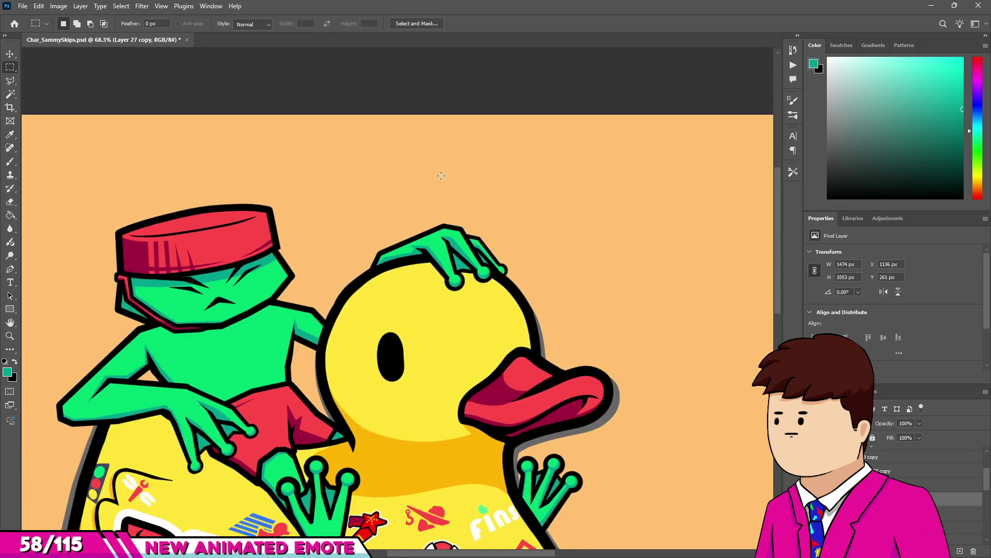
scroll(420, 227, "up", 5)
scroll(377, 308, "down", 1)
scroll(377, 309, "up", 1)
scroll(377, 308, "down", 2)
scroll(339, 252, "up", 4)
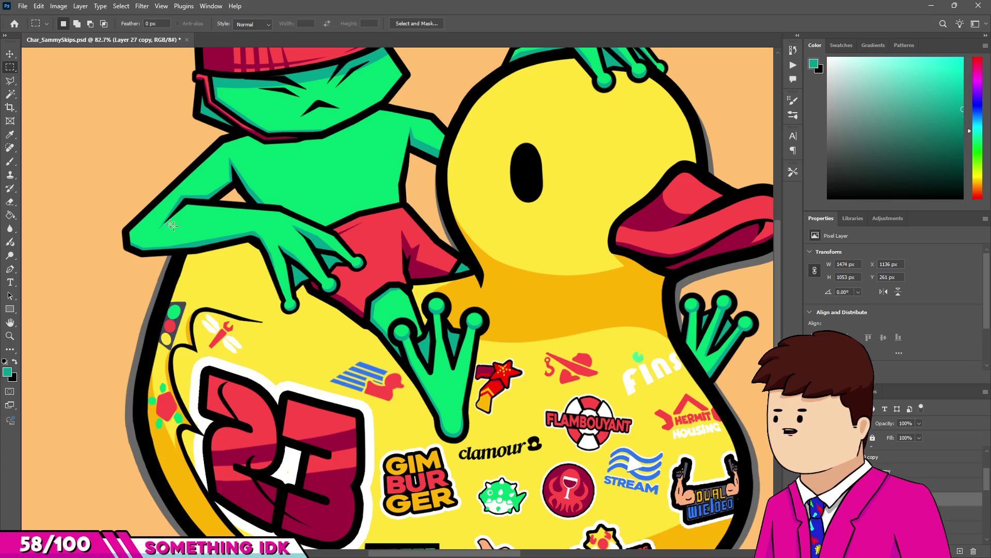
scroll(338, 252, "down", 3)
scroll(435, 291, "up", 1)
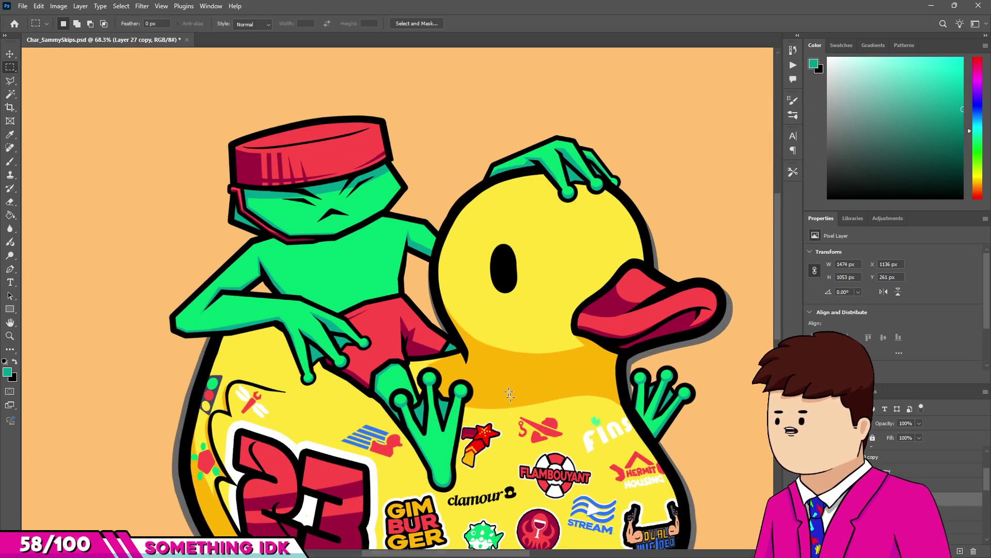
scroll(434, 292, "down", 1)
scroll(435, 292, "up", 1)
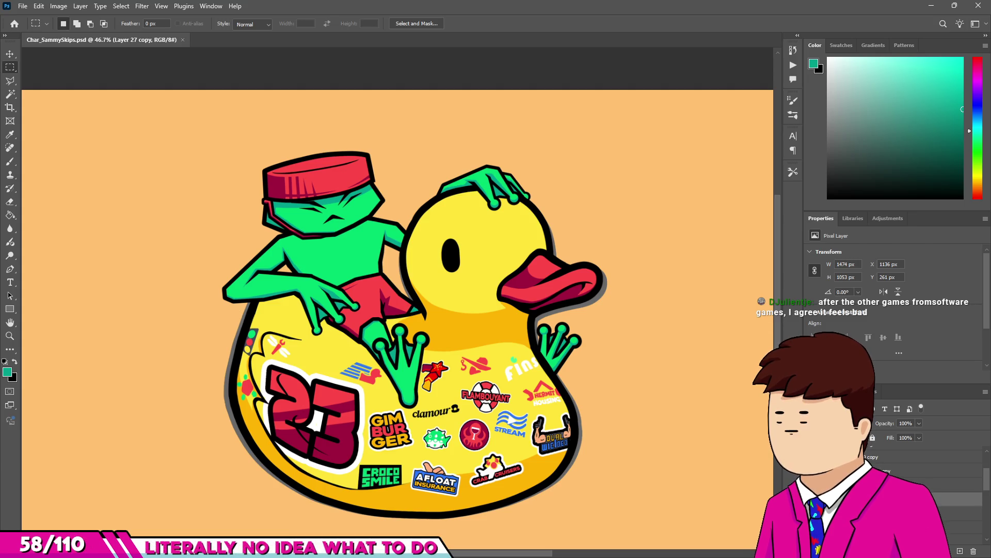
Fit the whole canvas on screen and hide the duck's grey drop shadow.
scroll(925, 491, "up", 1)
key("ctrl+0")
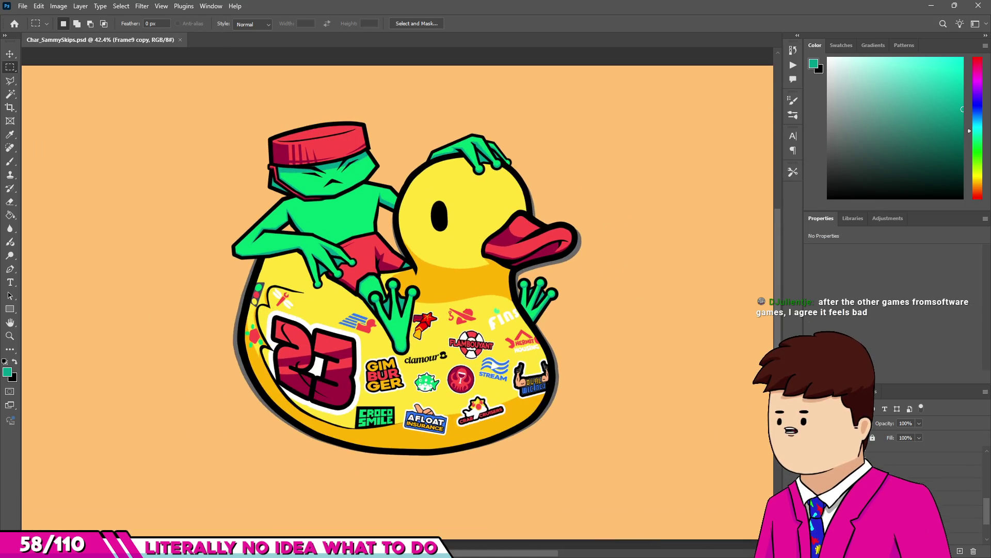
key("Delete")
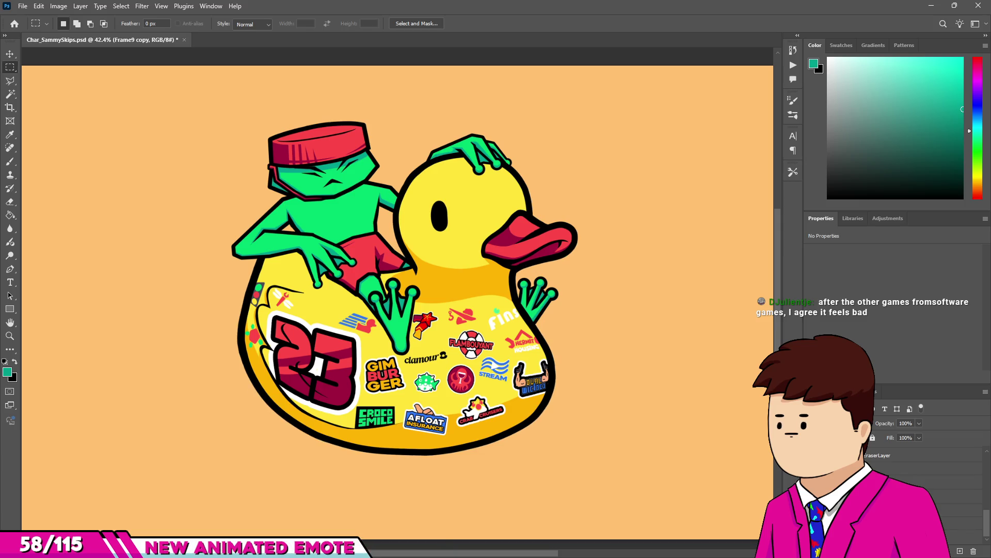
Delete the orange background, restore the frog artwork, and fit the canvas in the window.
key("Delete")
key("Delete")
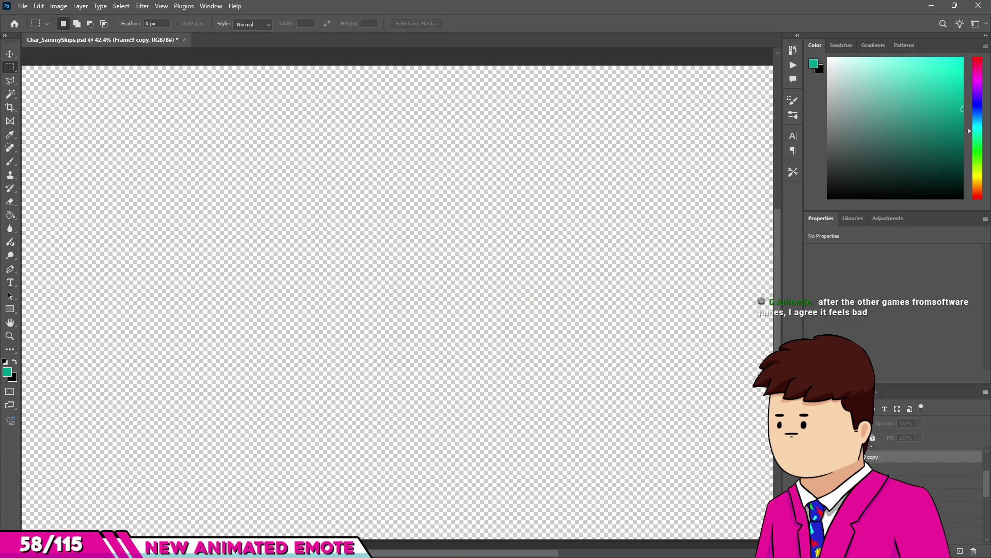
key("ctrl+z")
key("ctrl+0")
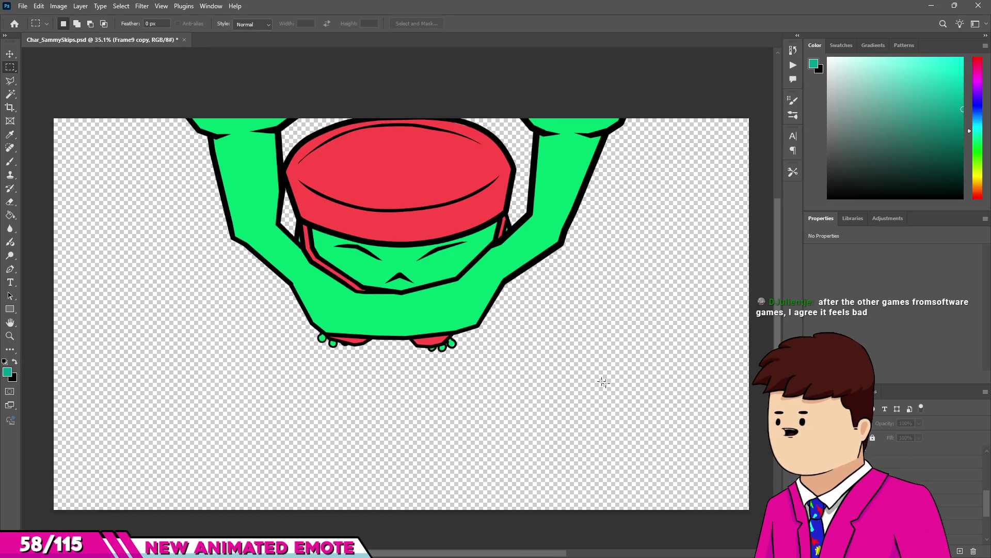
Start a PNG quick export, cancel it, then start the PNG export again.
left_click(23, 6)
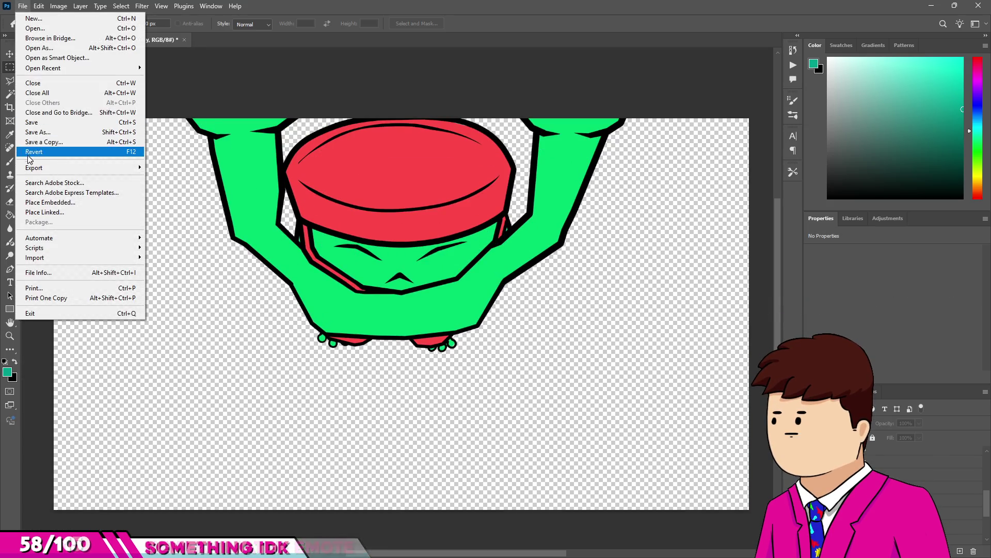
left_click(152, 168)
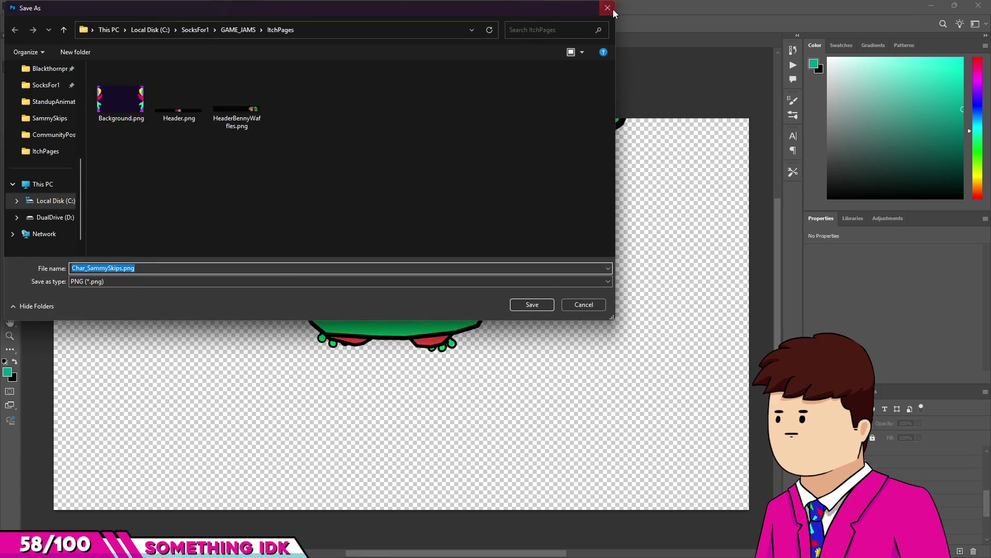
left_click(613, 12)
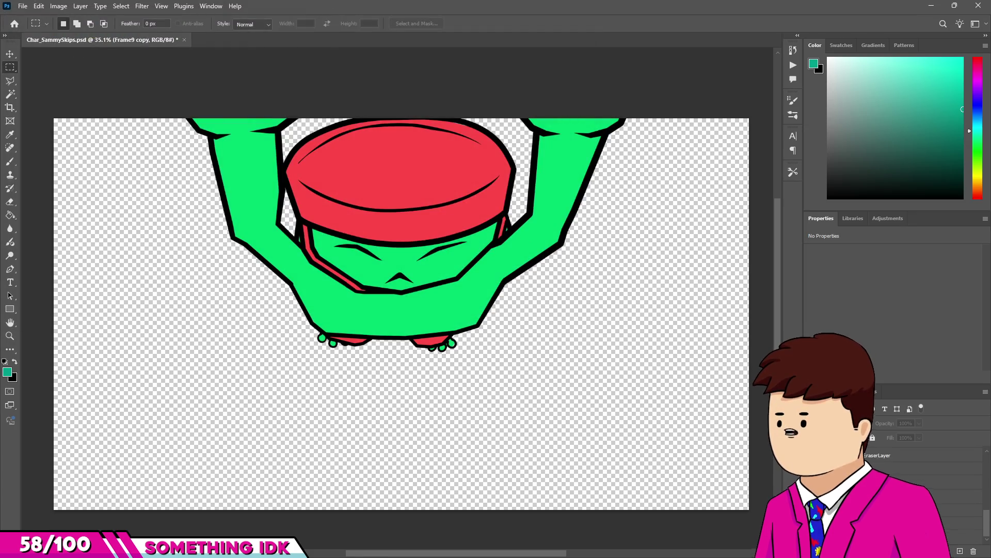
left_click(23, 5)
mouse_move(103, 167)
left_click(162, 167)
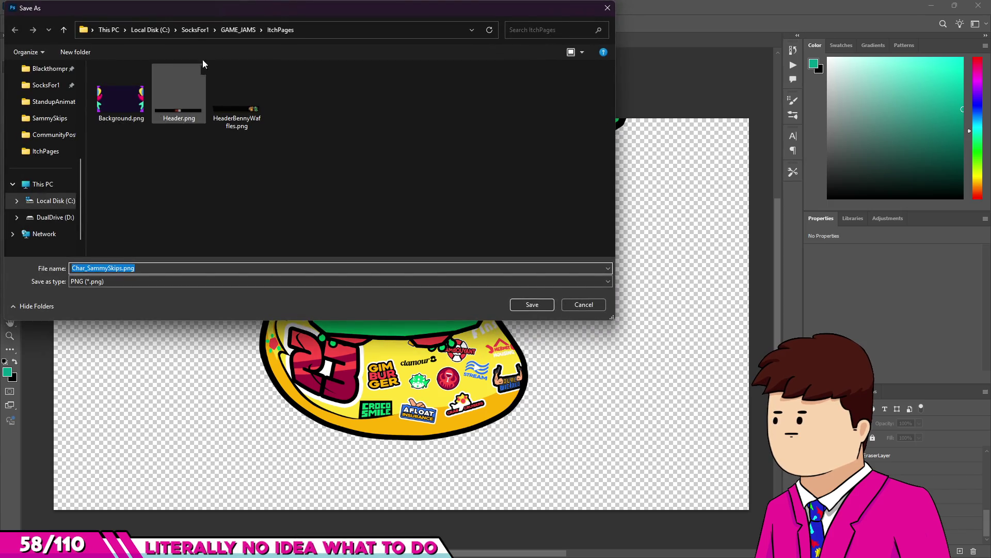
In the SammySkips CloseUpBackTransition folder, overwrite Fish_Sam_CloseUpTransBack01.png with this frame.
left_click(142, 32)
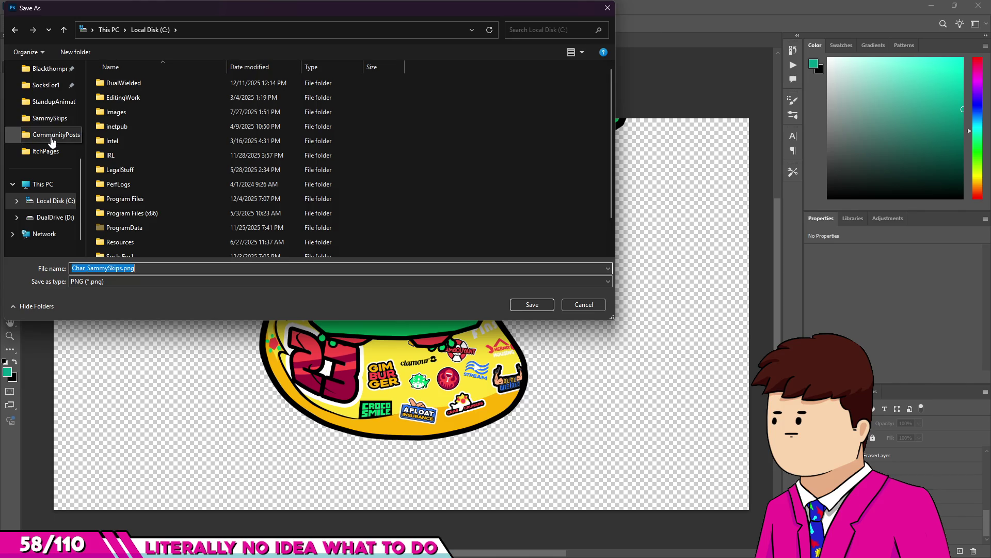
left_click(45, 68)
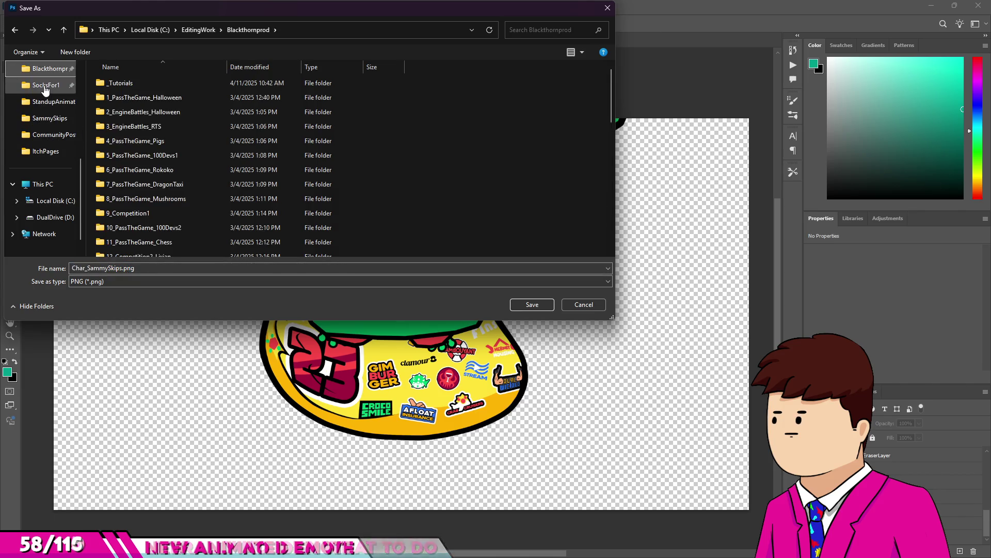
left_click(45, 85)
left_click(46, 101)
scroll(44, 102, "up", 1)
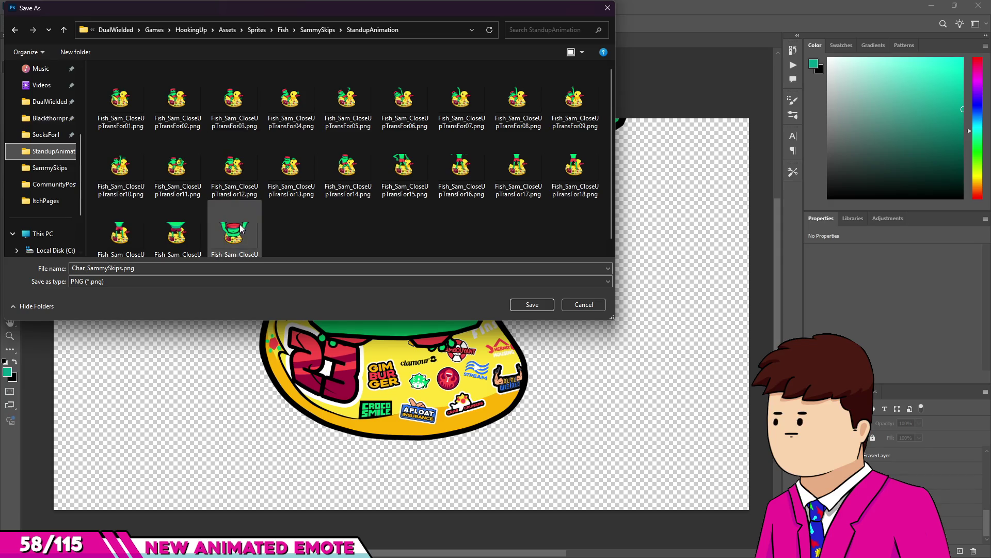
left_click(312, 32)
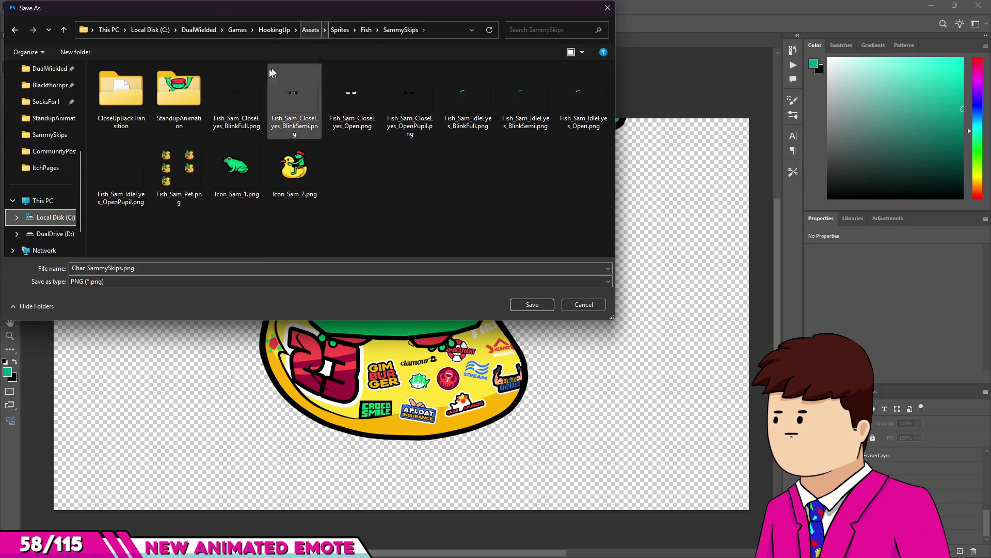
double_click(105, 104)
double_click(132, 121)
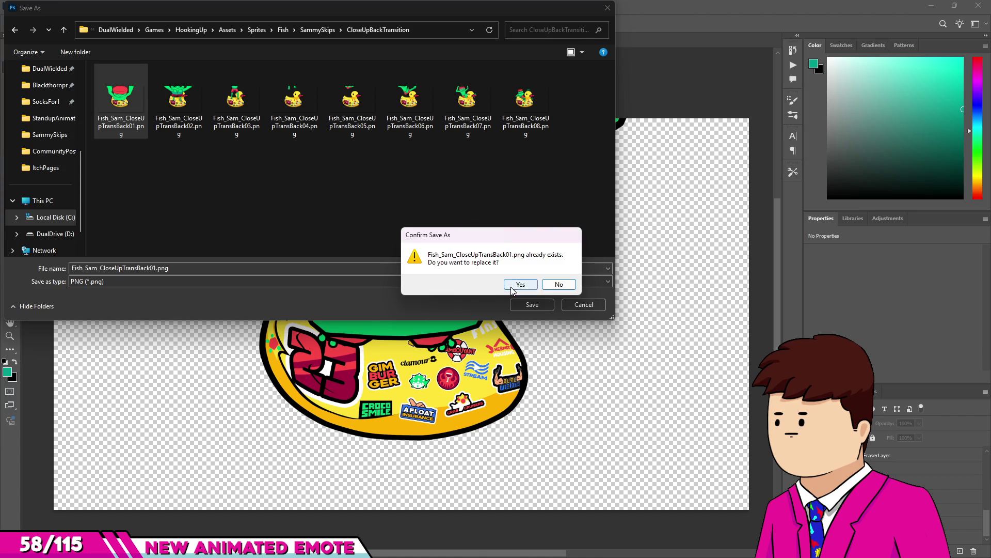
left_click(511, 287)
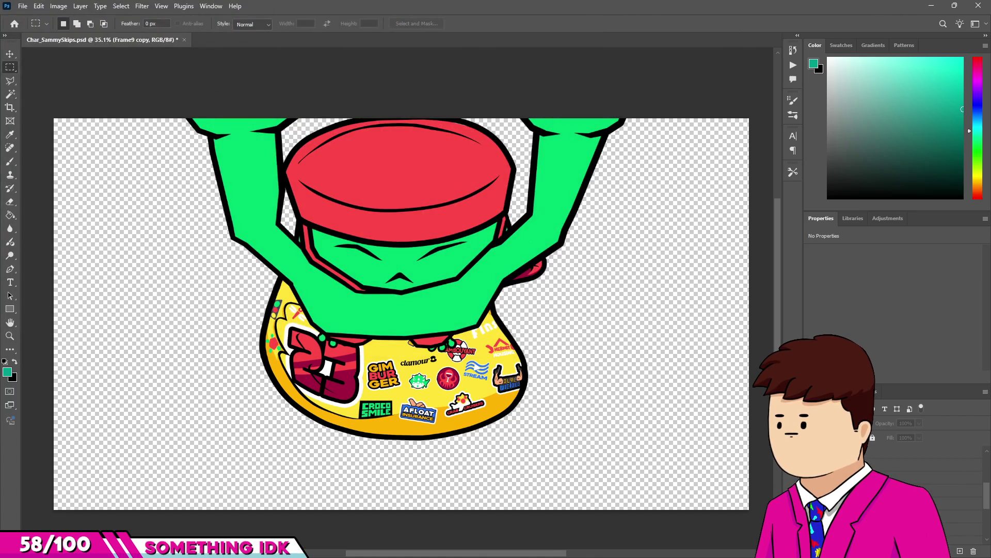
Step to the next frame and export it over the frame 02 PNG.
key("F2")
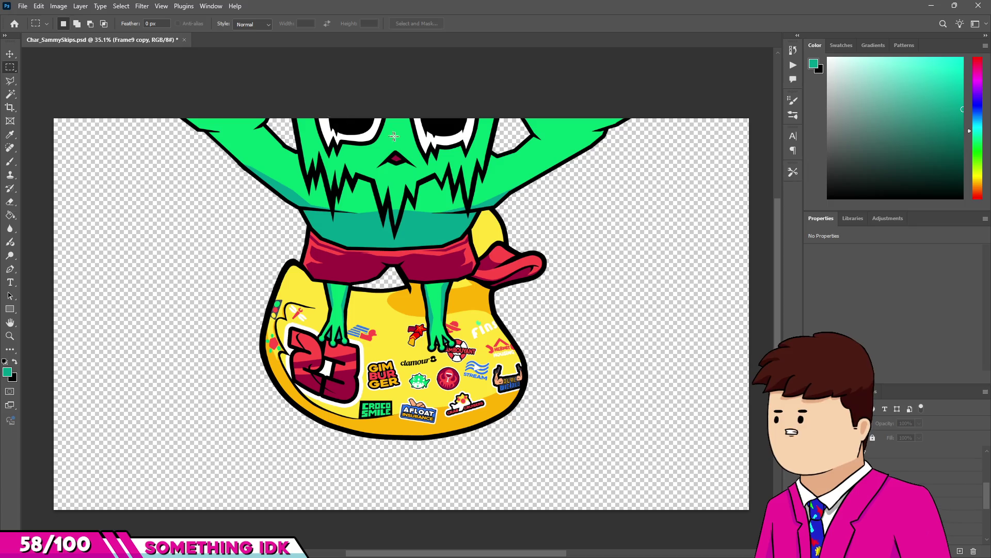
left_click(23, 6)
mouse_move(103, 167)
left_click(152, 168)
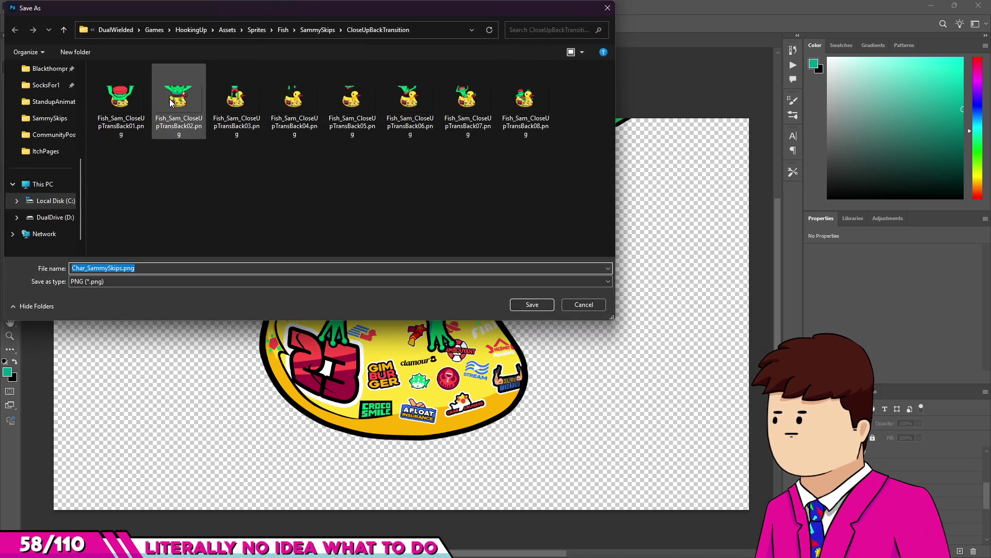
key("Return")
left_click(519, 285)
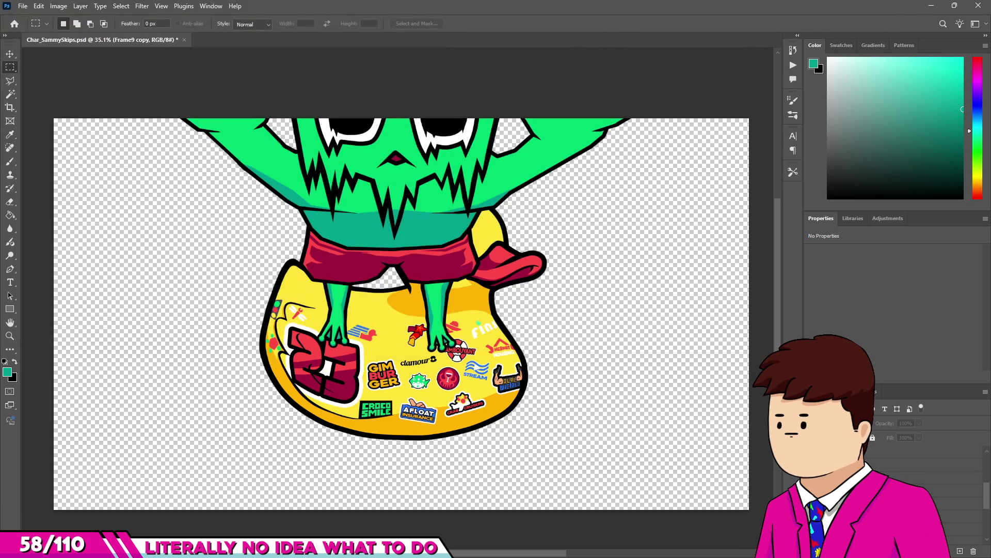
Hide the current pose and export the revealed frame over Fish_Sam_CloseUpTransBack03.png.
left_click(821, 459)
left_click(36, 7)
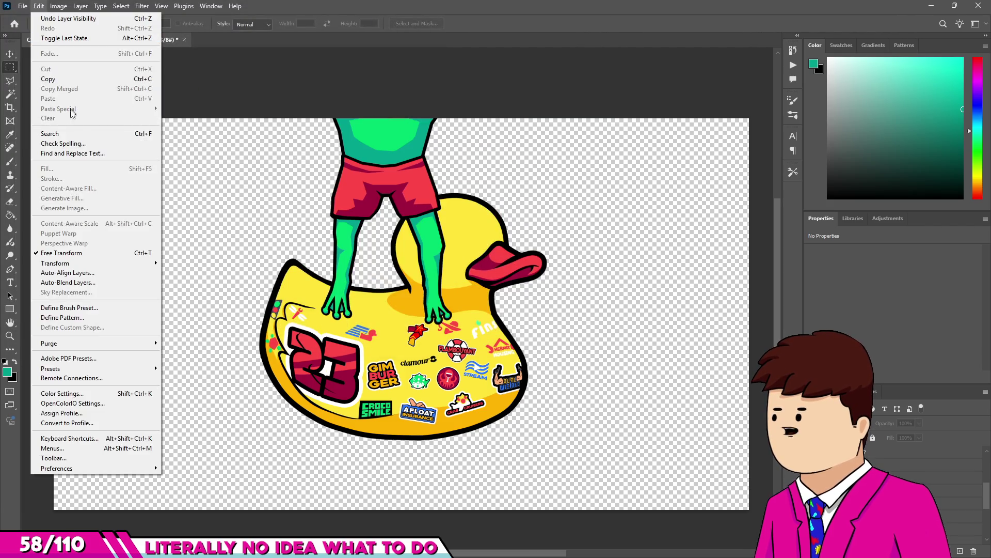
key("Left")
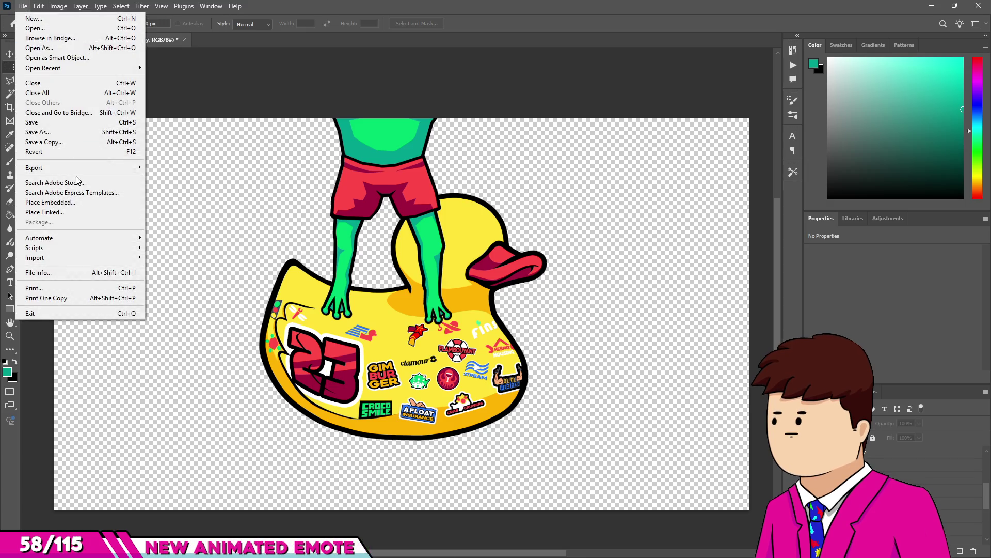
mouse_move(129, 168)
left_click(163, 168)
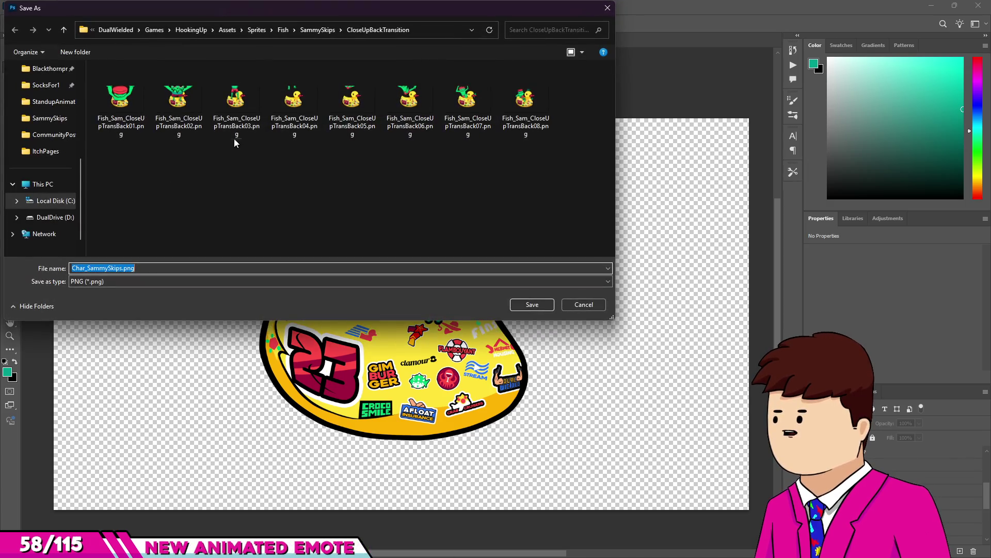
double_click(232, 102)
left_click(536, 290)
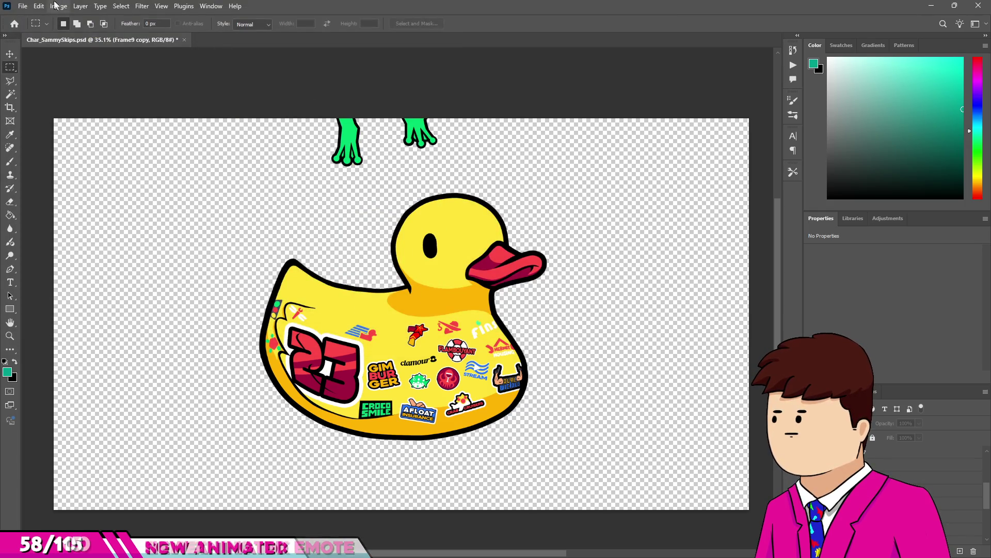
Export the current frame as PNG, replacing the frame 04 file.
left_click(14, 5)
mouse_move(31, 159)
left_click(165, 163)
left_click(295, 99)
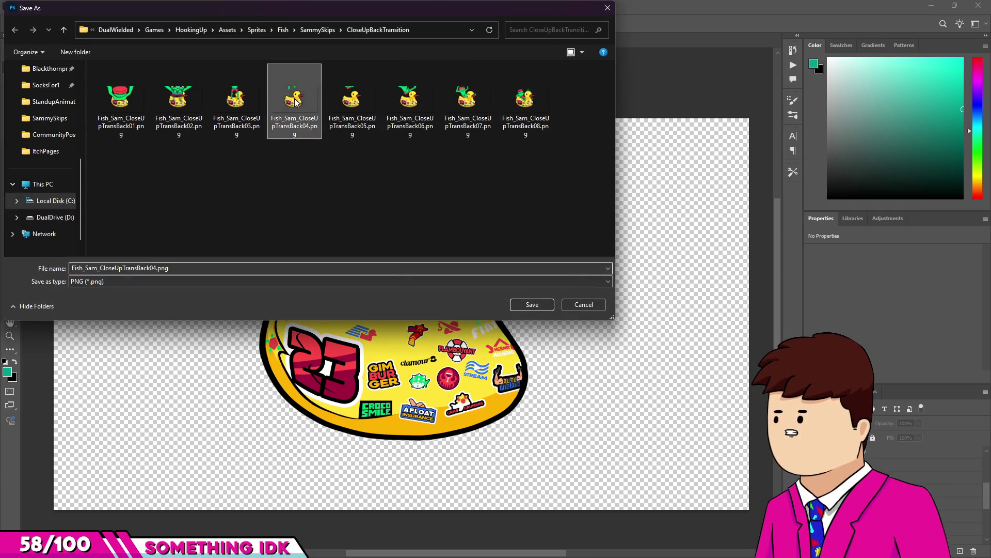
left_click(533, 304)
left_click(521, 285)
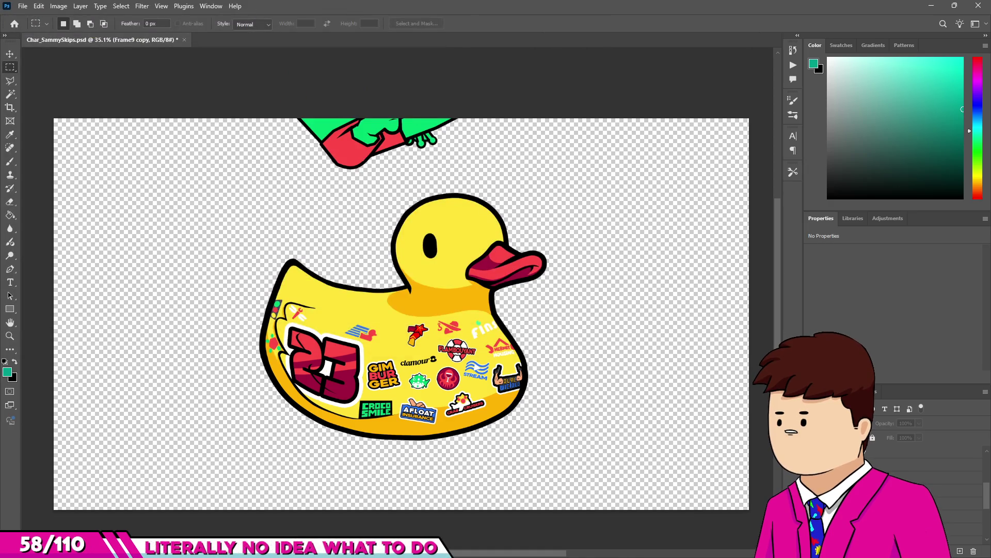
Export the current frame as PNG, replacing the frame 05 file.
left_click(25, 5)
mouse_move(168, 169)
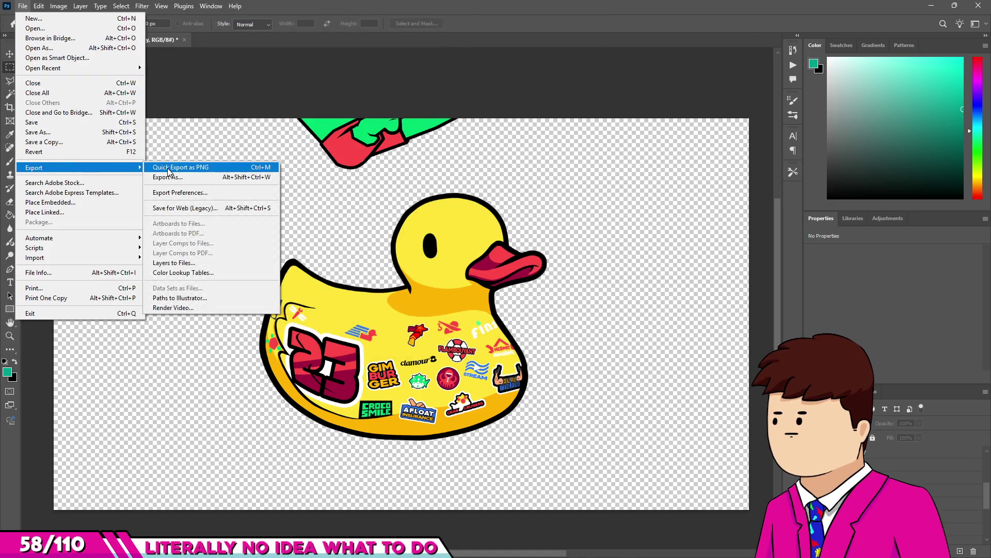
left_click(305, 164)
left_click(351, 100)
left_click(532, 304)
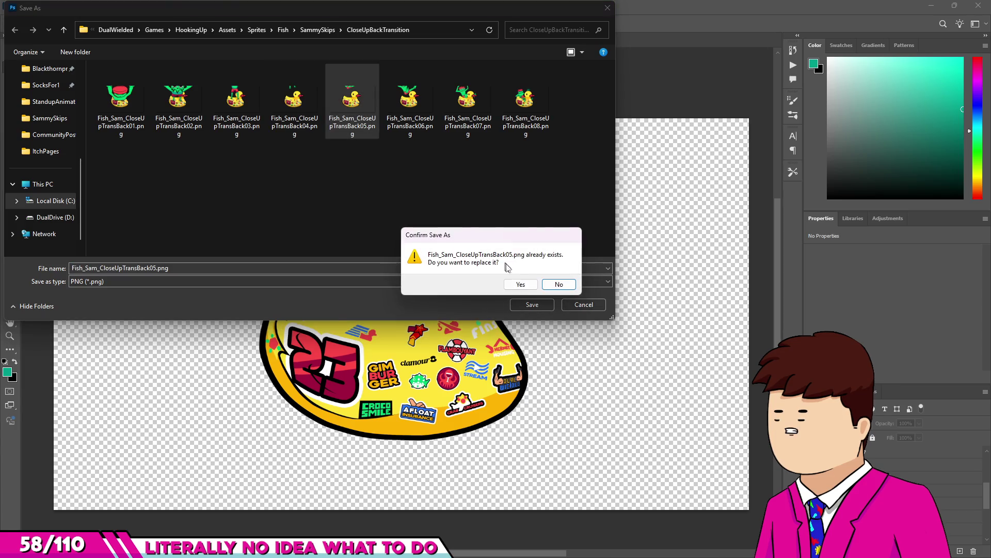
left_click(521, 286)
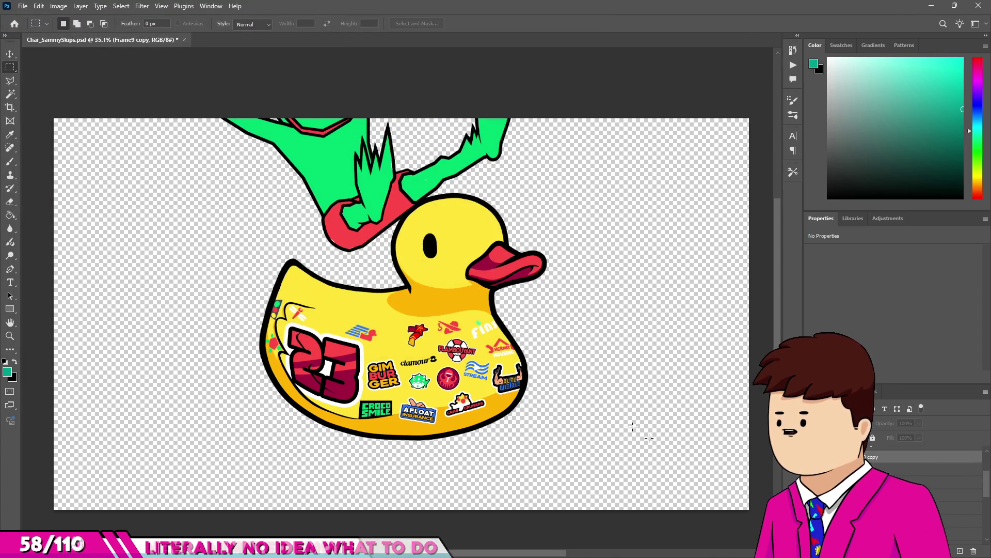
Export the current frame as PNG, replacing the frame 06 file.
left_click(23, 5)
mouse_move(74, 168)
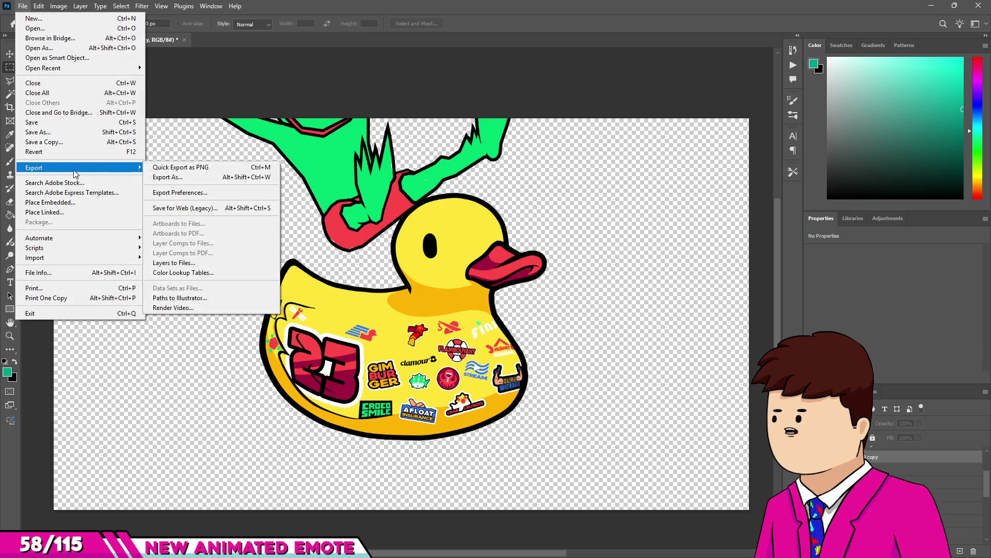
left_click(217, 169)
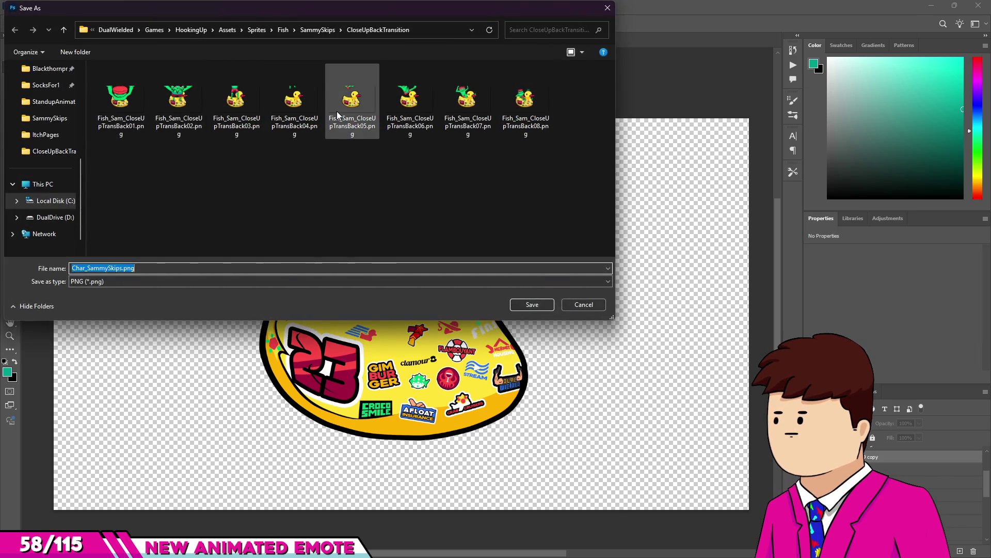
mouse_move(410, 12)
left_mouse_down()
mouse_move(567, 255)
mouse_move(456, 85)
left_mouse_up()
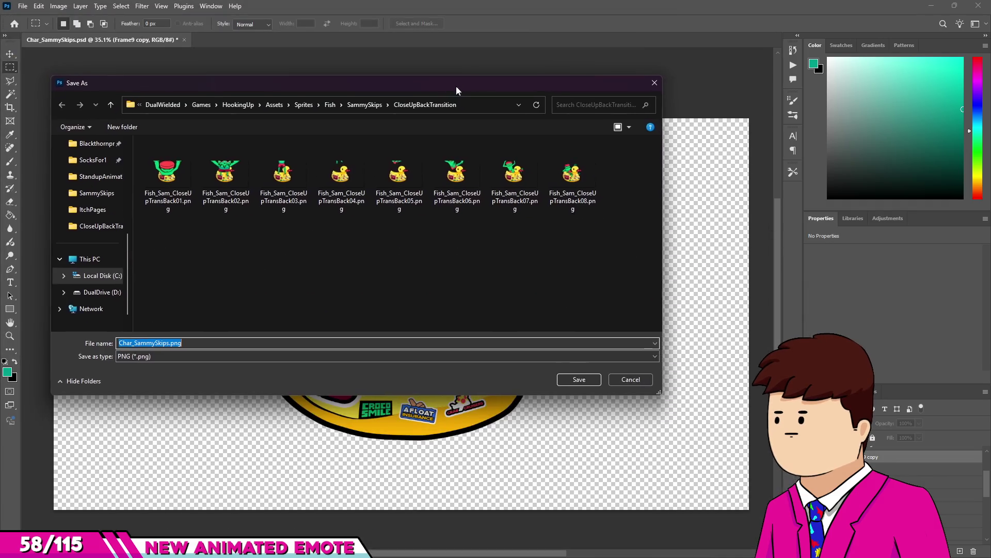
double_click(458, 186)
left_click(535, 284)
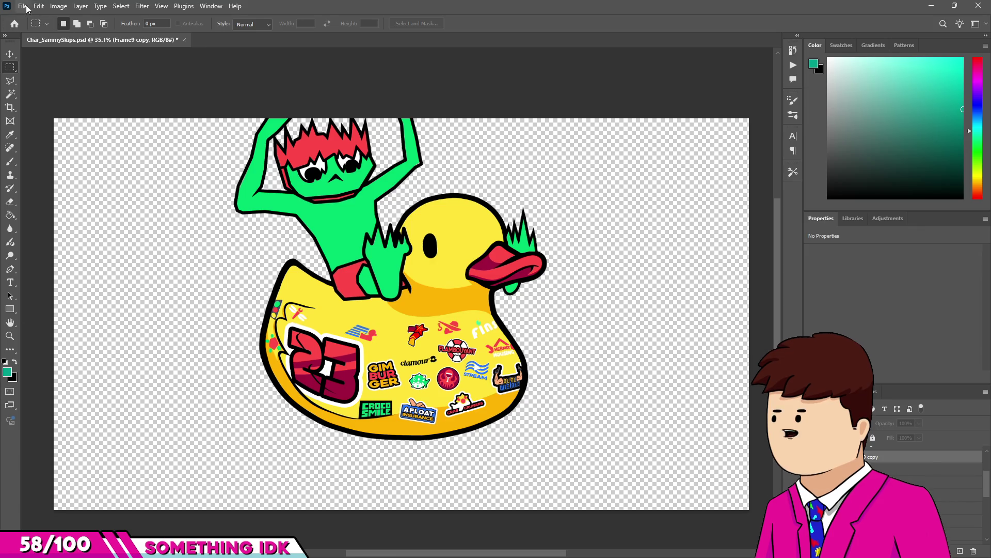
Export the current frame as PNG, replacing the frame 07 file.
left_click(24, 7)
mouse_move(57, 162)
left_click(206, 163)
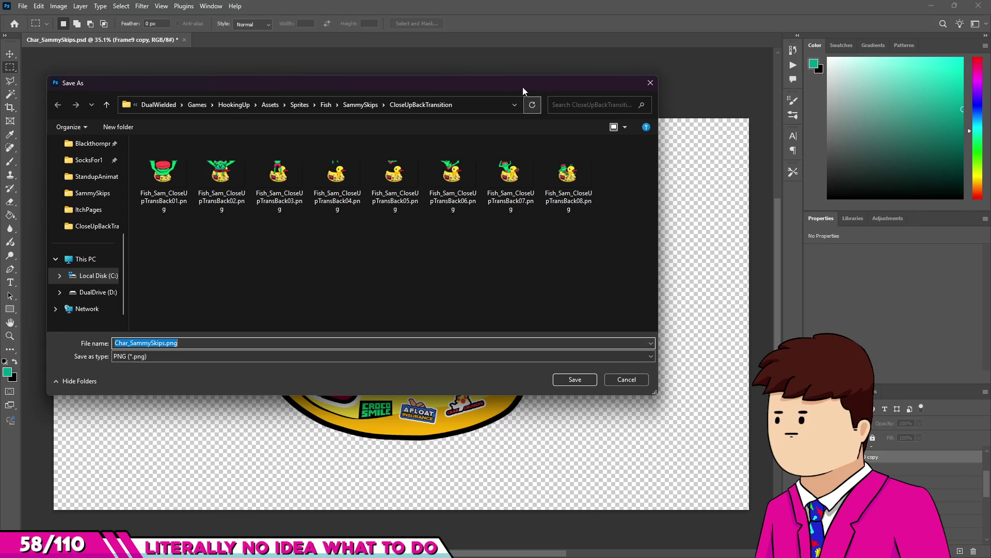
left_click_drag(523, 87, 545, 141)
double_click(534, 232)
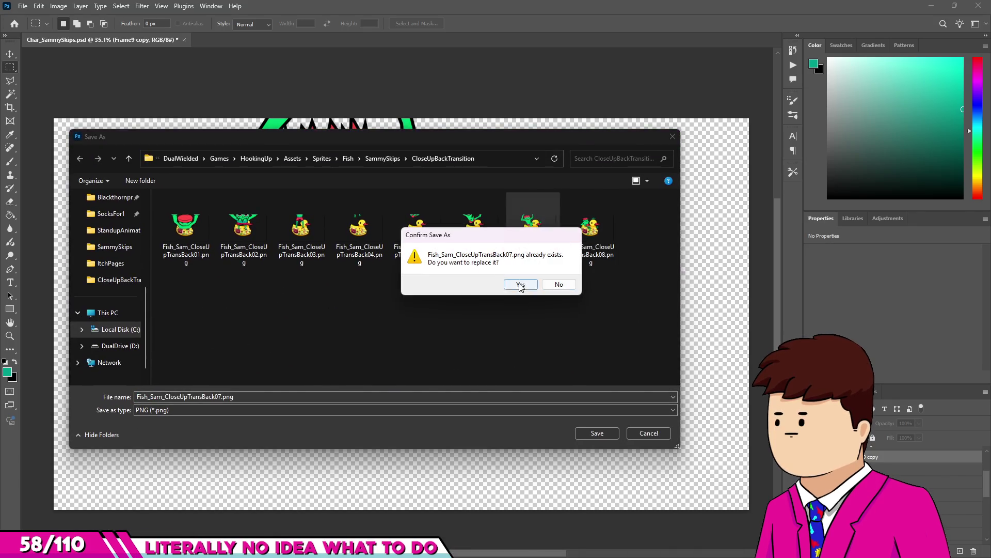
left_click(521, 285)
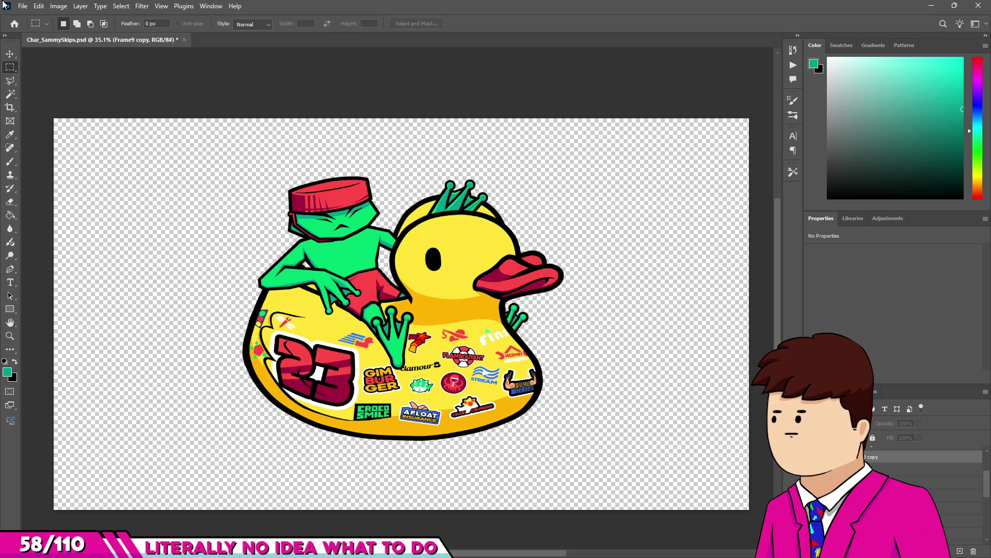
Export the current frame as PNG, replacing the frame 08 file.
left_click(22, 6)
mouse_move(77, 166)
left_click(165, 167)
double_click(589, 227)
left_click(516, 284)
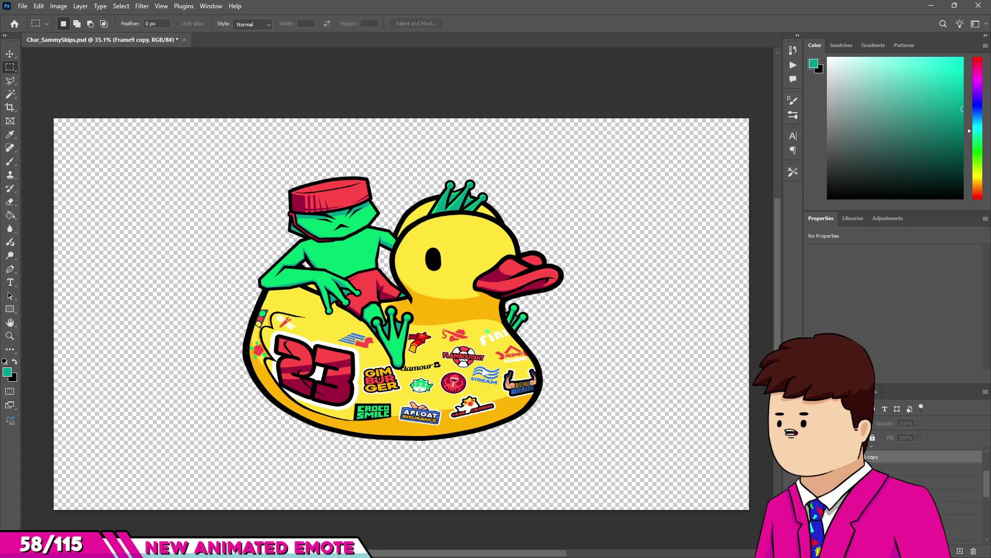
Export the current frame as the new file Fish_Sam_CloseUpTransBack09.png.
left_click(23, 6)
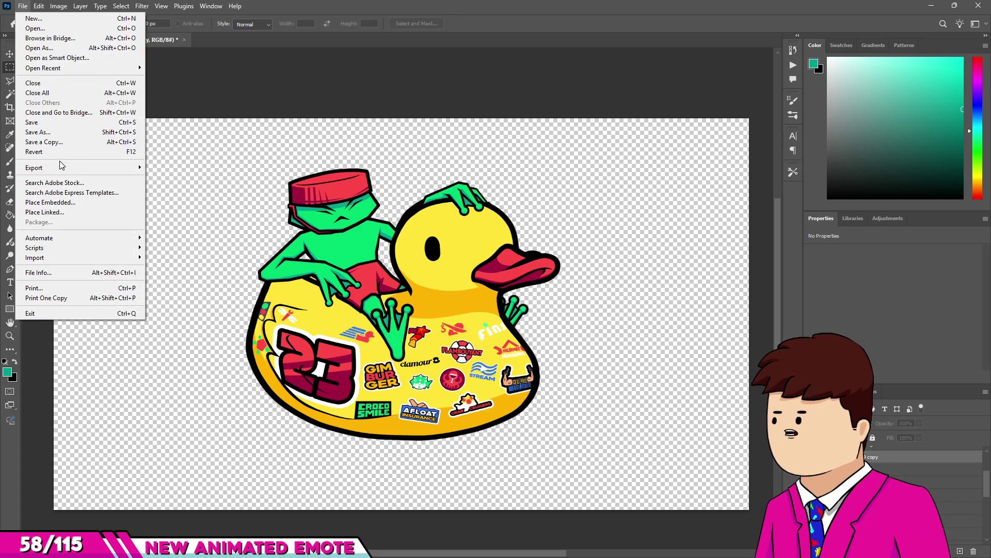
left_click(38, 131)
left_click(591, 227)
left_click(212, 396)
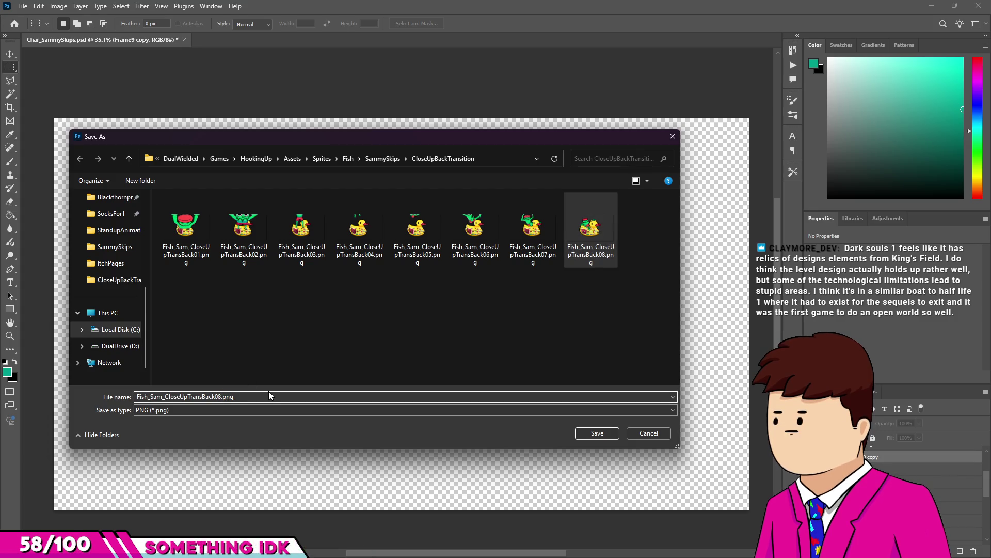
key("Delete")
type("9")
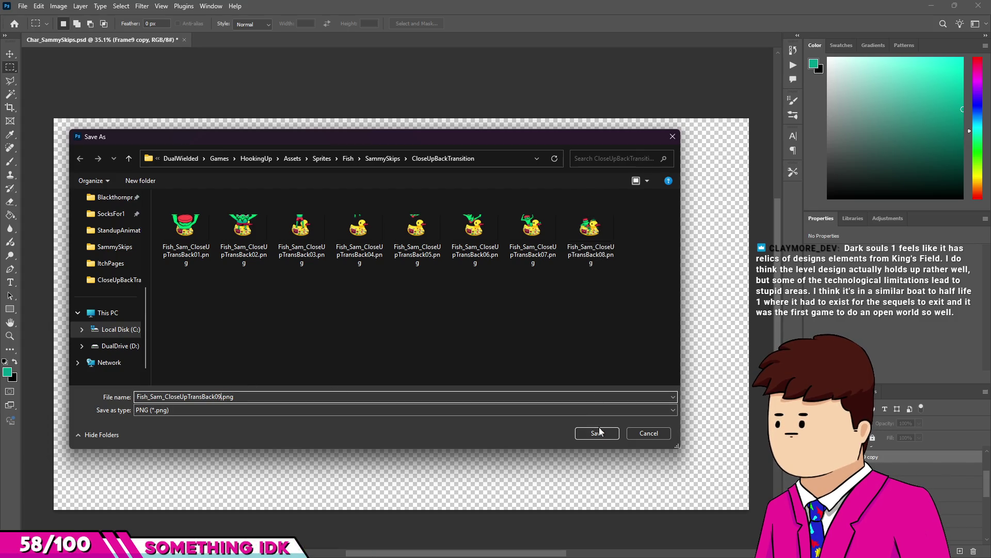
left_click(599, 432)
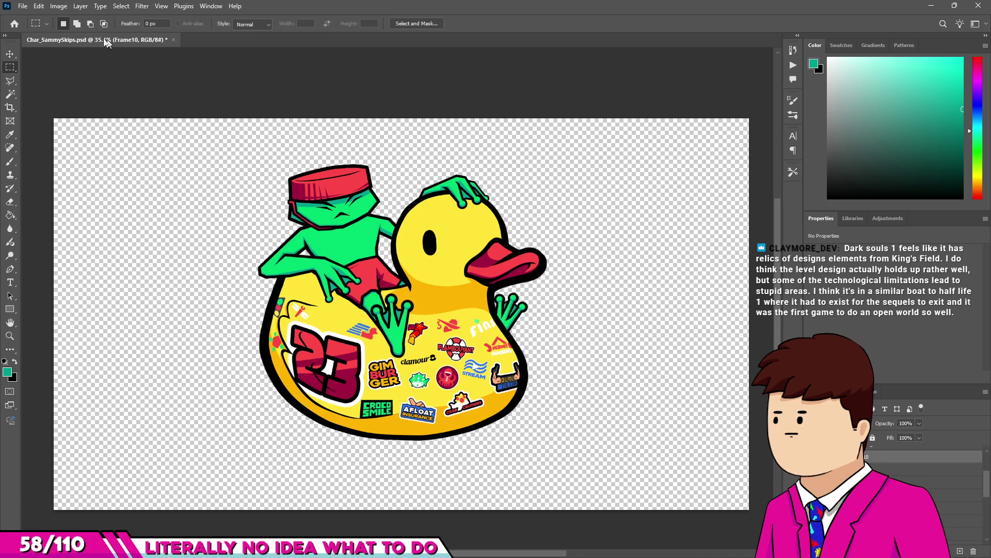
Export the Frame10 artwork under the next frame number, then switch over to Unity.
left_click(23, 6)
mouse_move(103, 168)
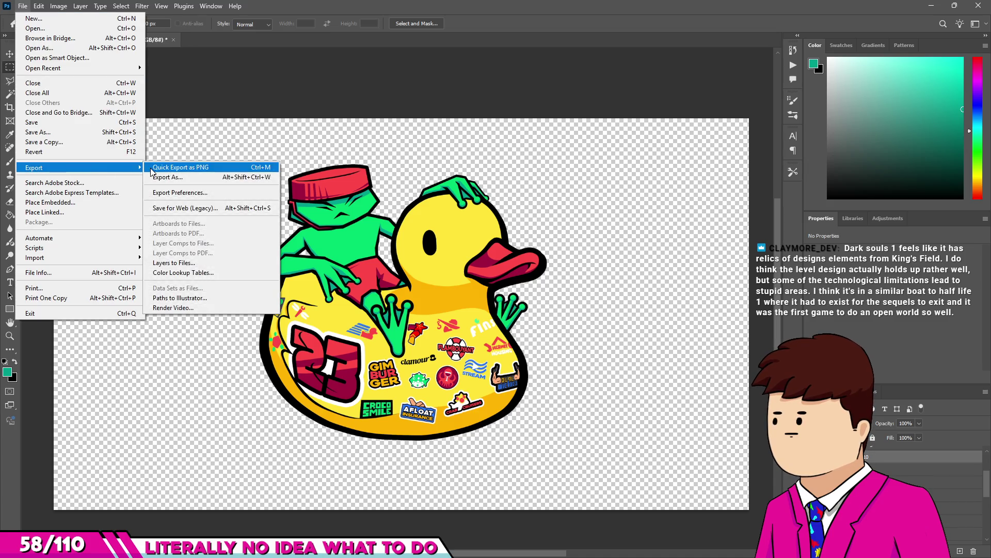
left_click(175, 169)
left_click(648, 227)
left_click(213, 396)
left_click(218, 396)
key("BackSpace")
key("Delete")
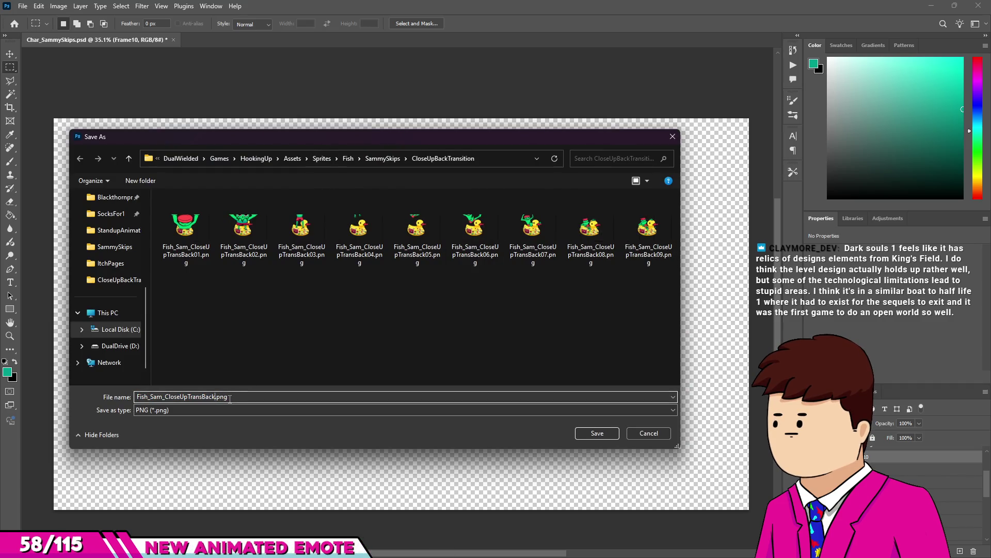
key("Return")
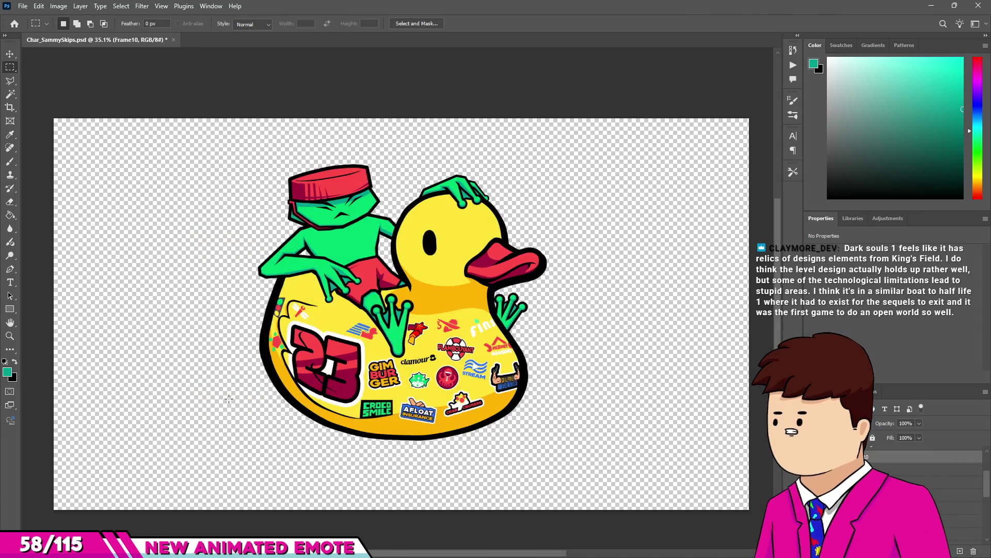
key("alt+Tab")
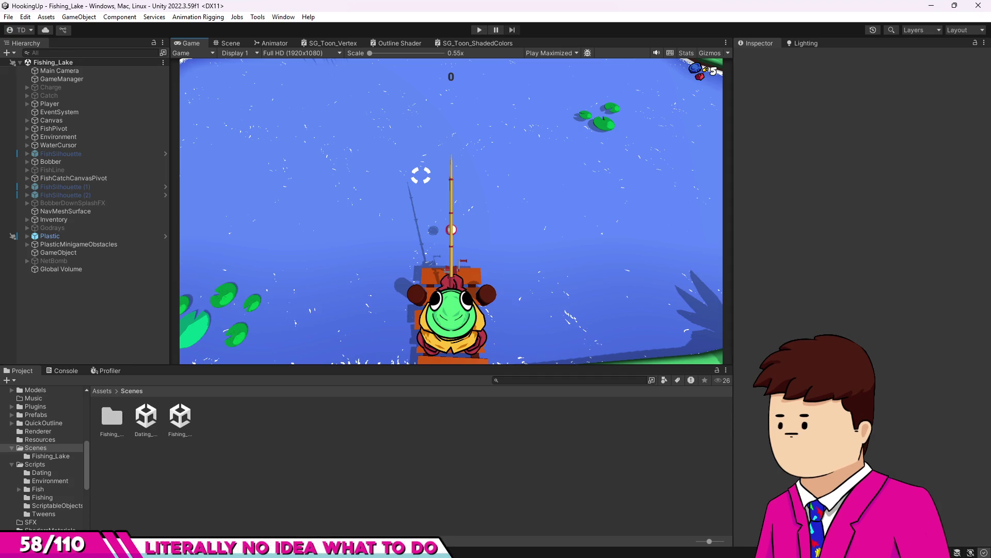
Open the Dating_Beach scene from the Project panel.
left_click(183, 419)
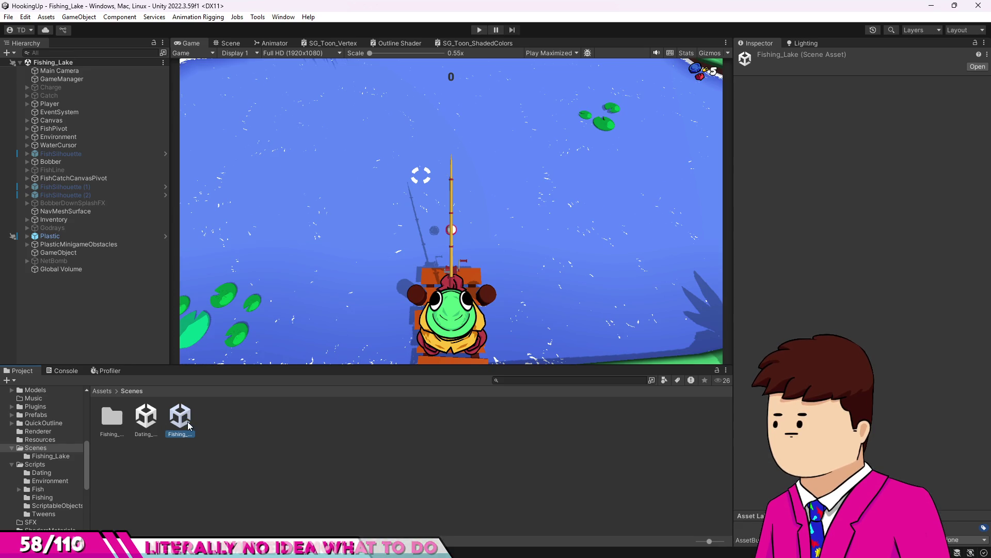
left_click(138, 413)
double_click(139, 416)
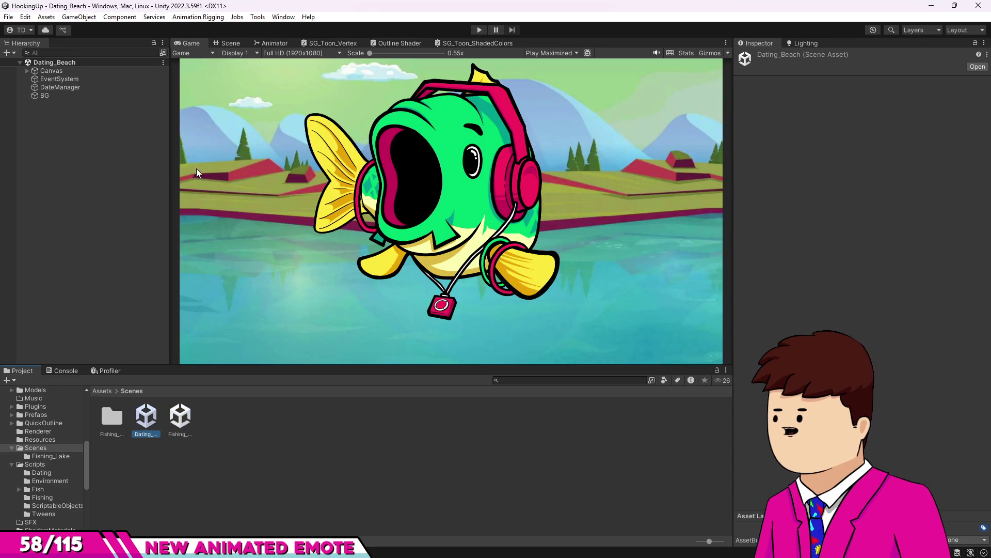
Expand Canvas > Fish, select Fish and open its Animation window with Ctrl+6.
left_click(27, 71)
left_click(34, 80)
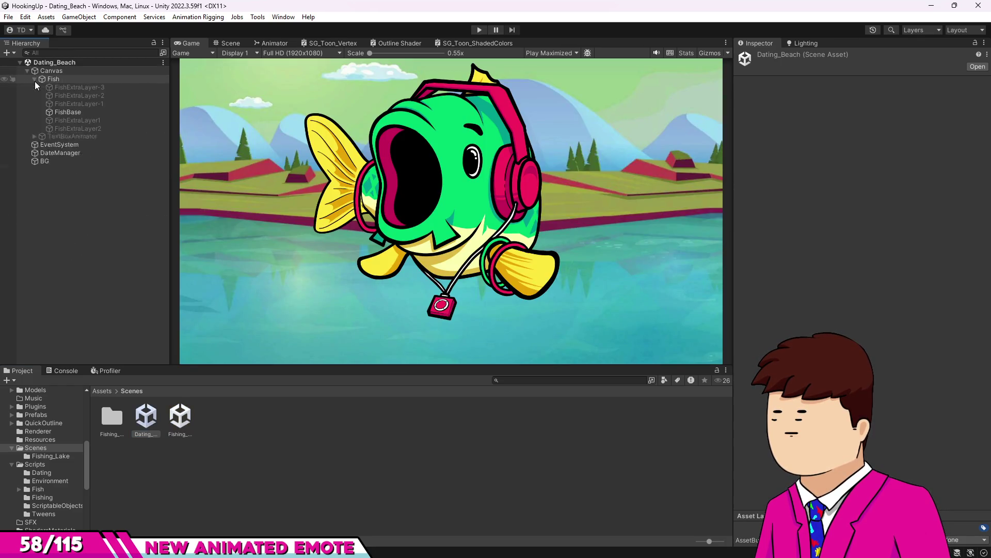
left_click(52, 80)
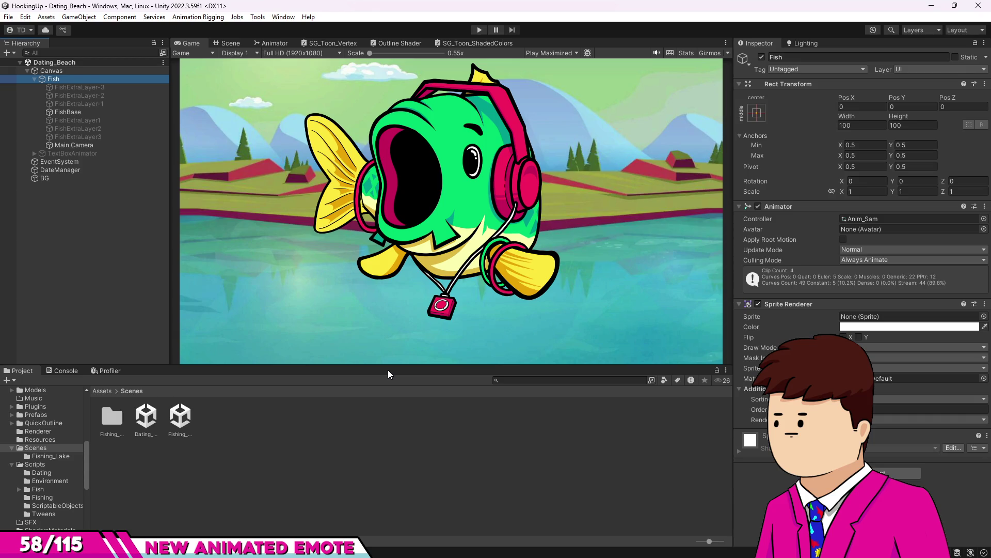
key("ctrl+6")
left_click(181, 363)
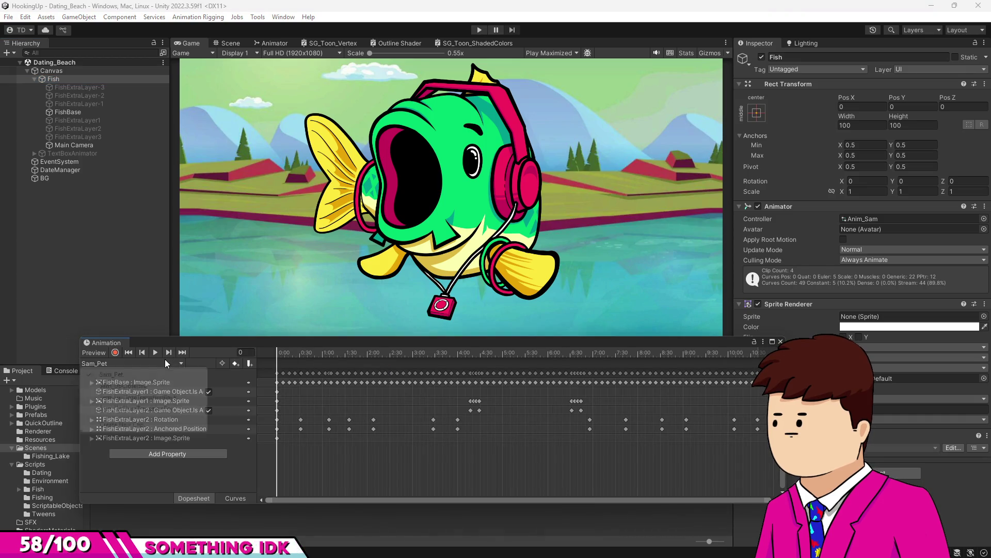
Raise the Animation panel, scrub Sam_UpCloseTransitionBack to frame 46, and open the StandupAnimation sprite folder.
left_click_drag(183, 340, 178, 220)
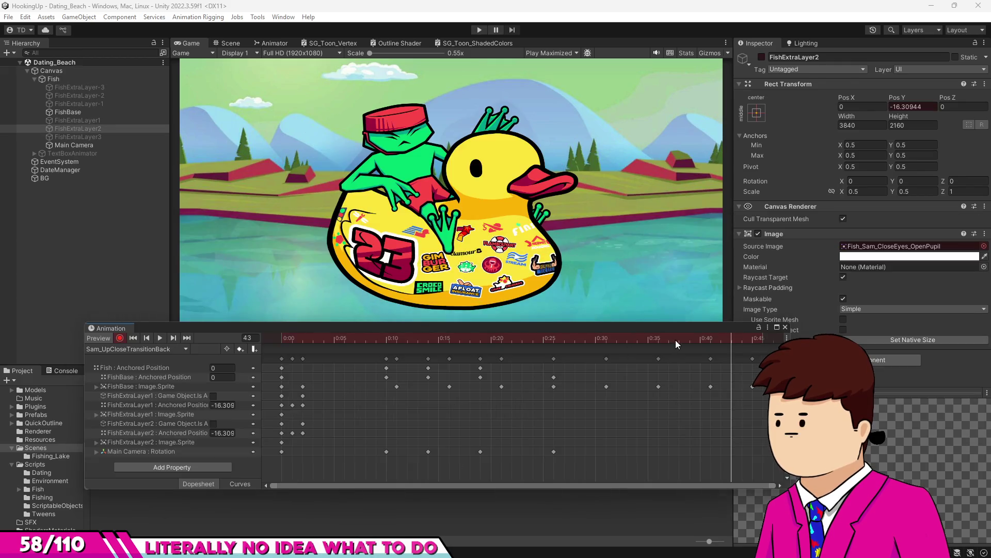
mouse_move(700, 342)
left_mouse_down()
mouse_move(753, 349)
mouse_move(740, 229)
left_mouse_up()
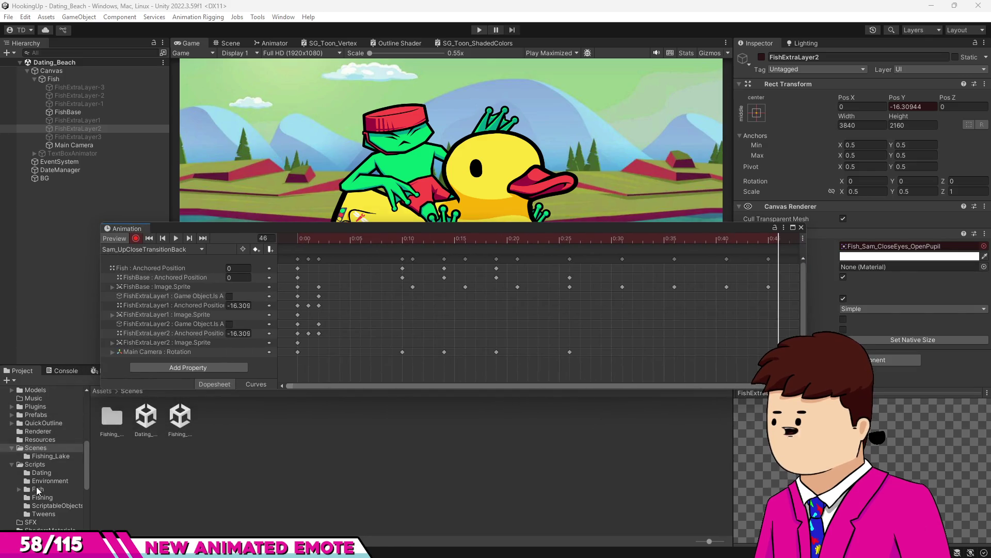
scroll(49, 451, "down", 5)
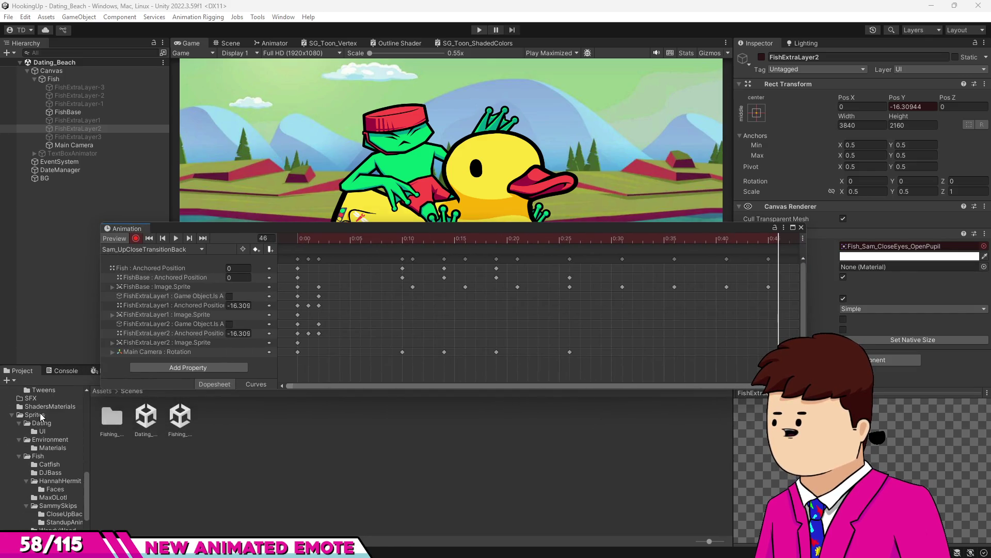
left_click(63, 521)
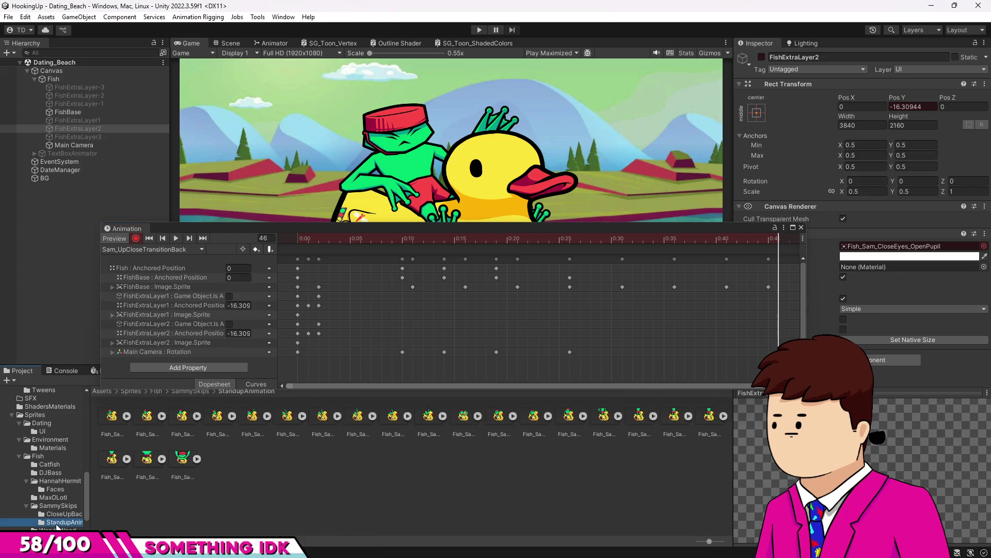
Set the two newest CloseUpBackTransition sprites to a 4096 max texture size and apply.
left_click(61, 514)
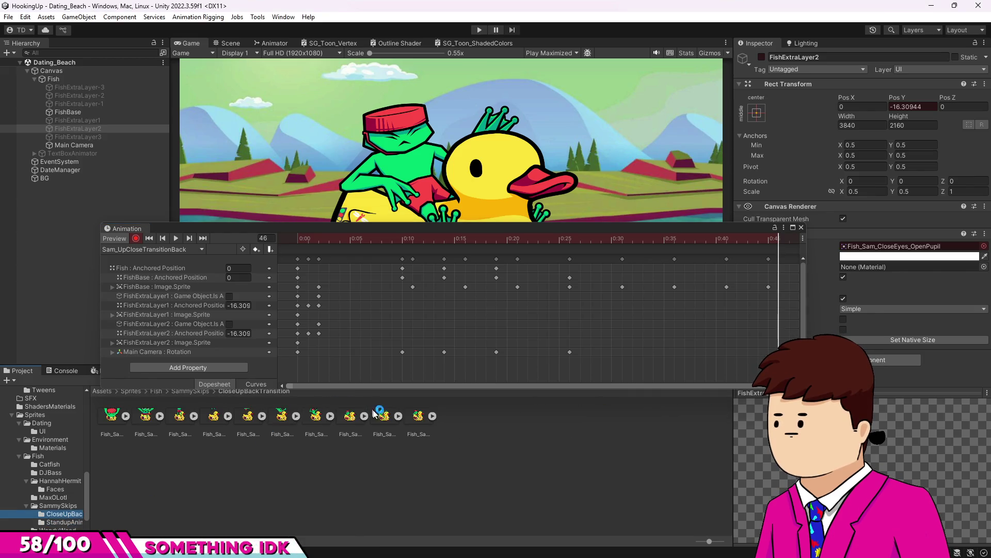
left_click(383, 416)
left_click(418, 415, "shift")
left_click(909, 307)
left_click(885, 354)
left_click(969, 368)
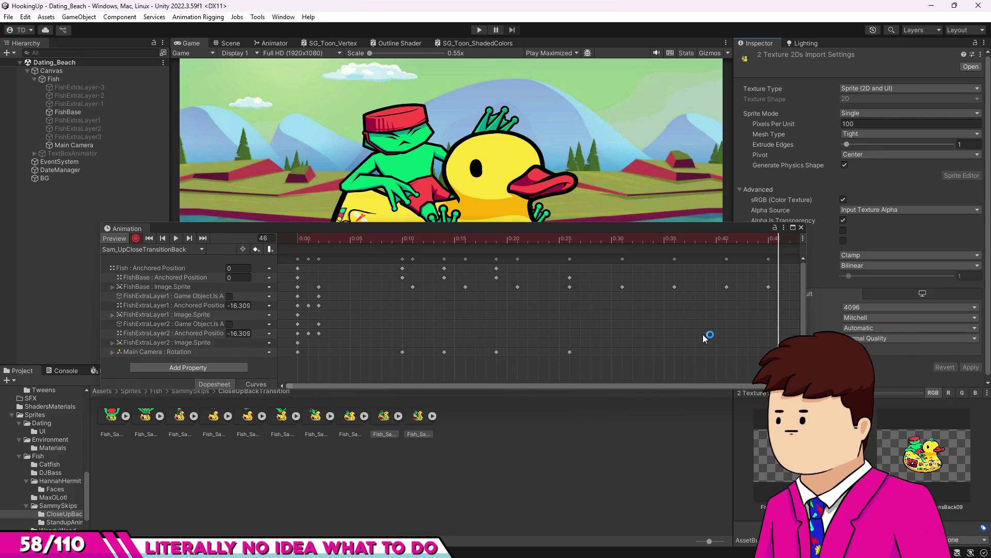
Key sprites 09 and 10 onto the FishBase Image.Sprite track, with 10 at the clip's end.
scroll(535, 310, "right", 5)
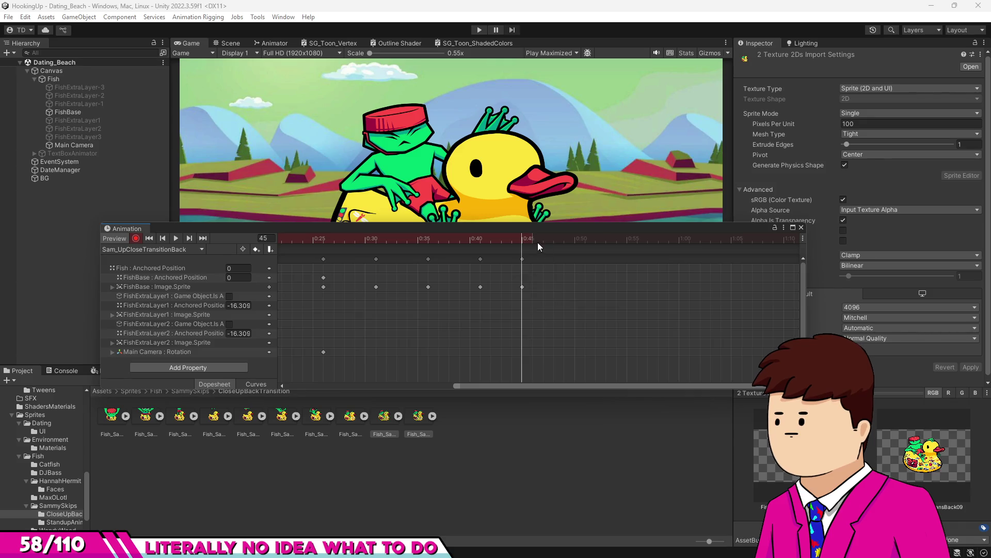
left_click(383, 430)
left_click_drag(386, 416, 532, 287)
left_click(522, 287)
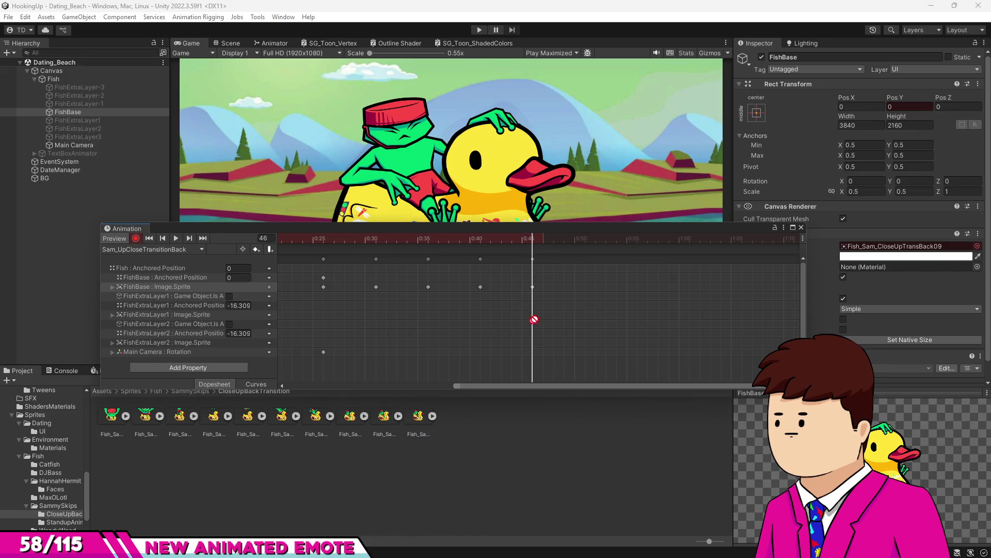
double_click(585, 286)
left_click_drag(424, 442, 549, 305)
left_click_drag(614, 292, 623, 288)
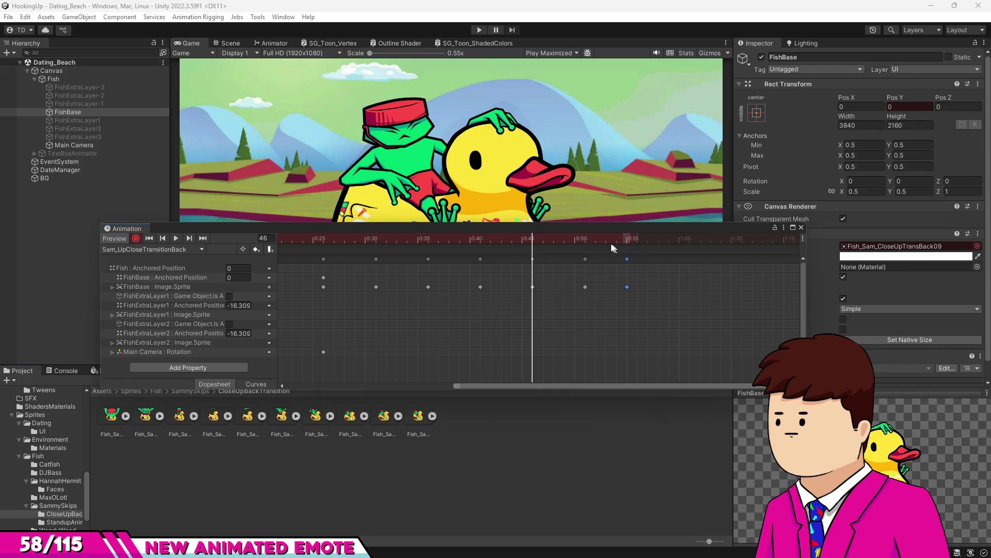
mouse_move(606, 240)
left_mouse_down()
mouse_move(498, 253)
mouse_move(635, 258)
mouse_move(464, 263)
mouse_move(649, 285)
left_mouse_up()
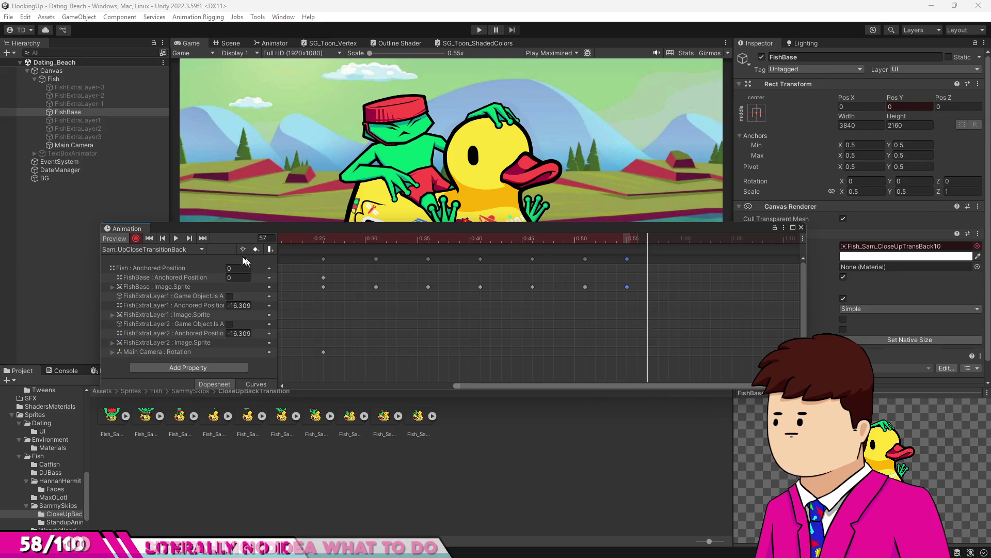
Stop recording, preview the Sam_UpCloseTransitionBack clip, close the Animation window and enter Play mode.
left_click(138, 239)
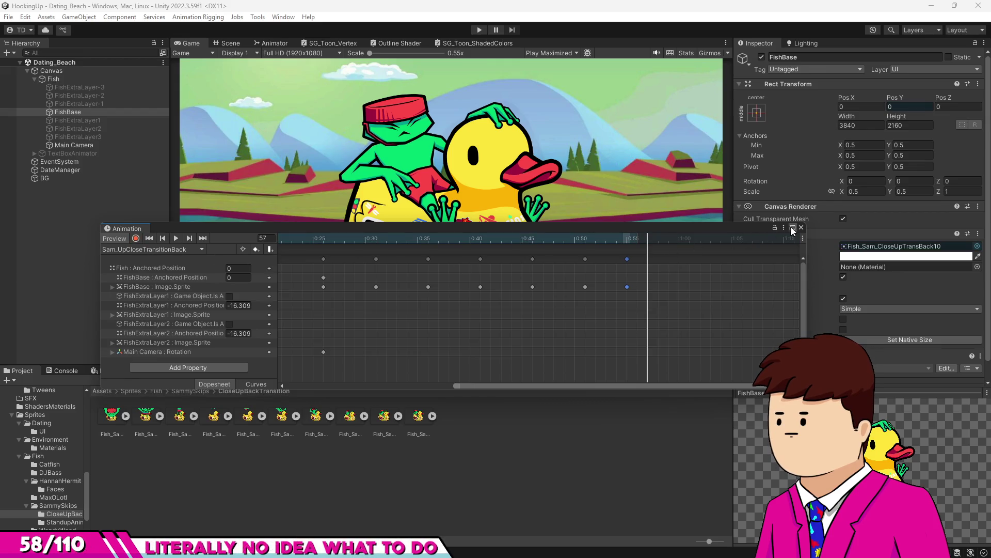
key("space")
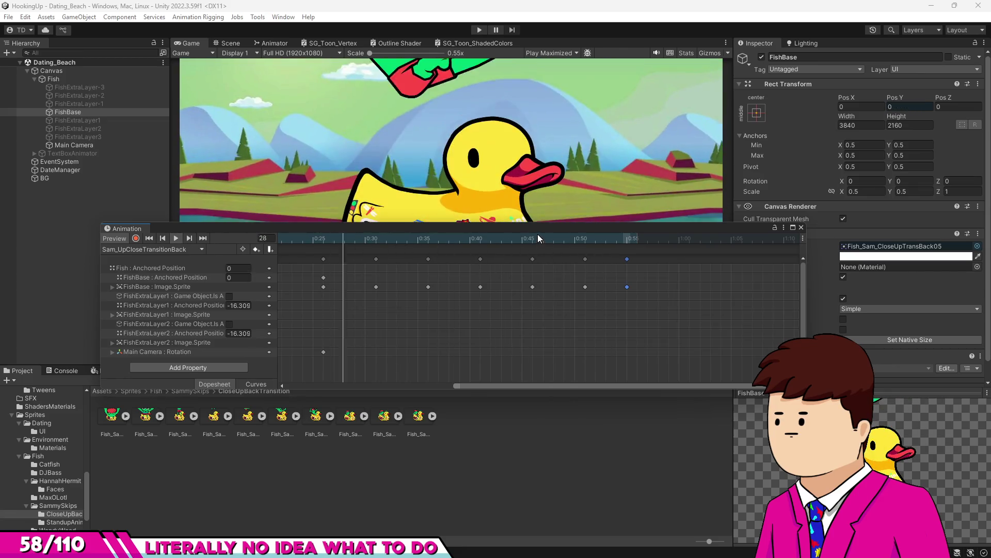
left_click_drag(538, 234, 540, 307)
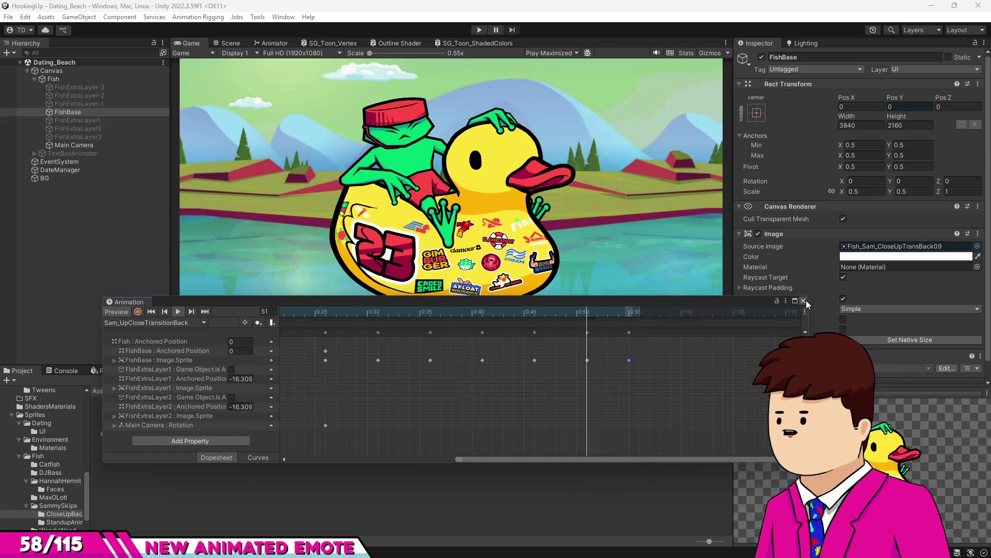
left_click(804, 300)
left_click(480, 30)
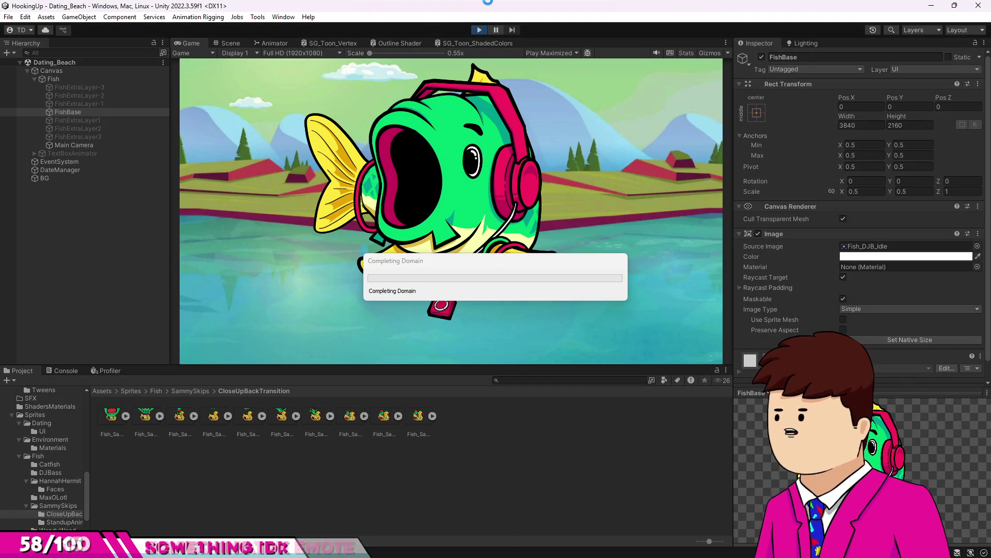